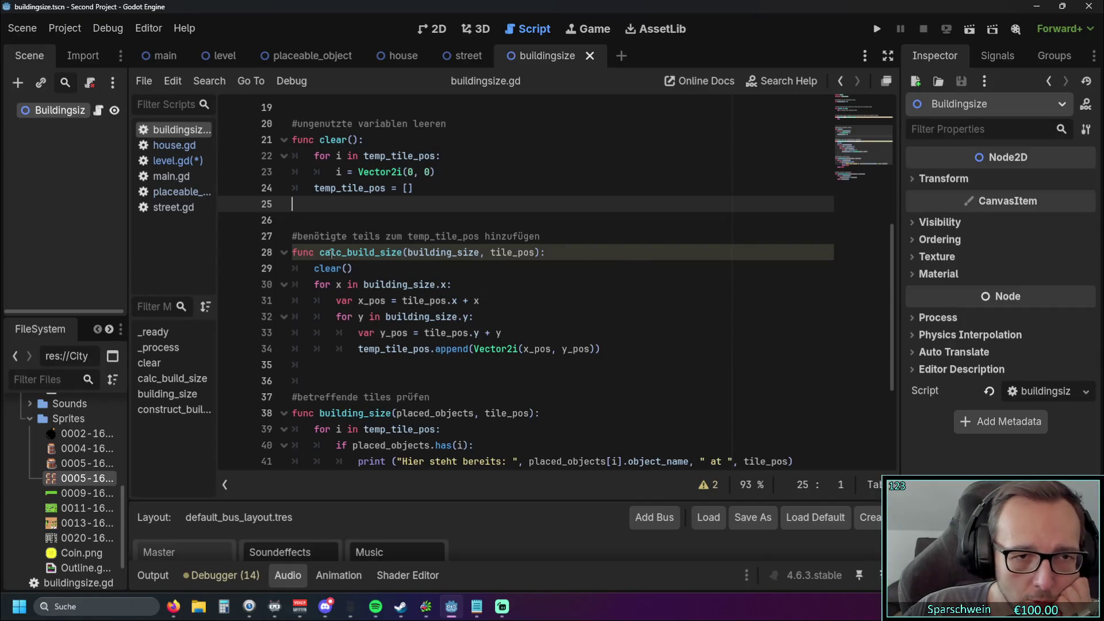
Step: Inspect the calc_build_size function and its clear() call on line 29 in buildingsize.gd
drag(292, 252, 478, 317)
drag(525, 347, 573, 363)
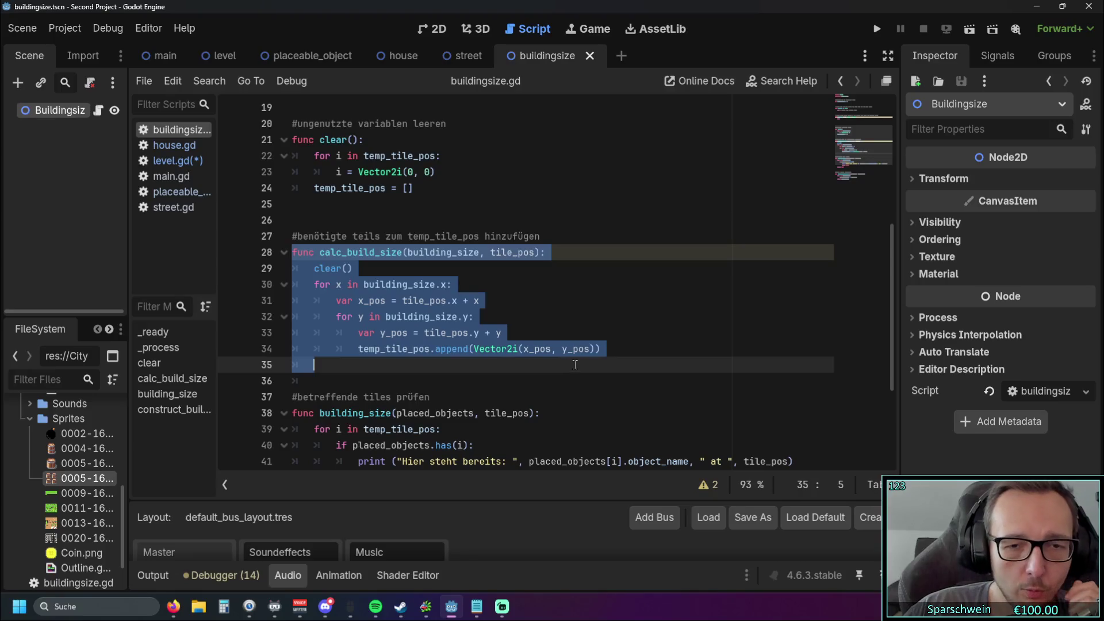
click(559, 345)
drag(347, 268, 313, 268)
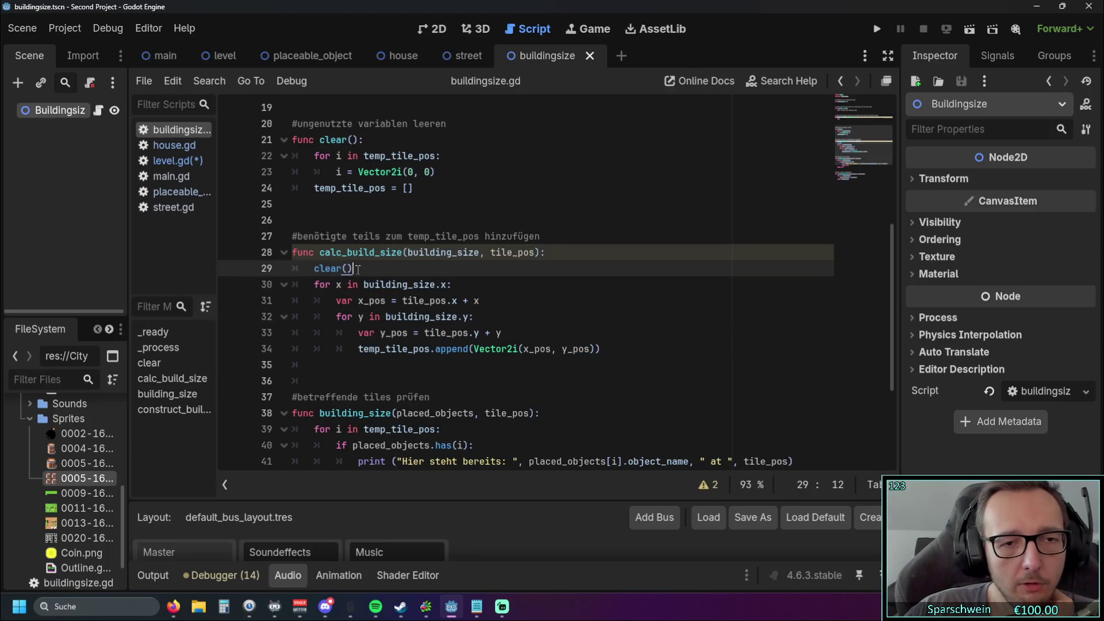
click(413, 276)
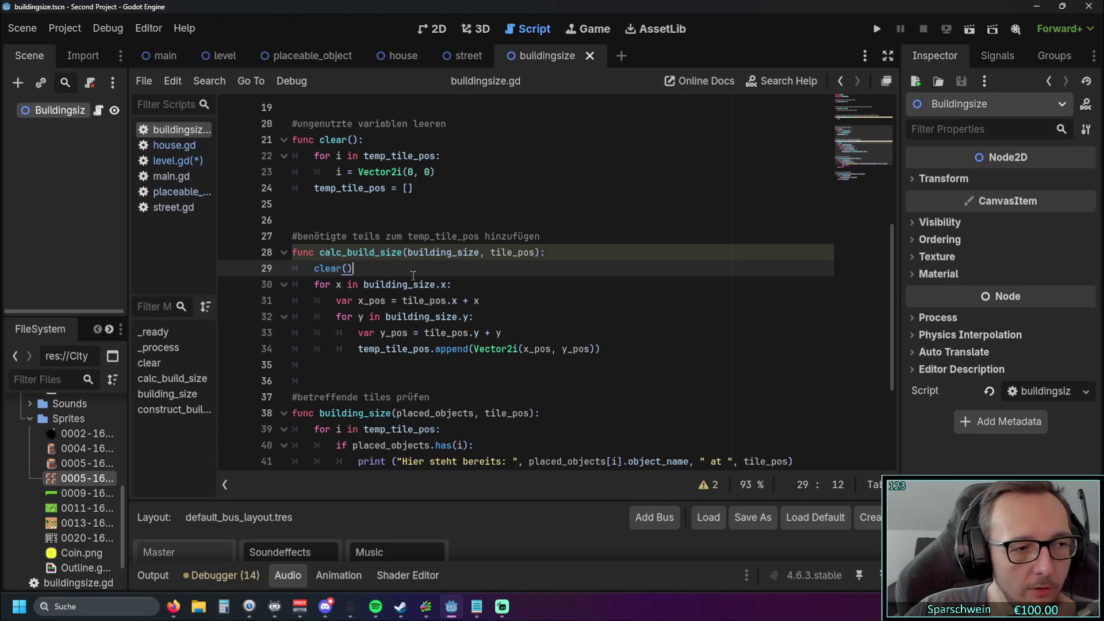
drag(353, 268, 314, 268)
click(372, 269)
click(420, 275)
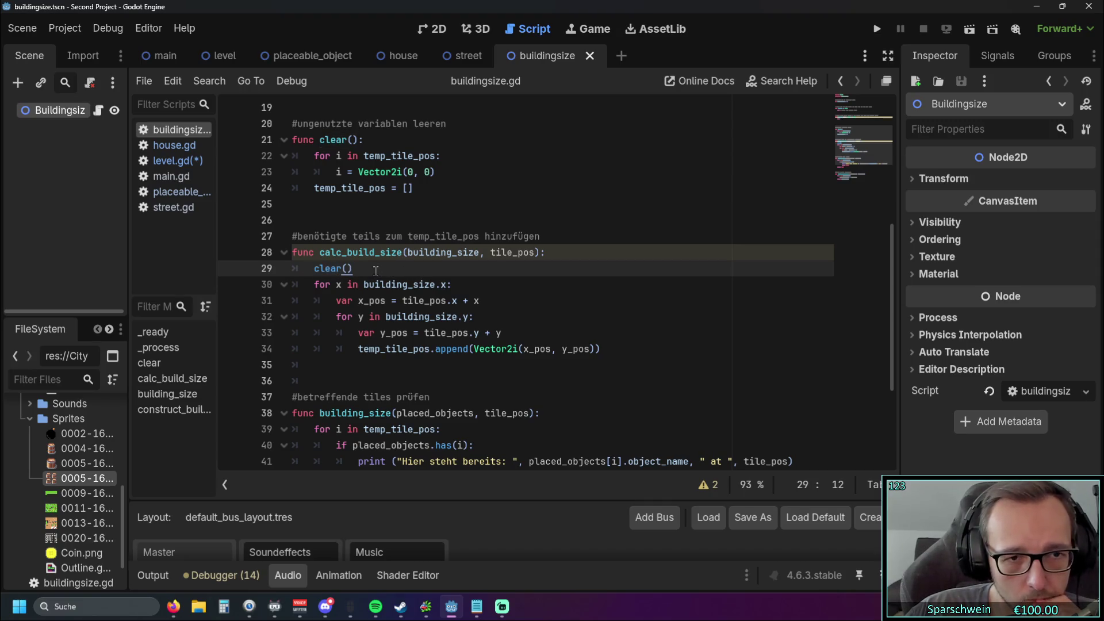
drag(376, 271, 316, 268)
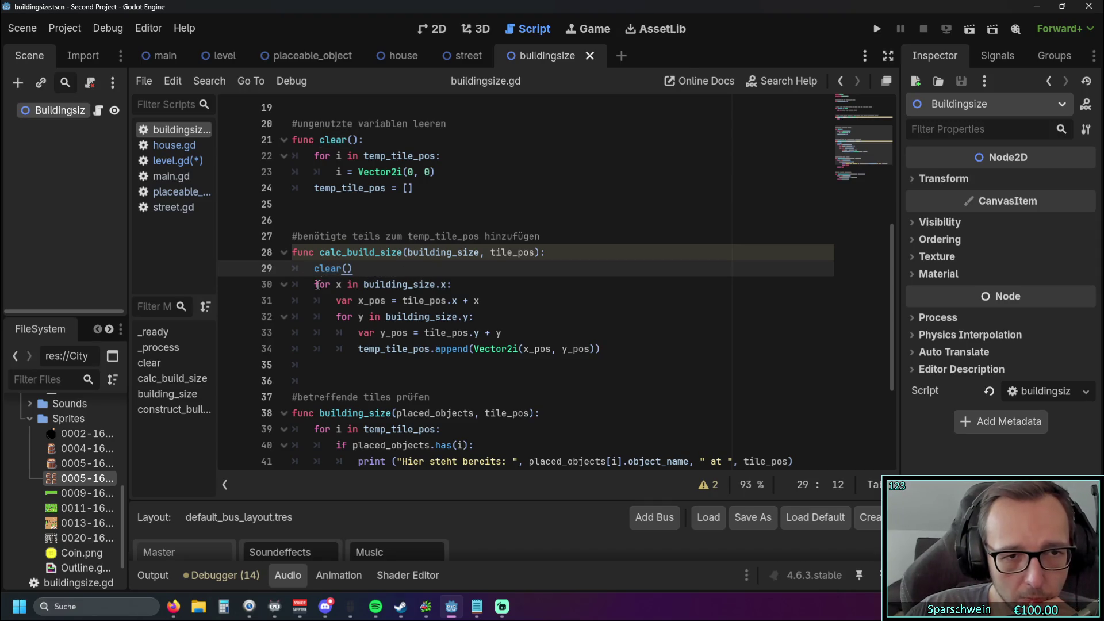
click(394, 261)
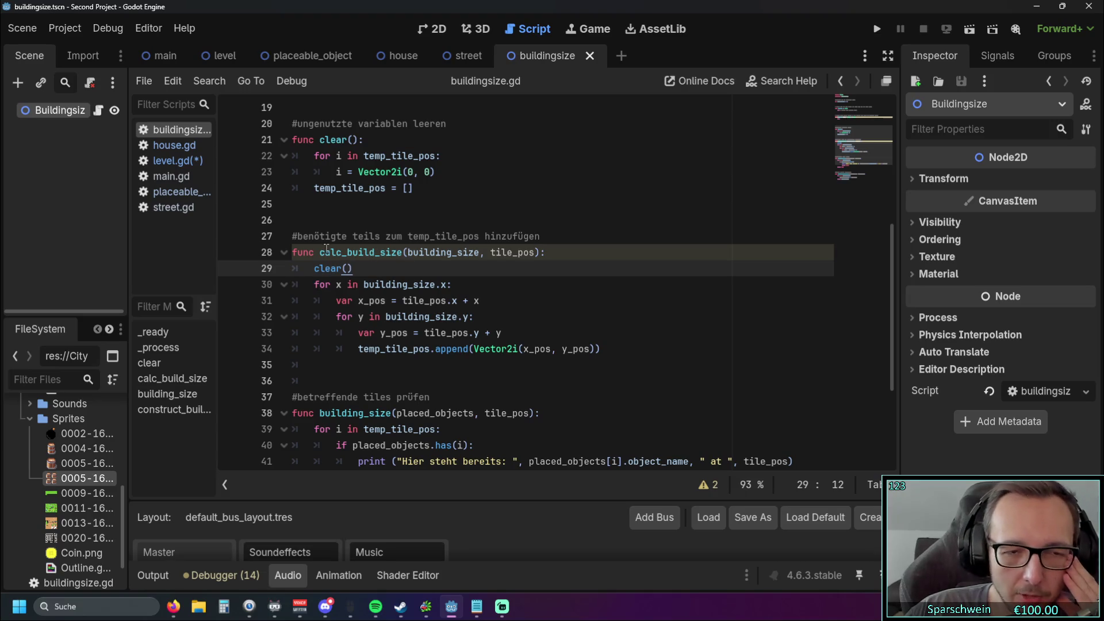
mouse_move(321, 252)
mouse_down()
mouse_move(403, 254)
mouse_move(619, 348)
mouse_up()
click(426, 284)
Step: Examine the building_size parameter on line 28 and temp_tile_pos on line 34
click(333, 253)
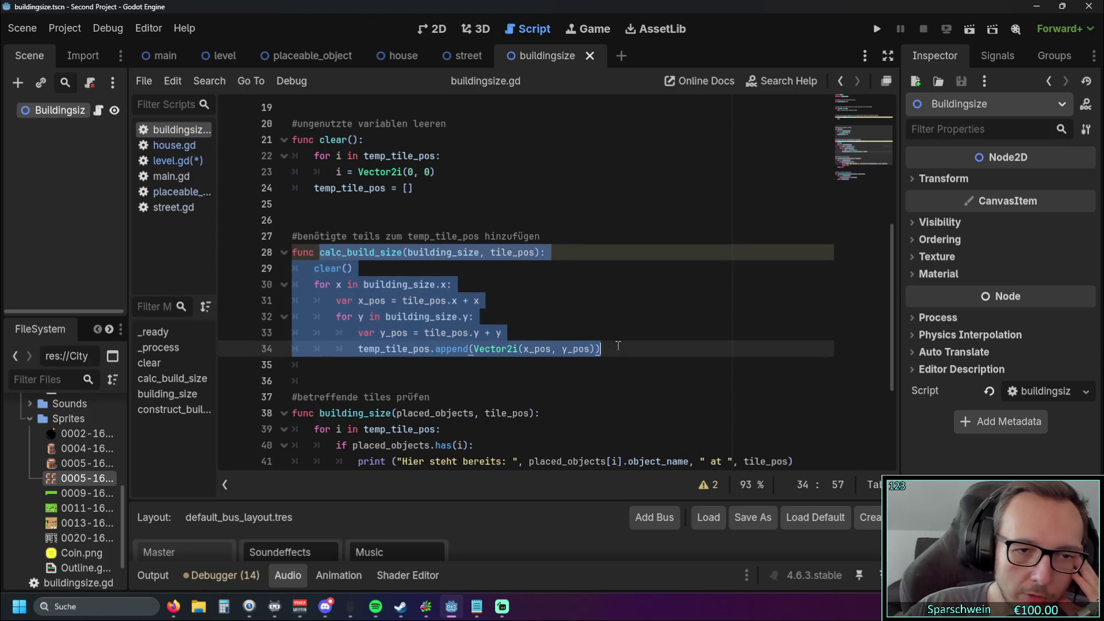
click(556, 301)
drag(408, 253, 481, 256)
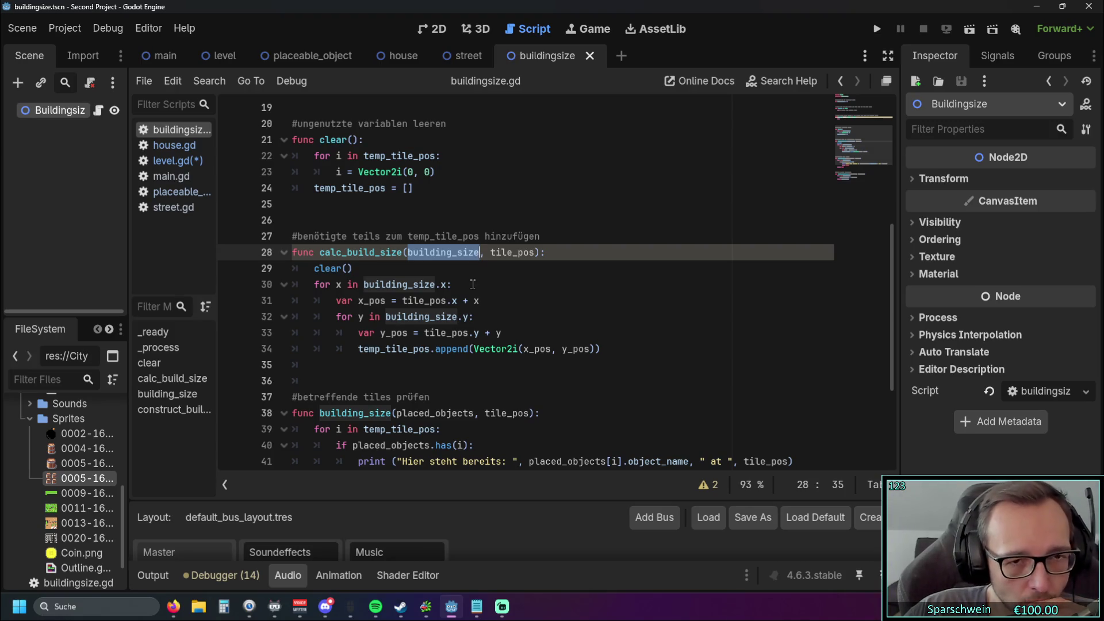
click(476, 269)
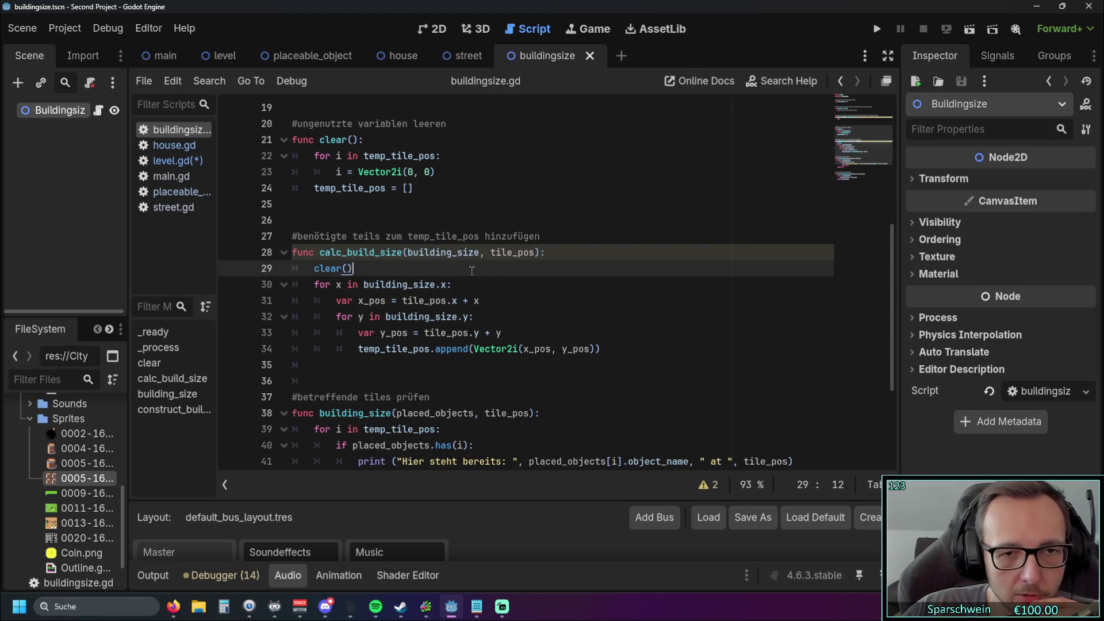
click(436, 251)
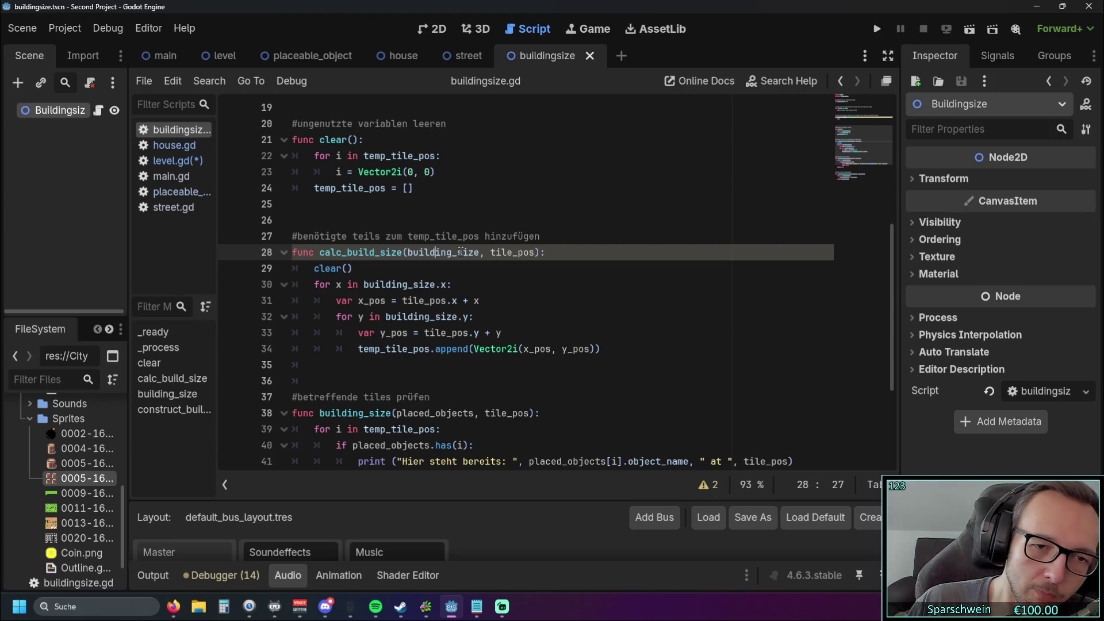
drag(357, 352, 604, 350)
click(357, 349)
click(580, 368)
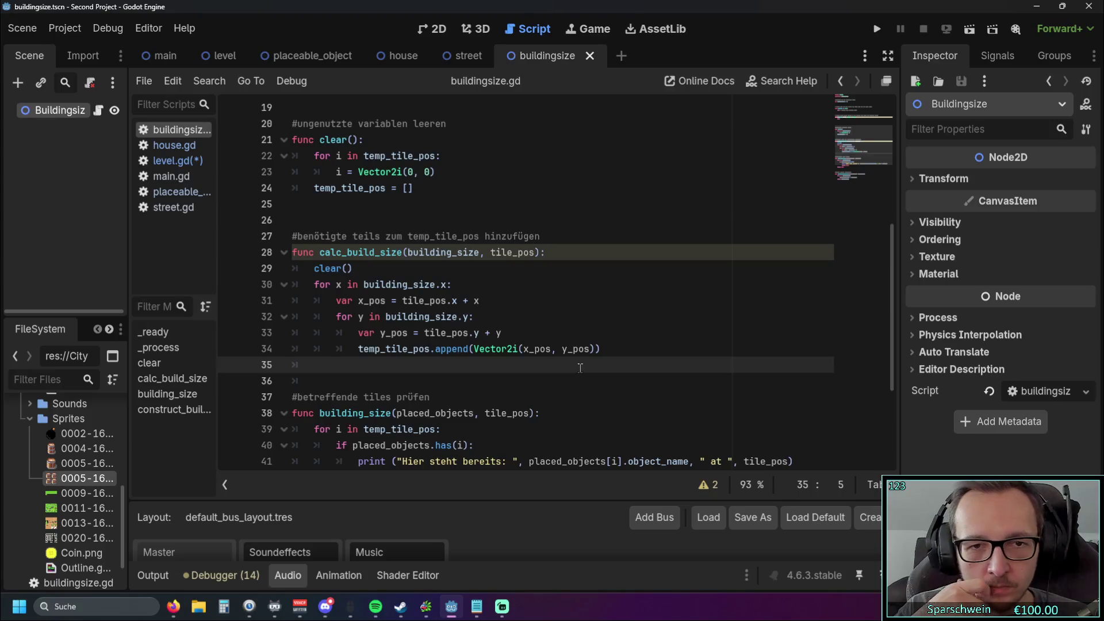
Step: Review the building_size function (lines 38–43) and the construct_building function below it
scroll(544, 291, down, 3)
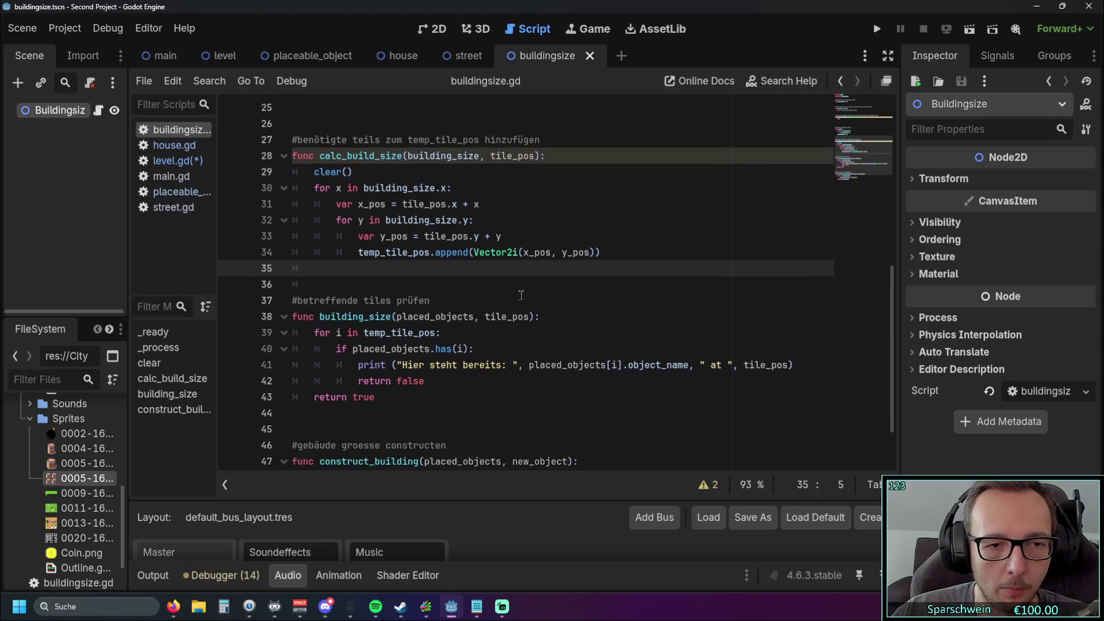
mouse_move(379, 348)
mouse_down()
mouse_move(248, 264)
mouse_move(401, 359)
mouse_move(369, 333)
mouse_up()
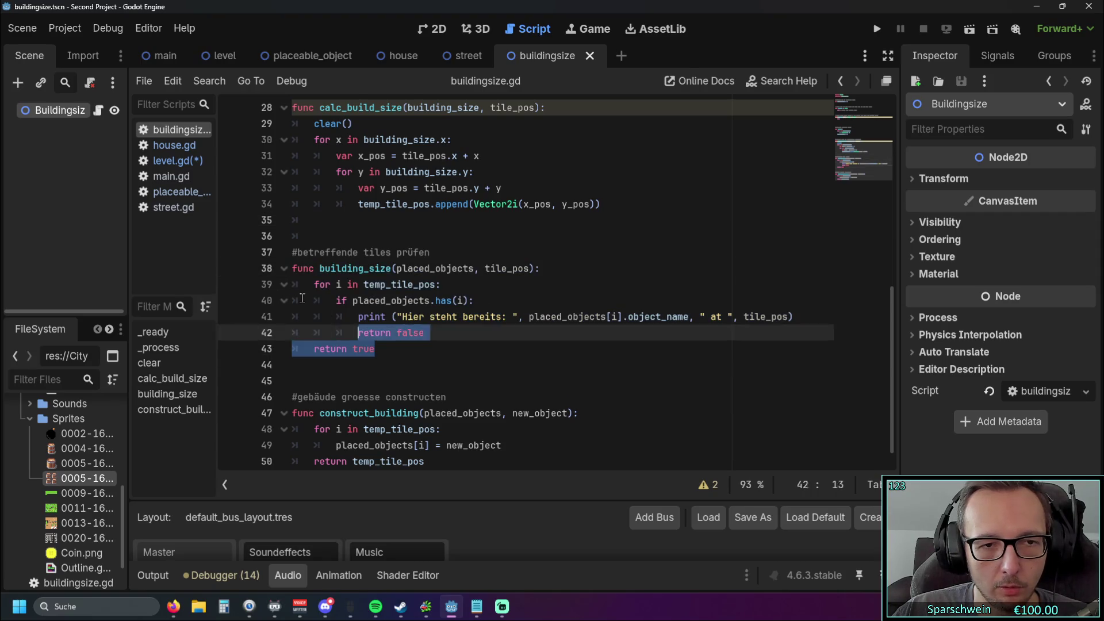
drag(313, 305, 270, 272)
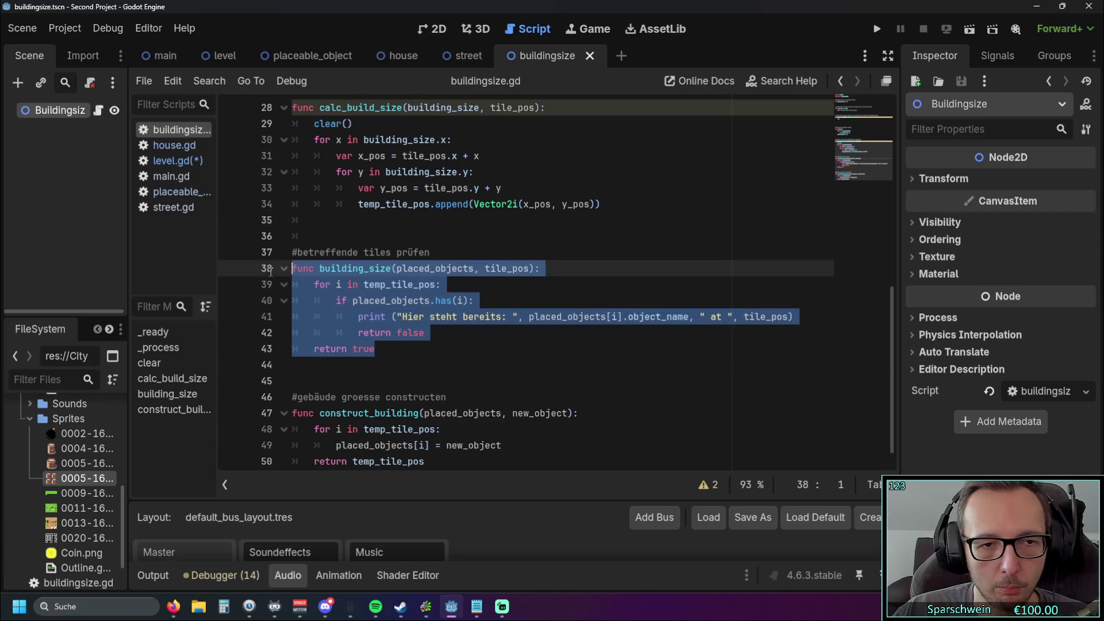
click(409, 356)
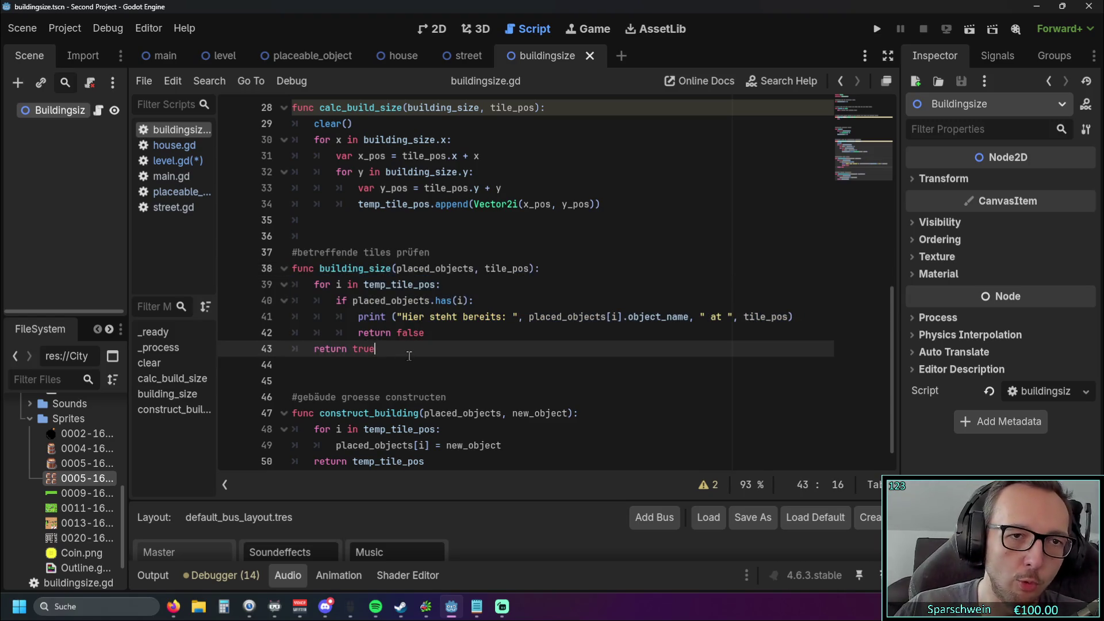
scroll(403, 339, down, 1)
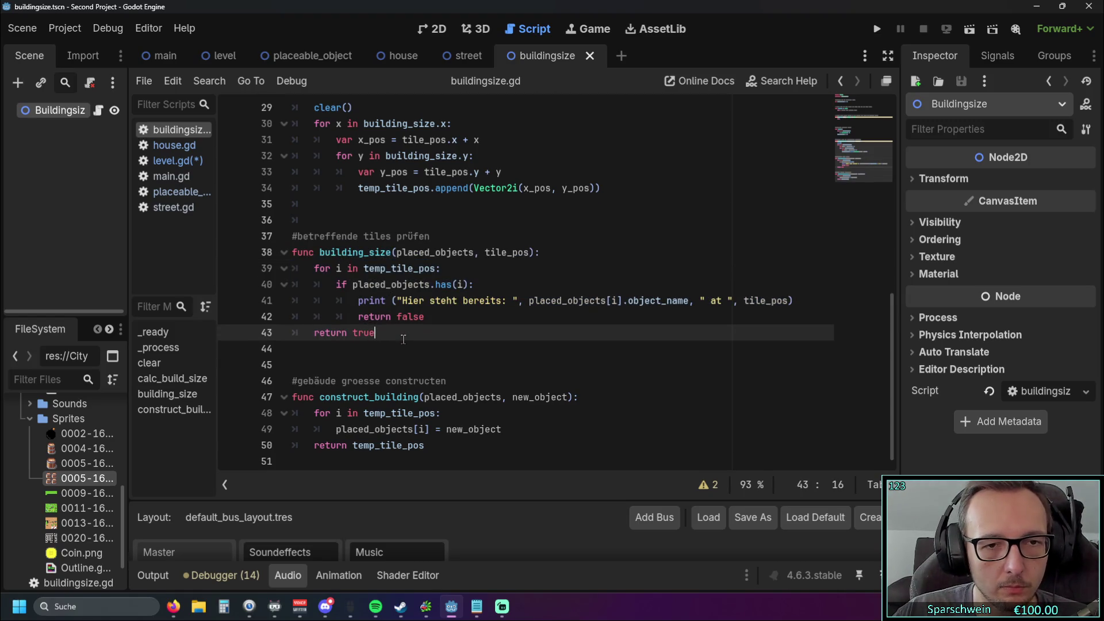
drag(431, 449, 287, 366)
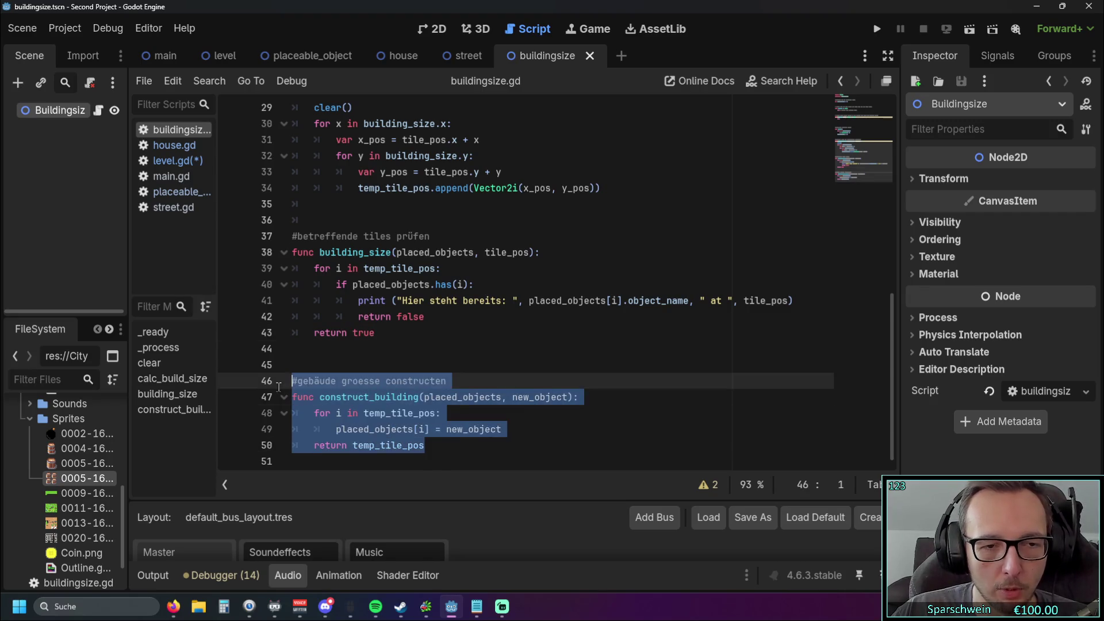
click(288, 366)
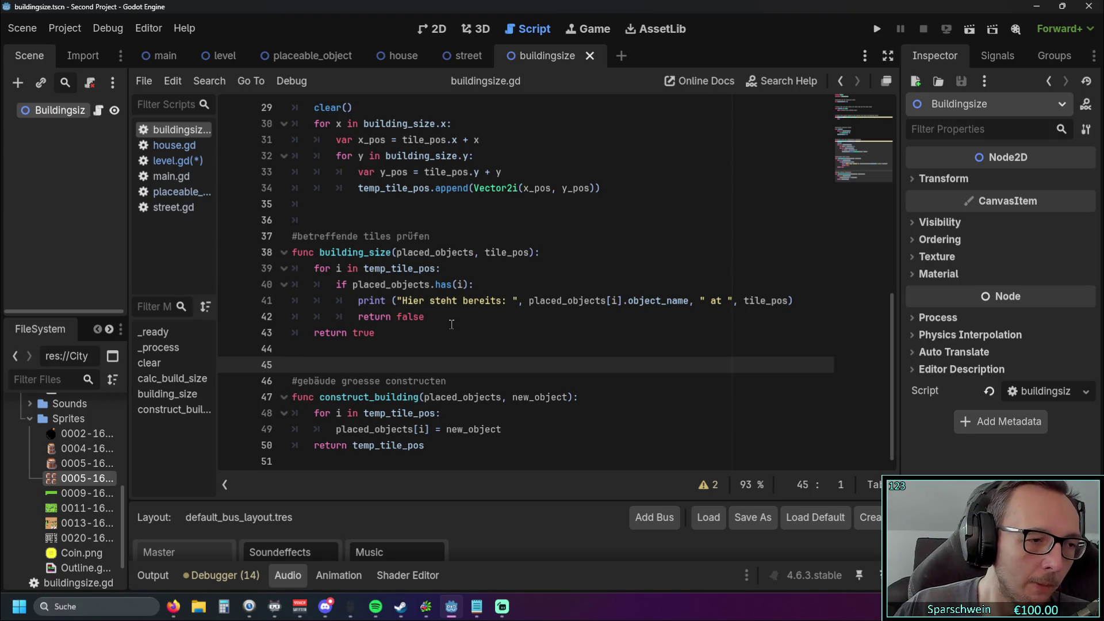
Step: Return to calc_build_size, re-highlight lines 28–34 and select its function name
scroll(451, 324, up, 4)
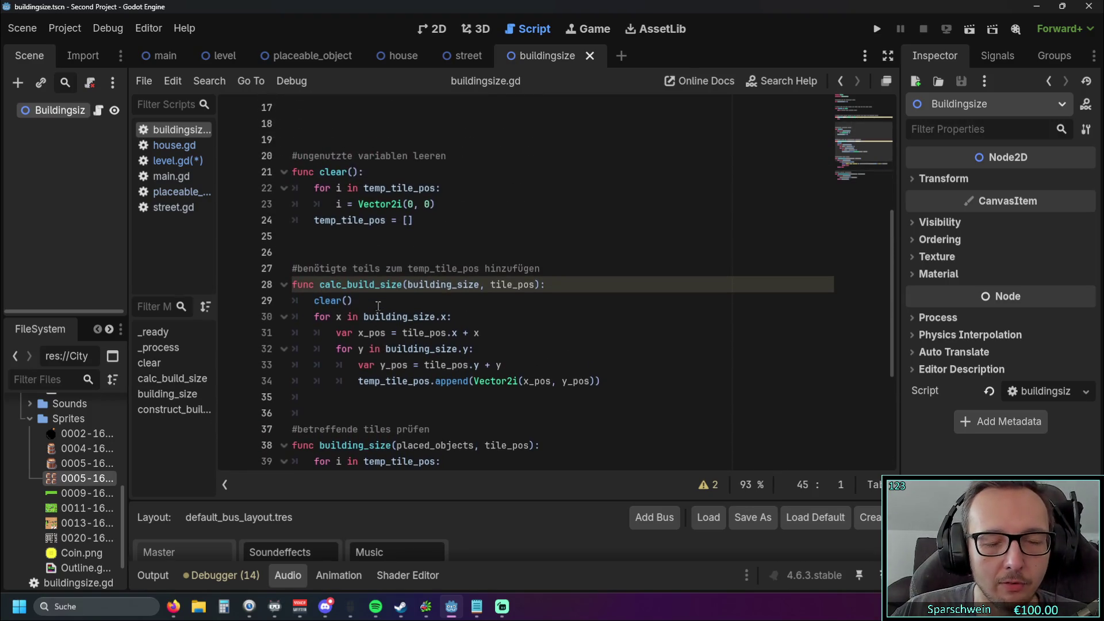
scroll(379, 302, up, 1)
scroll(380, 299, down, 2)
scroll(373, 265, up, 1)
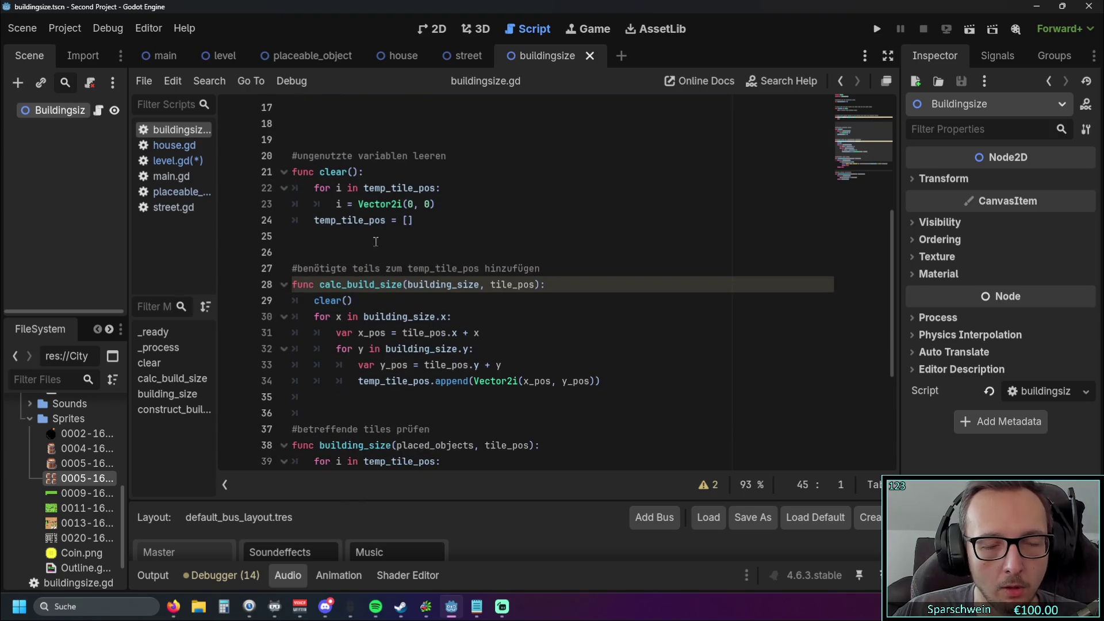
mouse_move(394, 228)
click(429, 235)
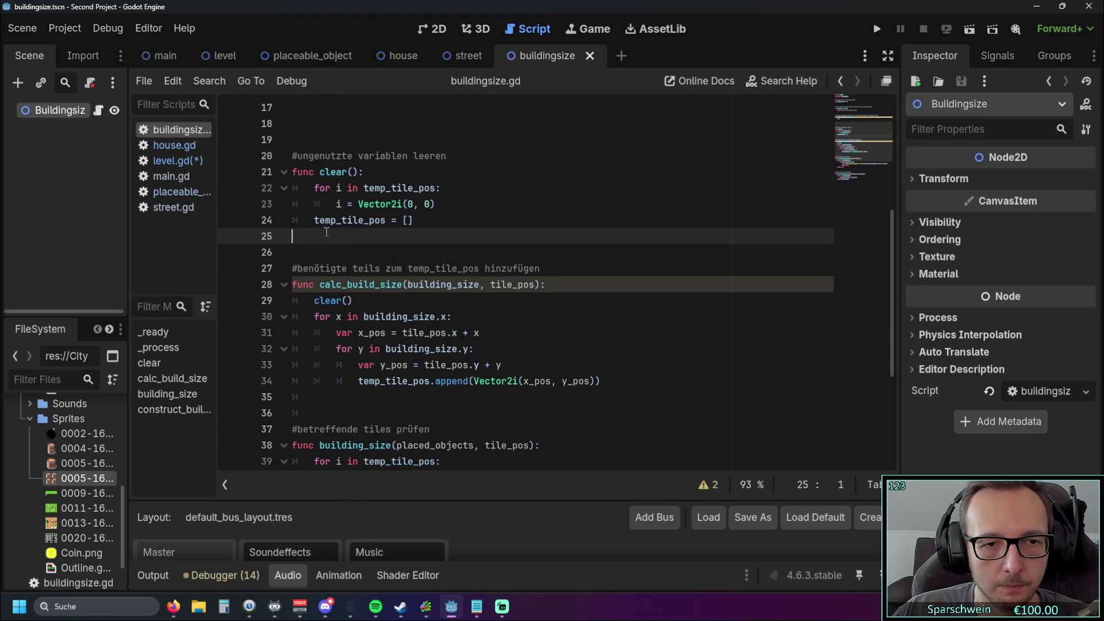
scroll(429, 236, down, 1)
mouse_move(601, 332)
mouse_down()
mouse_move(369, 332)
mouse_move(280, 236)
mouse_up()
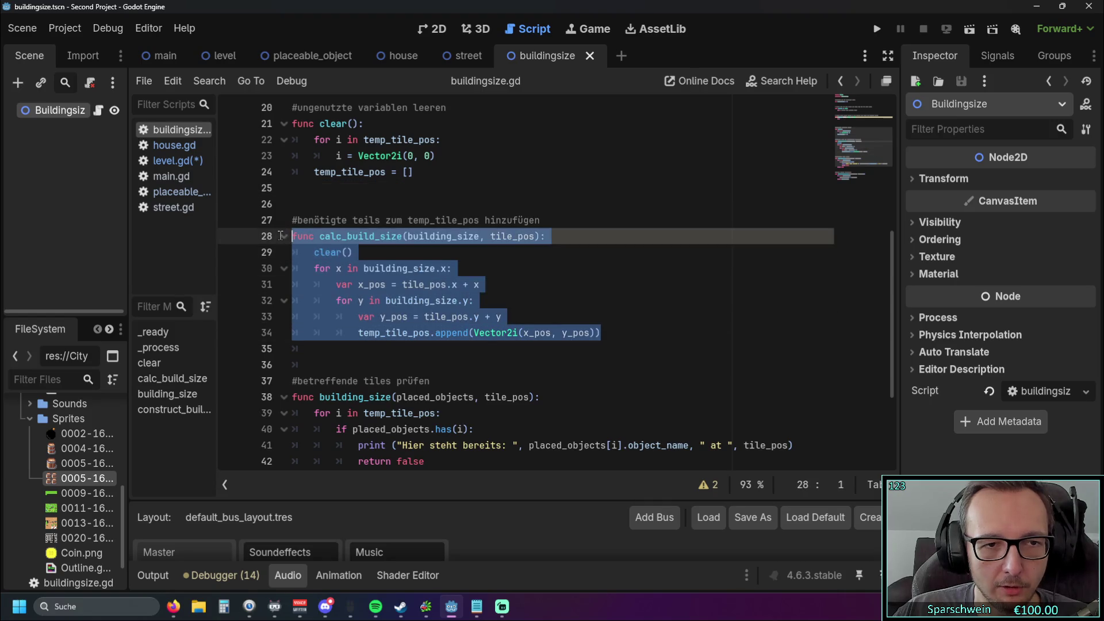
click(368, 252)
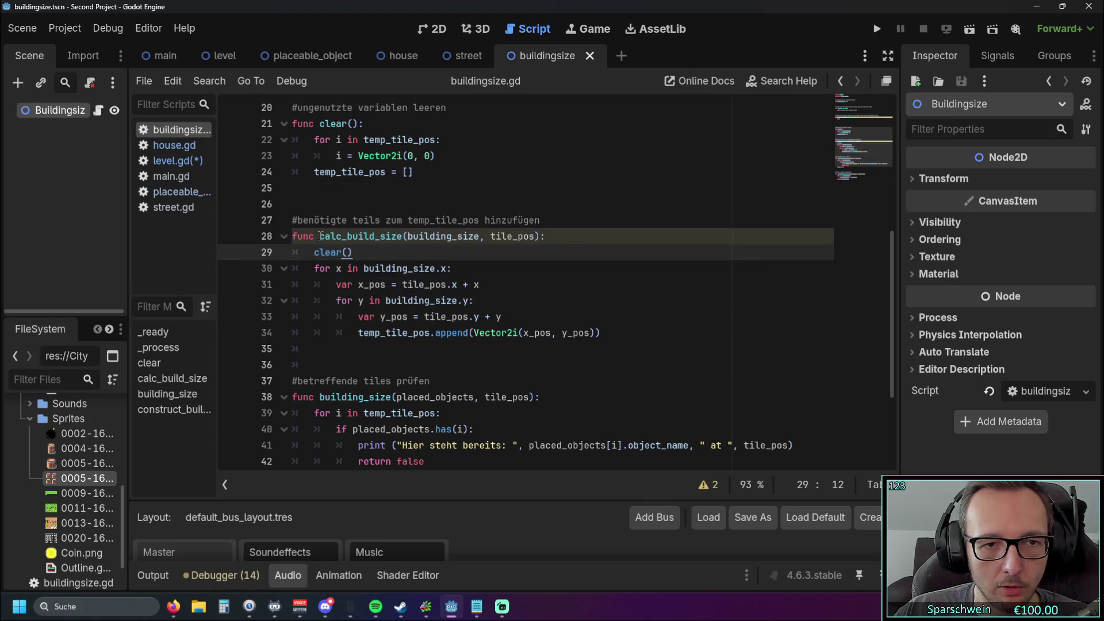
double_click(397, 236)
click(433, 252)
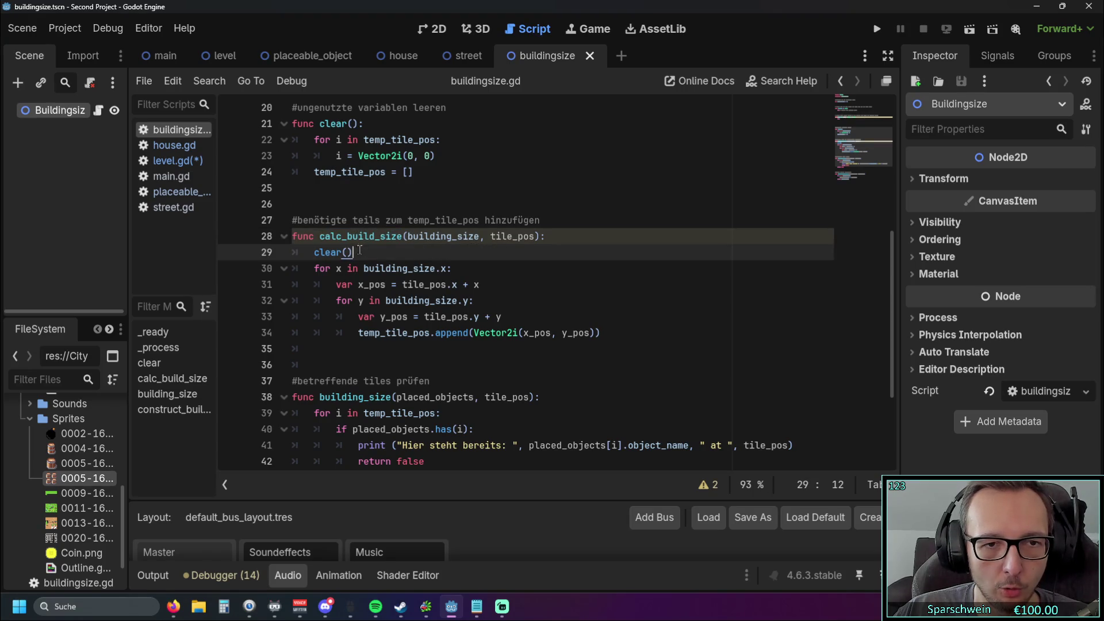
Step: Check the other uses of the tile_pos parameter on line 28
double_click(496, 235)
click(517, 256)
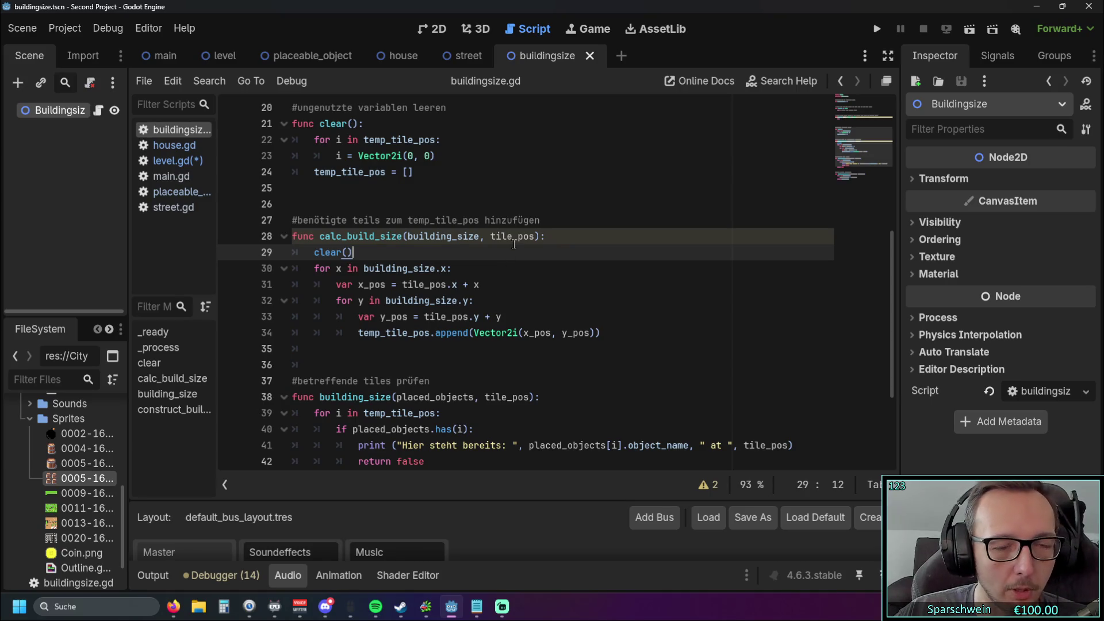
click(489, 236)
double_click(490, 236)
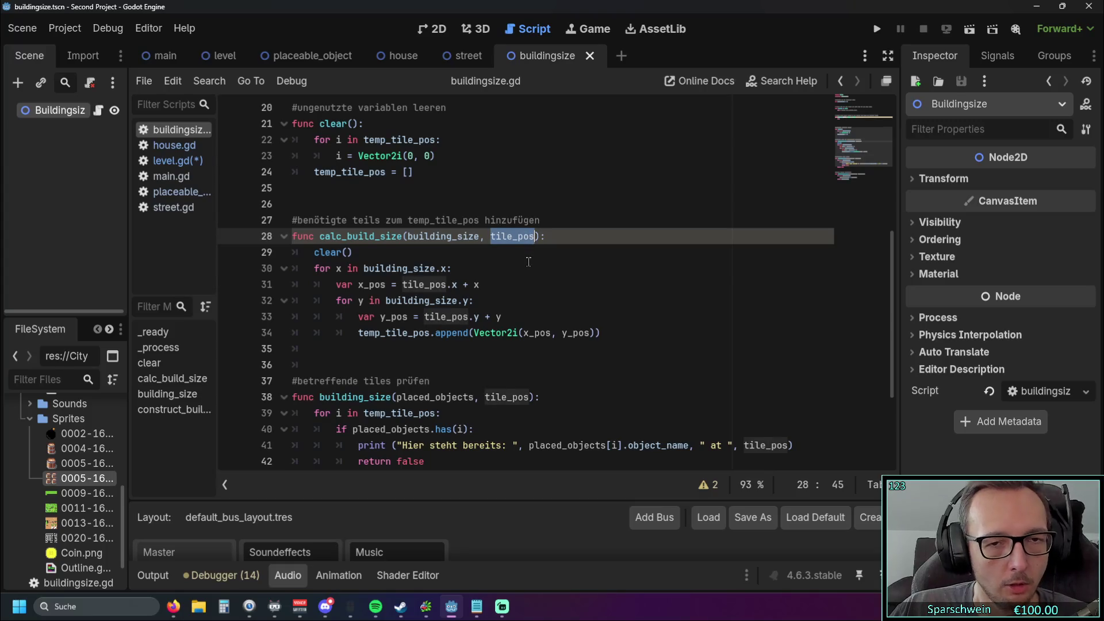
click(524, 263)
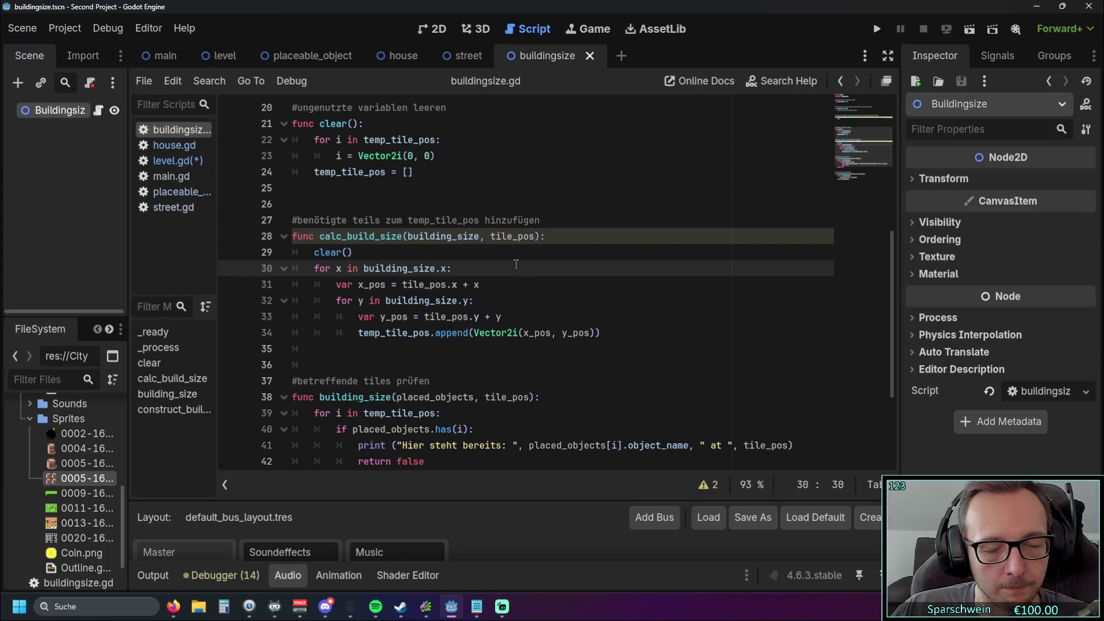
drag(490, 236, 535, 237)
click(525, 259)
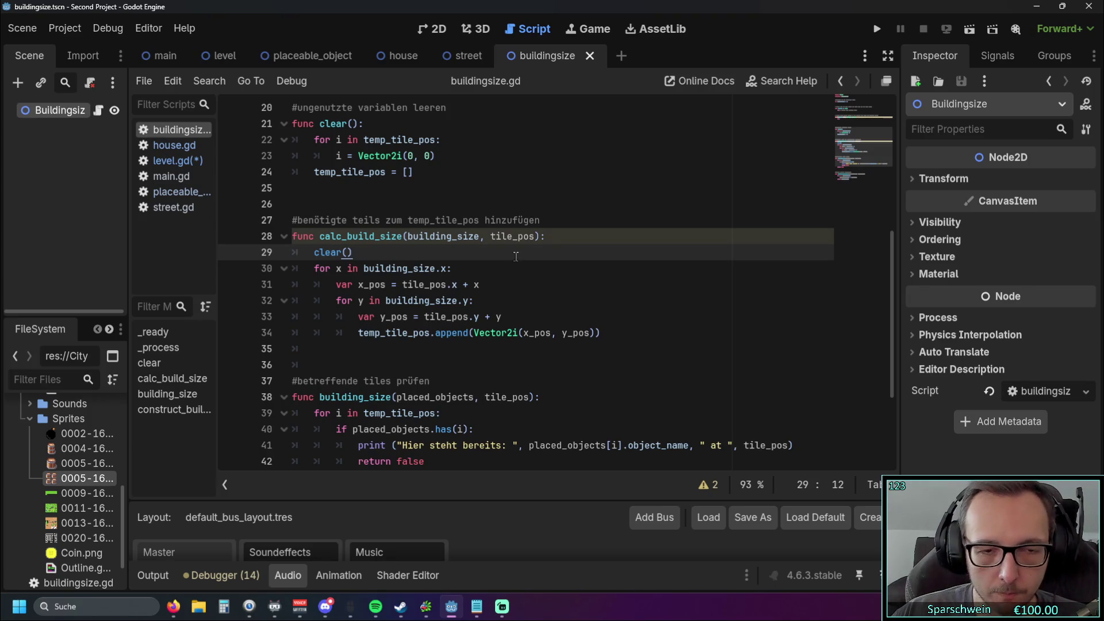
drag(490, 236, 532, 237)
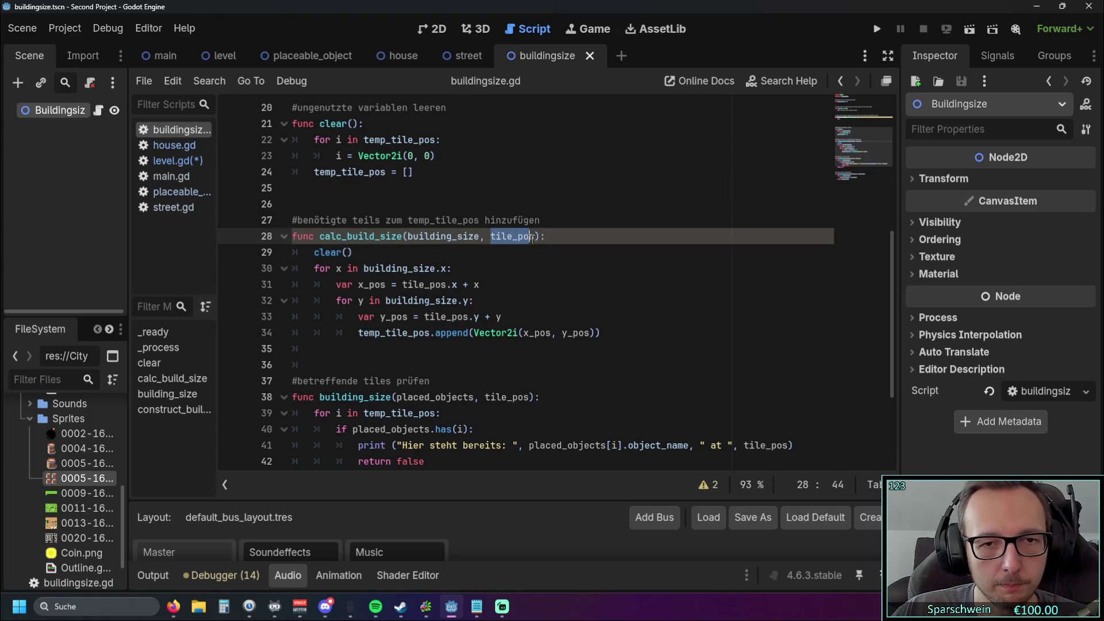
click(536, 251)
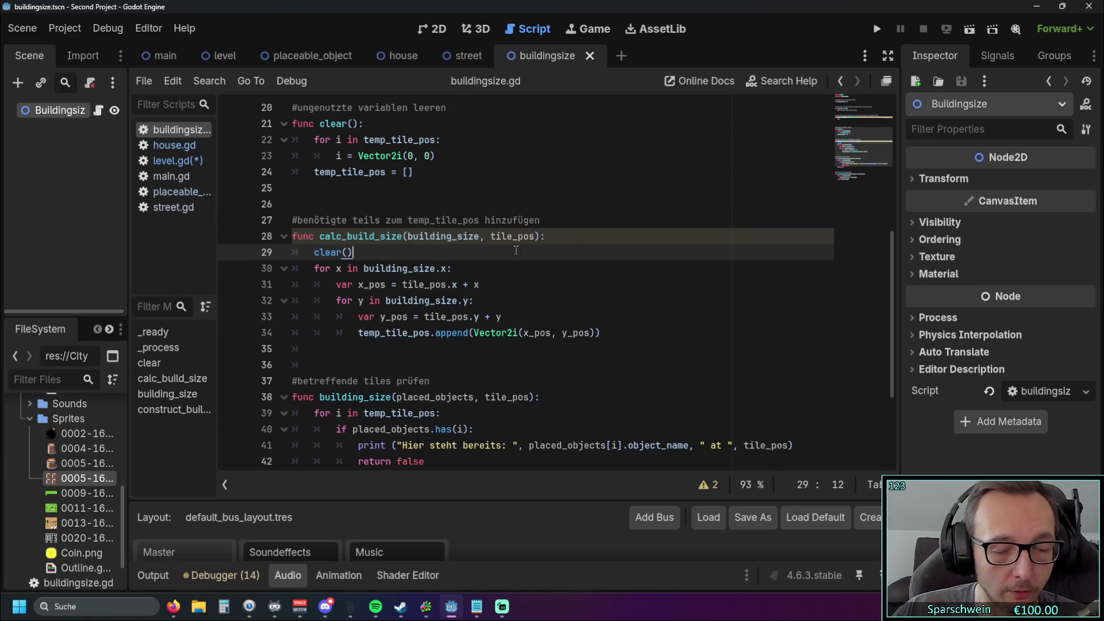
Step: Mark the building_size parameter, the nested x and y loops, and temp_tile_pos in calc_build_size
drag(407, 237, 478, 237)
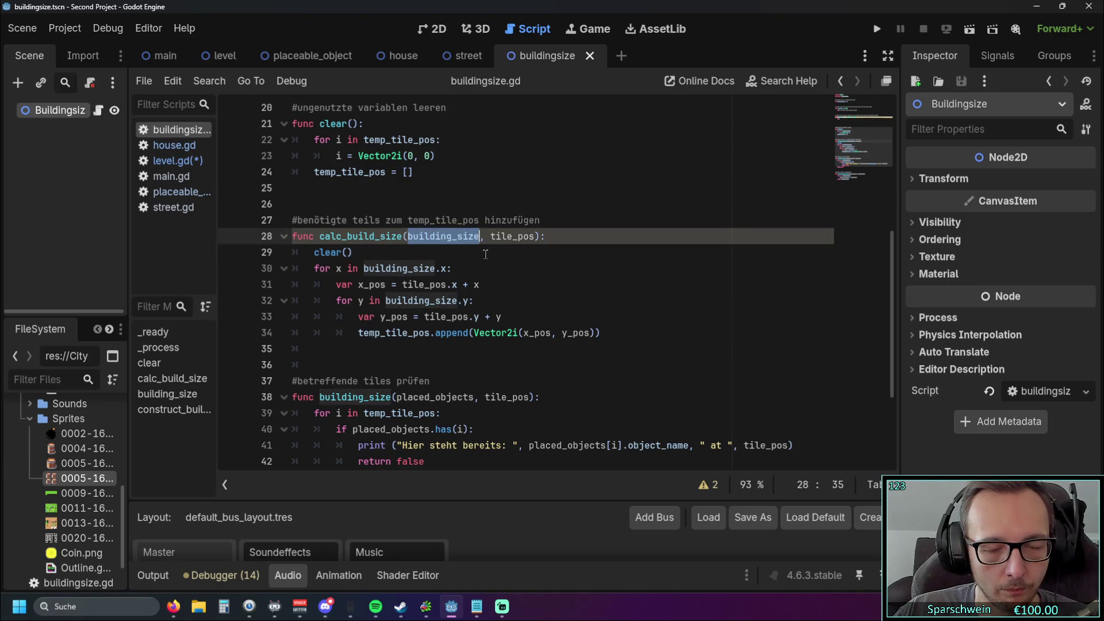
click(485, 253)
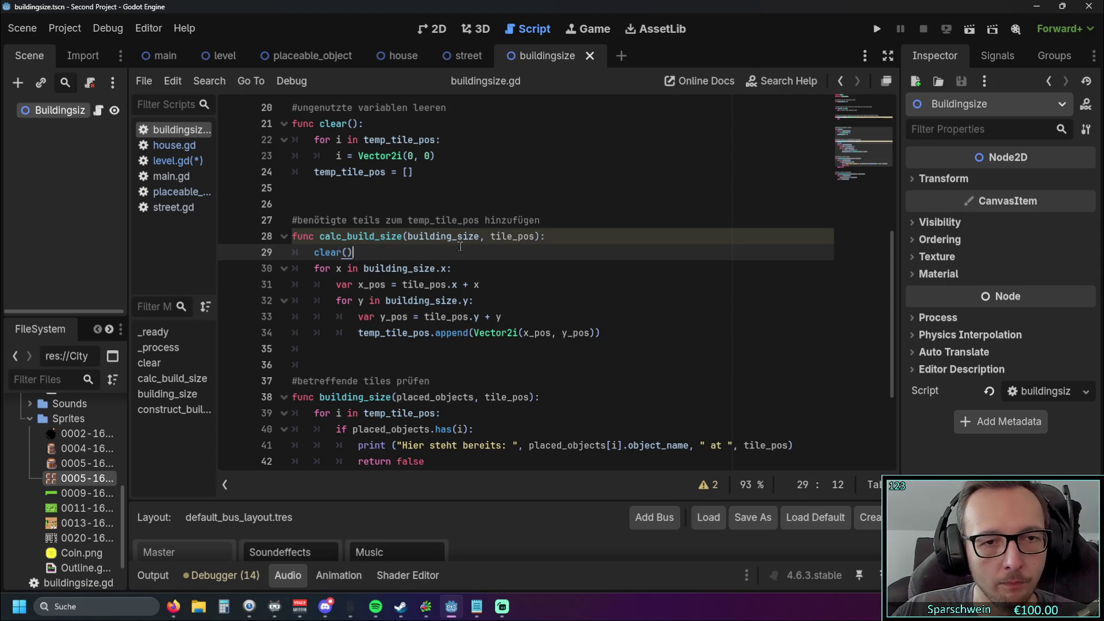
mouse_move(315, 270)
mouse_down()
mouse_move(483, 291)
mouse_move(558, 321)
mouse_up()
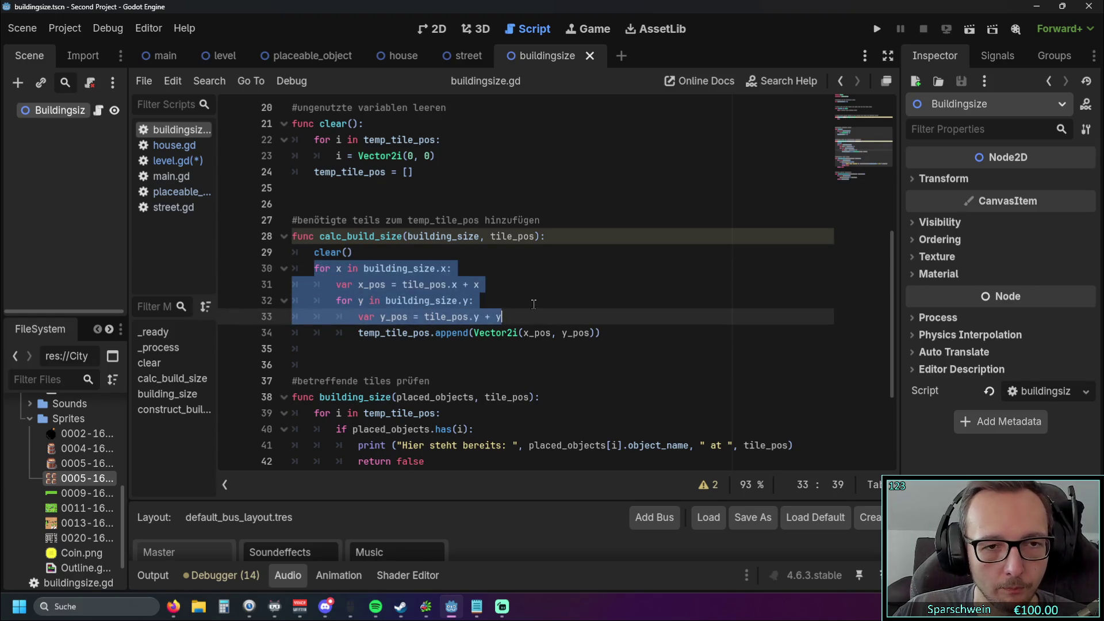
click(533, 304)
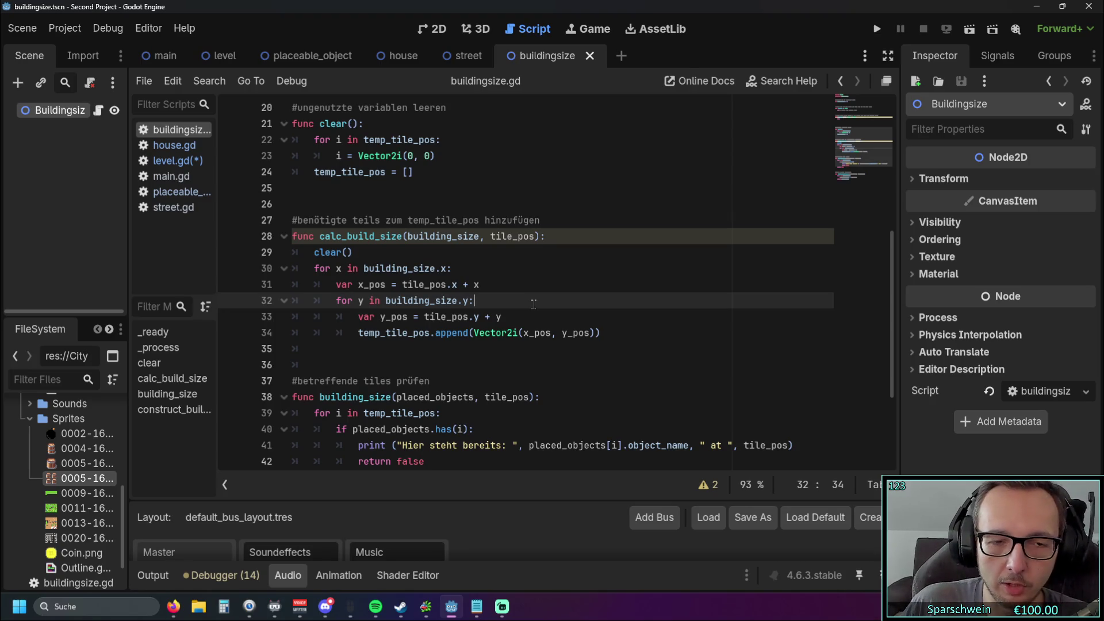
double_click(359, 332)
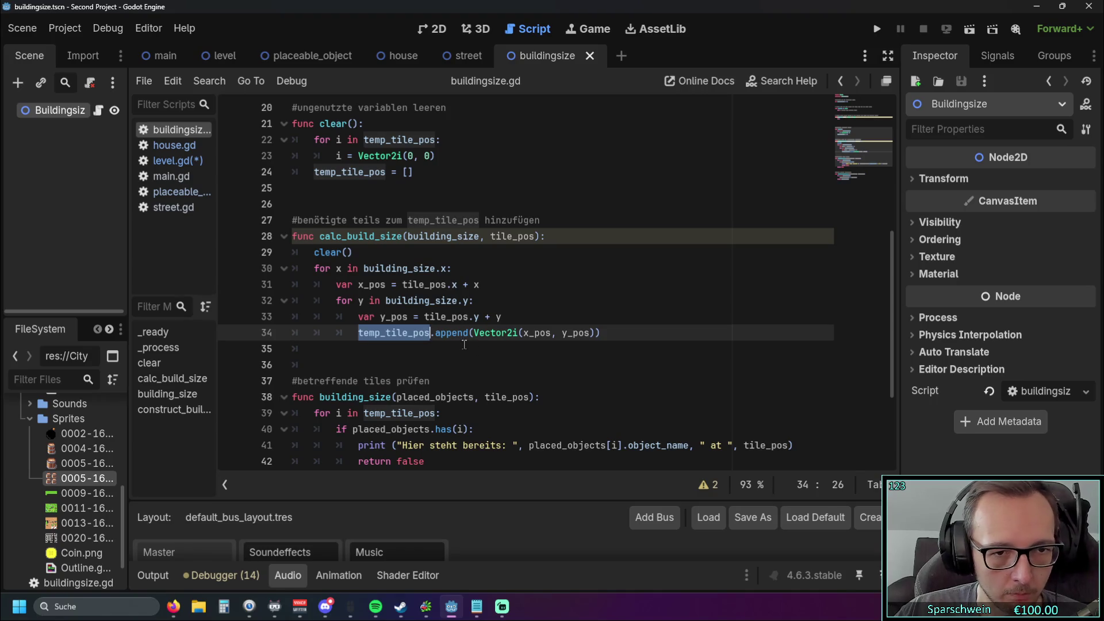
Step: Select the whole building_size function in buildingsize.gd
scroll(483, 355, down, 3)
scroll(414, 330, down, 1)
drag(412, 330, 256, 247)
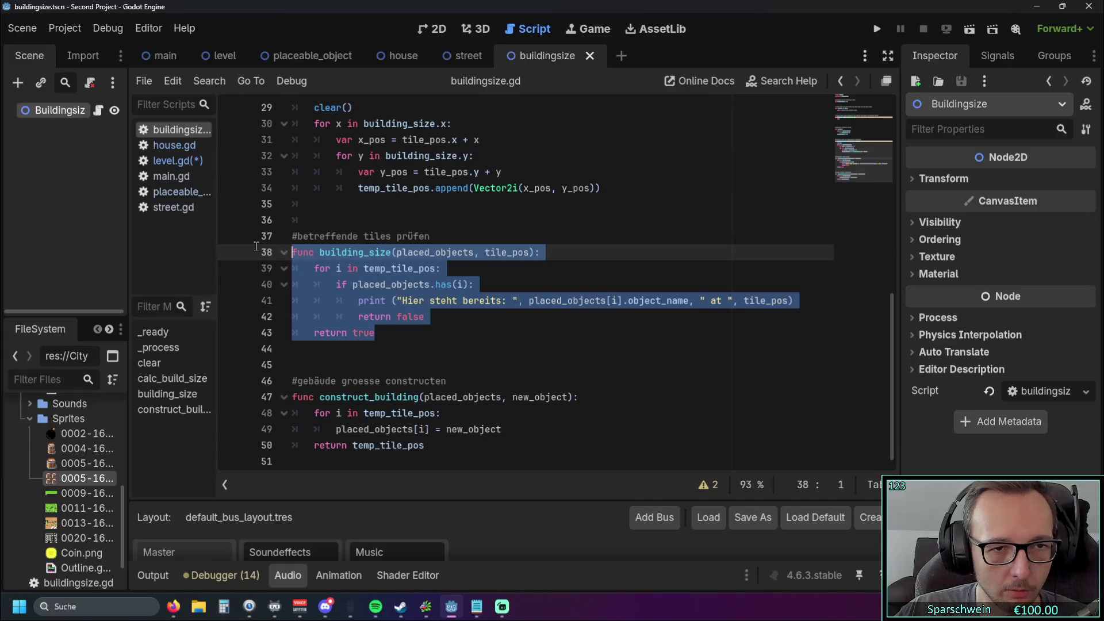
click(257, 246)
drag(257, 248, 392, 333)
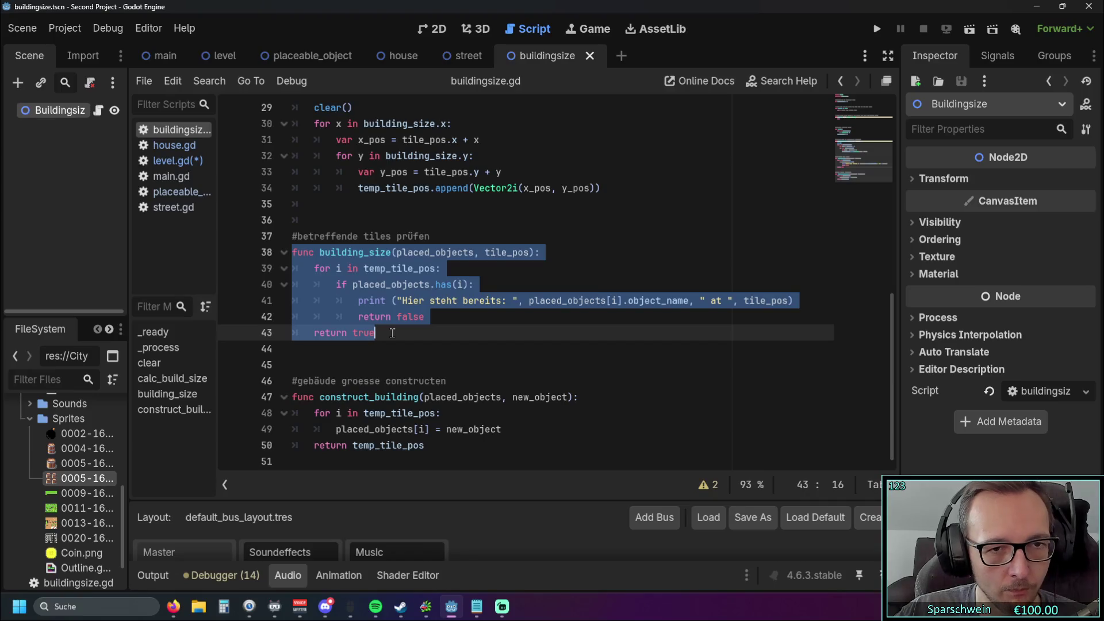
scroll(392, 333, up, 4)
mouse_move(392, 333)
mouse_down()
mouse_move(393, 236)
mouse_move(392, 251)
mouse_up()
scroll(392, 251, down, 3)
mouse_move(377, 330)
mouse_down()
mouse_move(345, 329)
mouse_move(292, 252)
mouse_up()
Step: Select the building_size and construct_building functions together with their comments
scroll(446, 245, up, 1)
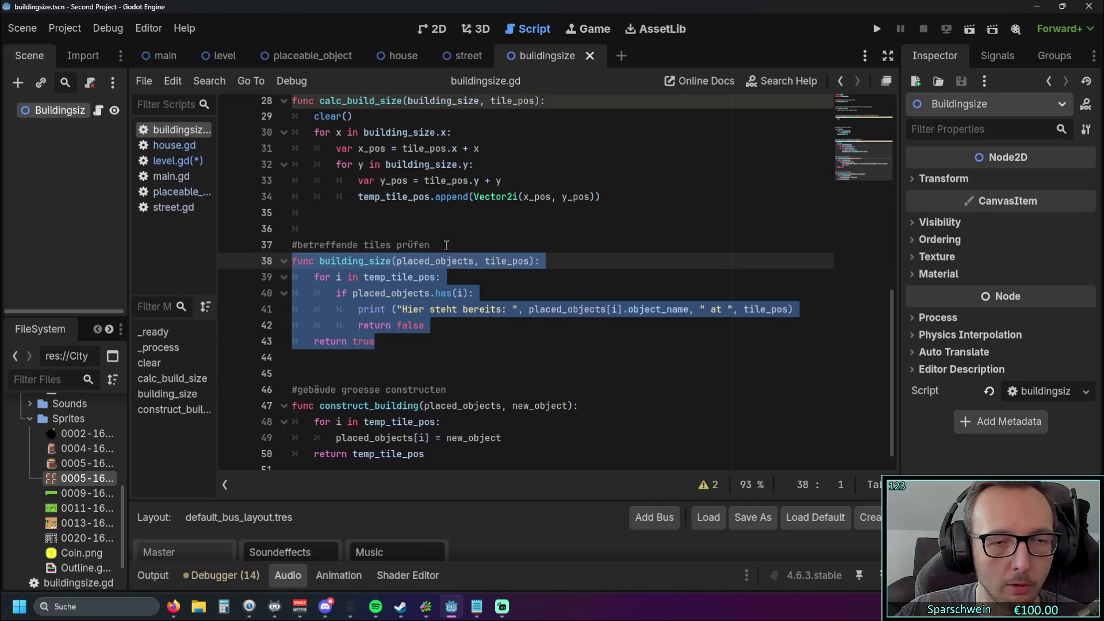
scroll(447, 245, up, 2)
drag(624, 295, 292, 182)
scroll(293, 181, down, 1)
click(404, 385)
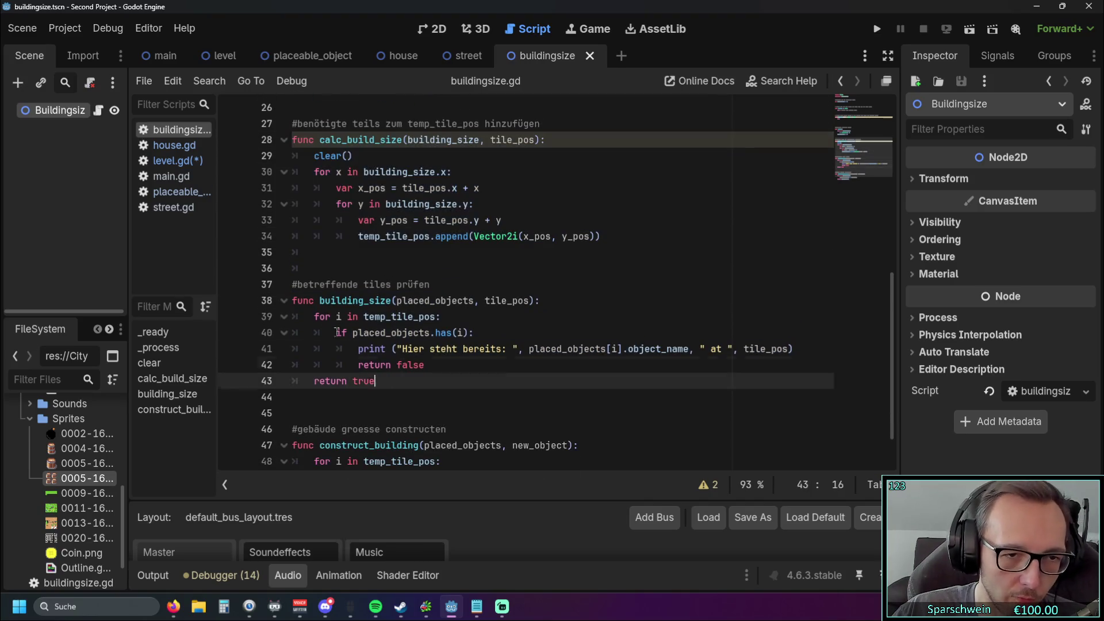
shift+click(292, 285)
scroll(406, 376, down, 1)
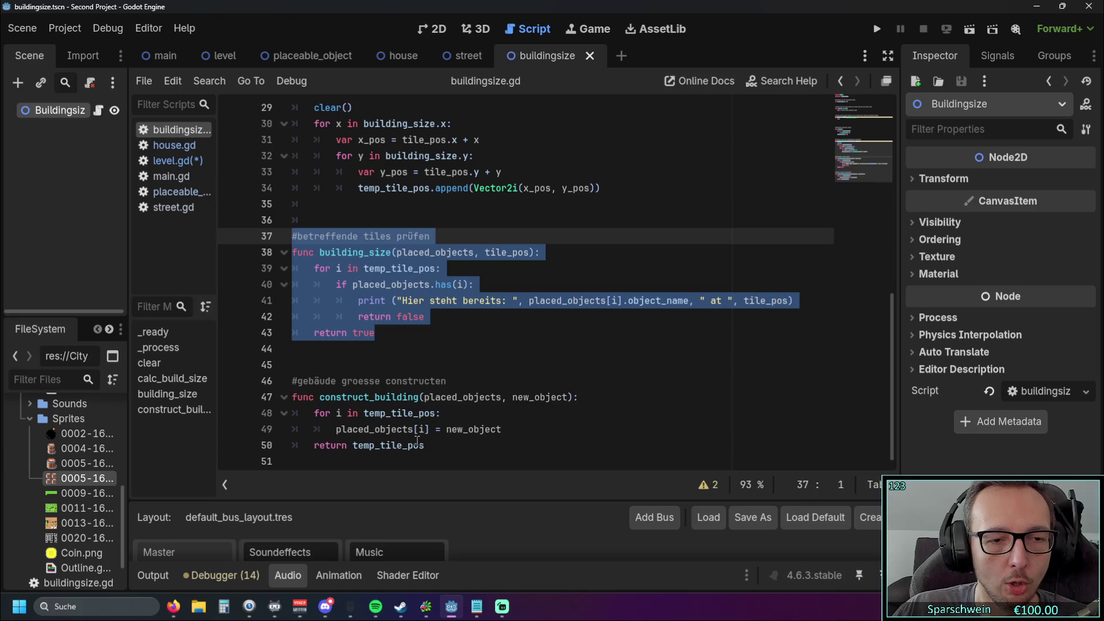
drag(426, 446, 292, 380)
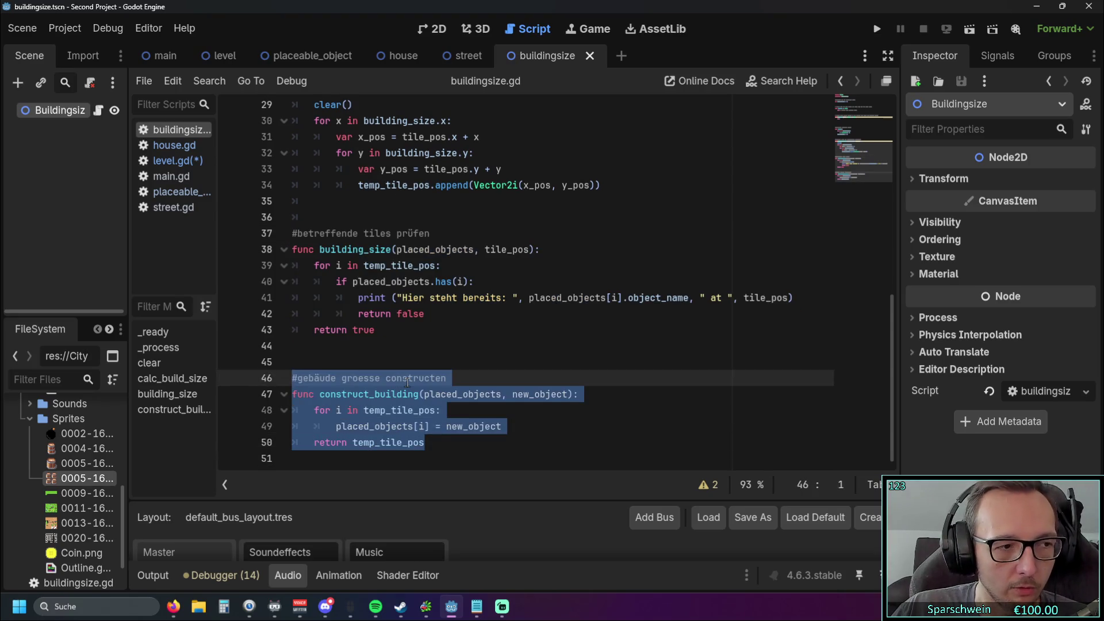
Step: Select the code above, then clear it with the caret at the end of line 24
scroll(407, 382, up, 3)
drag(602, 330, 292, 250)
scroll(345, 247, up, 3)
drag(413, 217, 293, 217)
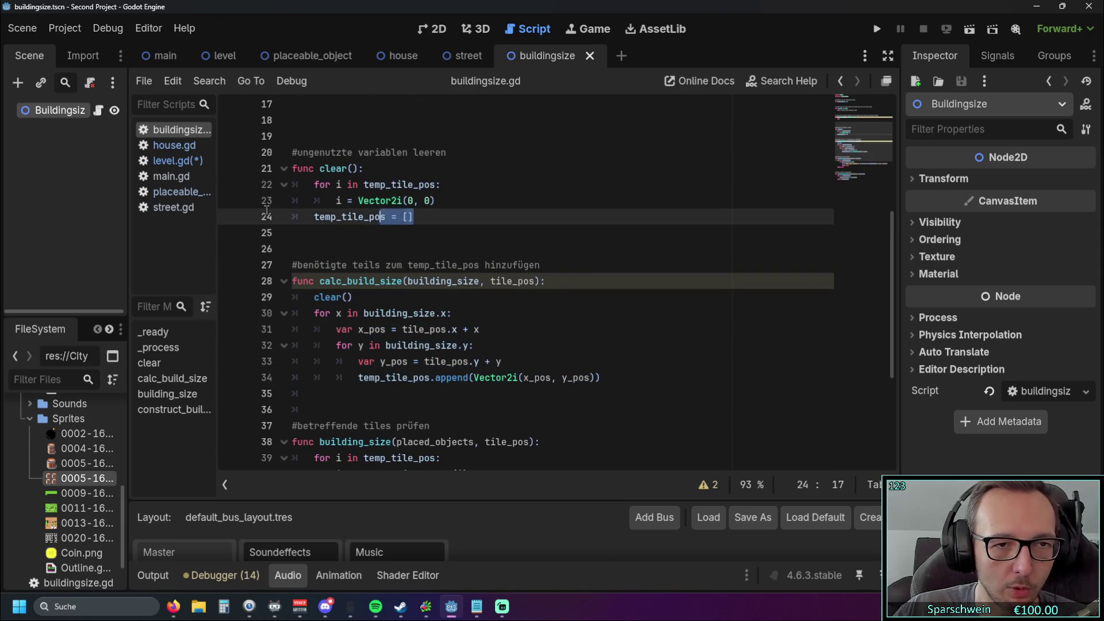
scroll(386, 239, down, 1)
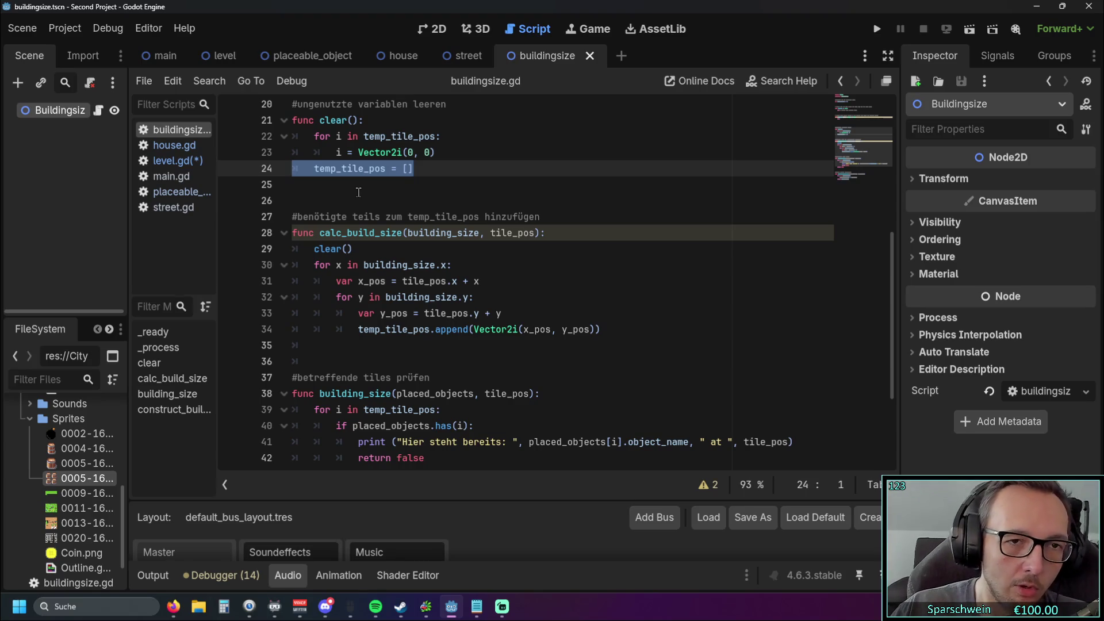
scroll(376, 201, up, 2)
scroll(368, 210, up, 1)
scroll(366, 212, down, 1)
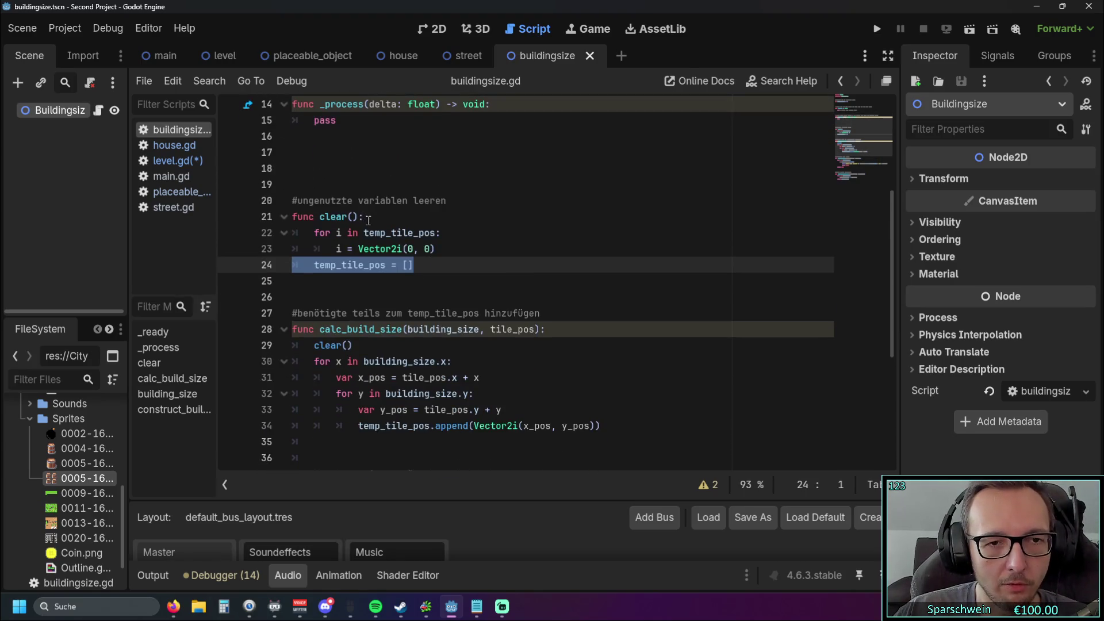
click(453, 250)
click(466, 264)
Step: Scroll through the rest of buildingsize.gd and switch to the level.gd script
scroll(477, 257, down, 4)
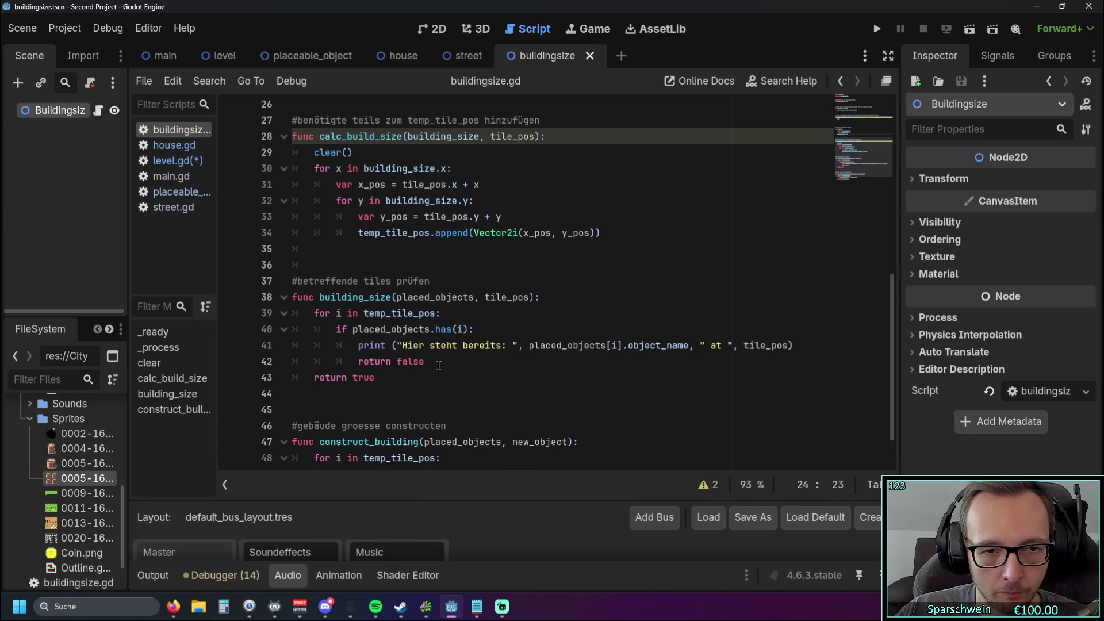
scroll(439, 365, down, 1)
scroll(435, 358, up, 5)
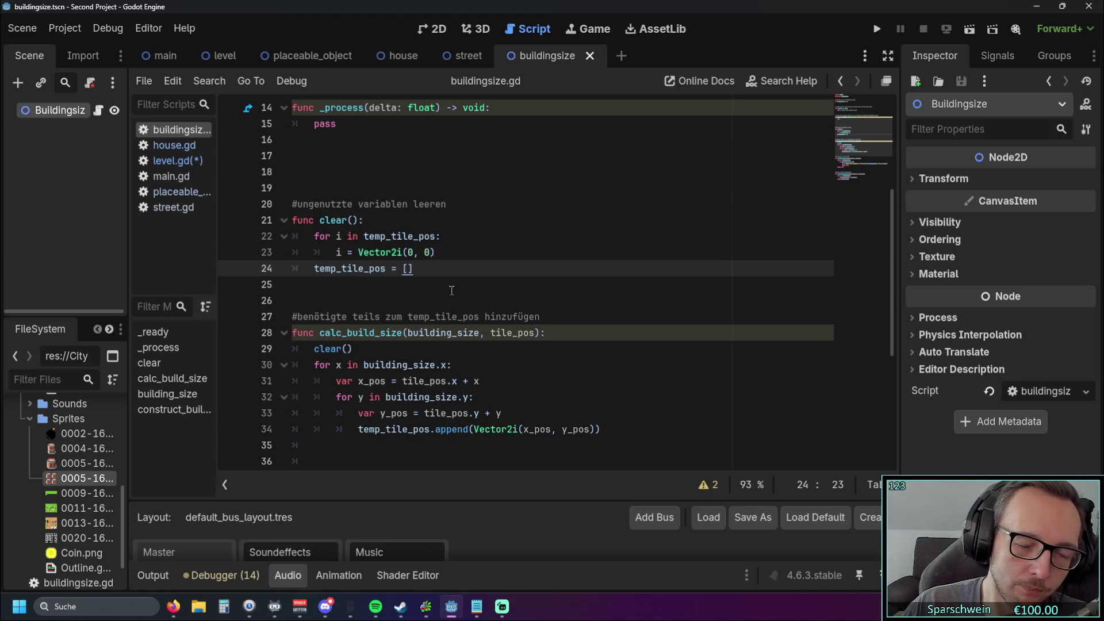
scroll(451, 290, up, 1)
scroll(451, 285, down, 5)
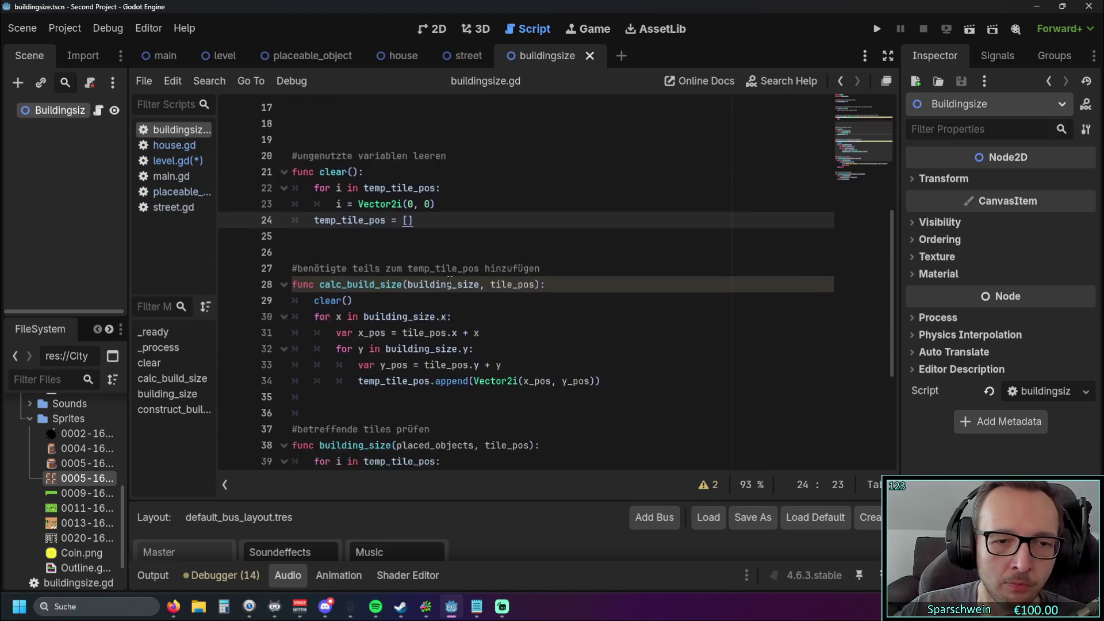
scroll(449, 285, up, 5)
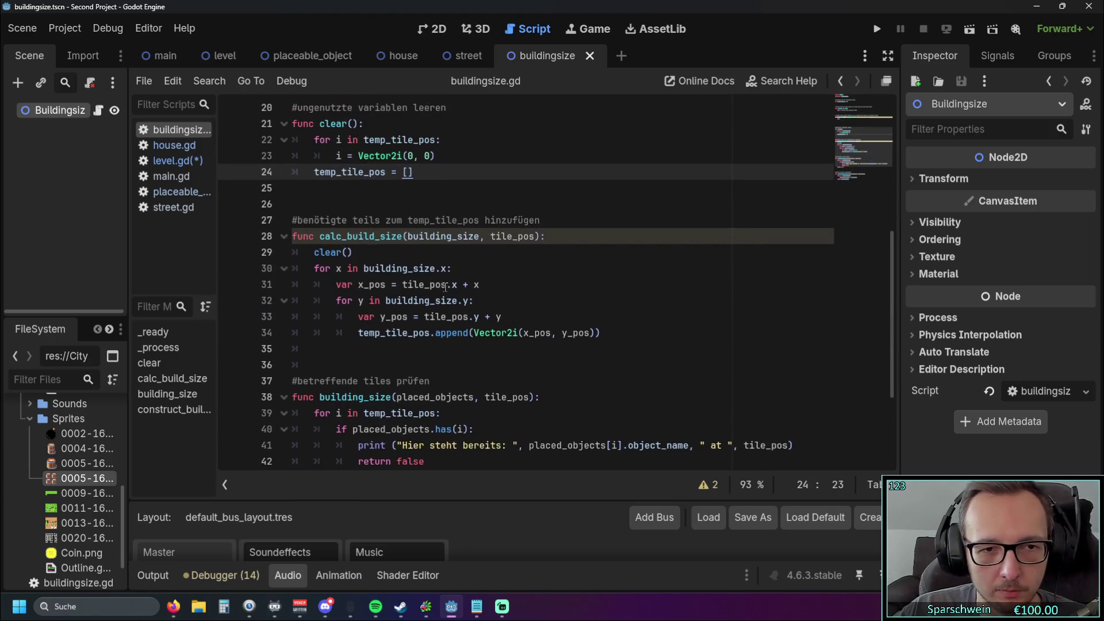
scroll(444, 288, up, 1)
scroll(444, 289, down, 6)
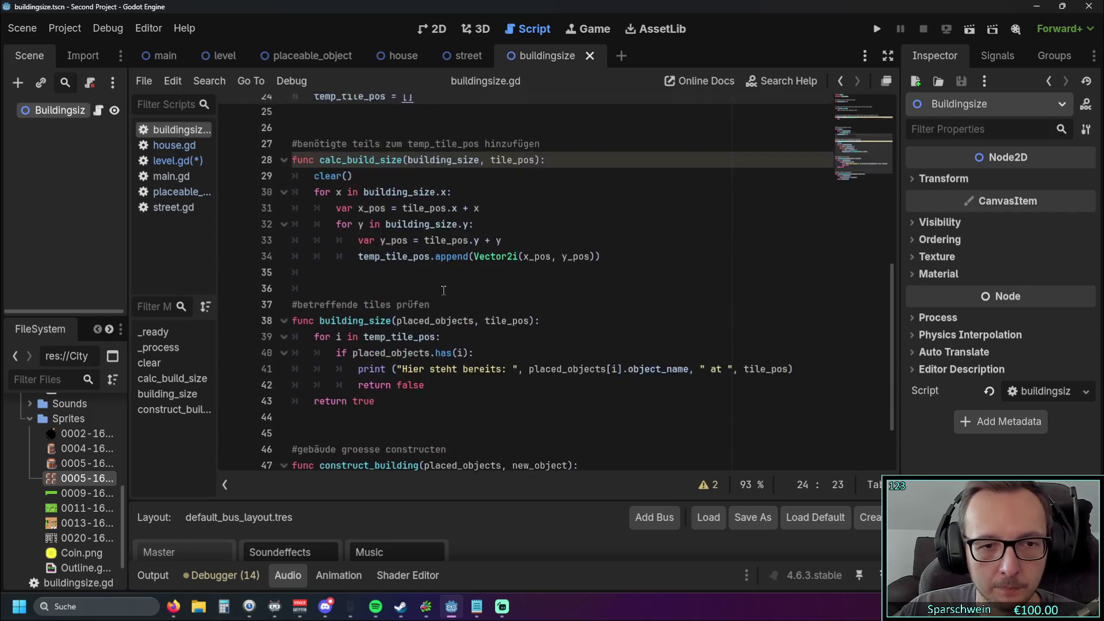
scroll(446, 293, up, 3)
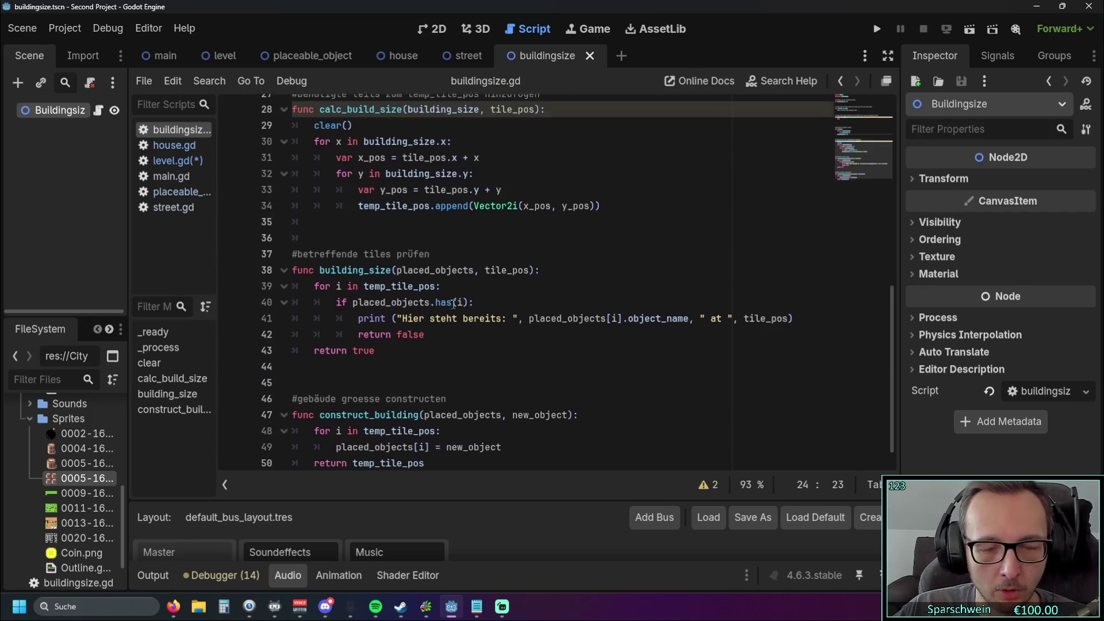
scroll(449, 308, up, 1)
scroll(403, 316, down, 4)
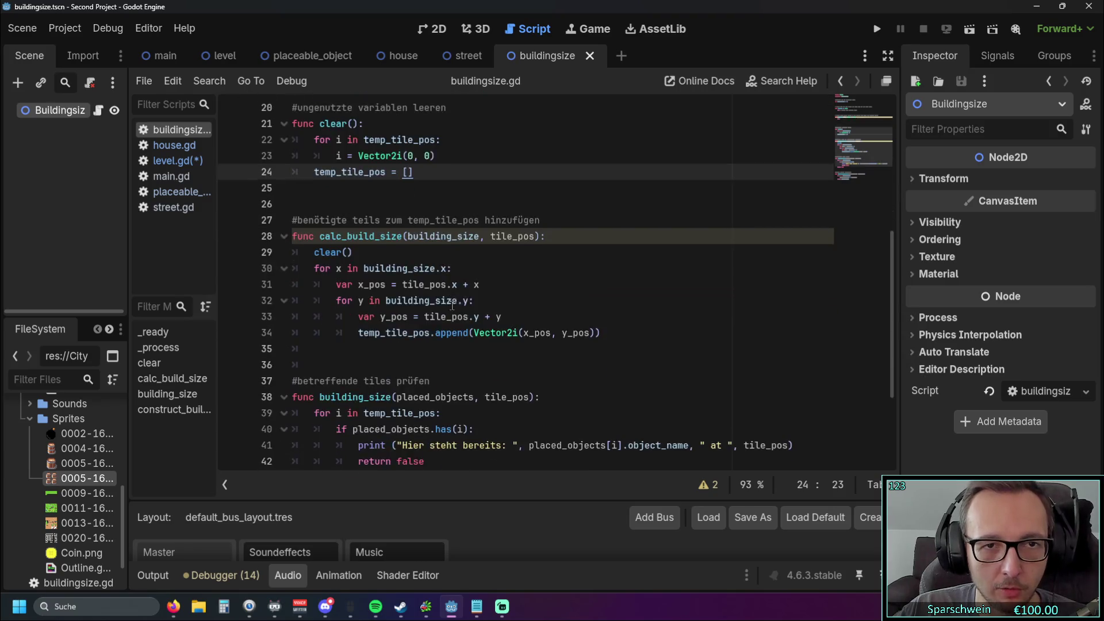
click(167, 161)
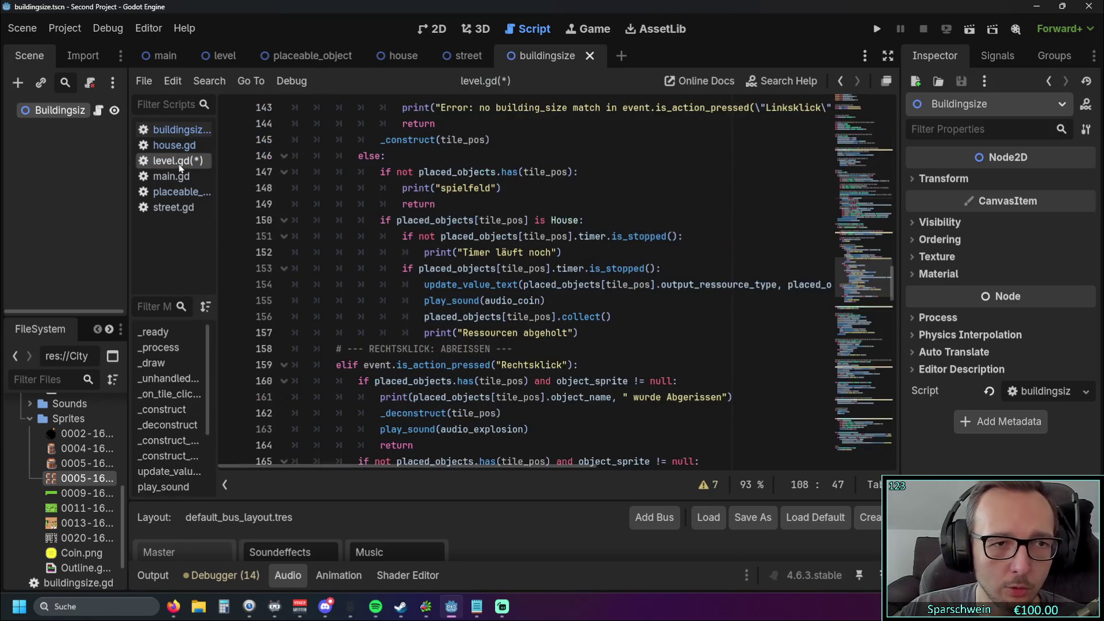
Step: Scroll through level.gd and briefly select the _construct_house function
scroll(497, 275, down, 5)
scroll(496, 274, down, 10)
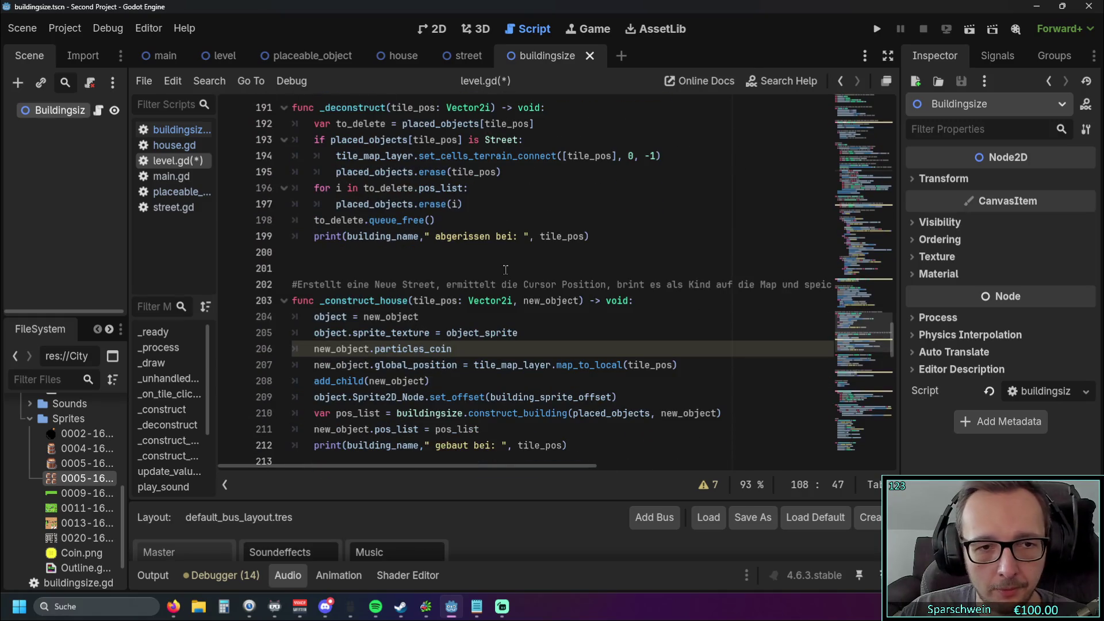
scroll(505, 269, down, 9)
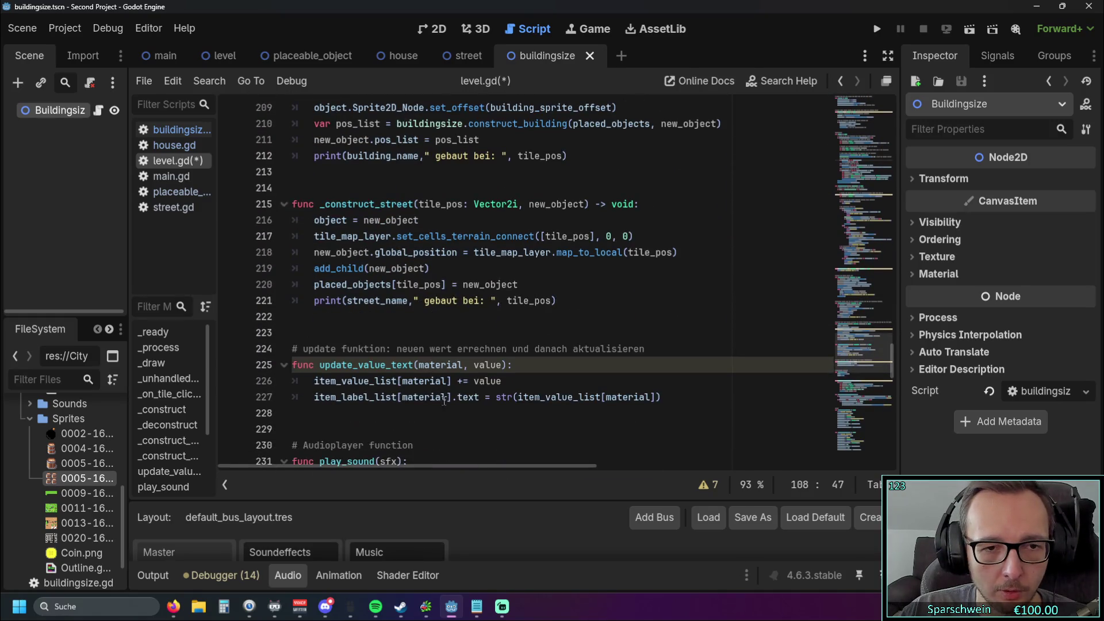
scroll(442, 374, up, 4)
drag(449, 362, 283, 242)
scroll(283, 242, up, 3)
drag(446, 376, 292, 204)
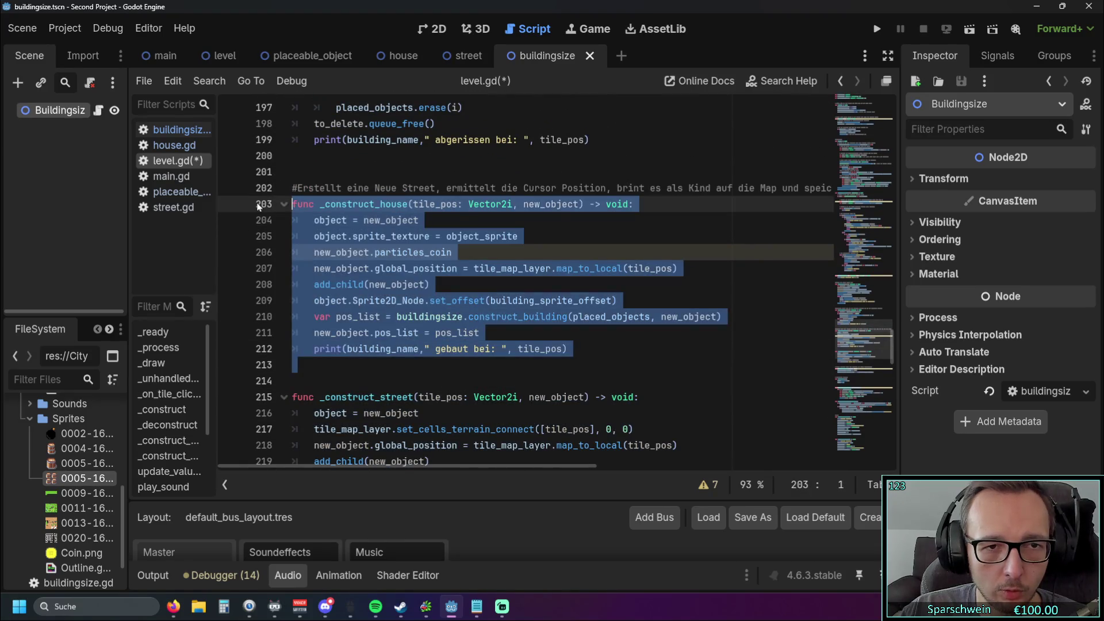
scroll(427, 293, up, 1)
click(421, 221)
Step: Mark the _deconstruct function and place the caret on empty line 200 below it
scroll(422, 223, up, 1)
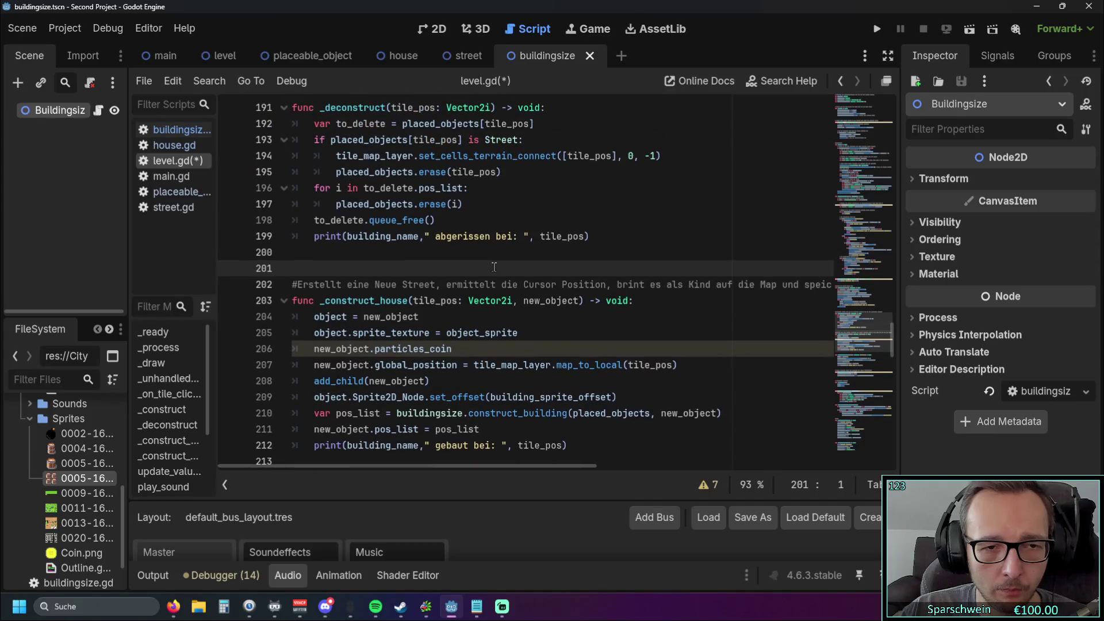
scroll(496, 268, up, 3)
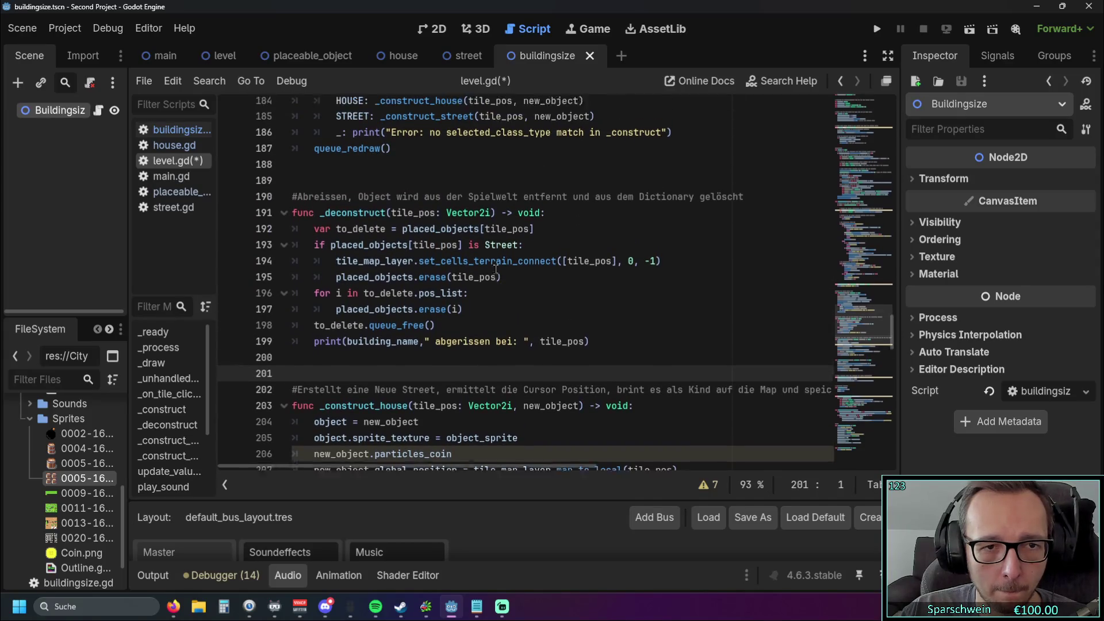
click(417, 398)
drag(416, 398, 283, 235)
click(458, 415)
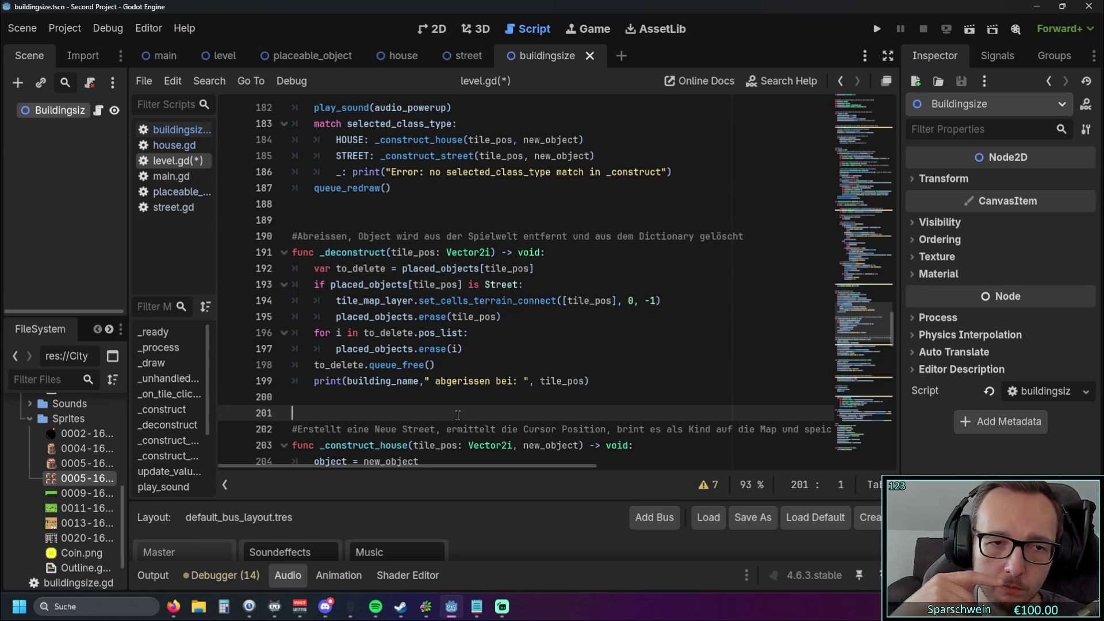
click(447, 398)
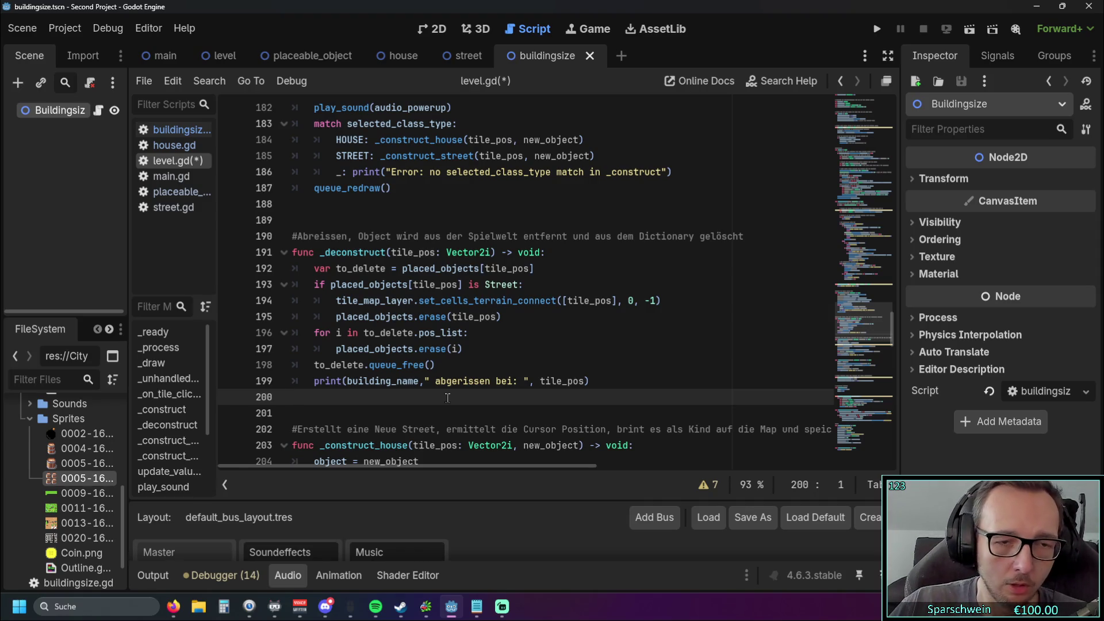
Step: Select and inspect the code around lines 207–208, then clear the selection
drag(446, 381, 314, 268)
scroll(423, 323, down, 4)
drag(426, 333, 413, 318)
scroll(420, 313, down, 5)
scroll(443, 310, up, 4)
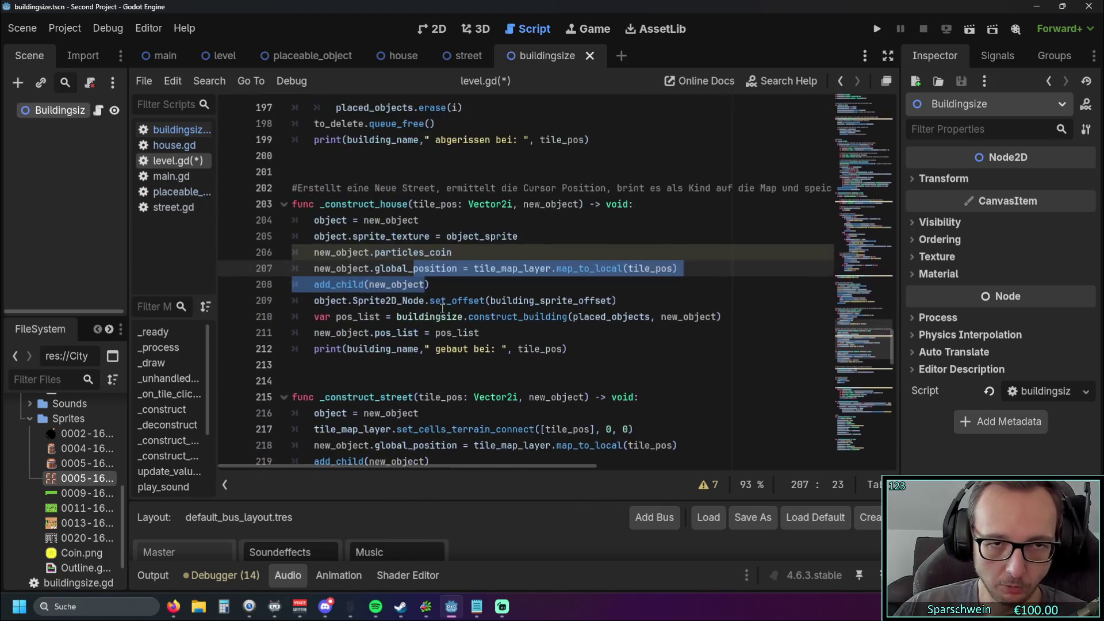
scroll(443, 309, up, 4)
click(518, 271)
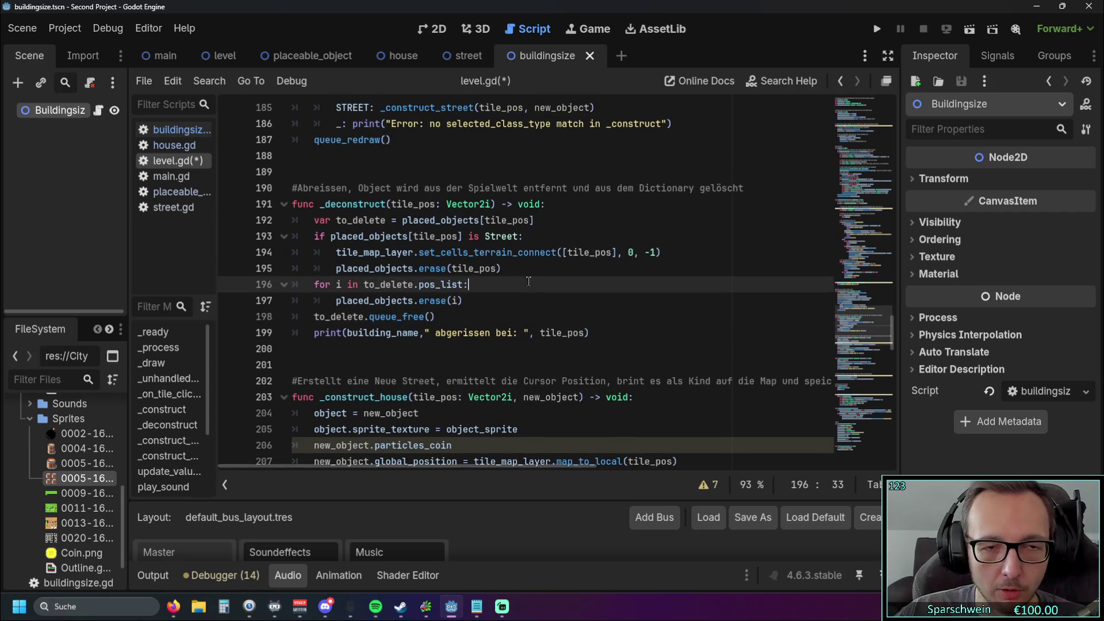
Step: Scroll up to check the _draw() helper calls, then switch to buildingsize.gd
scroll(528, 281, up, 1)
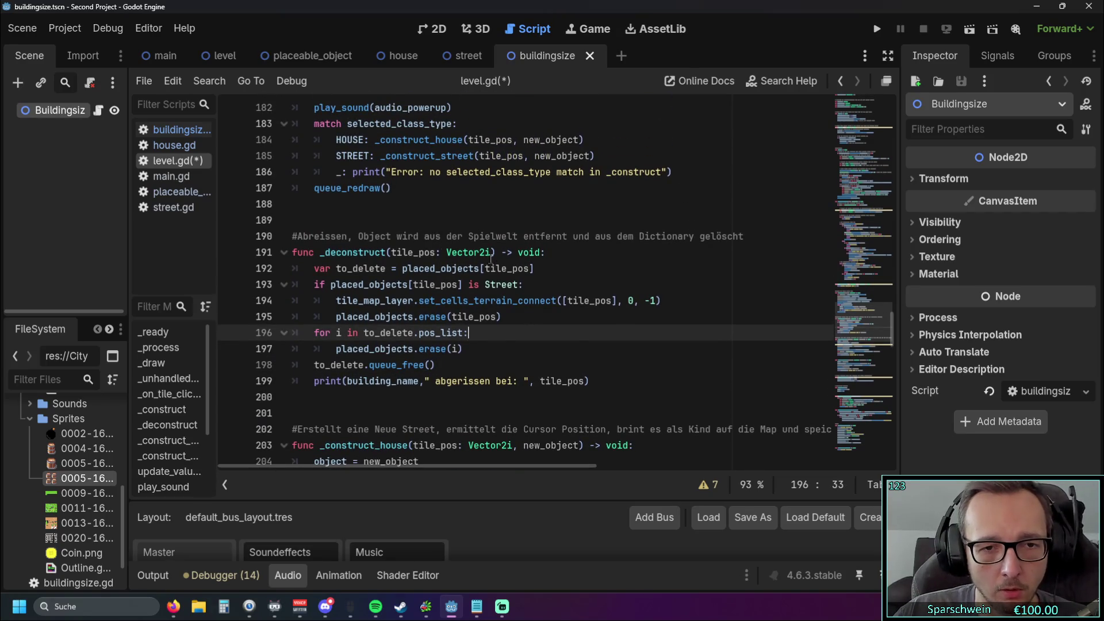
scroll(488, 258, up, 1)
scroll(489, 257, up, 1)
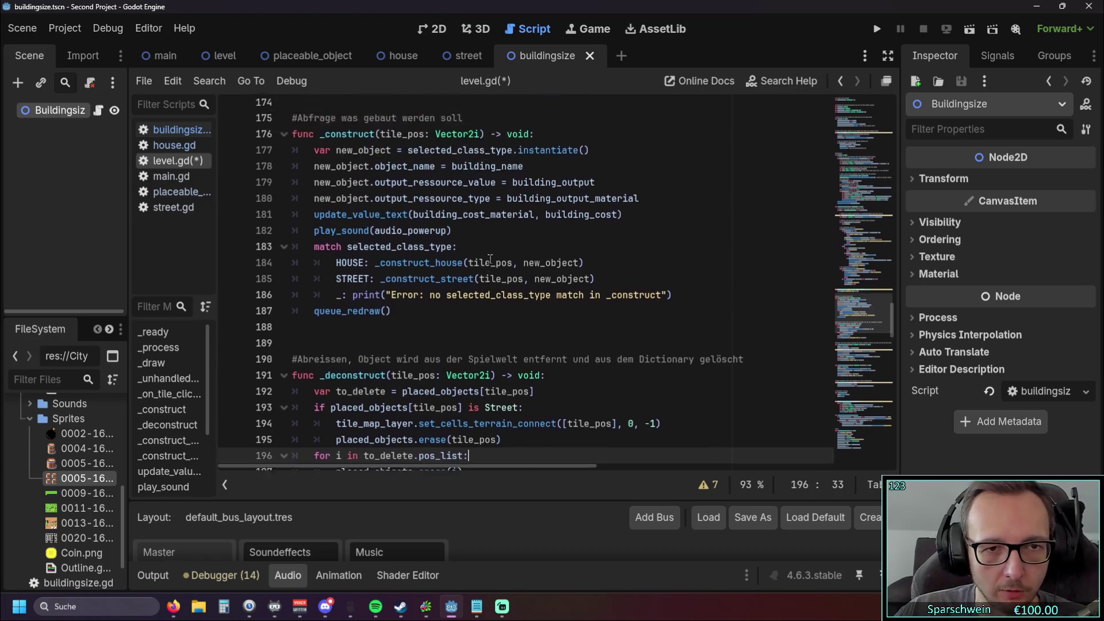
scroll(490, 259, up, 1)
scroll(490, 259, up, 2)
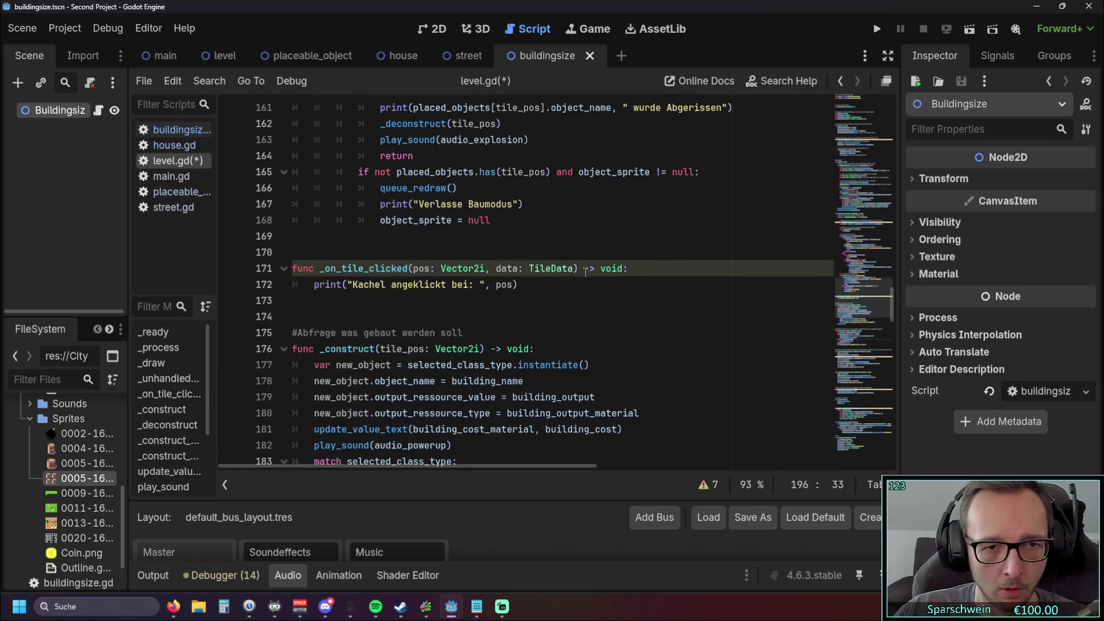
scroll(490, 309, up, 4)
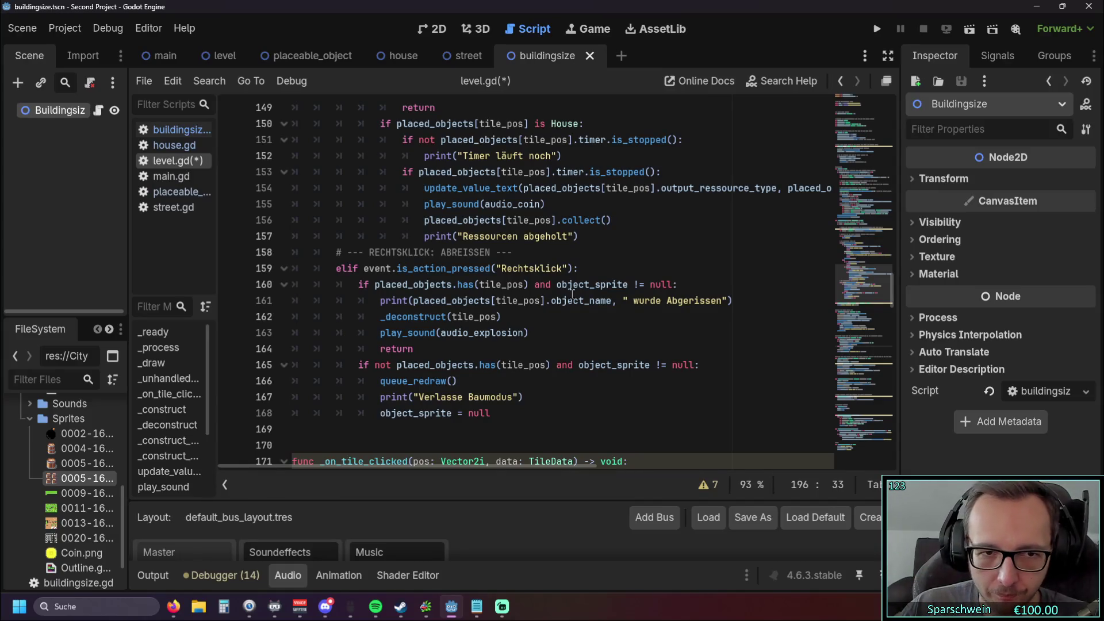
scroll(572, 295, up, 8)
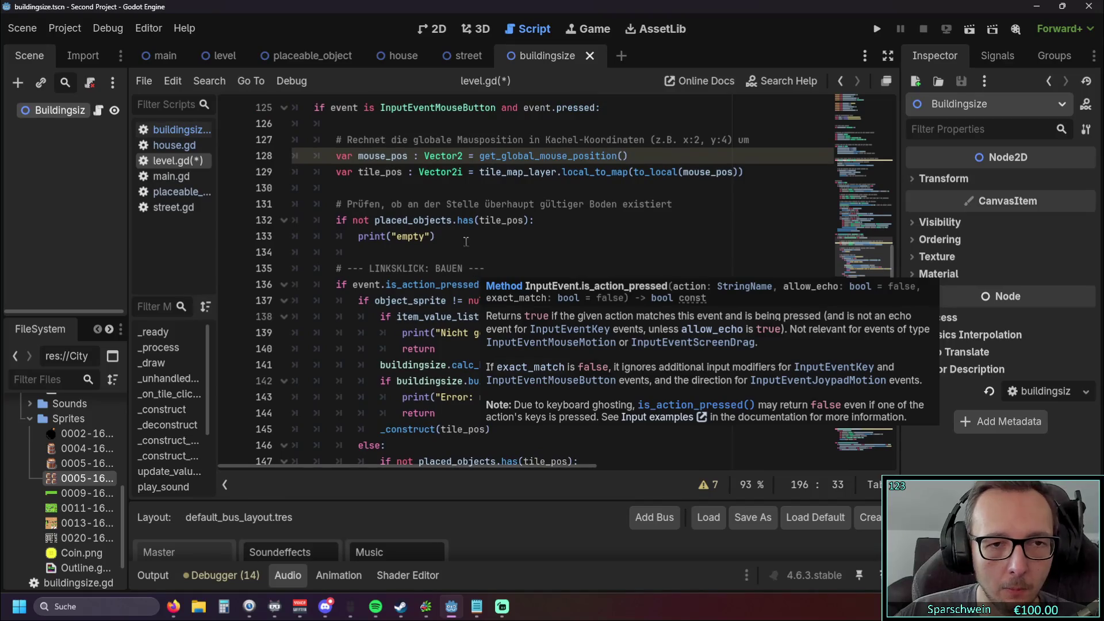
scroll(523, 227, up, 2)
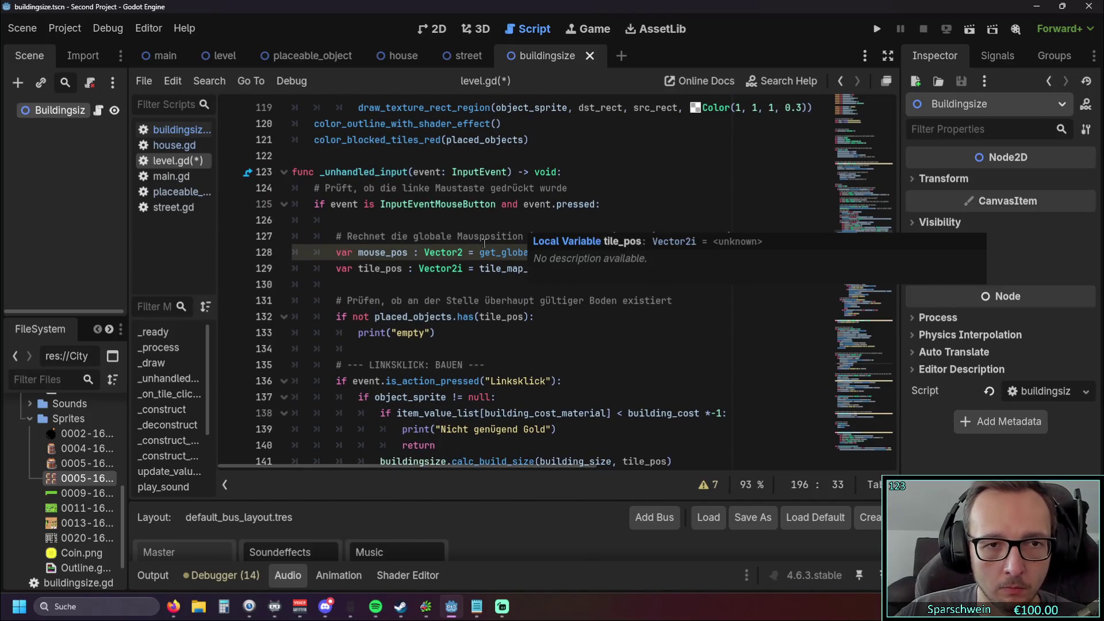
scroll(478, 245, up, 12)
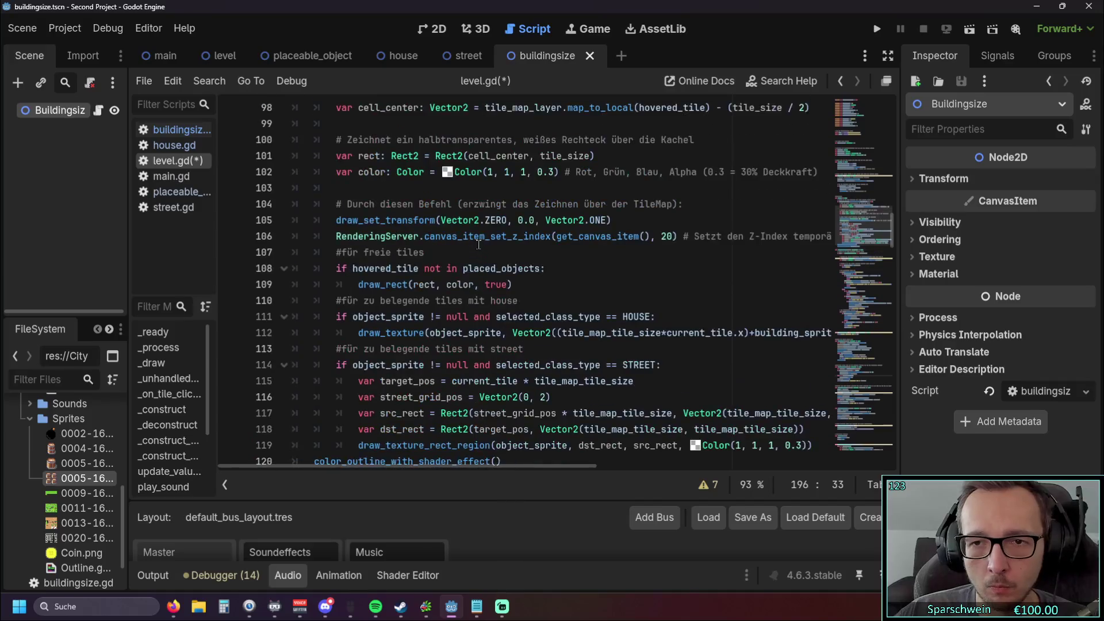
scroll(478, 245, down, 8)
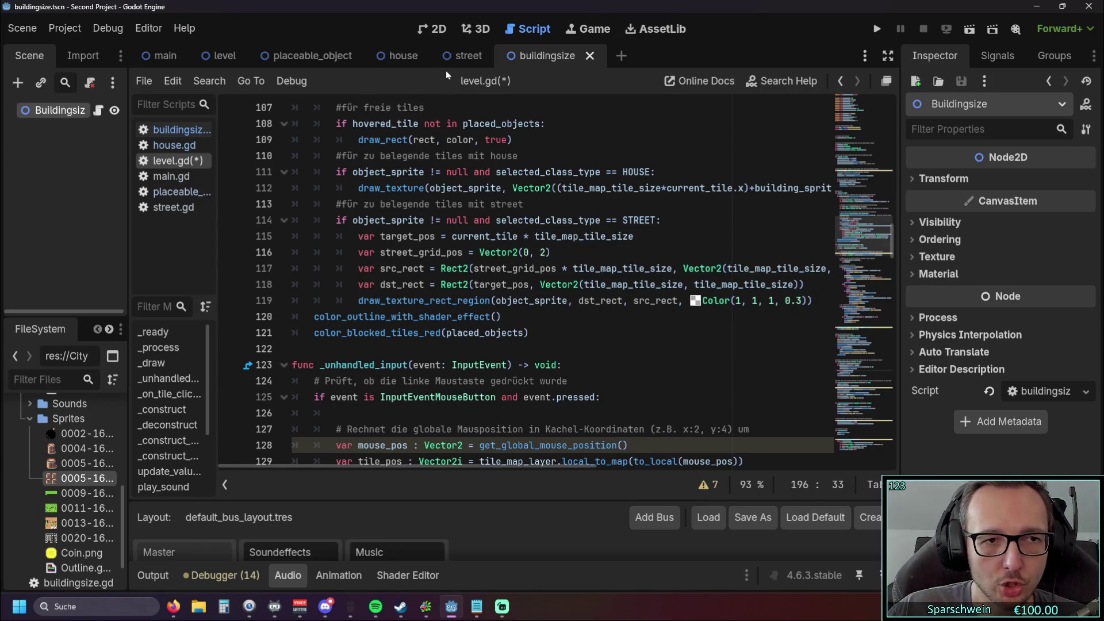
click(173, 130)
scroll(420, 208, up, 5)
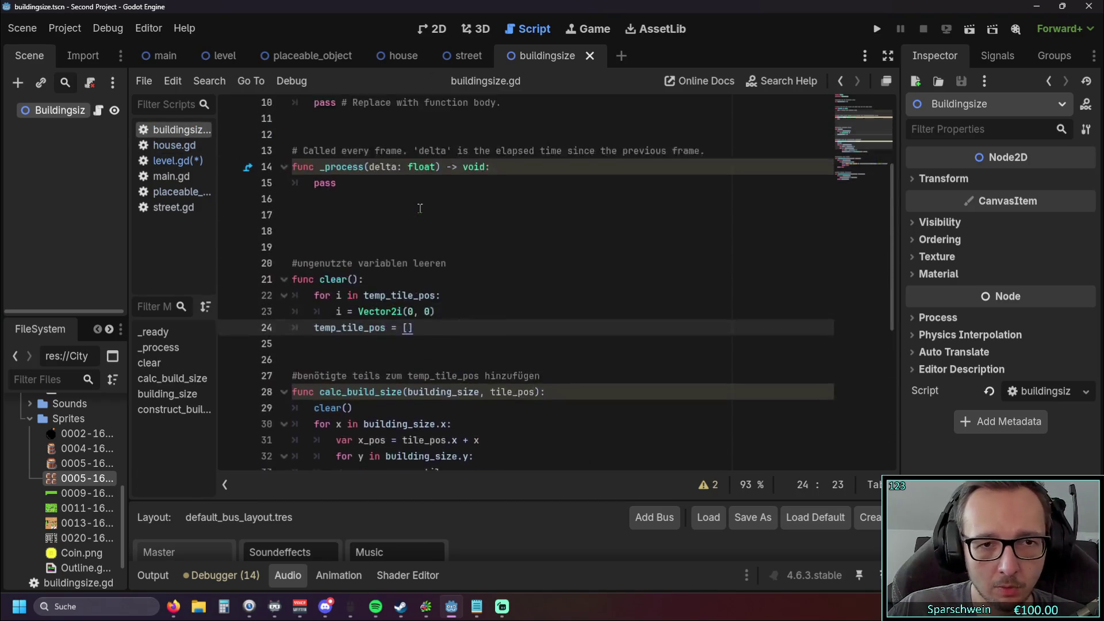
Step: Comment out lines 22–23, the temp_tile_pos reset loop in clear(), with Ctrl+K
scroll(460, 211, up, 3)
scroll(504, 212, down, 3)
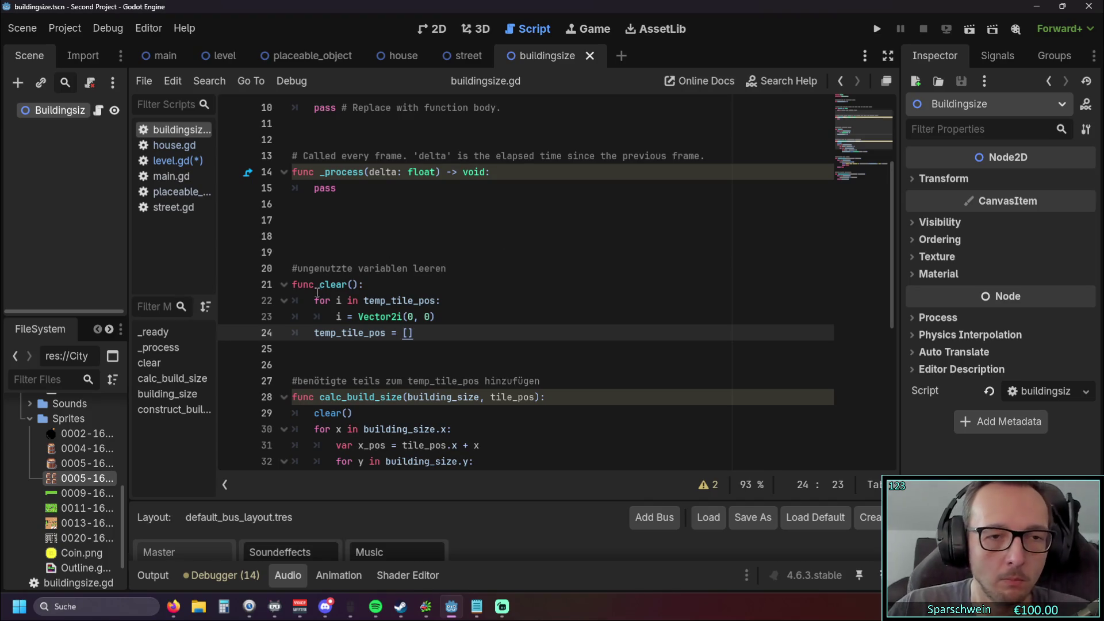
drag(440, 316, 266, 311)
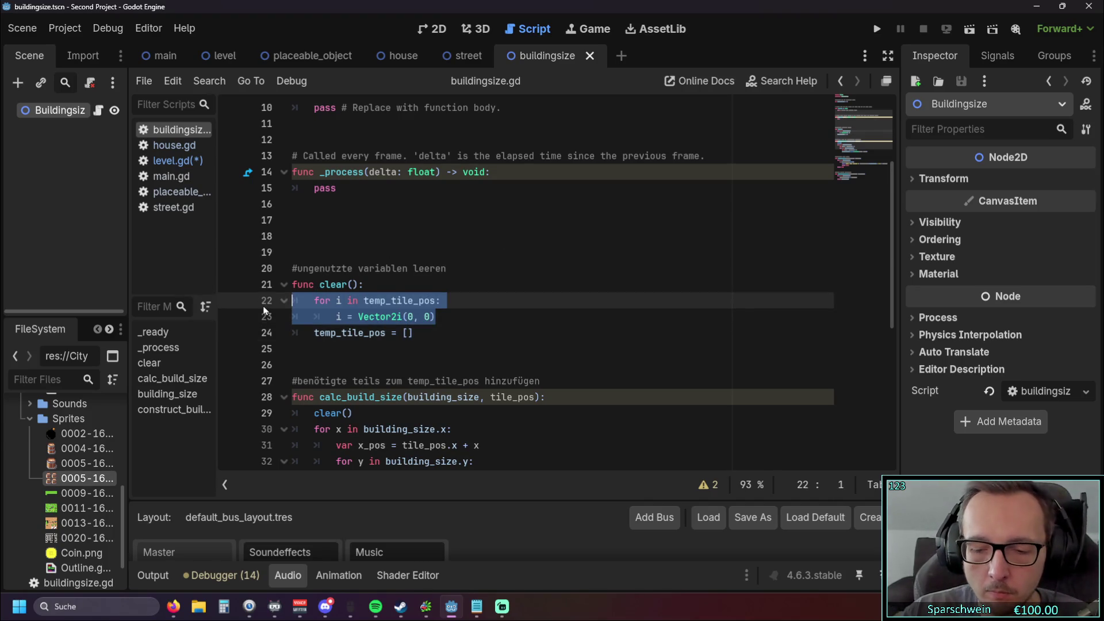
key(ctrl+k)
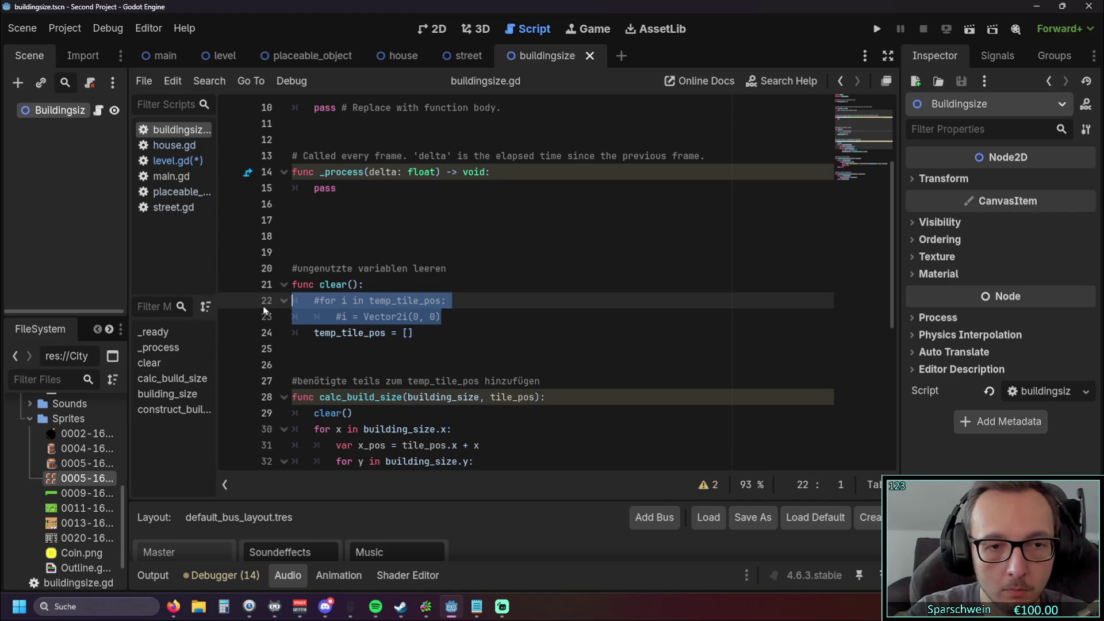
click(578, 320)
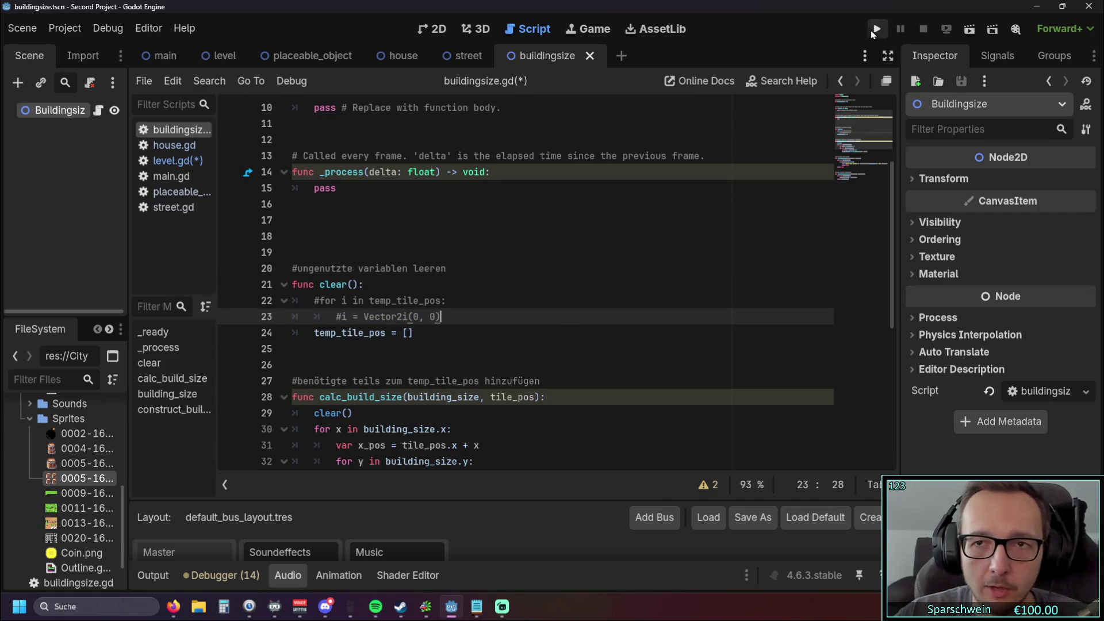
Step: Run the game and place four Big Buckets at tiles (4,3), (2,3), (2,1) and (4,1)
click(877, 29)
click(496, 412)
click(495, 409)
click(554, 301)
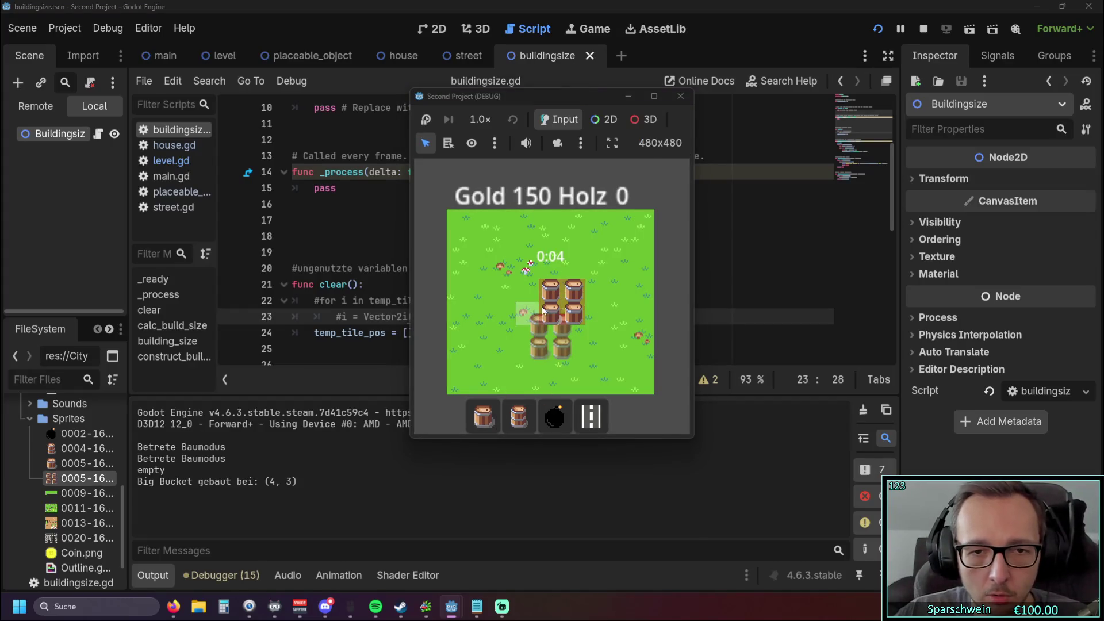
click(495, 290)
click(499, 247)
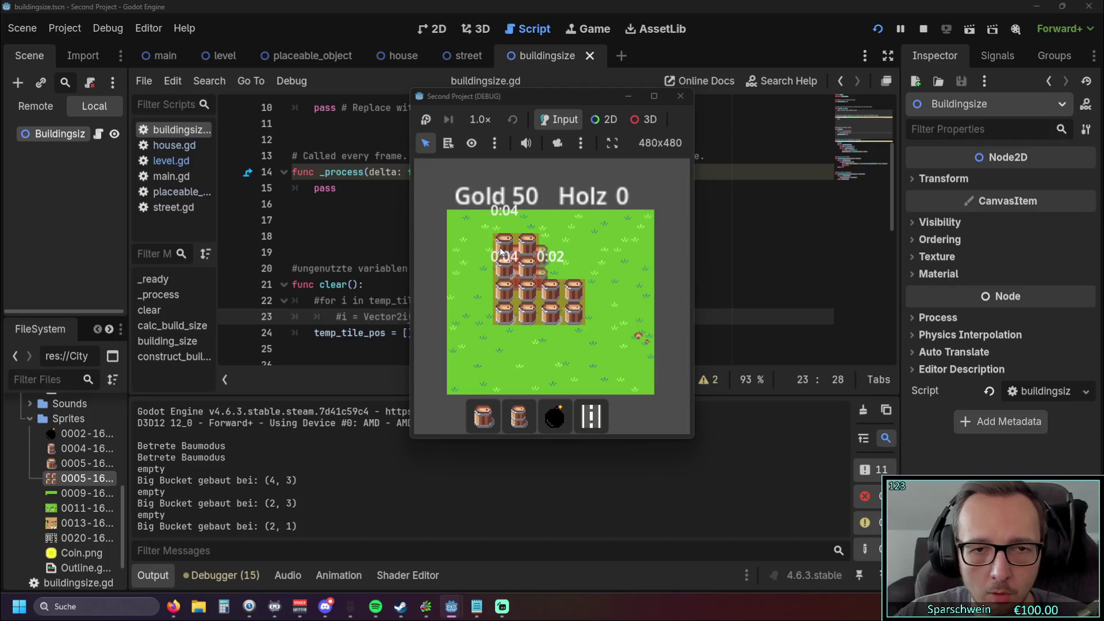
click(552, 246)
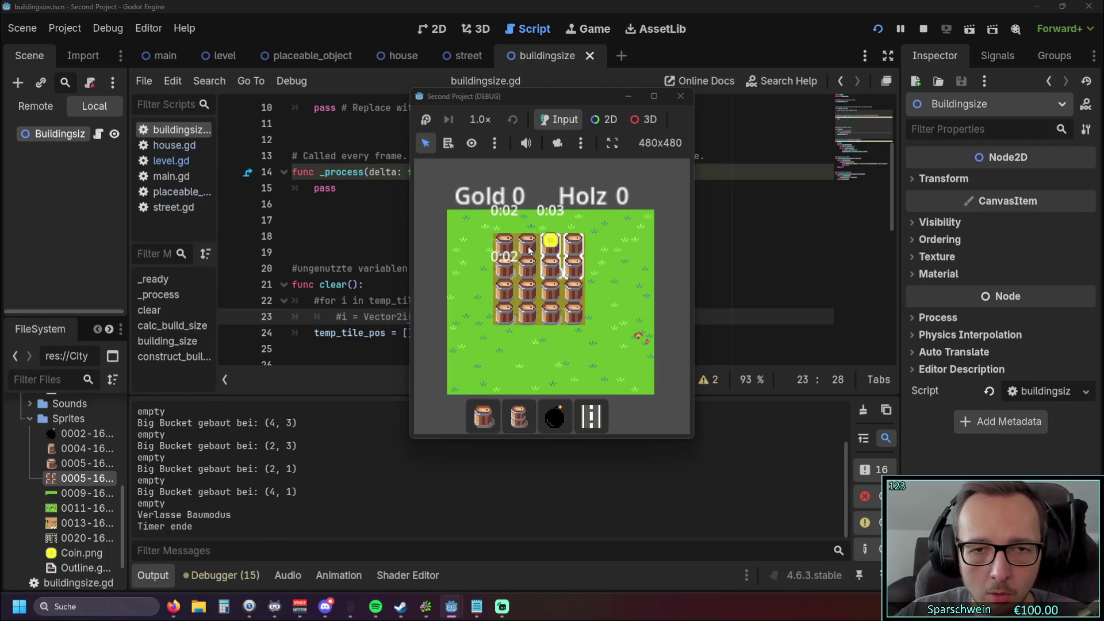
Step: Demolish the Big Buckets at (4,1) and (4,3), try placing one without enough gold, then stop the game
click(518, 416)
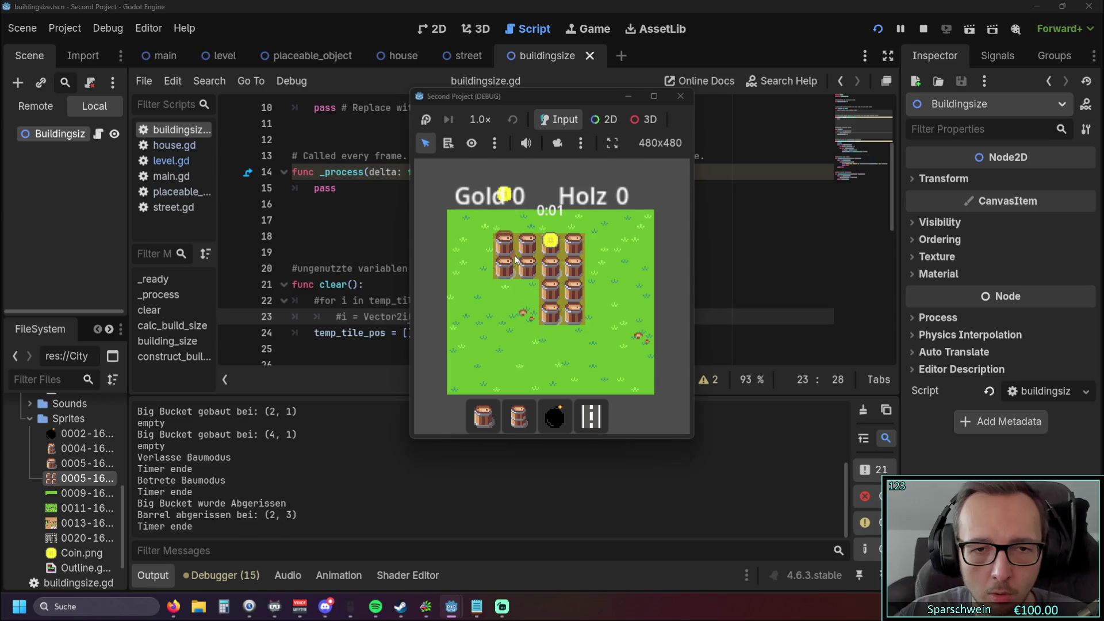
click(546, 269)
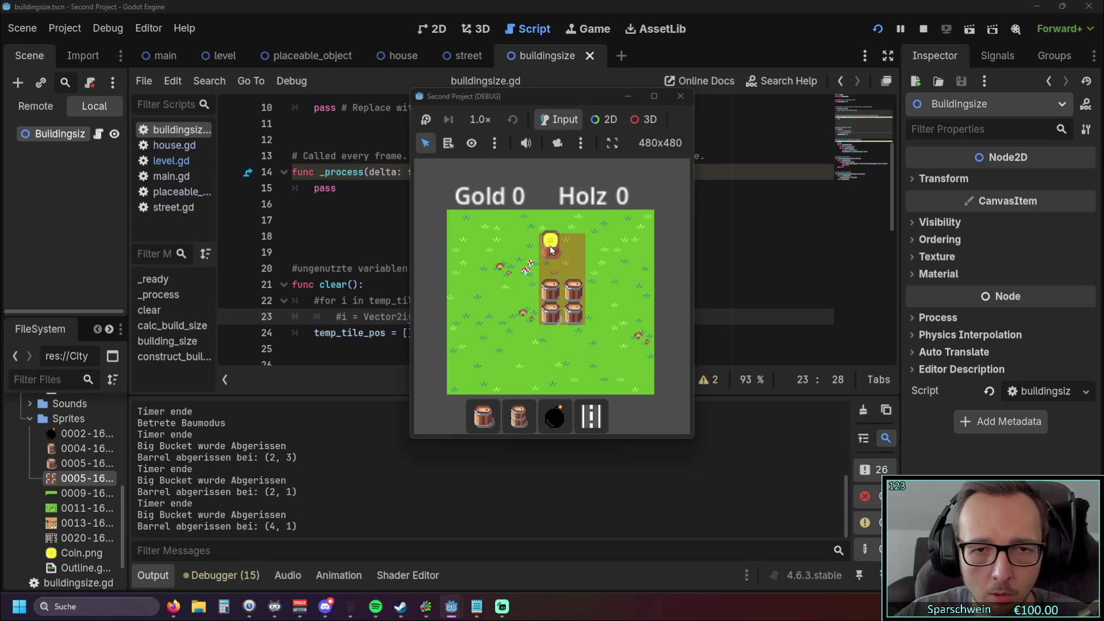
click(557, 299)
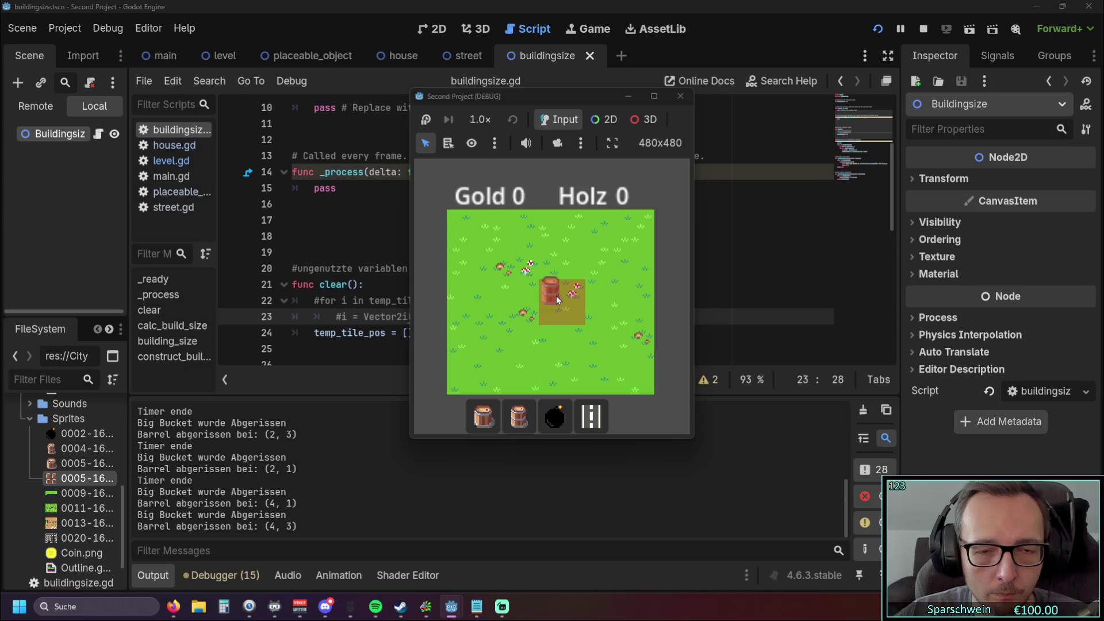
click(518, 416)
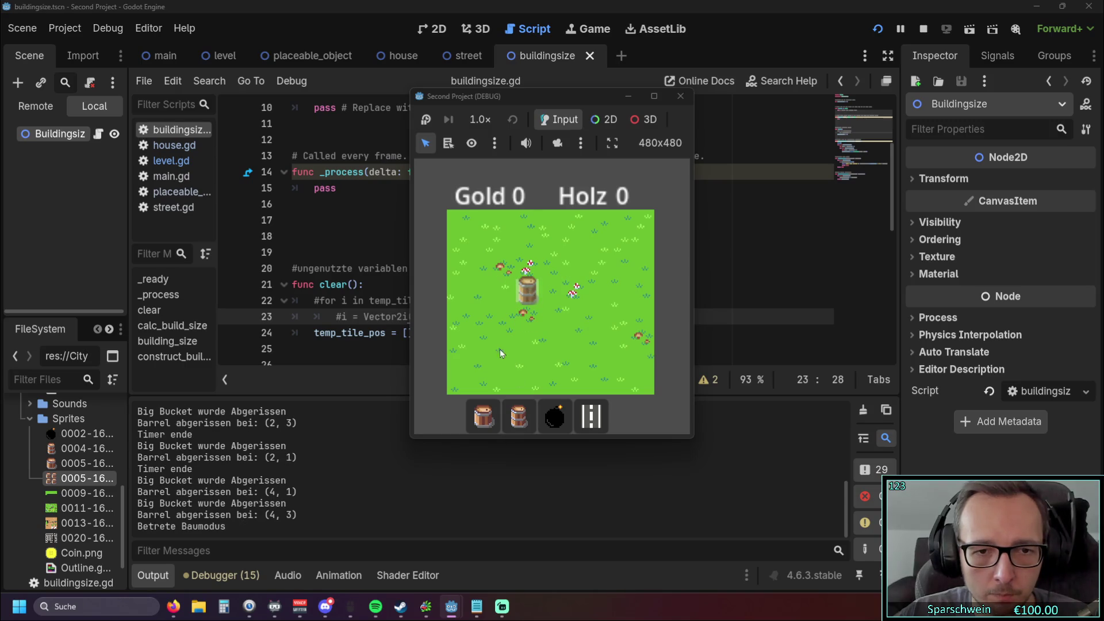
click(517, 305)
click(518, 282)
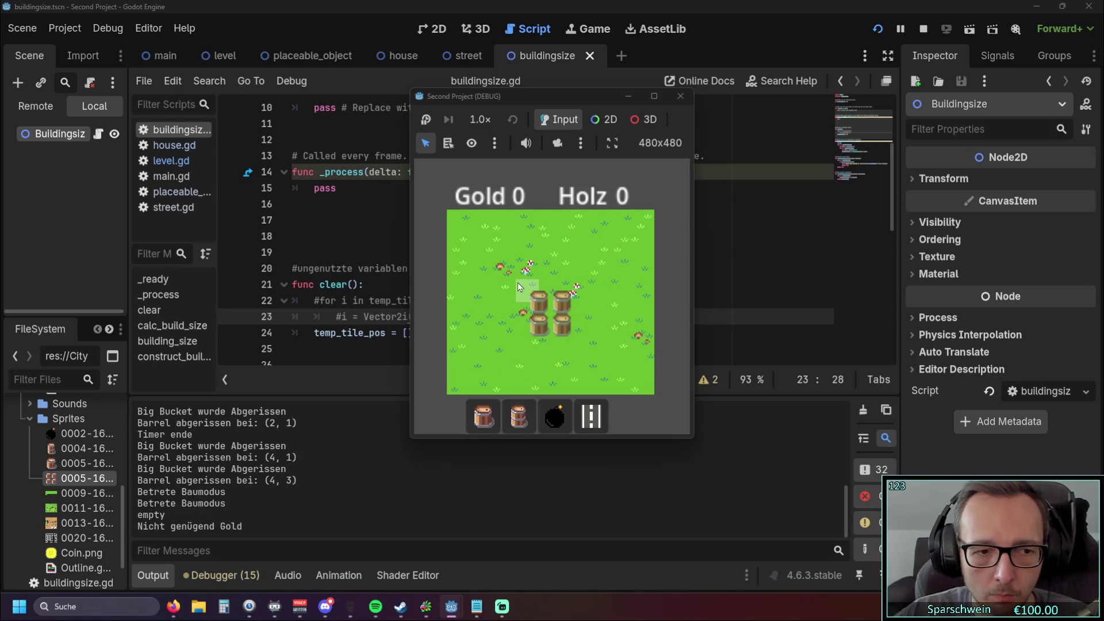
right_click(518, 282)
click(680, 96)
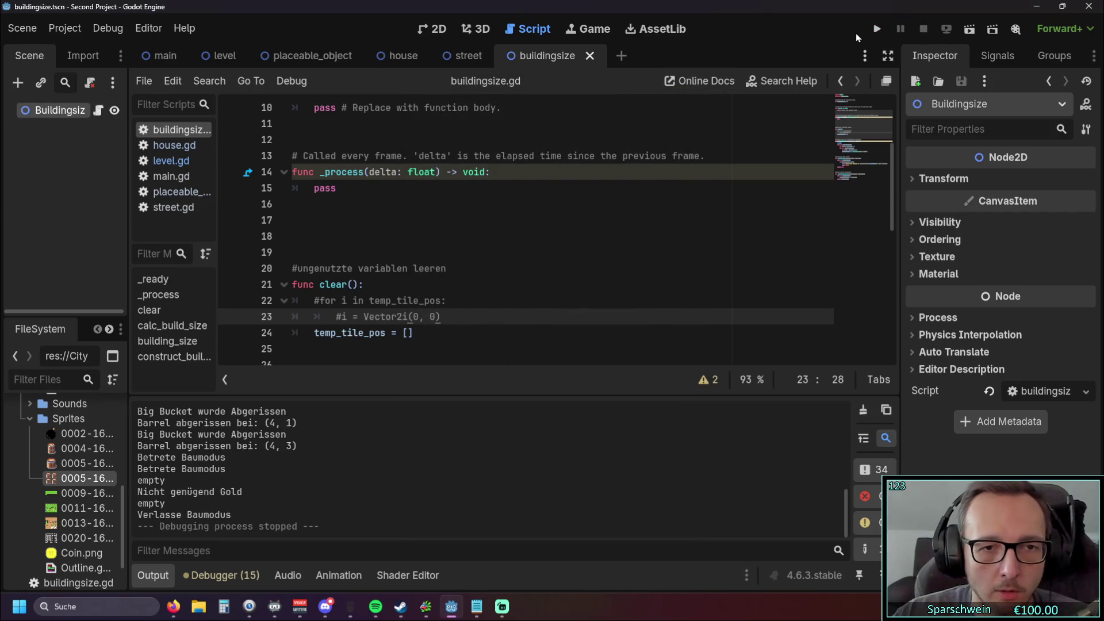
Step: Run the game again and check an empty tile on the map
scroll(419, 315, down, 2)
scroll(420, 315, down, 3)
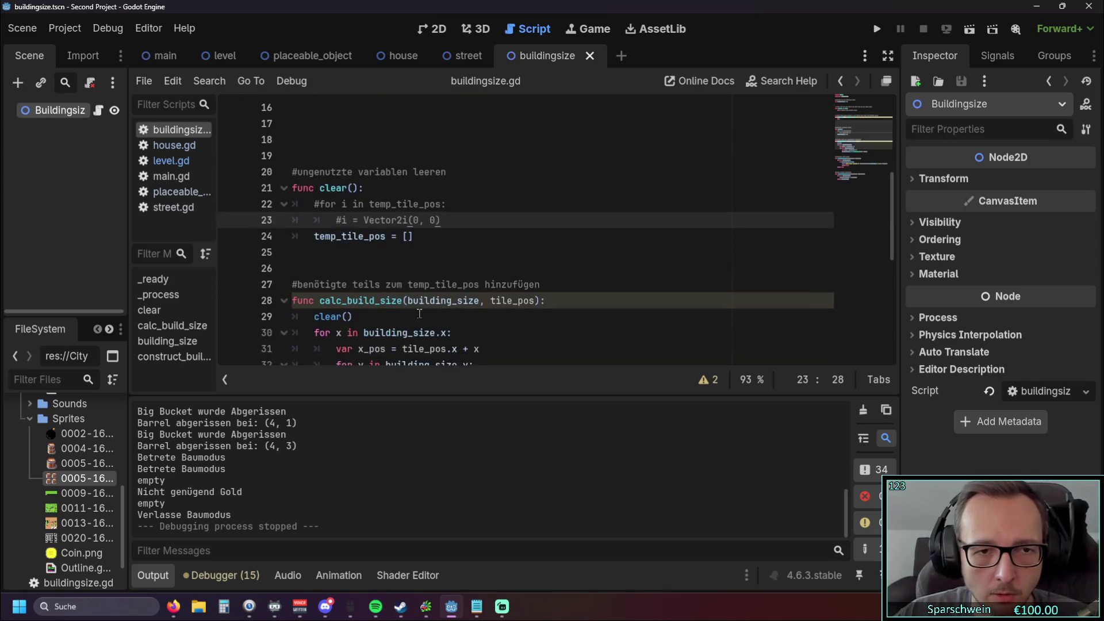
scroll(420, 315, up, 4)
click(877, 28)
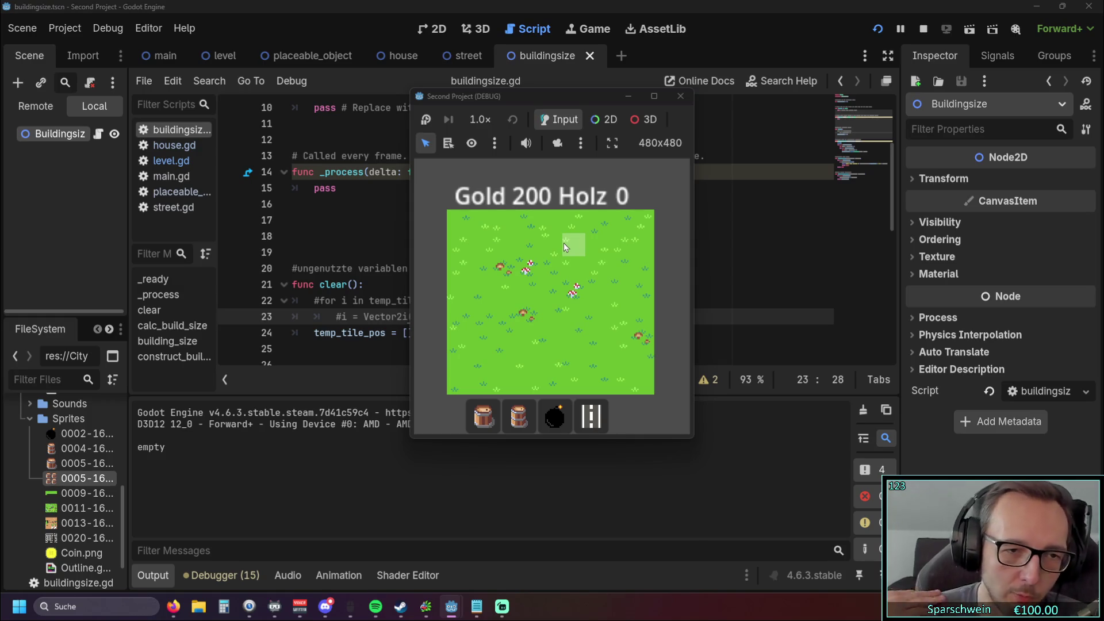
click(529, 270)
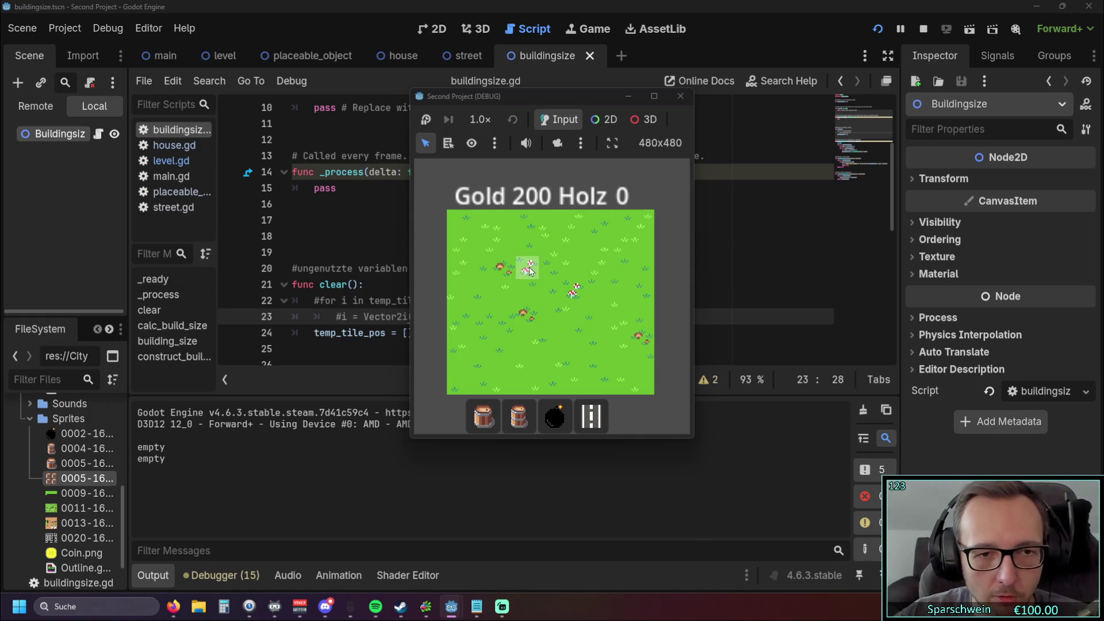
Step: Build single barrels at tiles (2,2), (4,2) and (6,2)
click(519, 416)
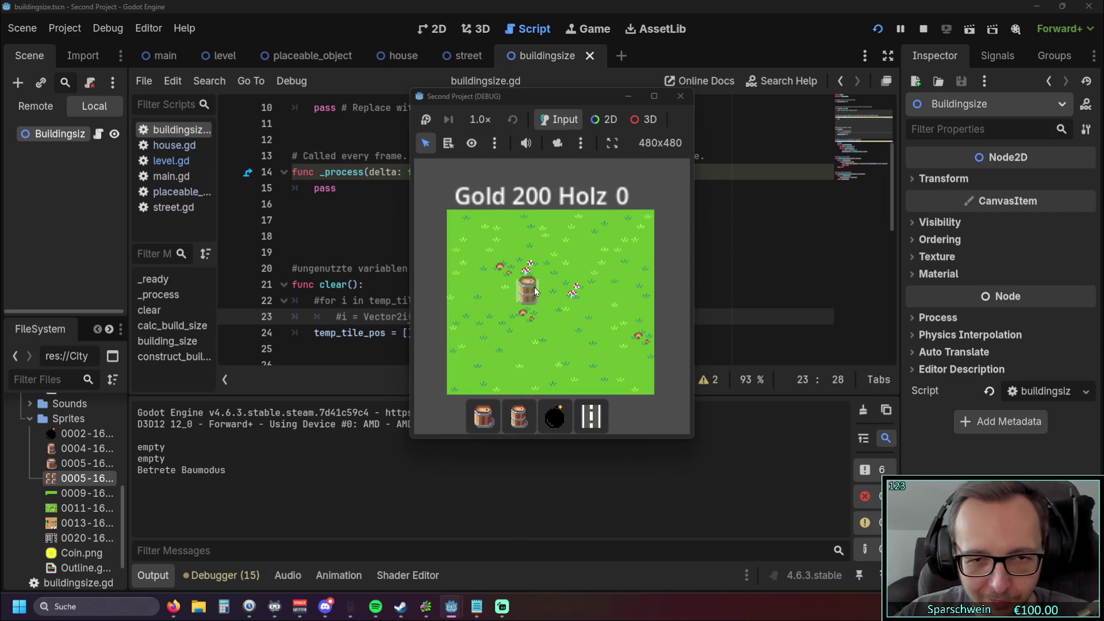
click(483, 415)
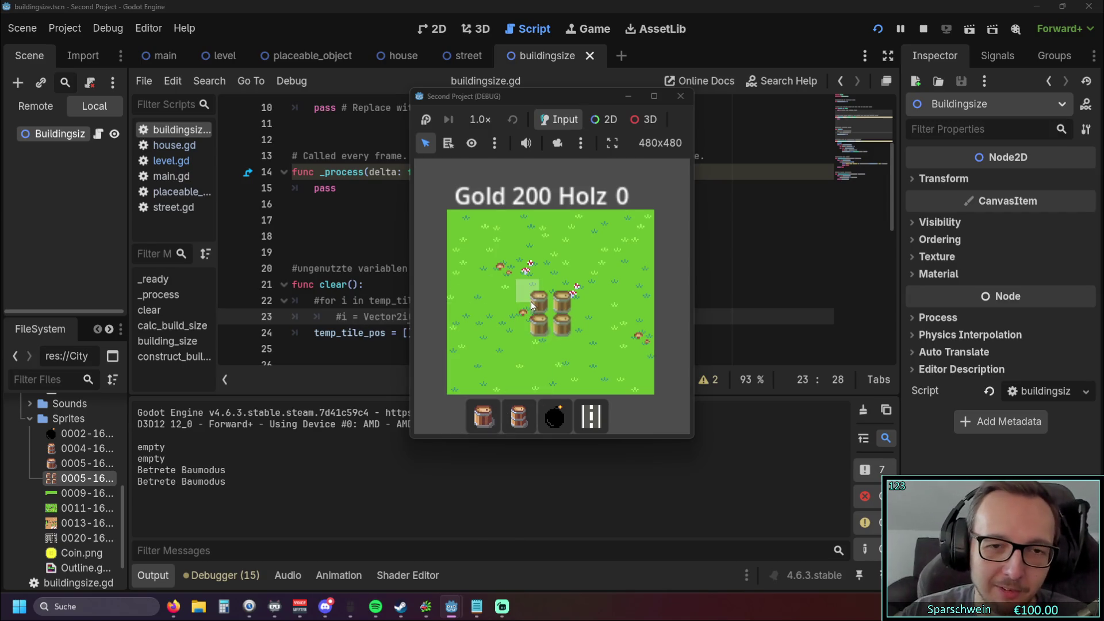
click(518, 415)
click(508, 267)
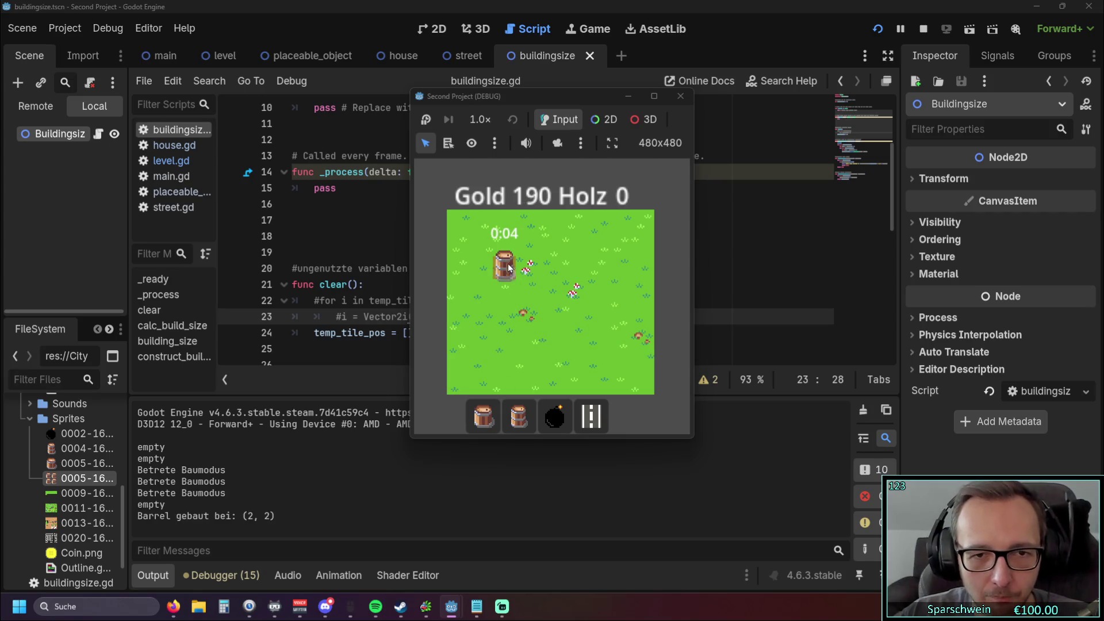
click(545, 274)
click(598, 274)
right_click(568, 319)
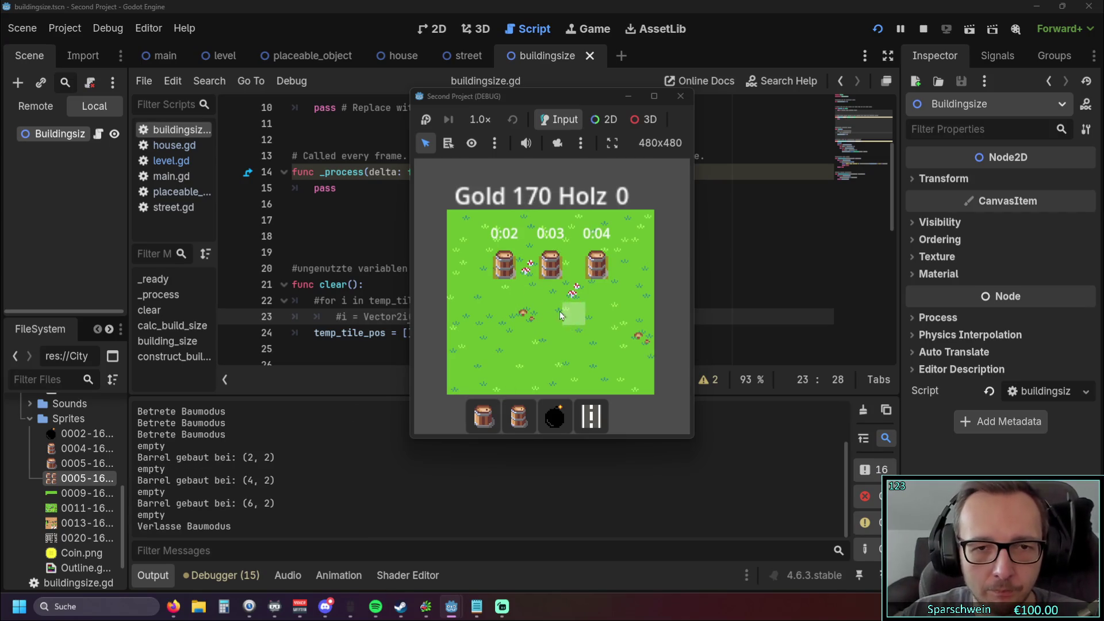
Step: Collect the barrels' gold, then demolish the barrels at (4,2) and (6,2)
click(506, 280)
click(563, 273)
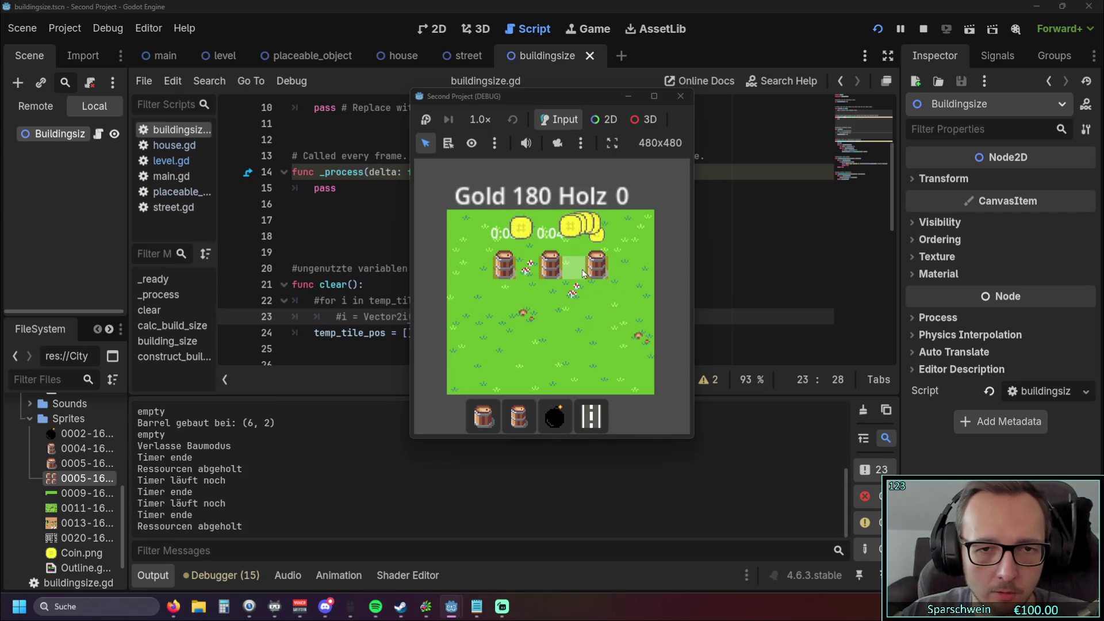
click(541, 269)
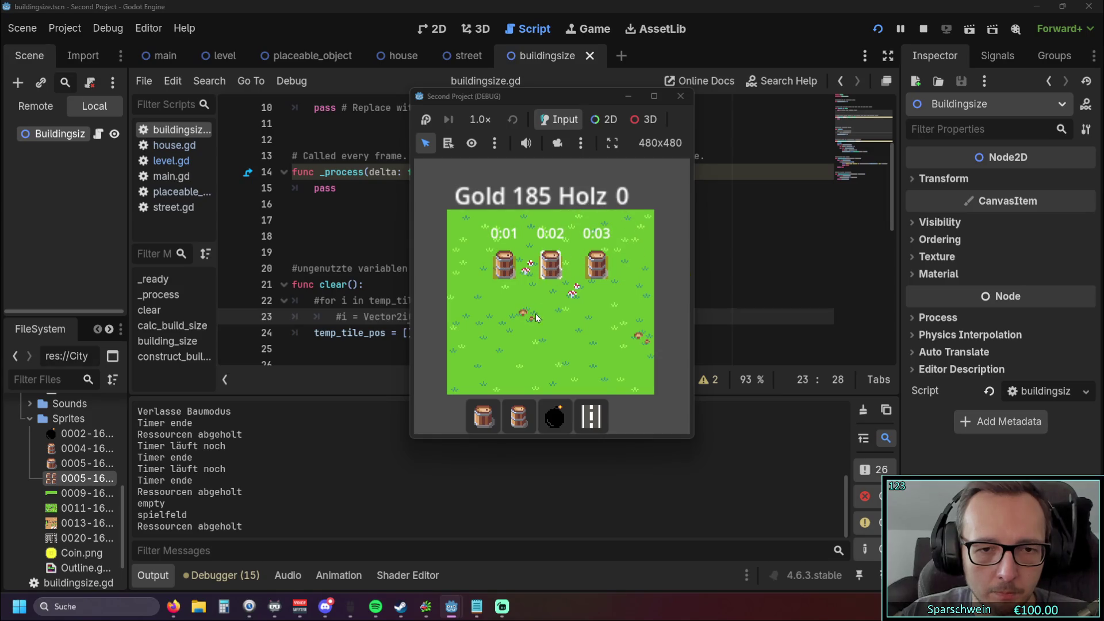
click(561, 275)
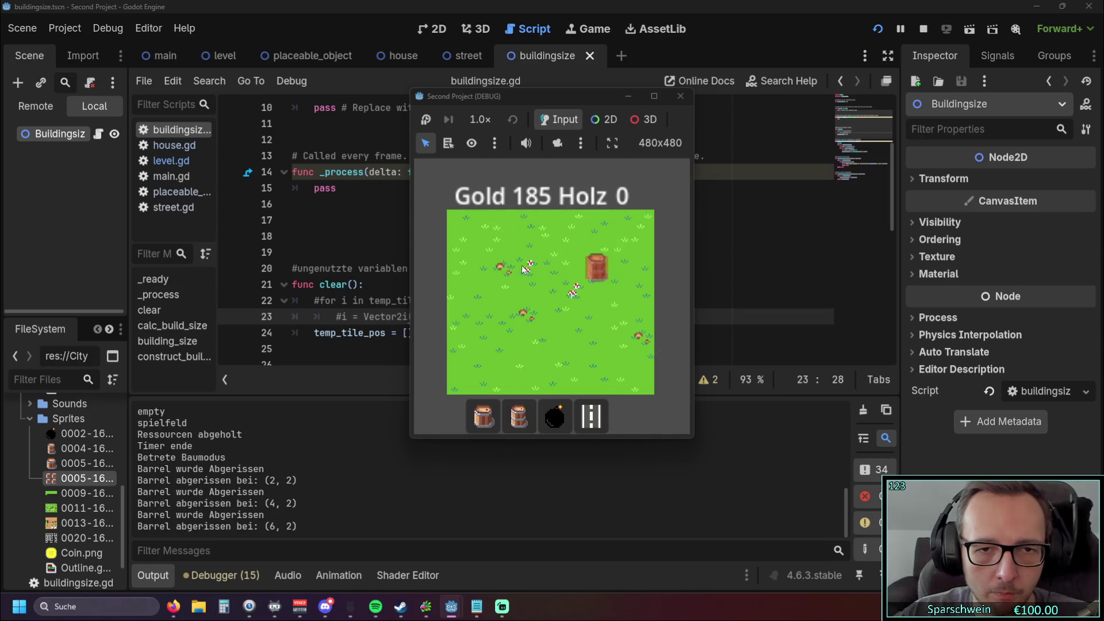
click(598, 271)
Step: Repeatedly build and demolish a barrel at tile (2,2), then close the game window
click(504, 269)
click(504, 272)
click(504, 271)
double_click(504, 271)
double_click(504, 271)
double_click(504, 272)
double_click(504, 271)
double_click(505, 271)
double_click(505, 272)
double_click(504, 271)
double_click(505, 271)
double_click(505, 272)
double_click(506, 271)
click(507, 271)
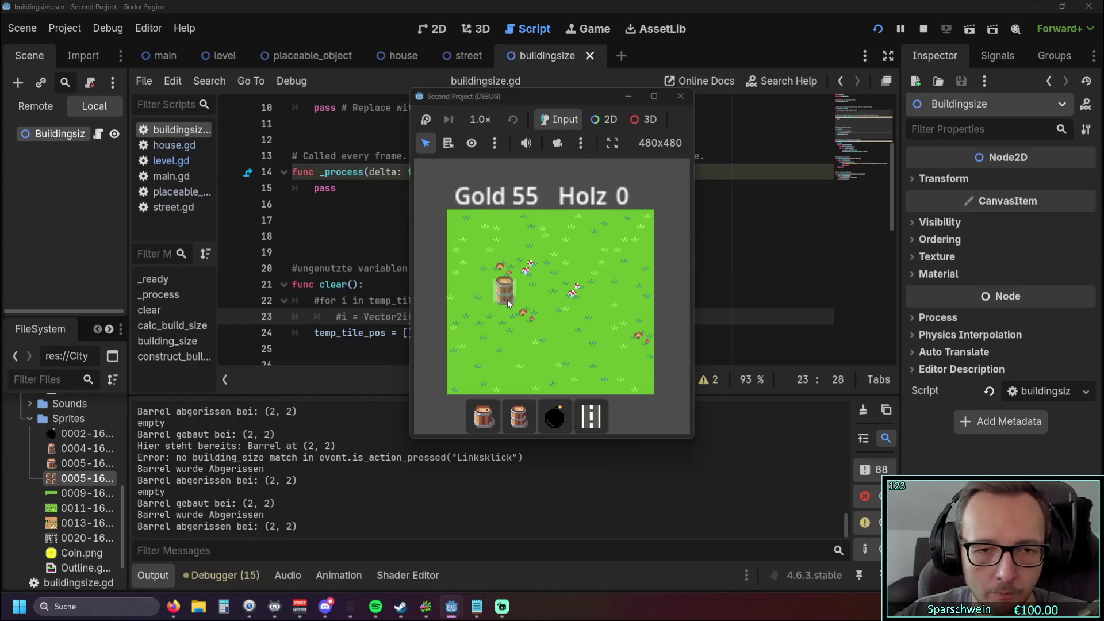
right_click(507, 299)
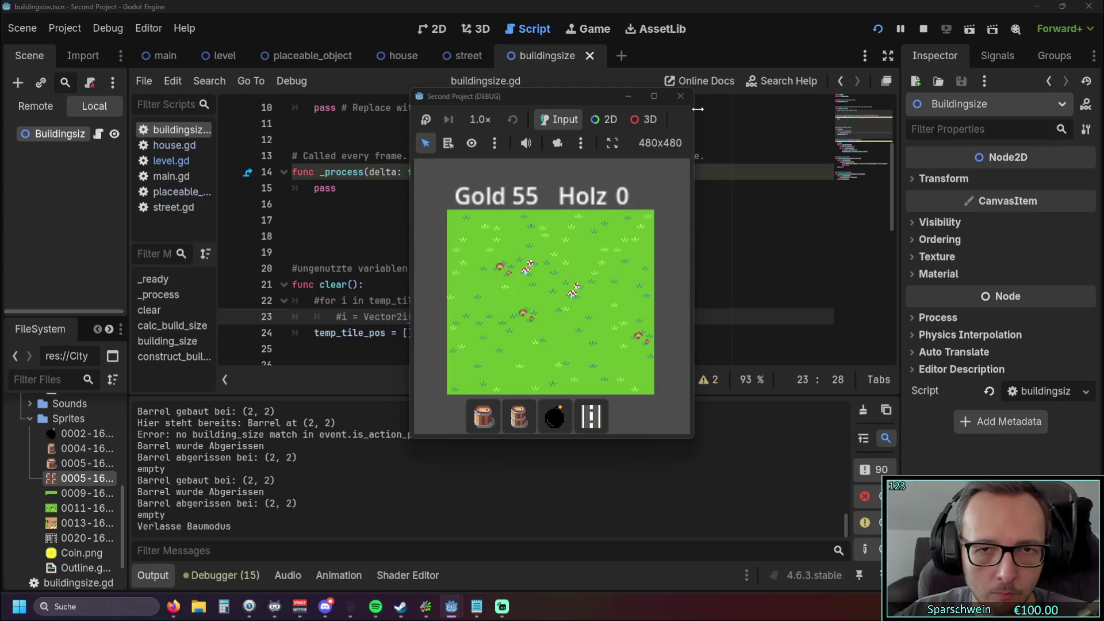
click(680, 96)
scroll(526, 249, down, 4)
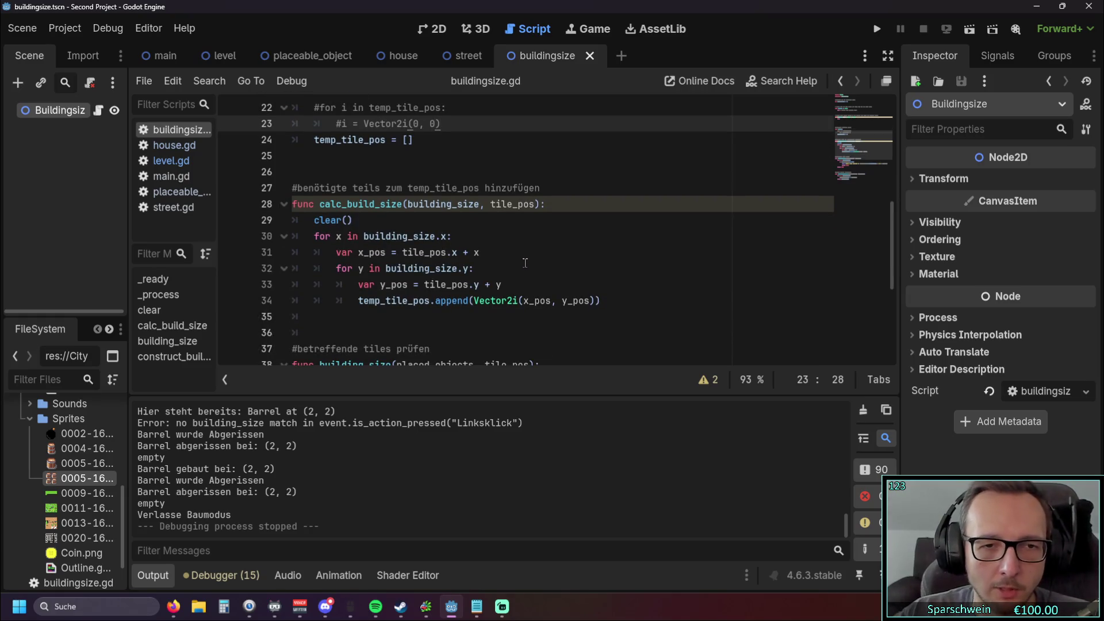
scroll(524, 263, up, 1)
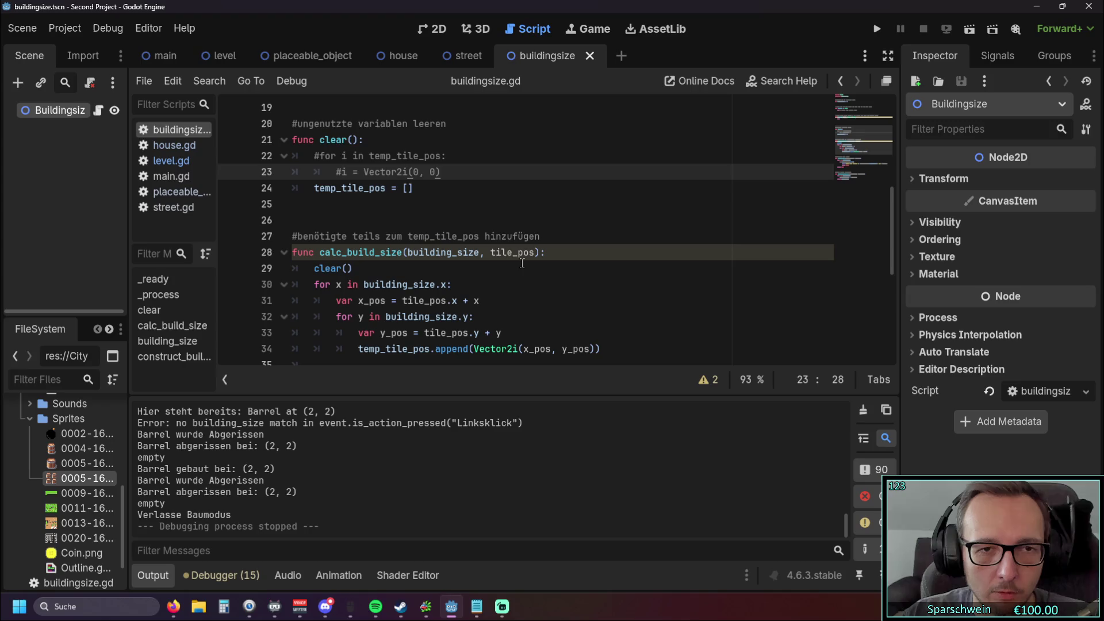
scroll(522, 262, down, 1)
scroll(522, 262, up, 1)
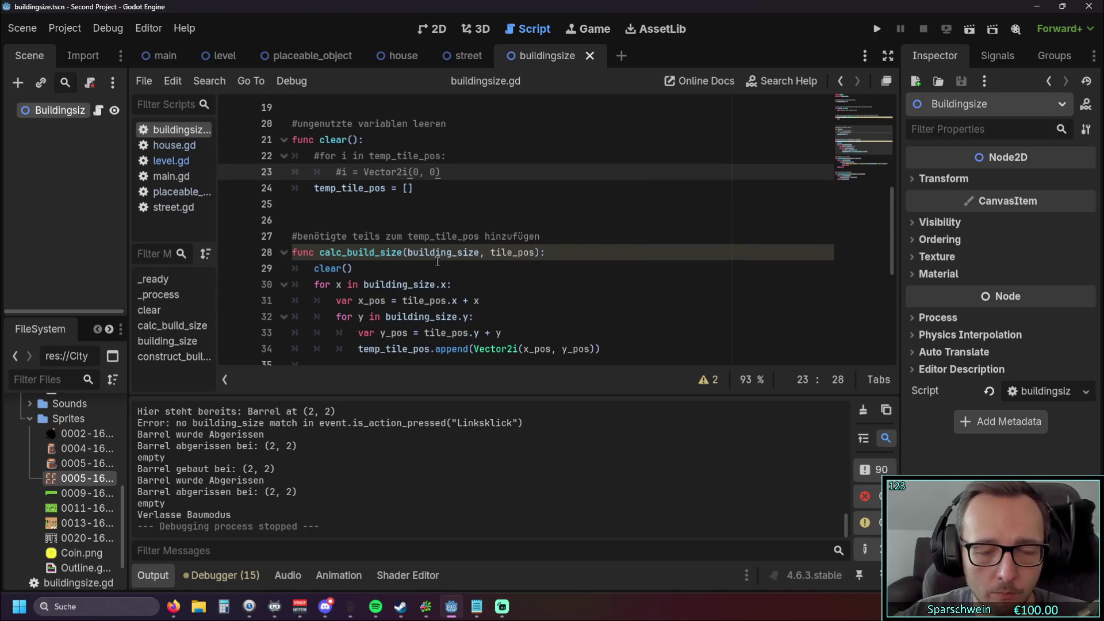
scroll(437, 262, up, 1)
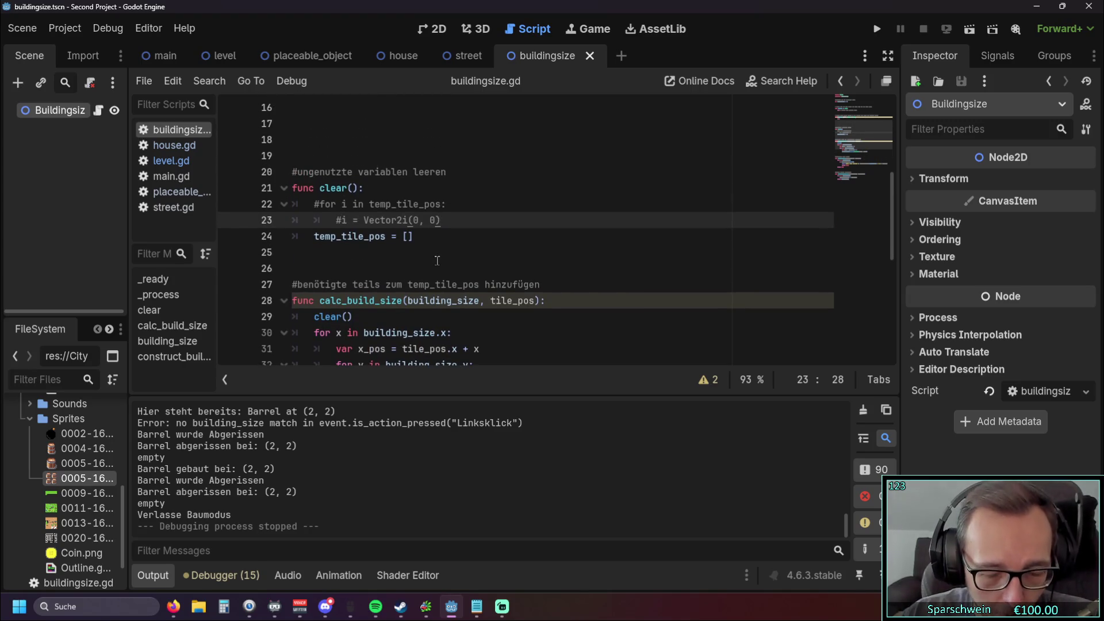
scroll(437, 260, up, 1)
scroll(437, 261, down, 2)
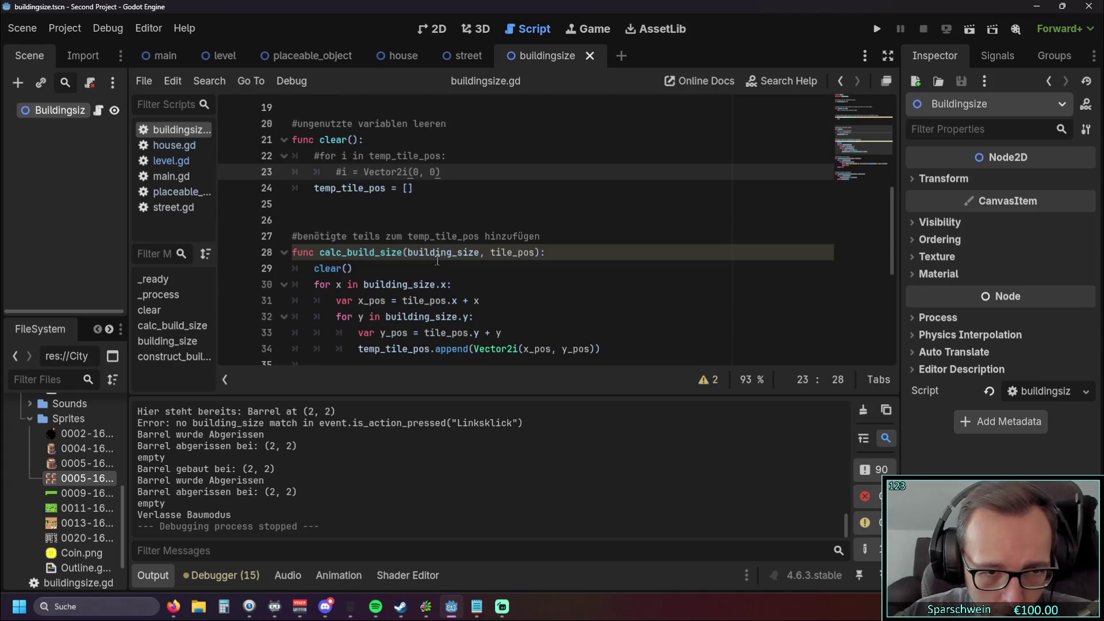
scroll(437, 261, down, 2)
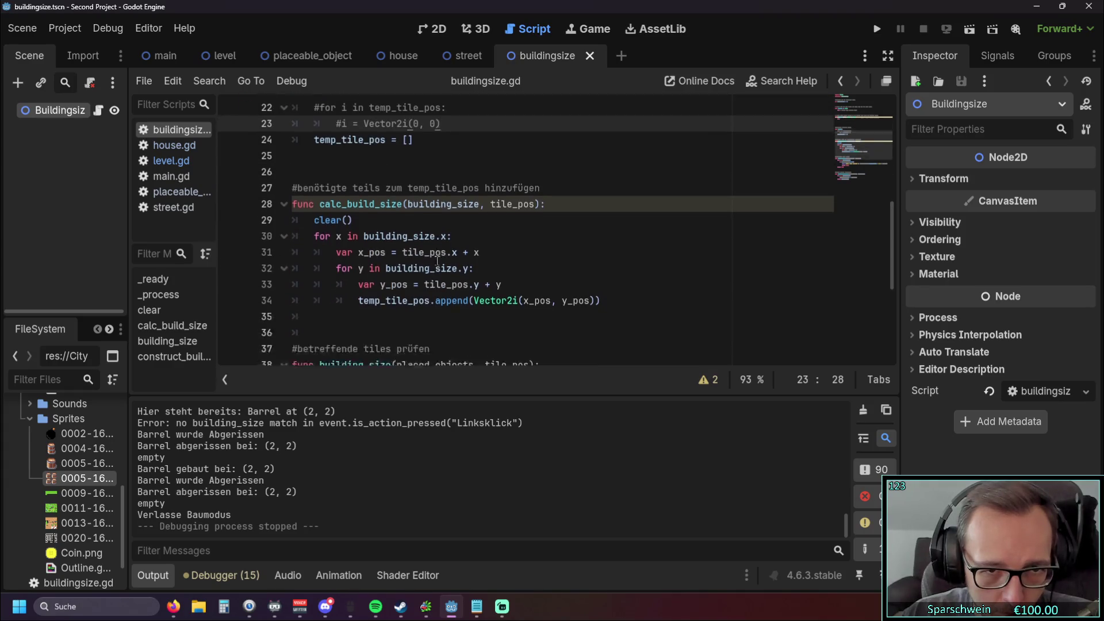
scroll(437, 262, up, 2)
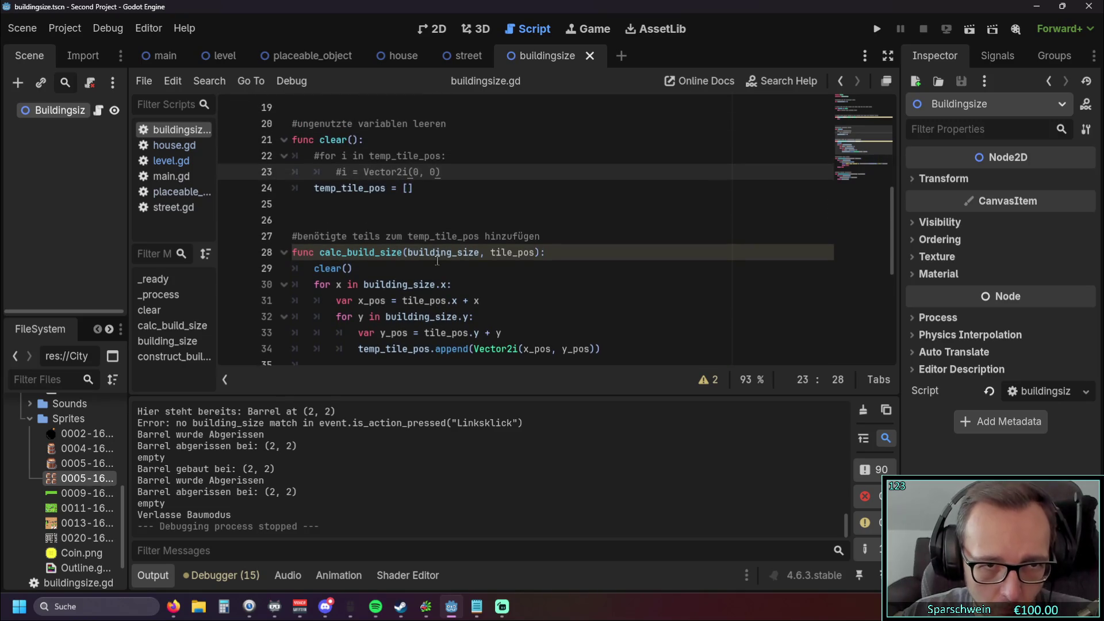
scroll(441, 246, up, 1)
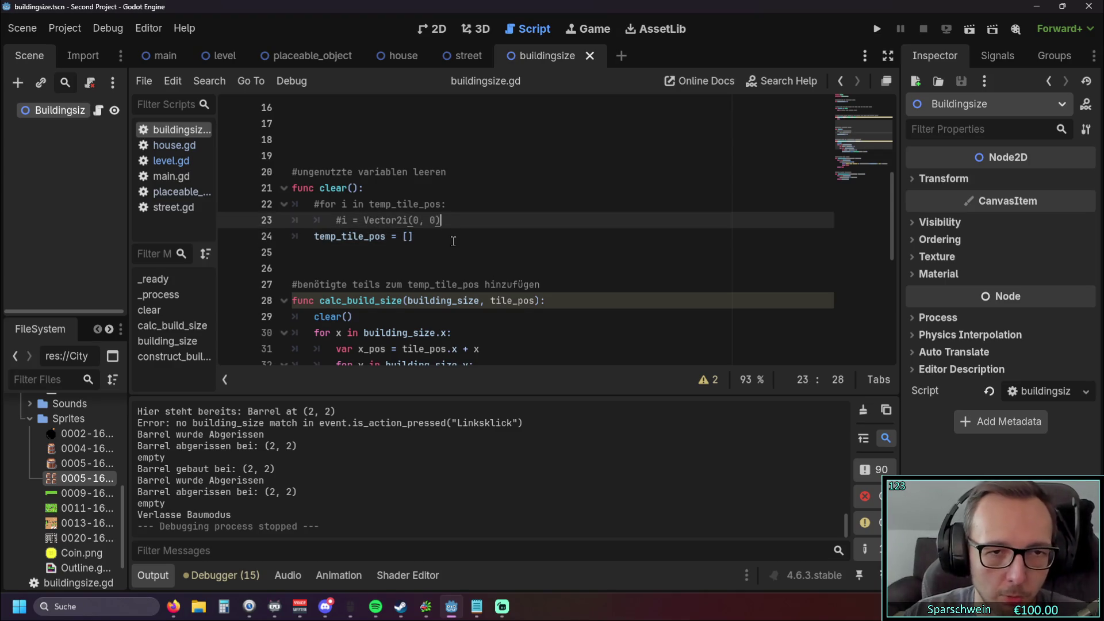
key(Return)
Step: Insert a dedented print(temp_tile_pos) call on line 24 of clear() and save buildingsize.gd
text(print)
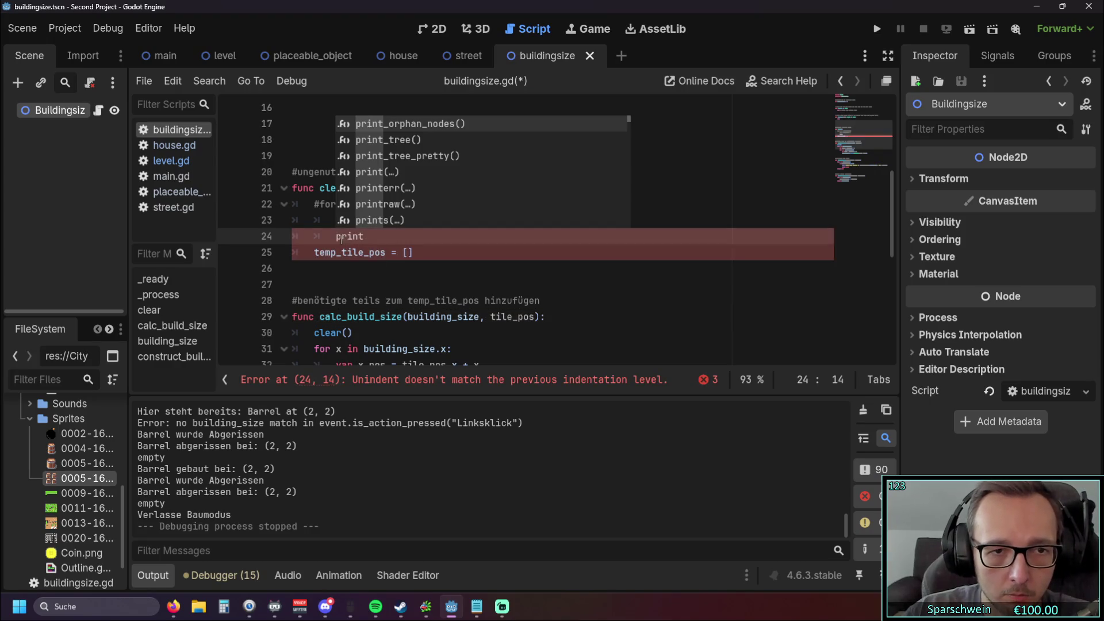
key(Escape)
key(Home)
key(BackSpace)
click(316, 253)
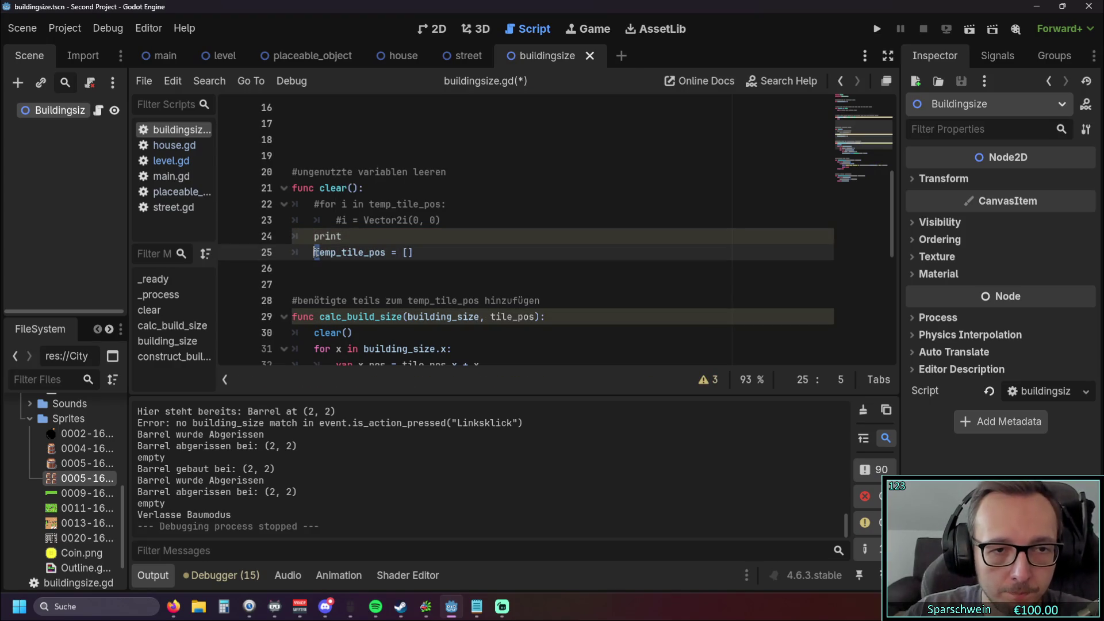
drag(316, 253, 386, 264)
key(ctrl+c)
click(359, 235)
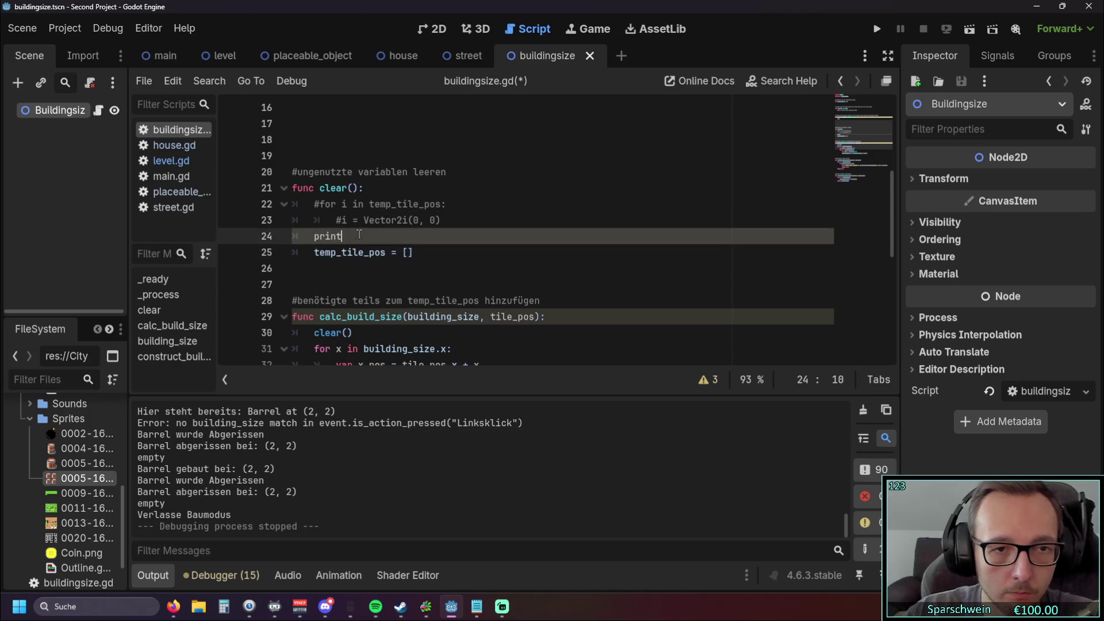
text(()
key(ctrl+v)
click(452, 220)
Step: Run the game and place barrels at (3,2), (5,2), (3,4), (5,4) and (1,4)
click(877, 29)
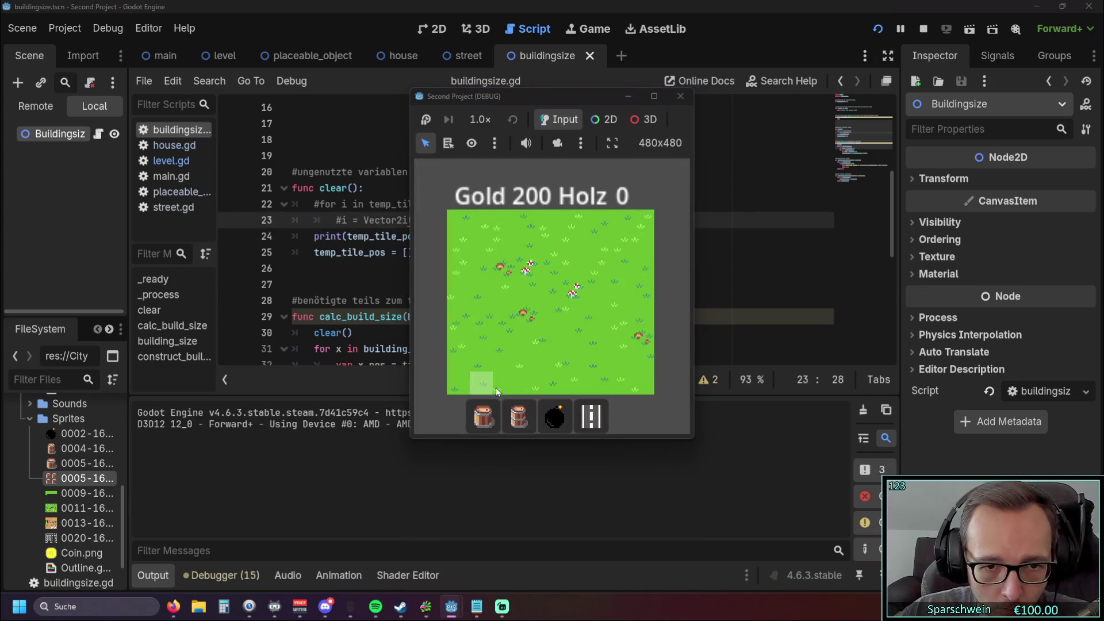
click(511, 421)
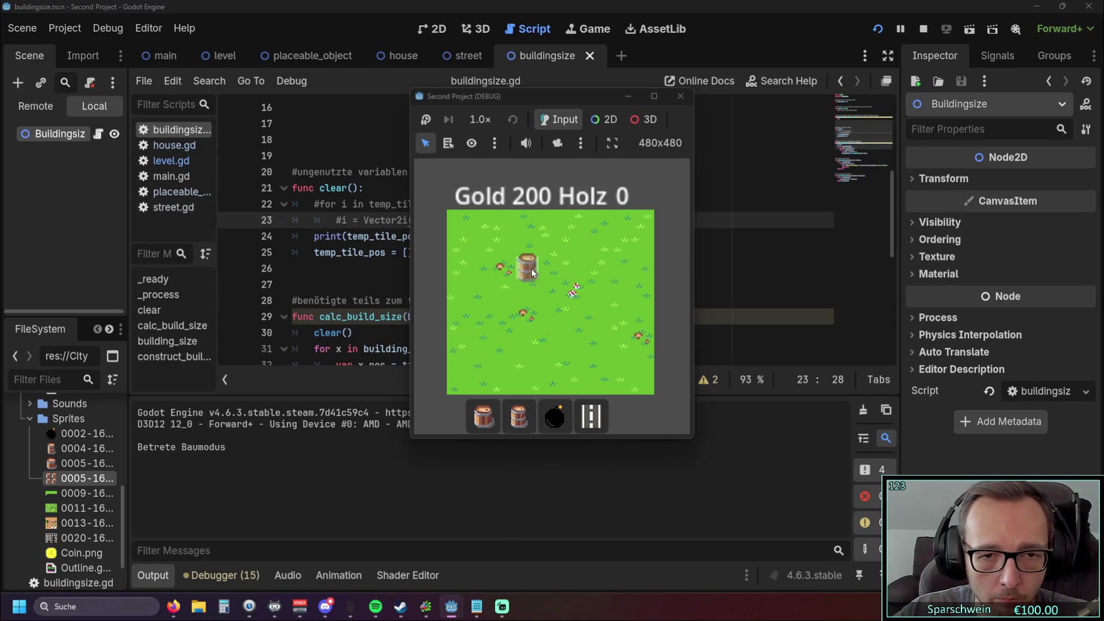
click(530, 275)
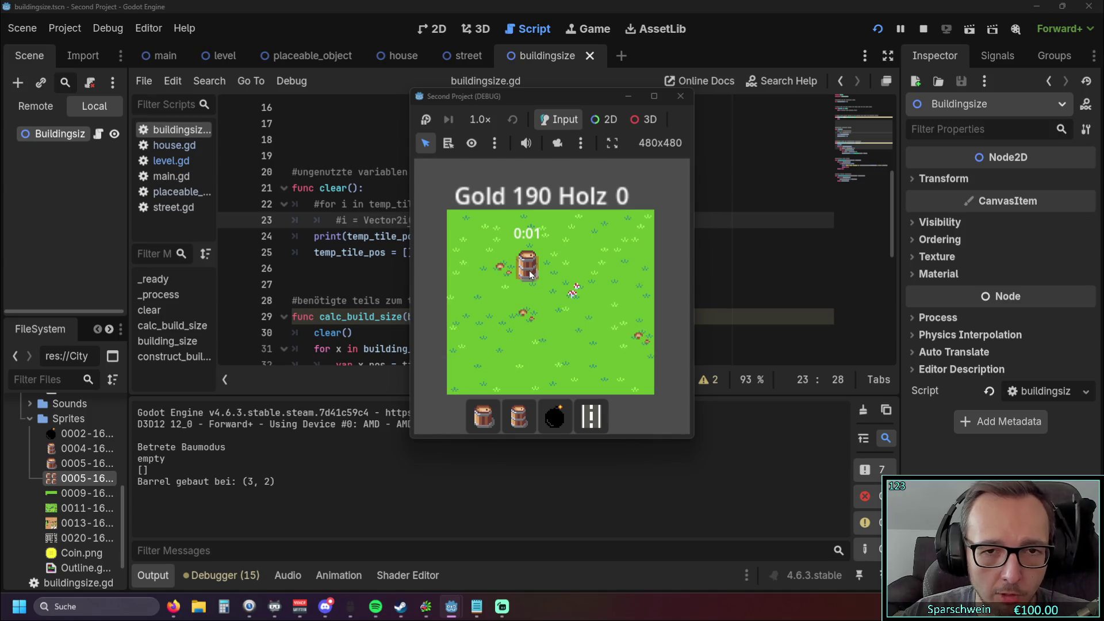
click(573, 276)
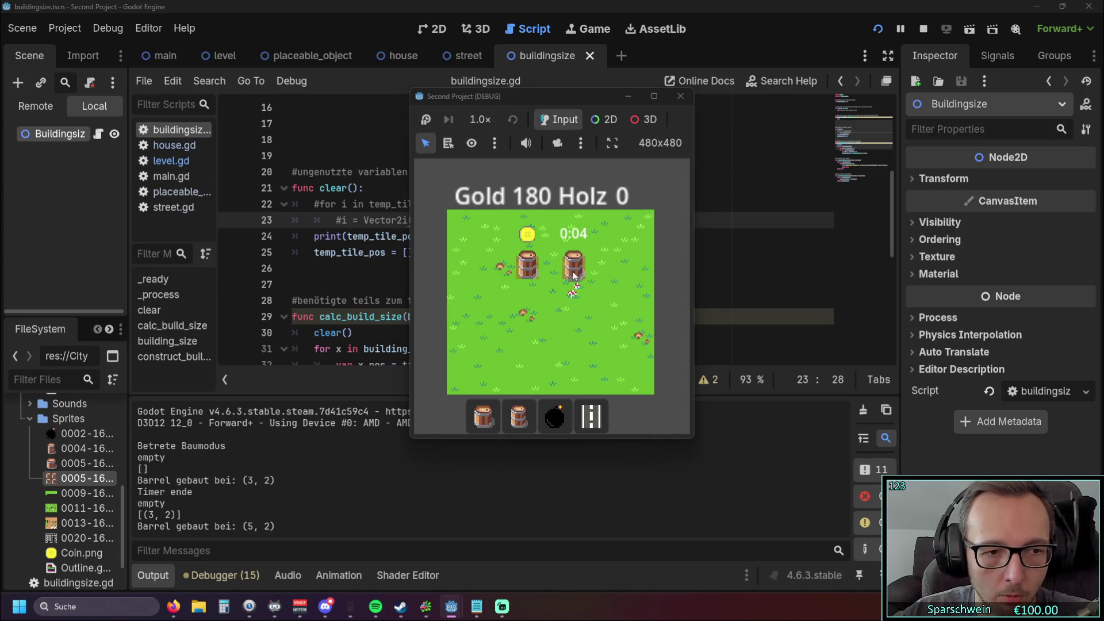
click(528, 315)
click(574, 315)
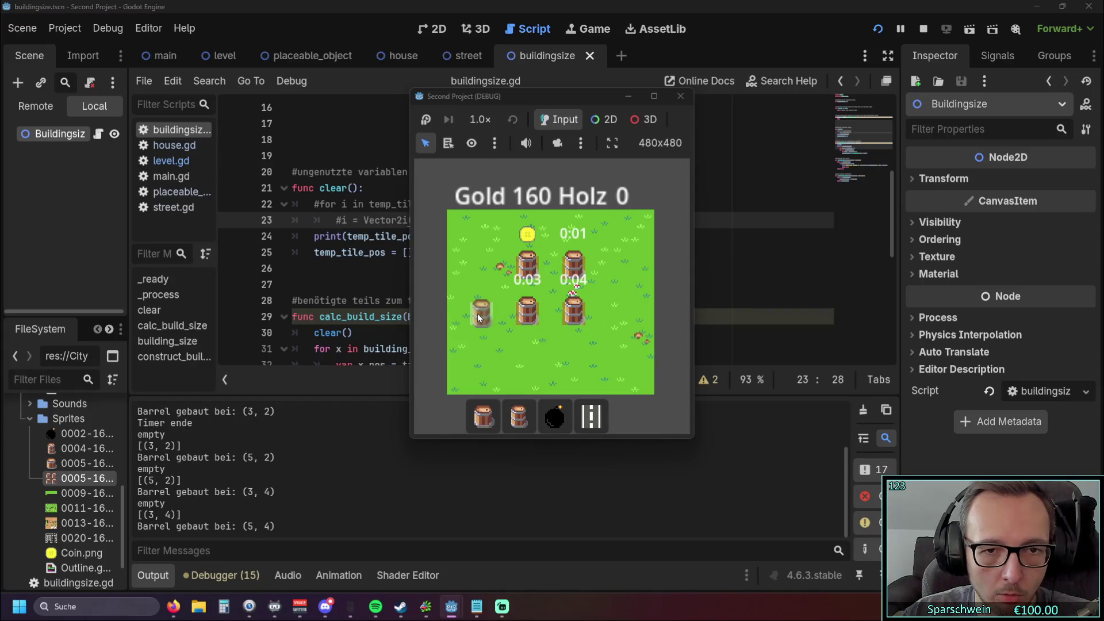
click(481, 313)
right_click(500, 338)
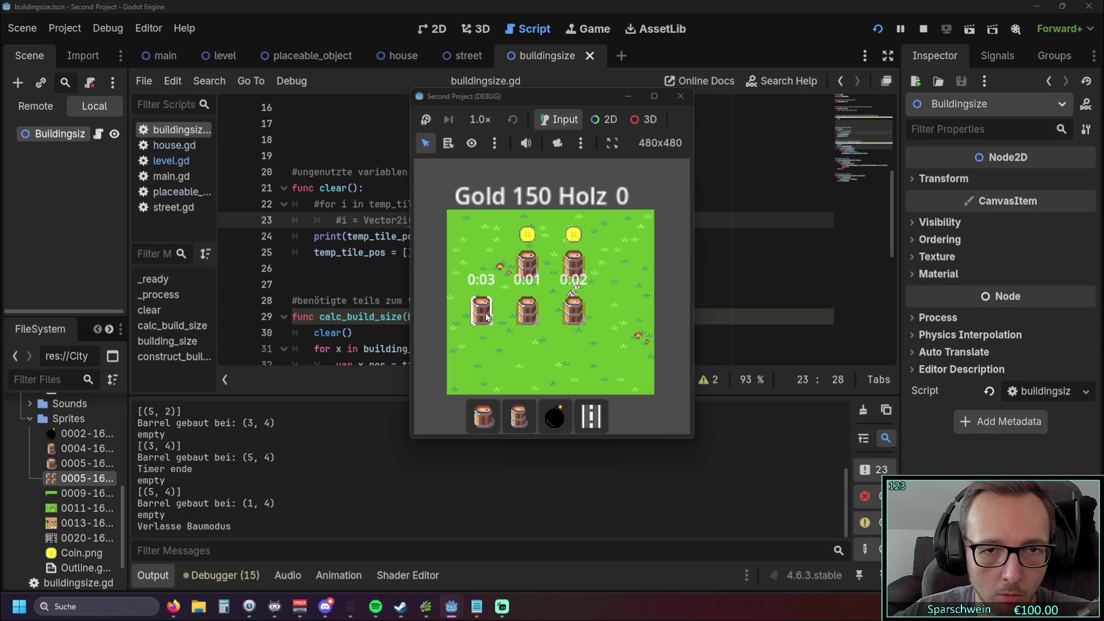
Step: Demolish all five barrels
click(518, 416)
click(481, 312)
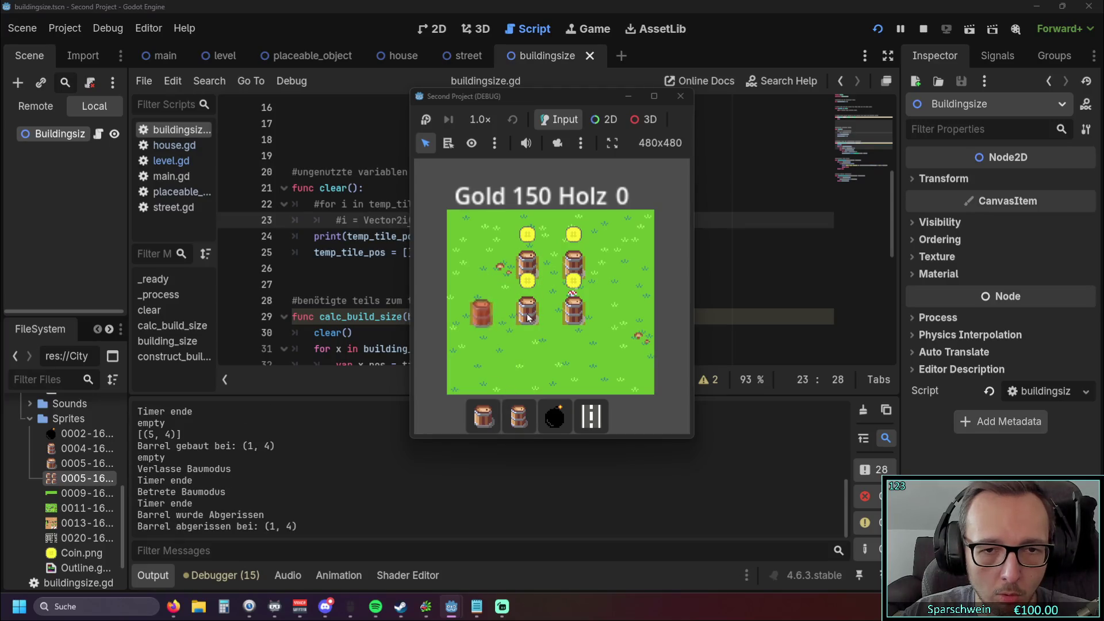
click(528, 312)
click(527, 266)
click(574, 266)
click(574, 313)
Step: Place Big Buckets at (3,2), (5,2) and (1,2)
click(489, 409)
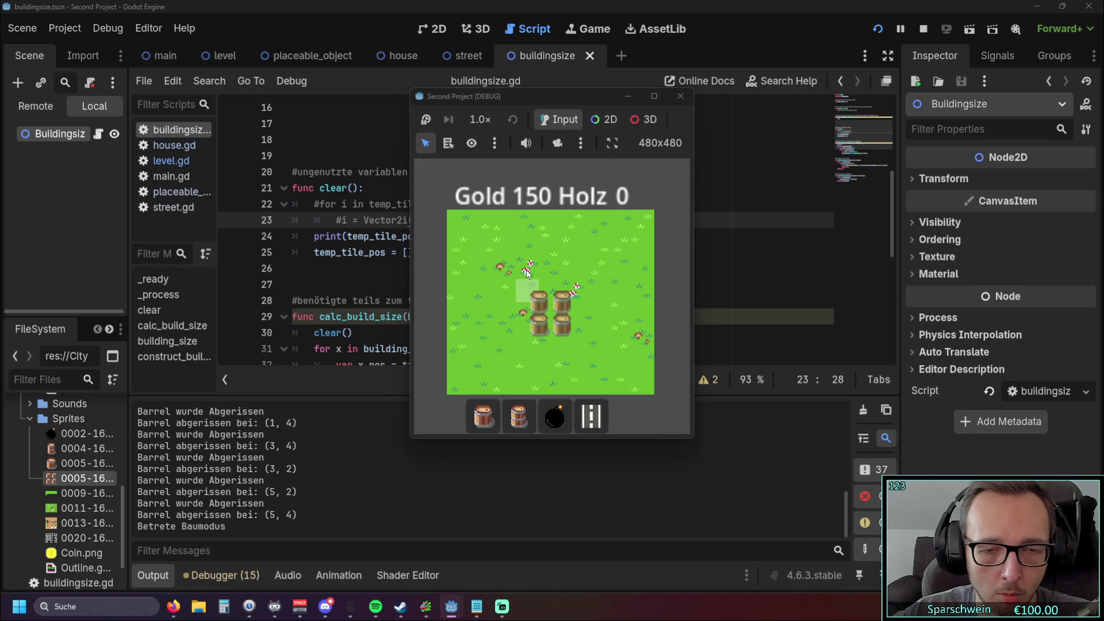
click(529, 264)
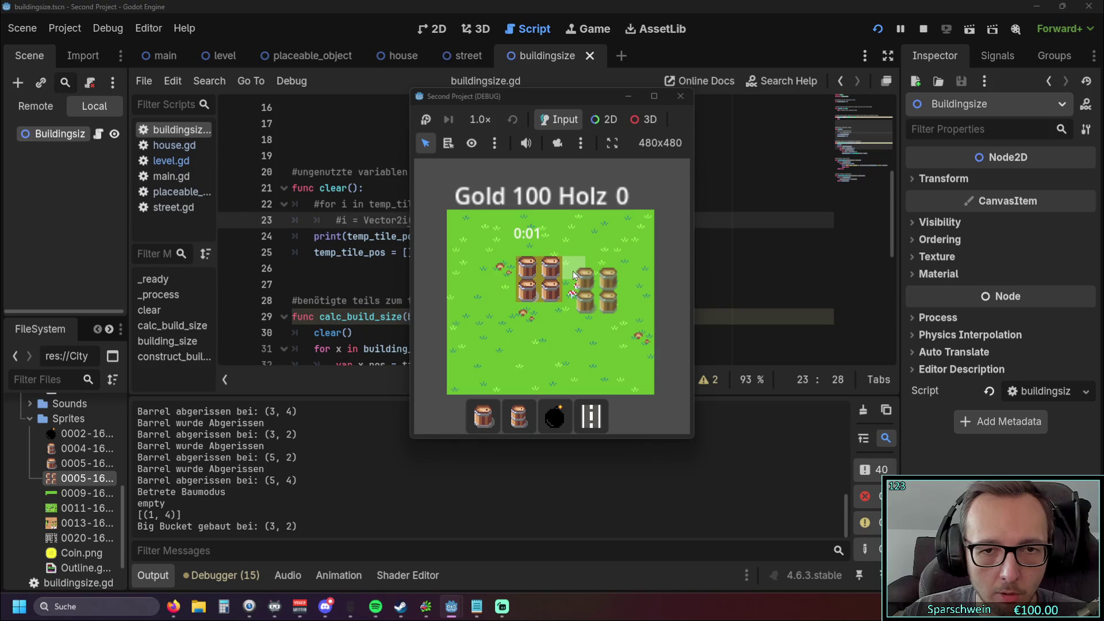
click(574, 276)
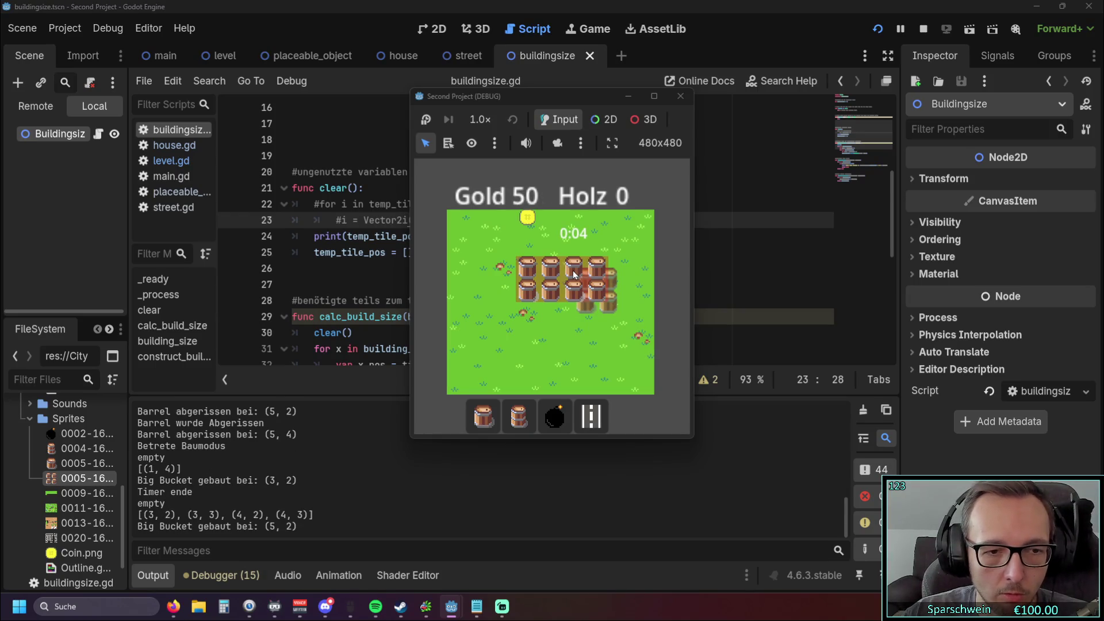
click(477, 268)
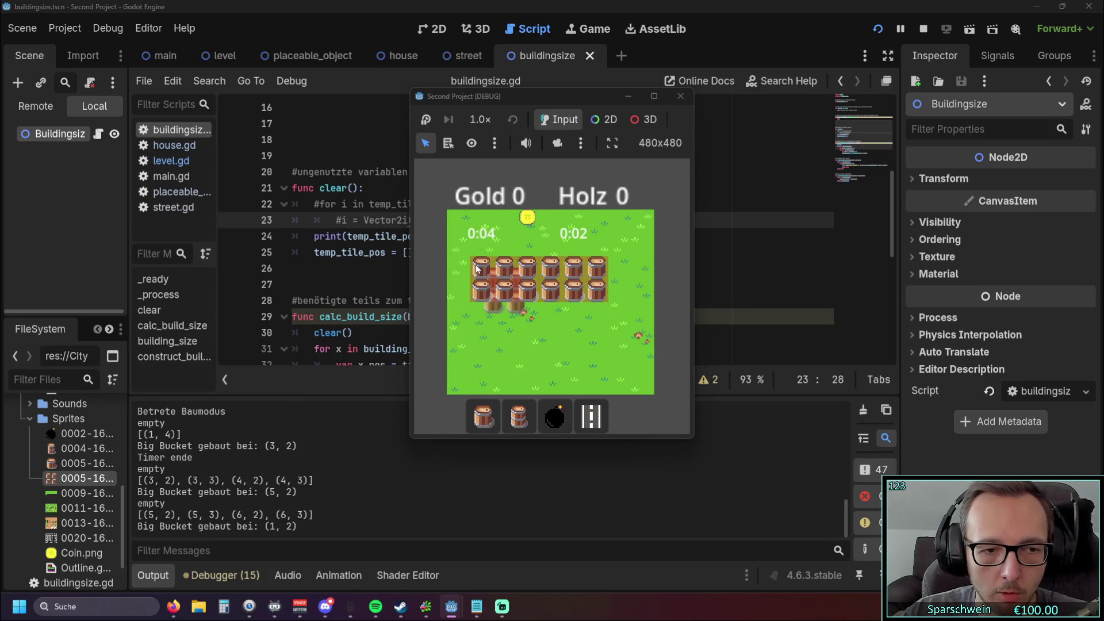
right_click(494, 337)
Step: Demolish the three Big Buckets
click(483, 416)
click(483, 415)
click(504, 270)
click(527, 270)
click(567, 274)
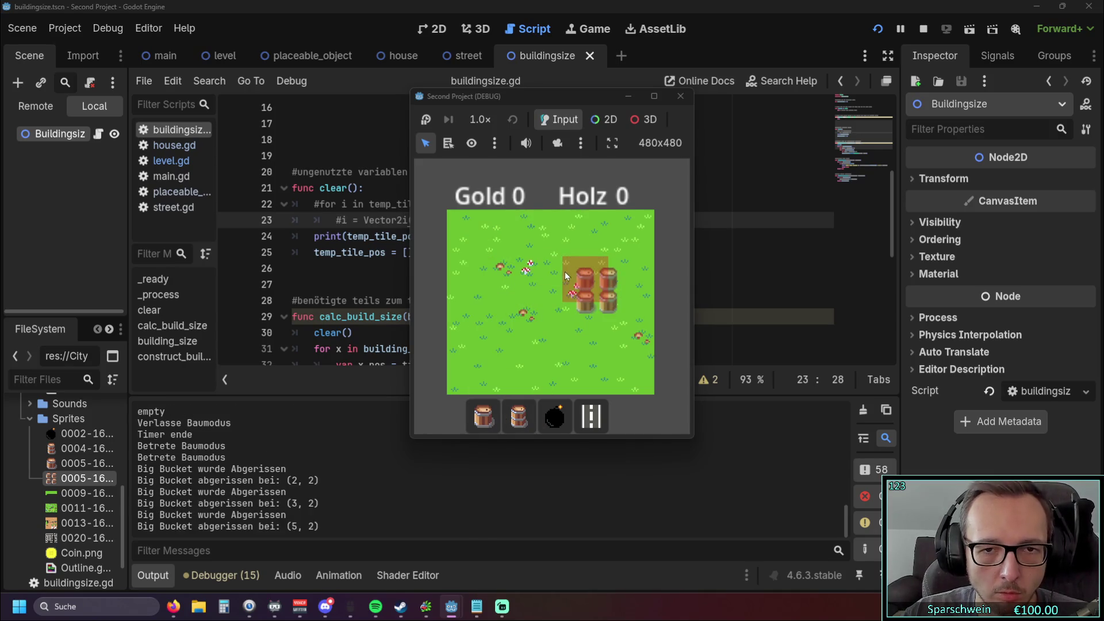
right_click(532, 286)
Step: Build a street tile at (4,3)
click(519, 415)
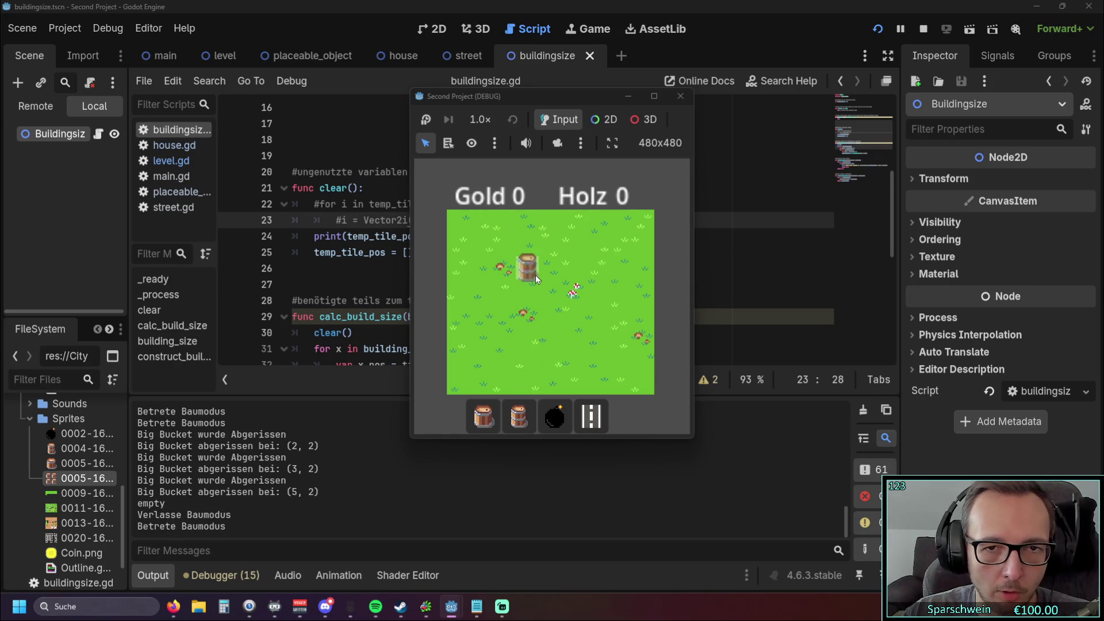
click(591, 415)
click(549, 291)
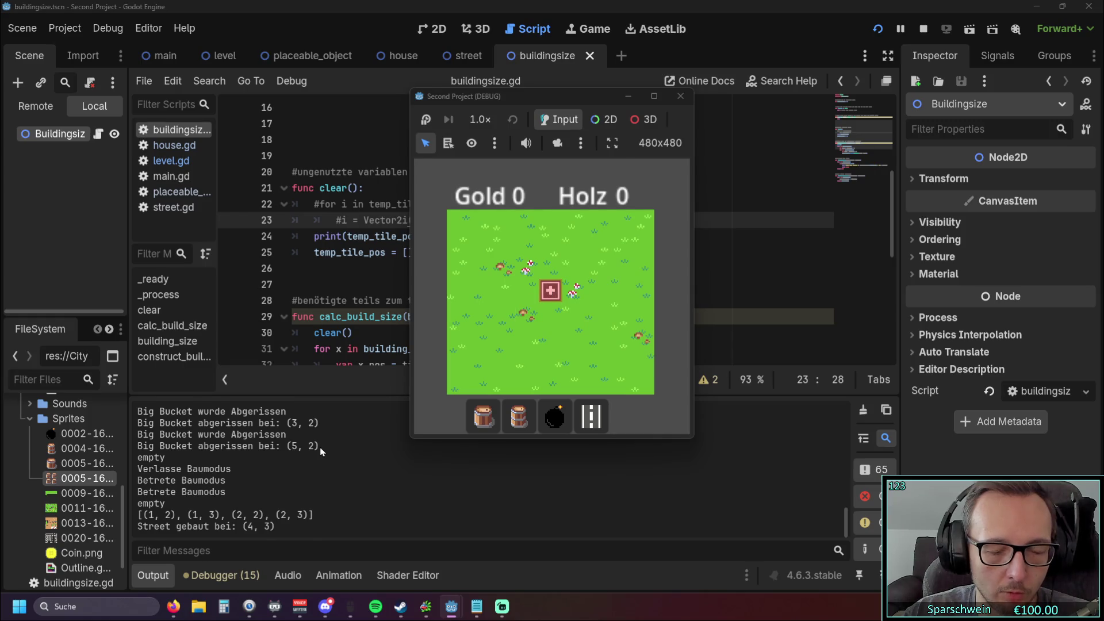
Step: Extend the street along row 3 to tile (1,3)
scroll(319, 447, up, 5)
scroll(320, 447, down, 5)
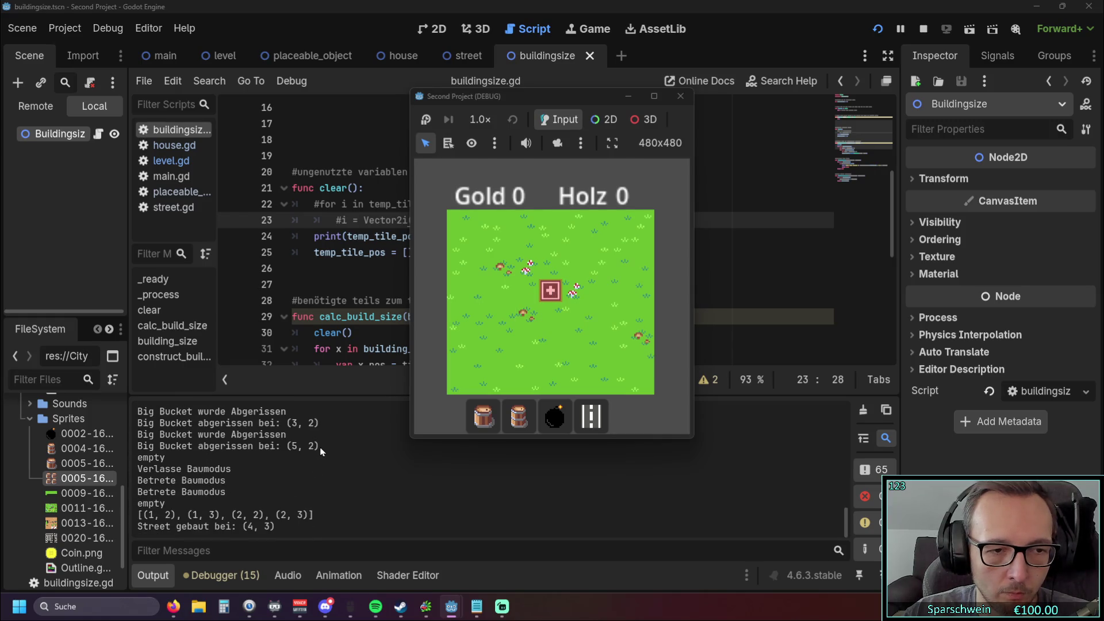
click(583, 284)
click(527, 290)
click(504, 291)
click(505, 290)
click(481, 291)
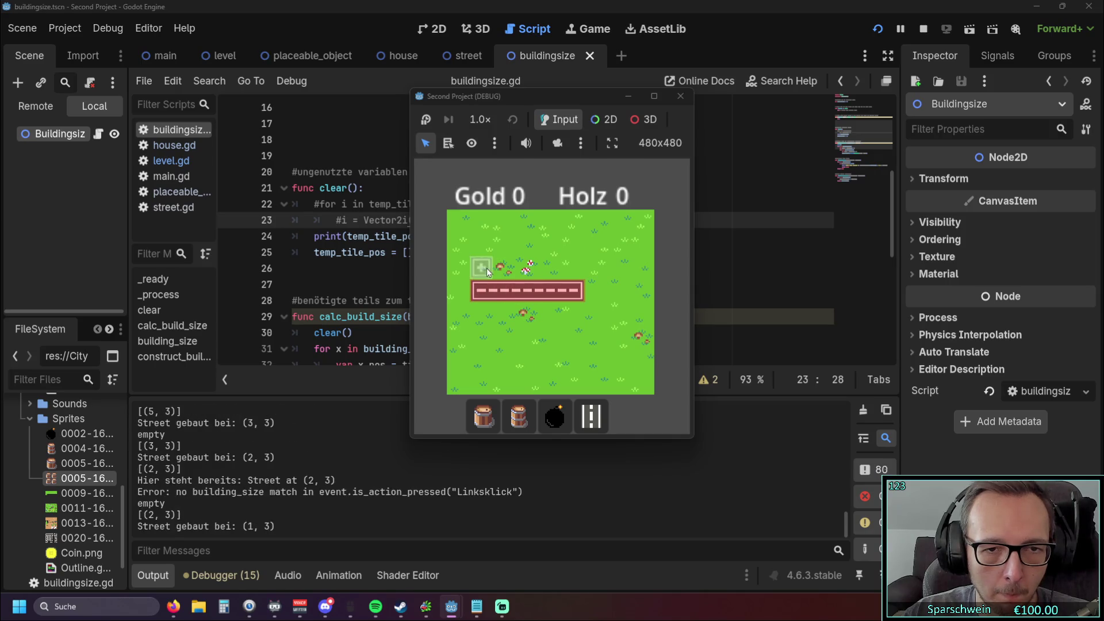
Step: Build a street down column 1 and along the bottom row to (5,6)
click(486, 268)
click(488, 315)
click(483, 338)
click(482, 360)
click(482, 360)
click(505, 360)
click(527, 359)
click(550, 360)
click(569, 361)
right_click(602, 338)
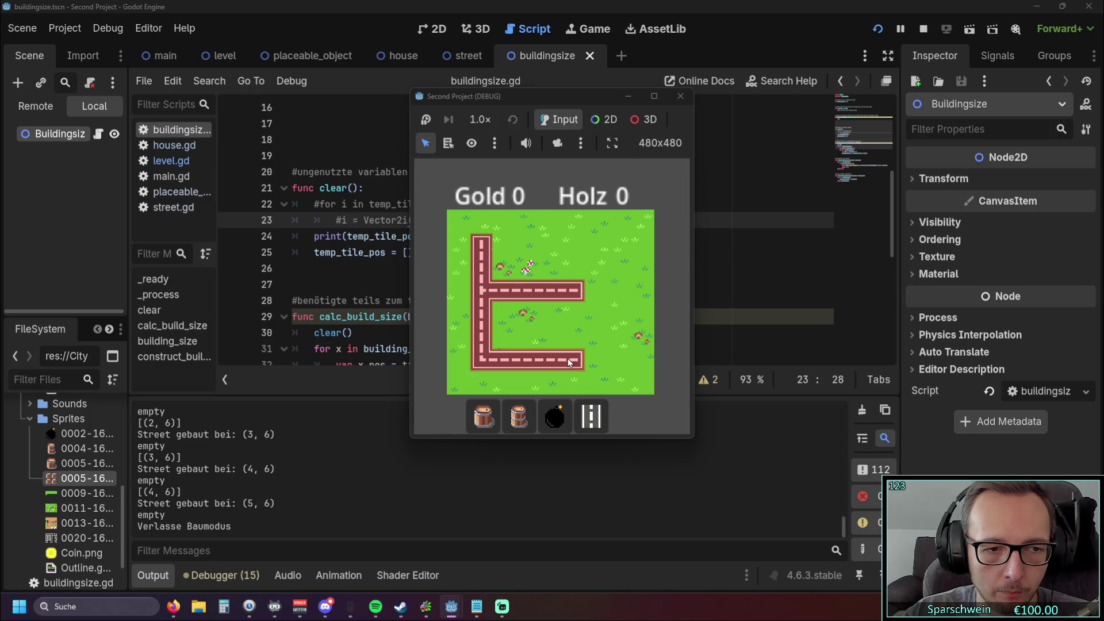
Step: Demolish the bottom-row street tiles from (5,6) to (2,6)
click(591, 415)
right_click(577, 332)
click(572, 360)
click(545, 359)
click(523, 359)
click(498, 359)
right_click(498, 359)
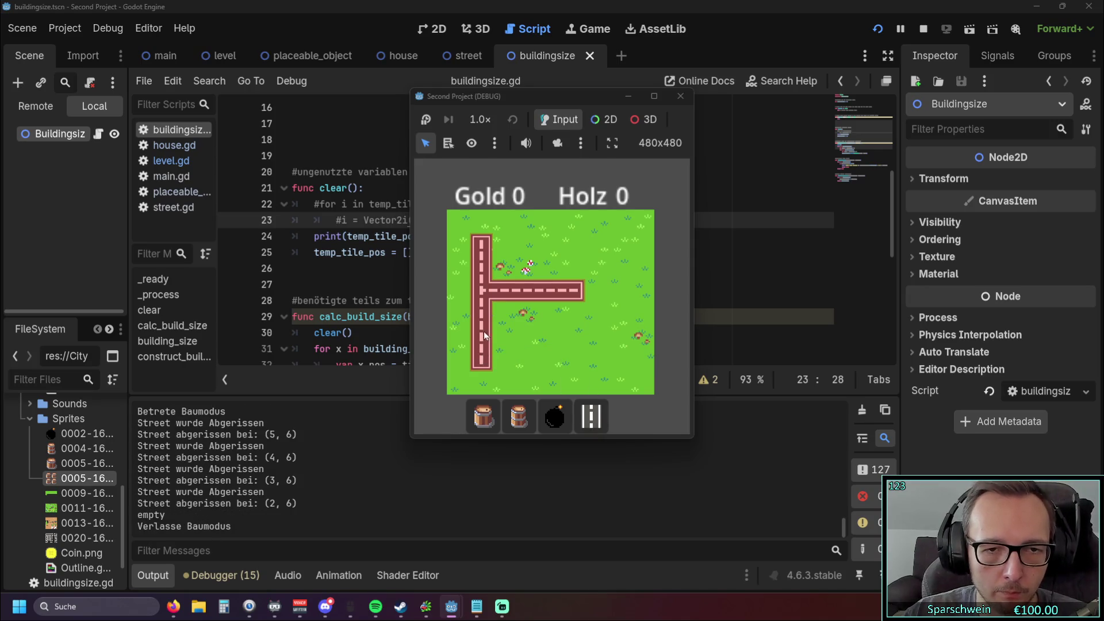
Step: Demolish the vertical street in one drag sweep
key(4)
mouse_move(492, 355)
mouse_down()
mouse_move(481, 339)
mouse_move(481, 247)
mouse_move(544, 295)
mouse_move(572, 293)
mouse_up()
right_click(572, 294)
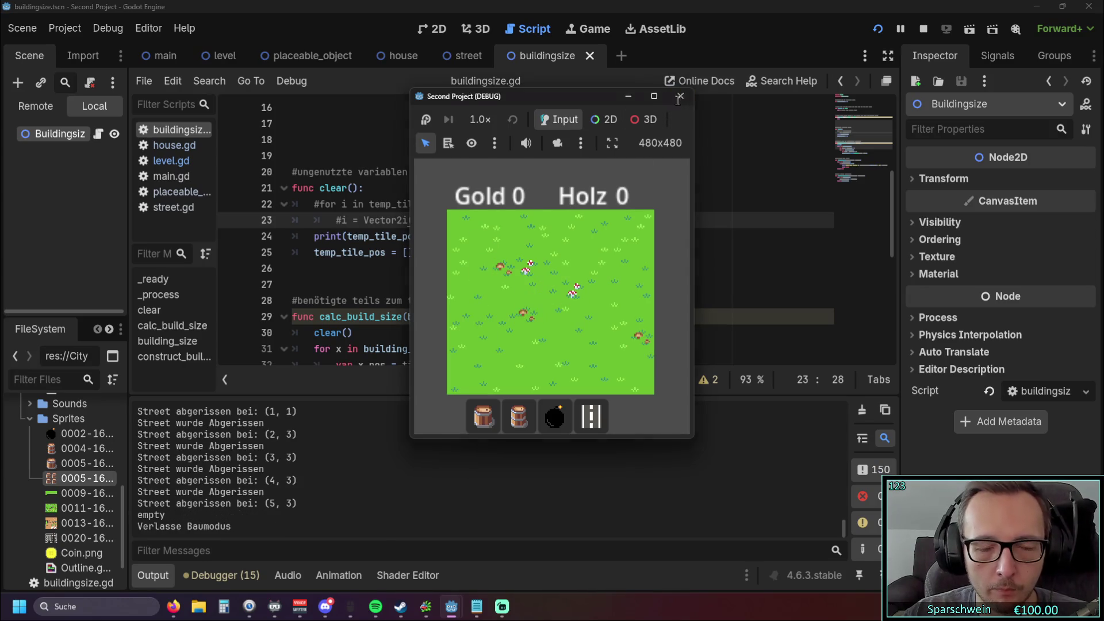
Step: Close the game window and bring up the to-do notes
click(680, 96)
click(564, 264)
scroll(559, 263, down, 2)
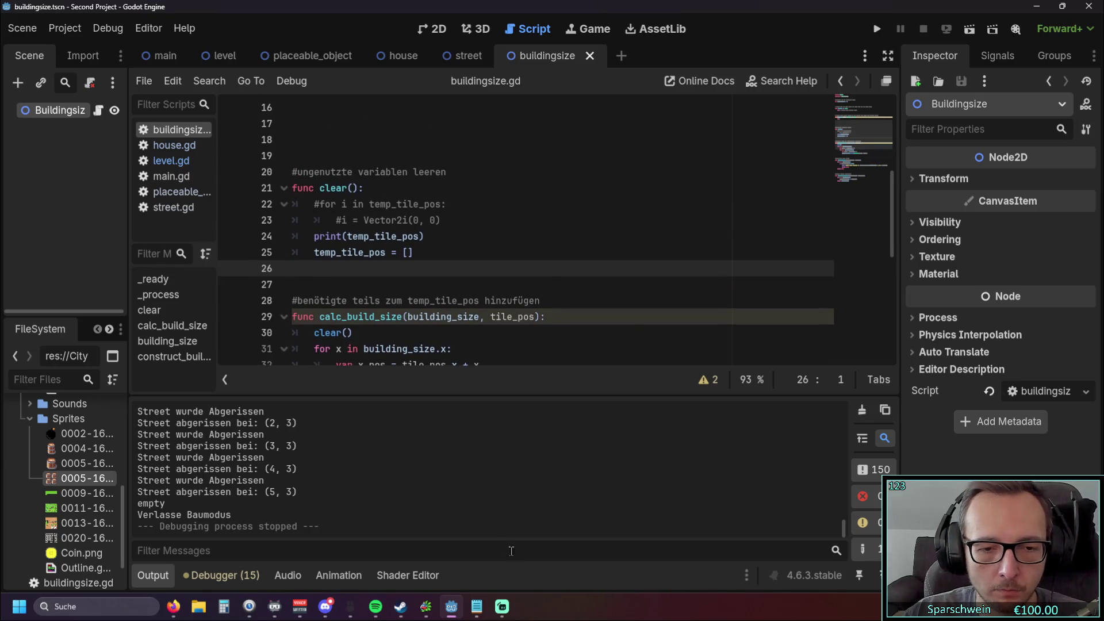
click(477, 606)
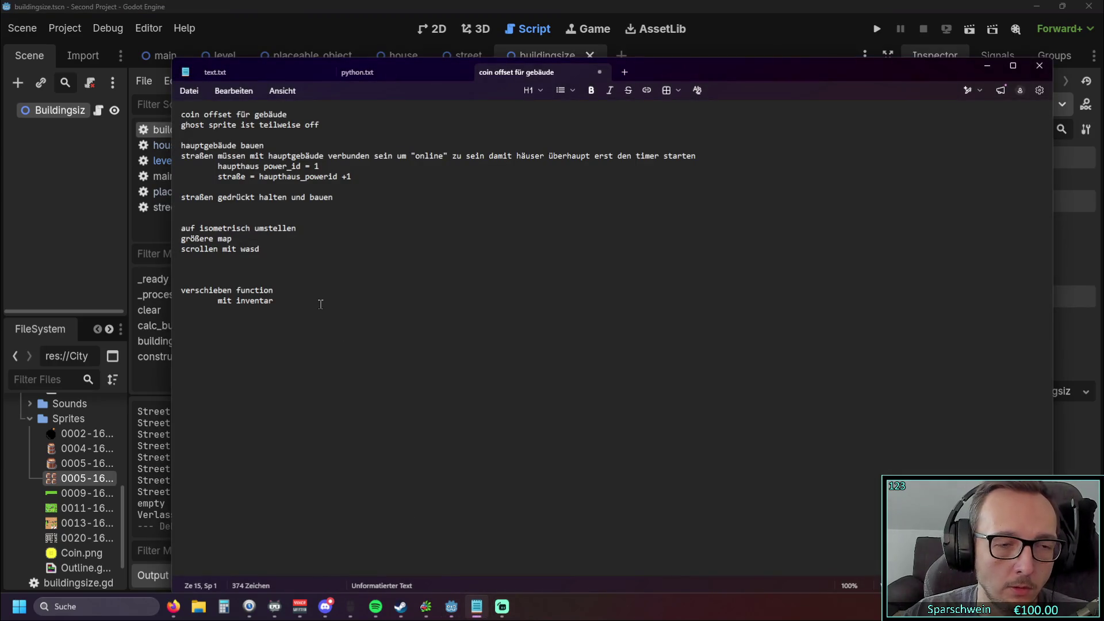
Step: Add the note 'größere abreißfunktion für straßen' below the street-building item
click(343, 196)
key(Return)
key(Return)
text(abreiß)
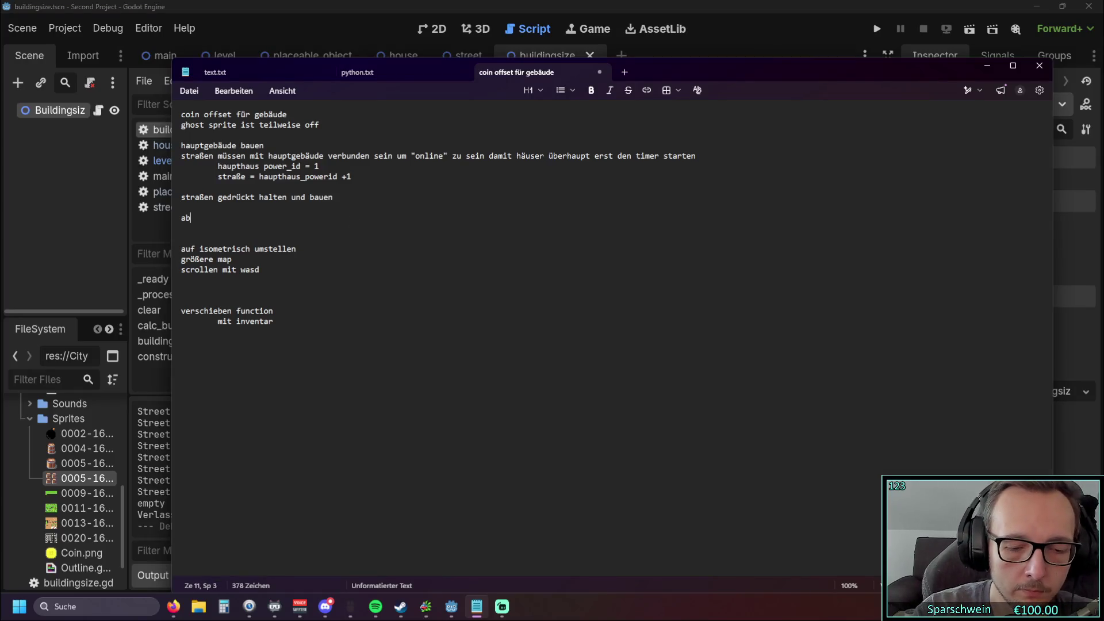
key(BackSpace)
key(BackSpace)
key(BackSpace)
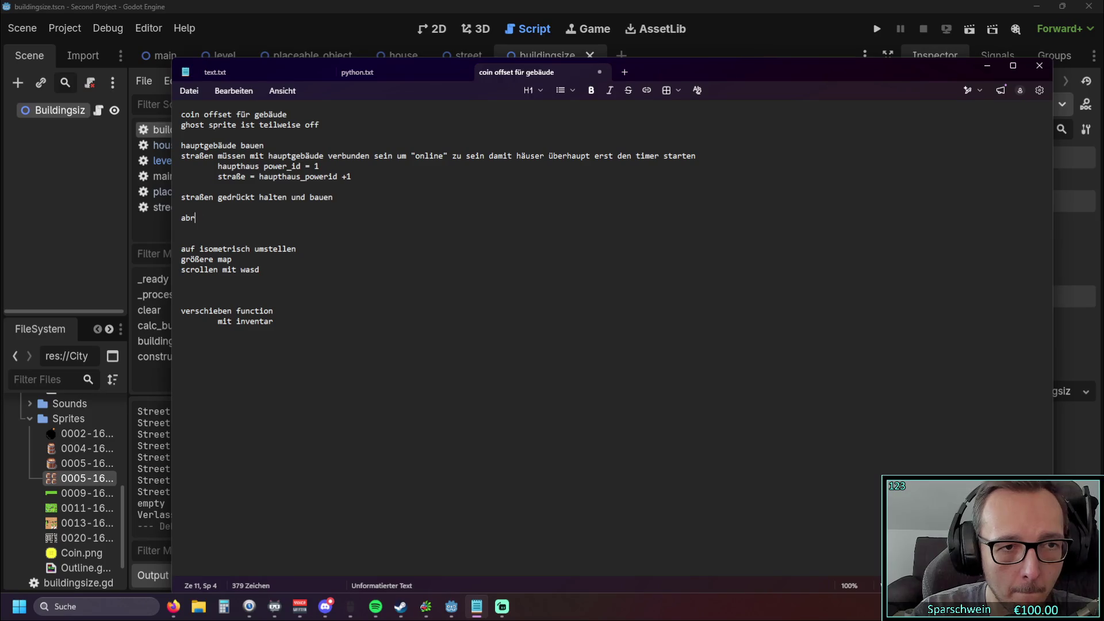
text(abre)
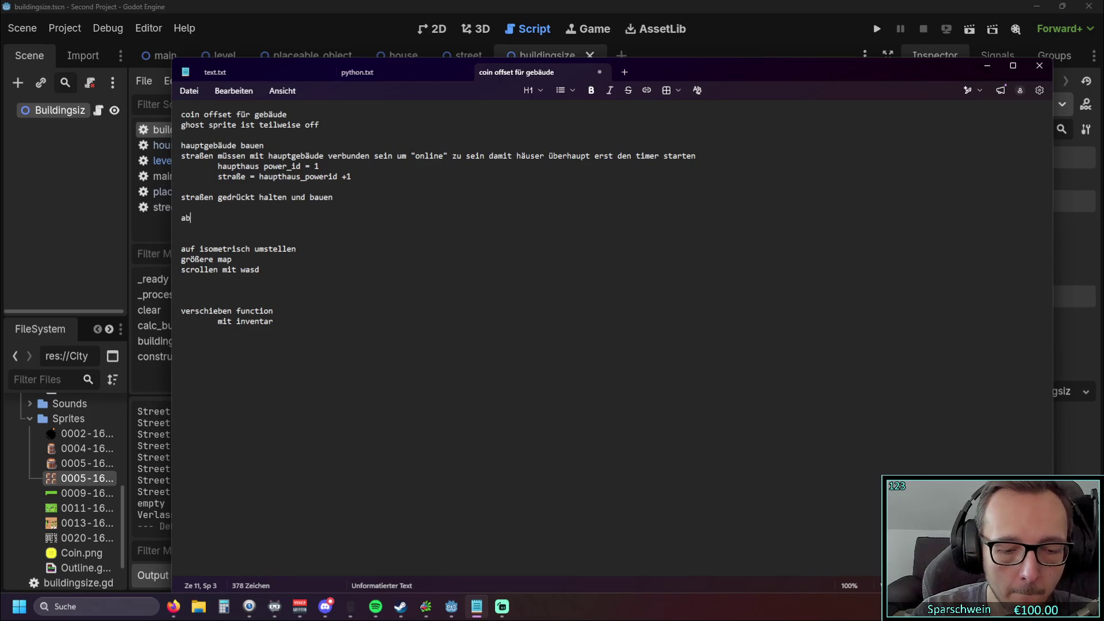
key(BackSpace)
key(BackSpace)
key(BackSpace)
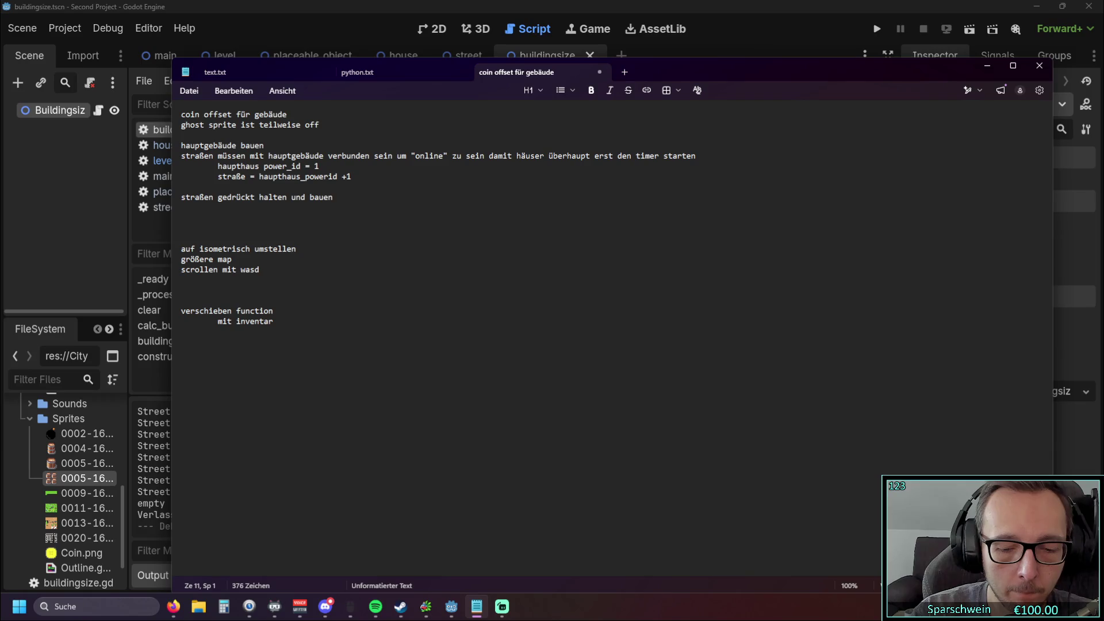
click(181, 207)
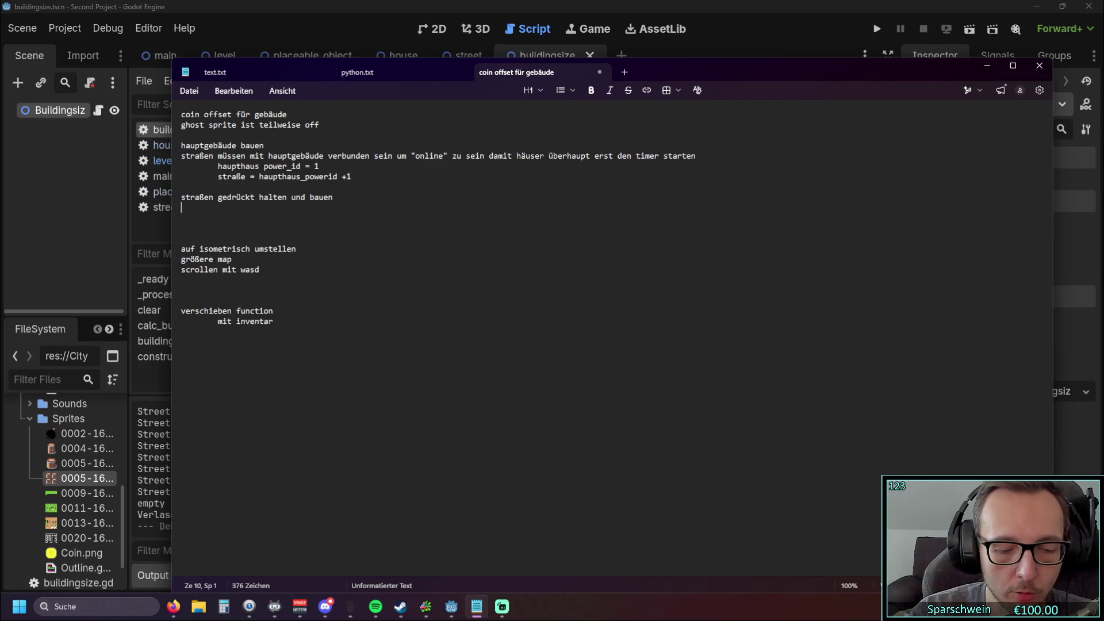
text(größer)
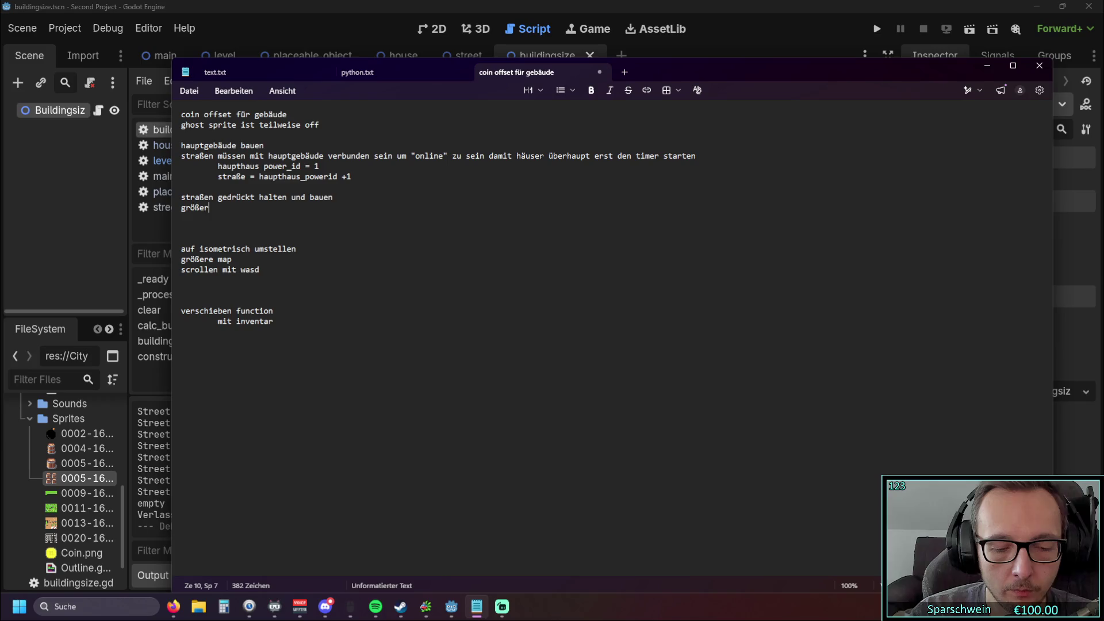
text(e abreißfunkt)
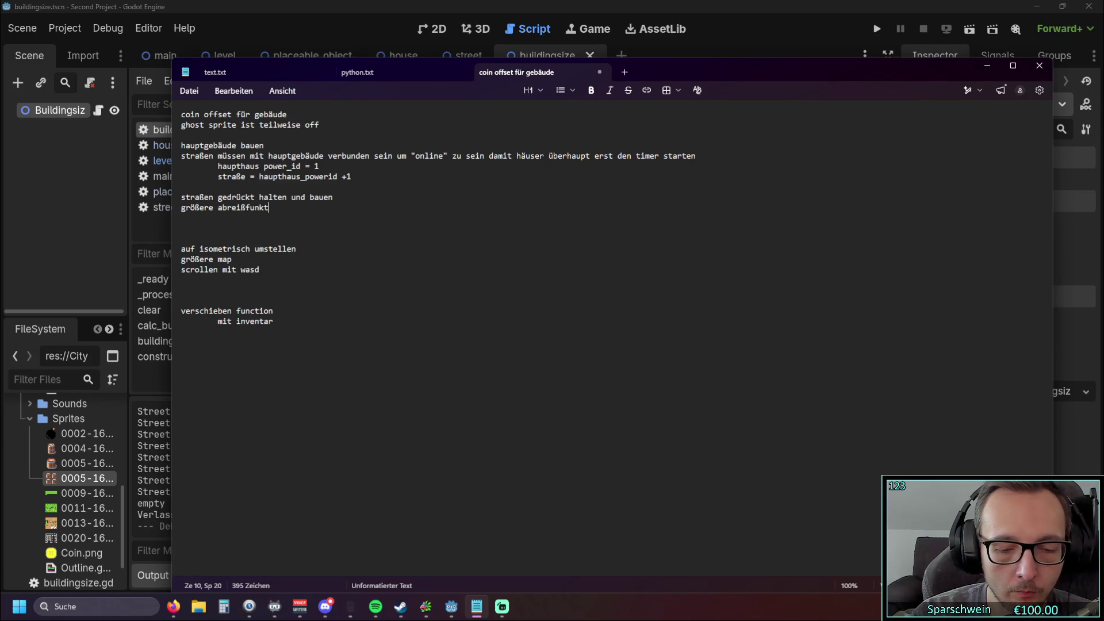
text(ion für straßen)
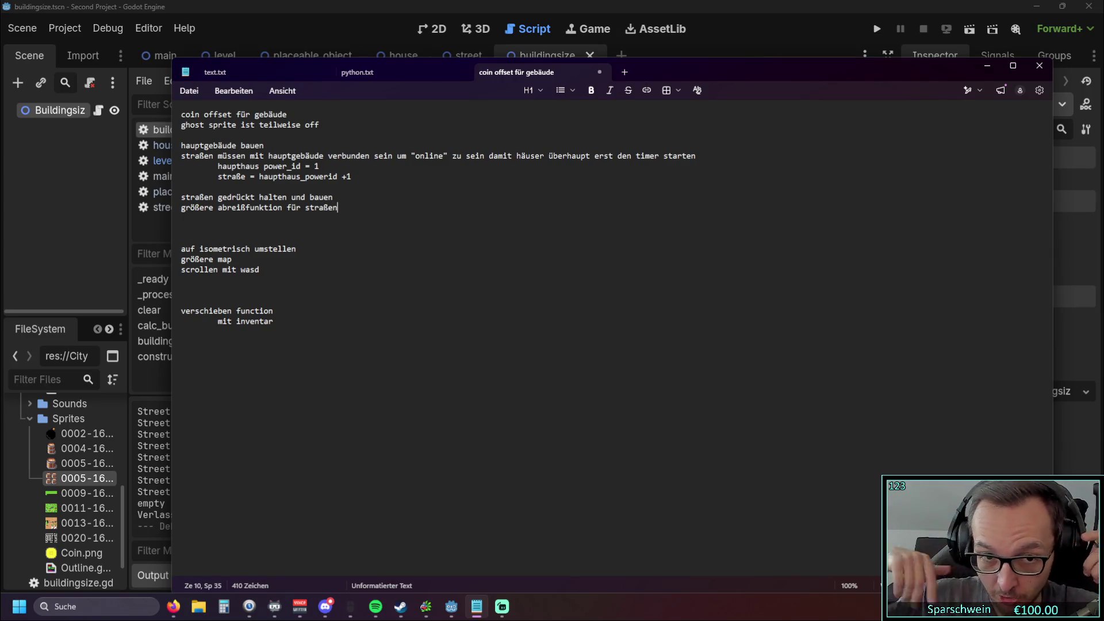
Step: Replace 'größere' with 'flächen' in the note and return to Godot
click(292, 237)
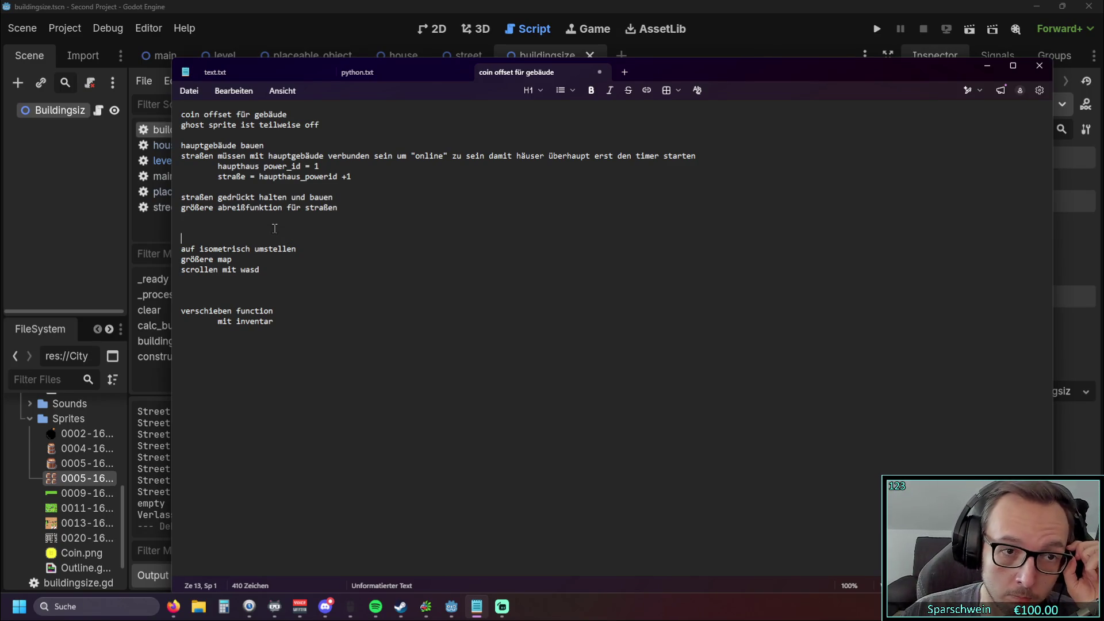
click(183, 209)
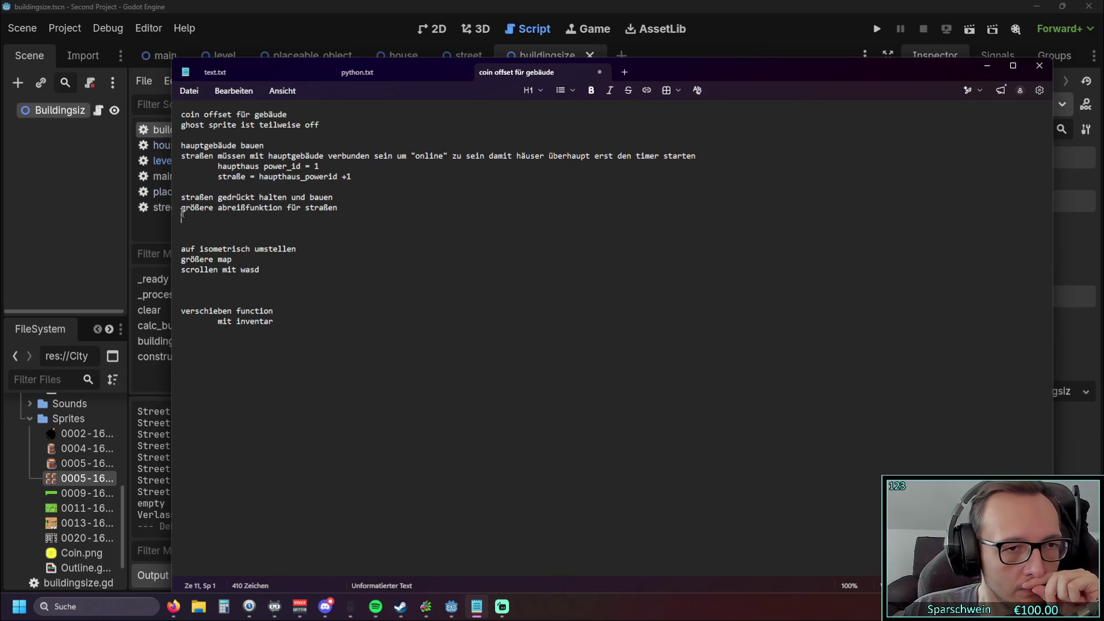
double_click(210, 209)
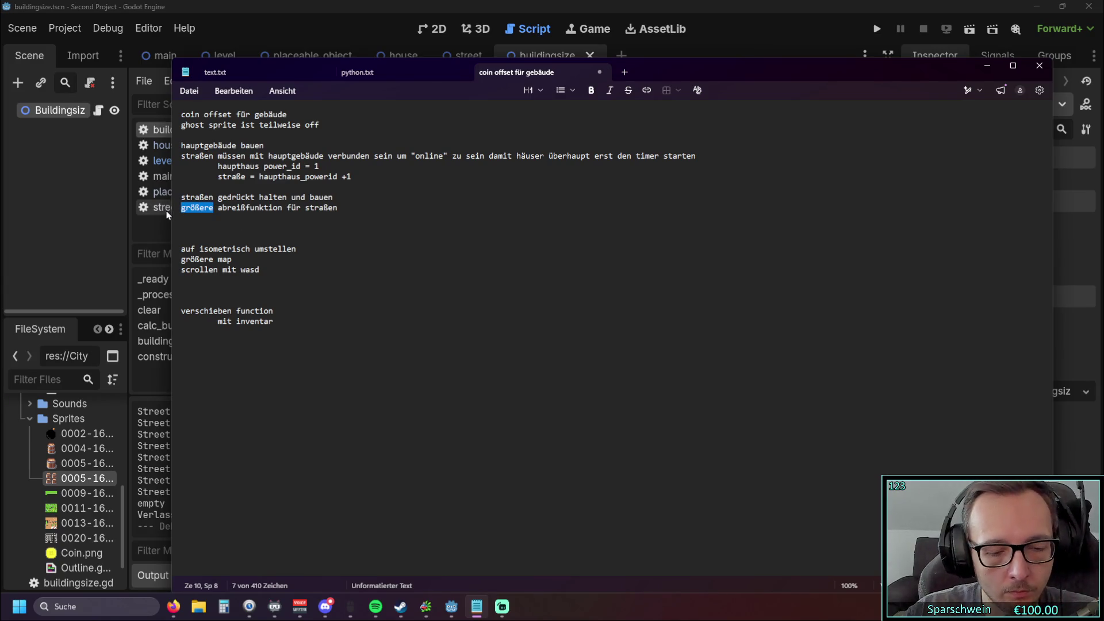
text(flächen)
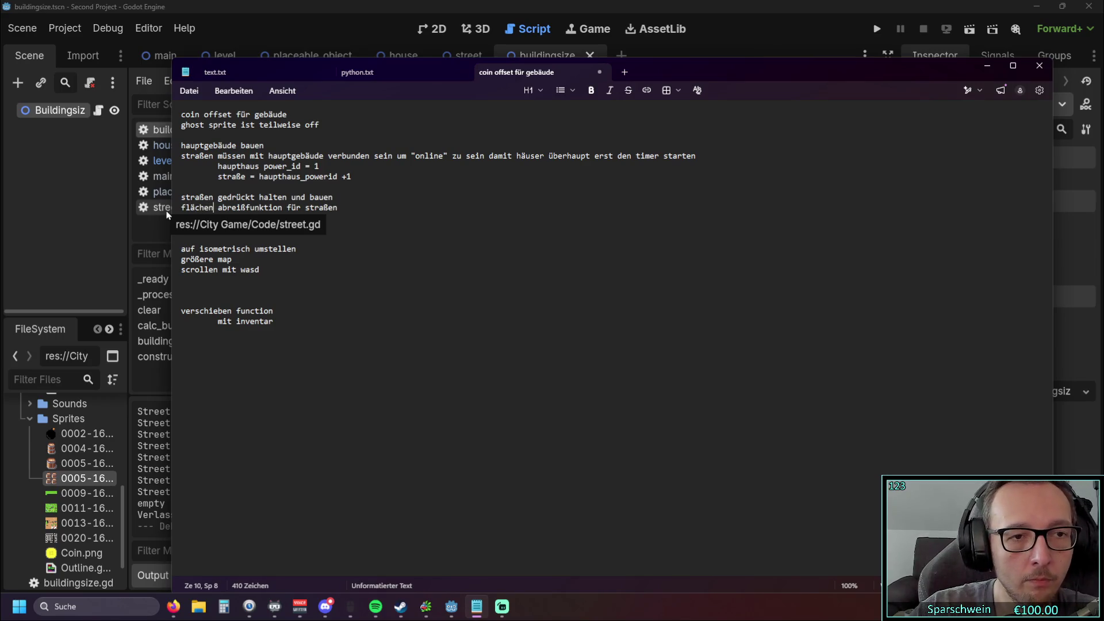
click(339, 290)
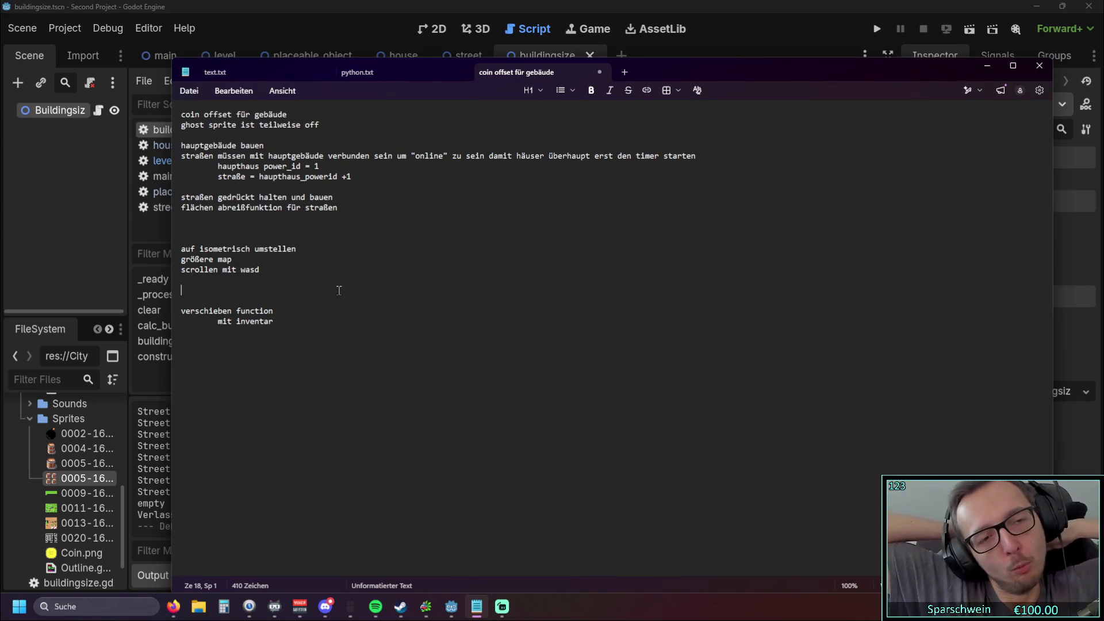
click(94, 226)
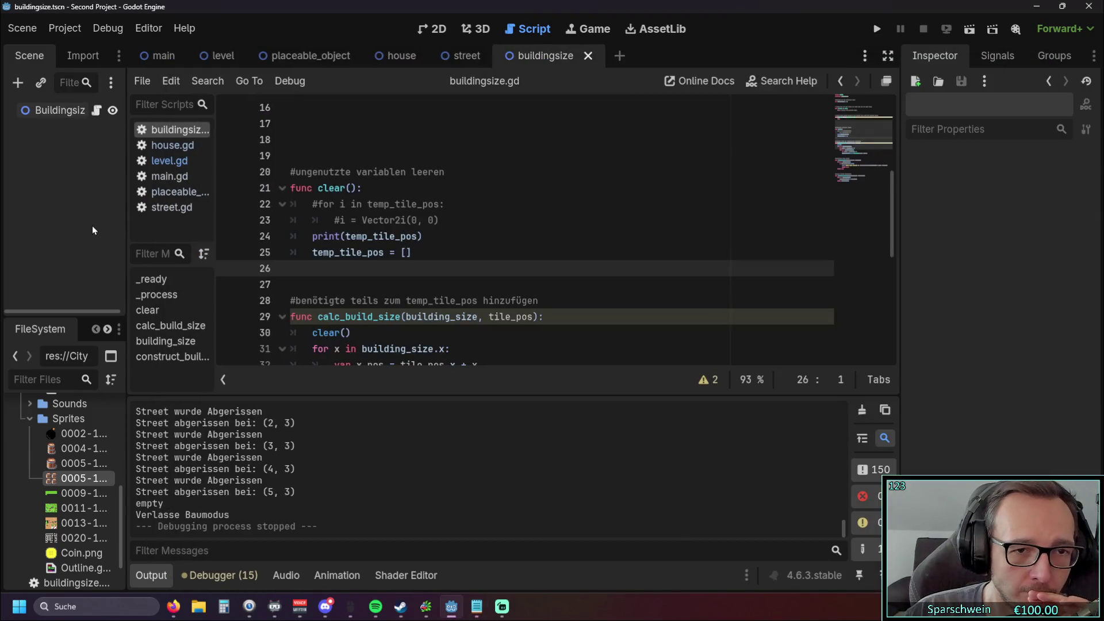
Step: Delete the commented-out loop and print lines from clear(), keeping only the temp_tile_pos reset
scroll(394, 255, down, 7)
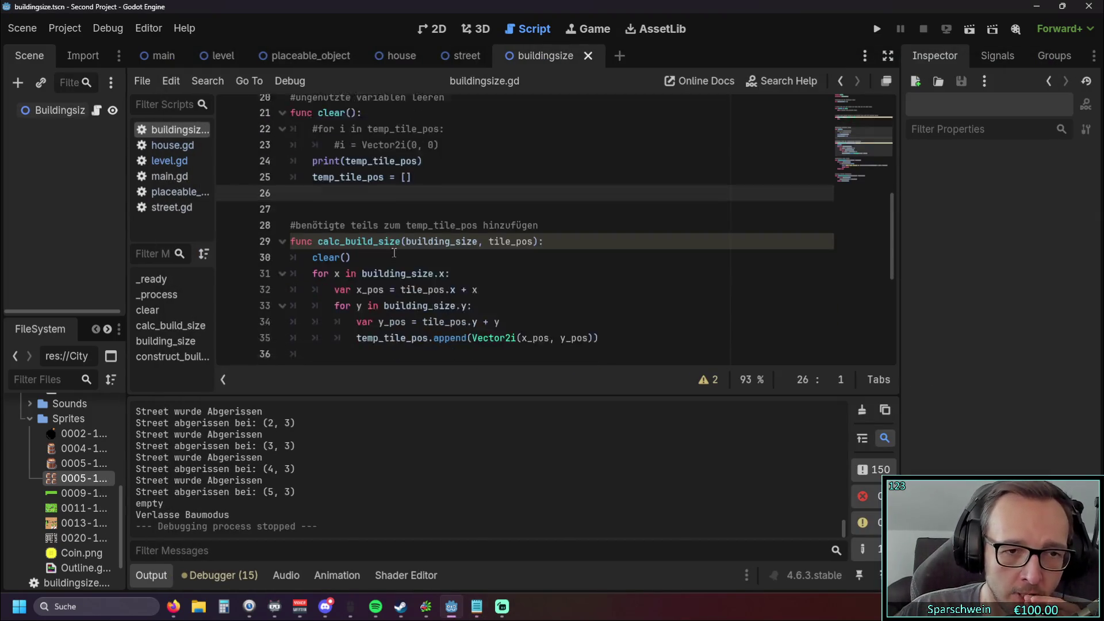
scroll(394, 255, up, 6)
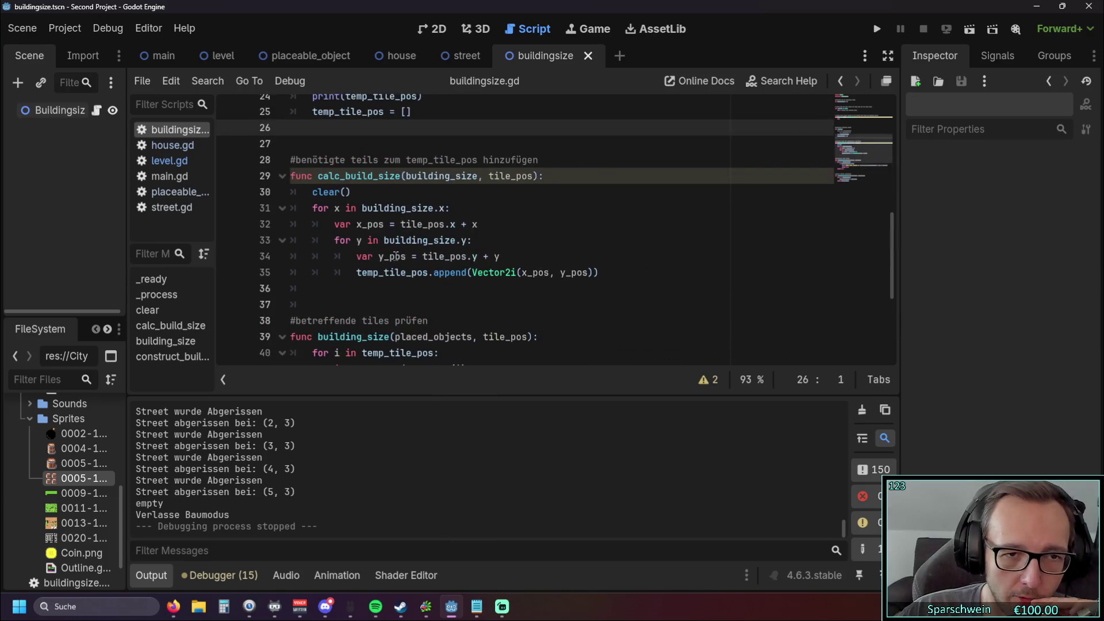
drag(412, 207, 313, 207)
click(384, 246)
drag(426, 195, 272, 163)
key(BackSpace)
key(BackSpace)
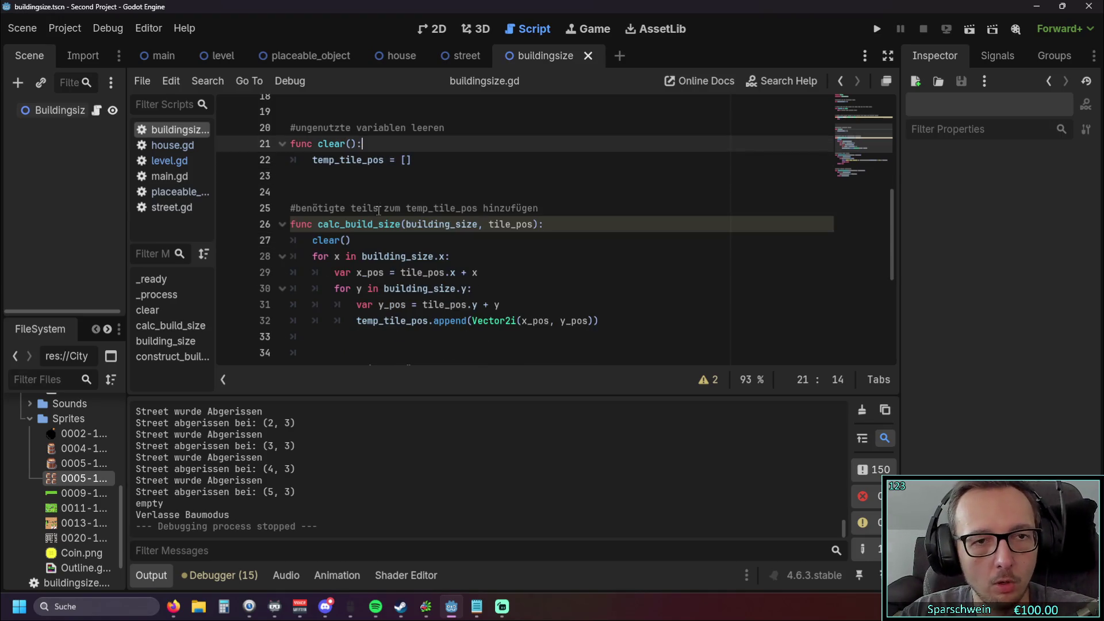
click(322, 144)
drag(318, 144, 357, 144)
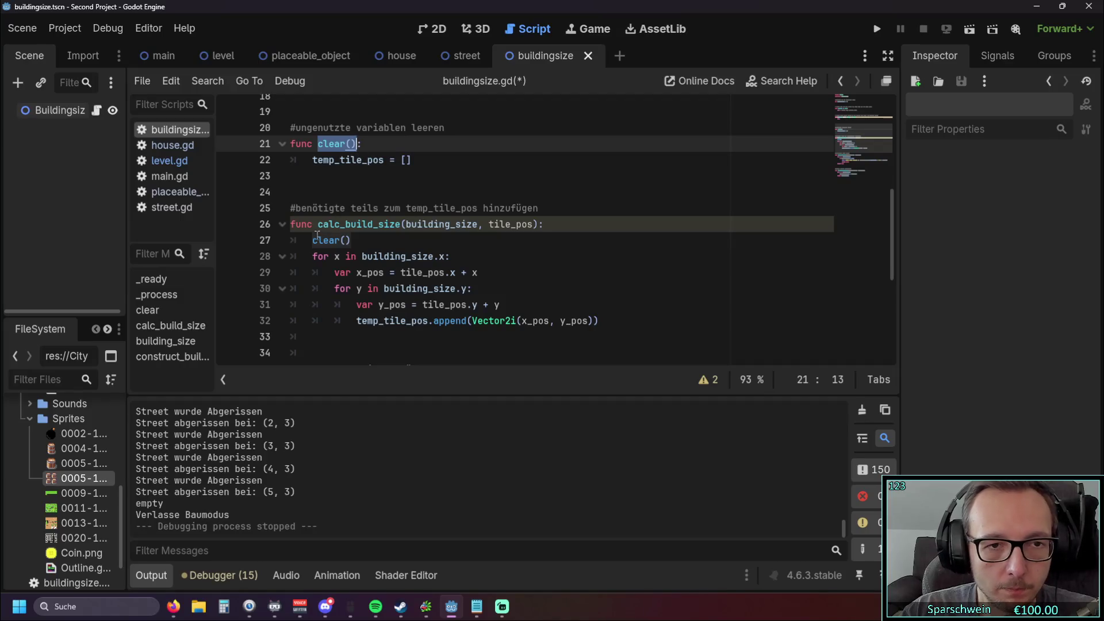
click(416, 182)
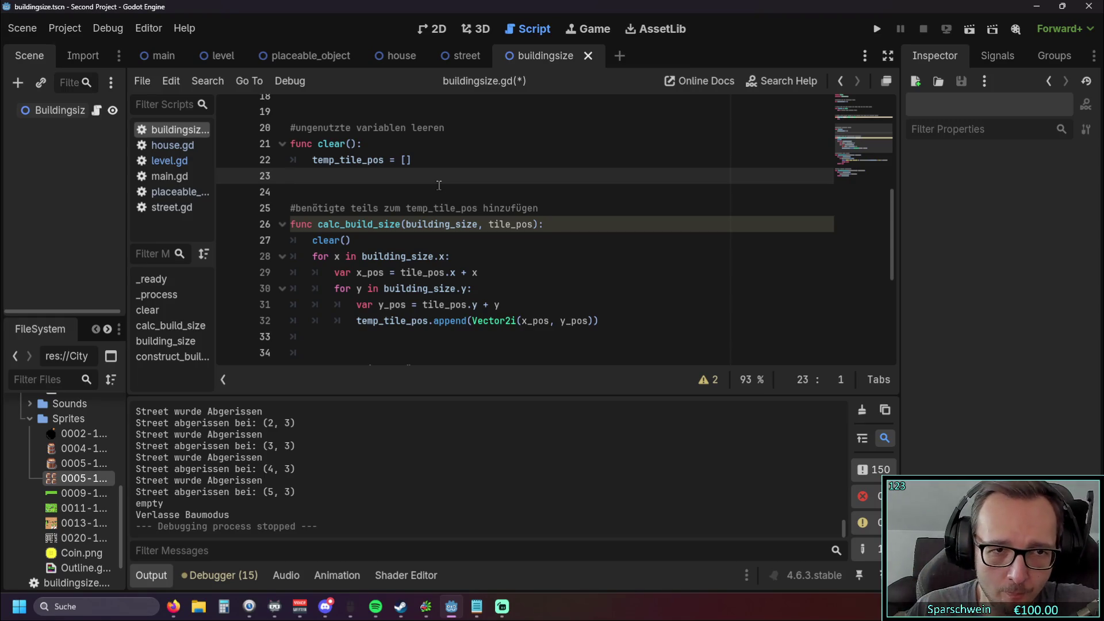
Step: Replace 'ungenutzte' with 'vorherige' in the comment above clear()
scroll(438, 186, up, 1)
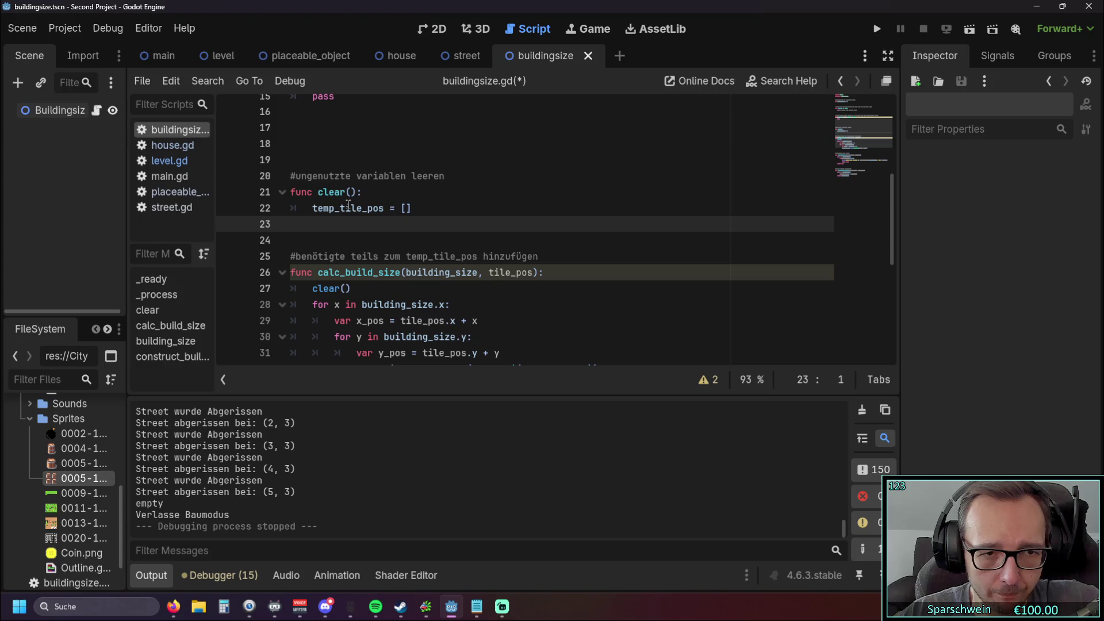
mouse_move(335, 201)
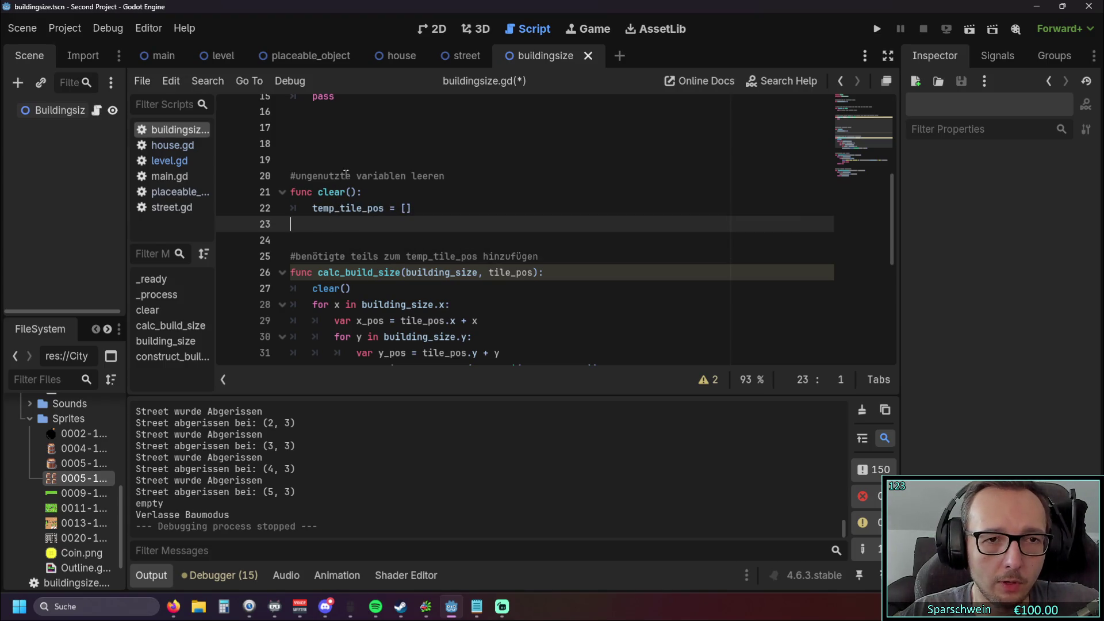
scroll(344, 176, up, 1)
scroll(345, 196, down, 1)
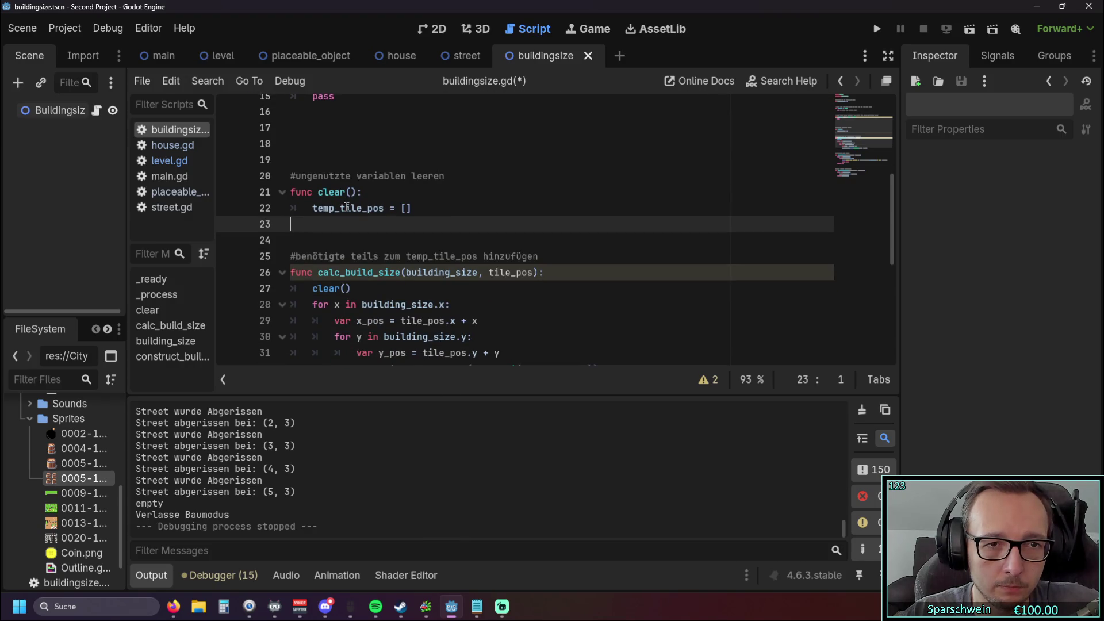
drag(350, 175, 297, 176)
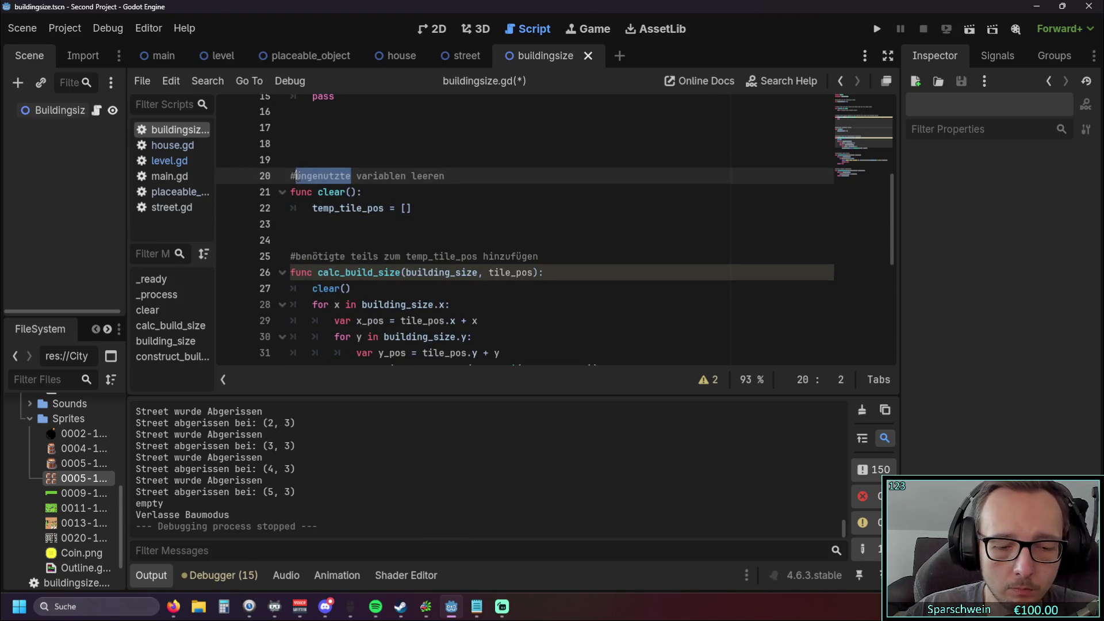
text(vorherigen)
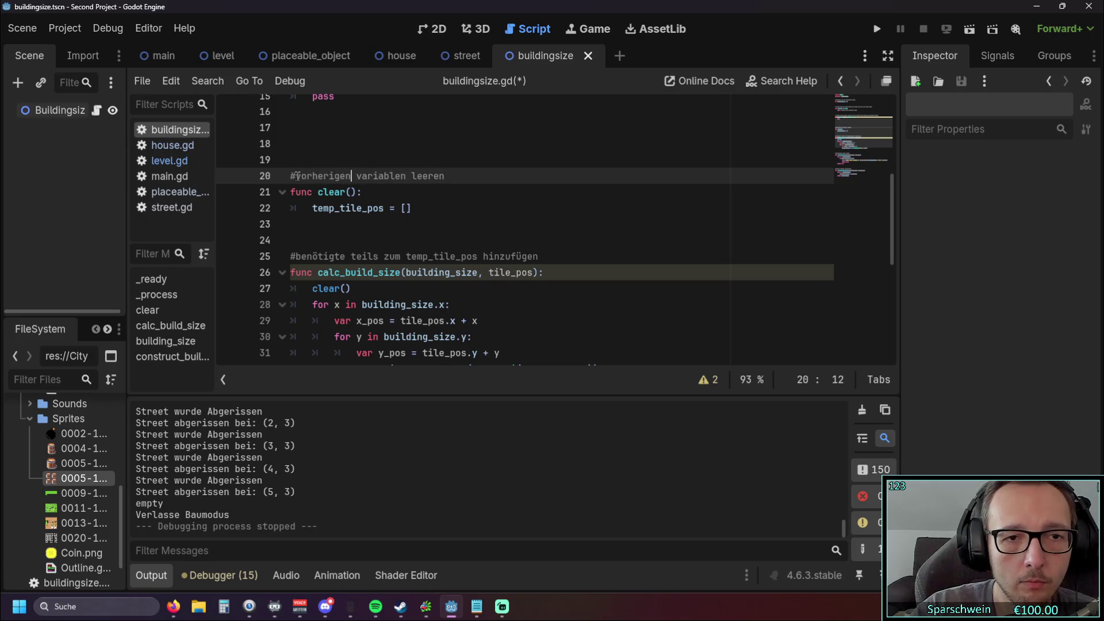
key(BackSpace)
click(484, 226)
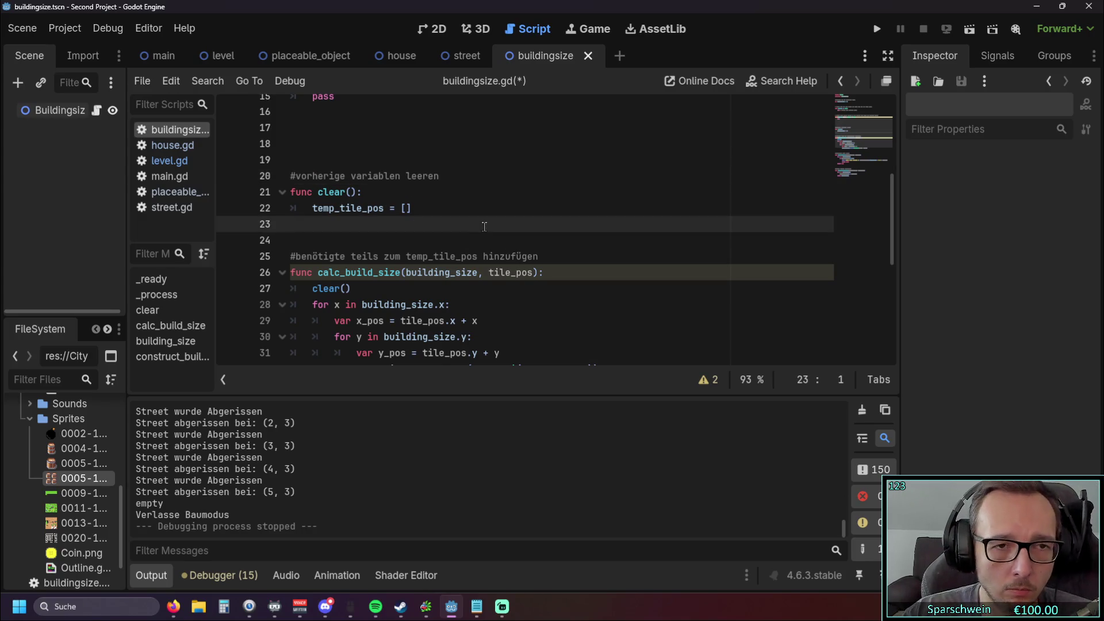
scroll(333, 200, up, 1)
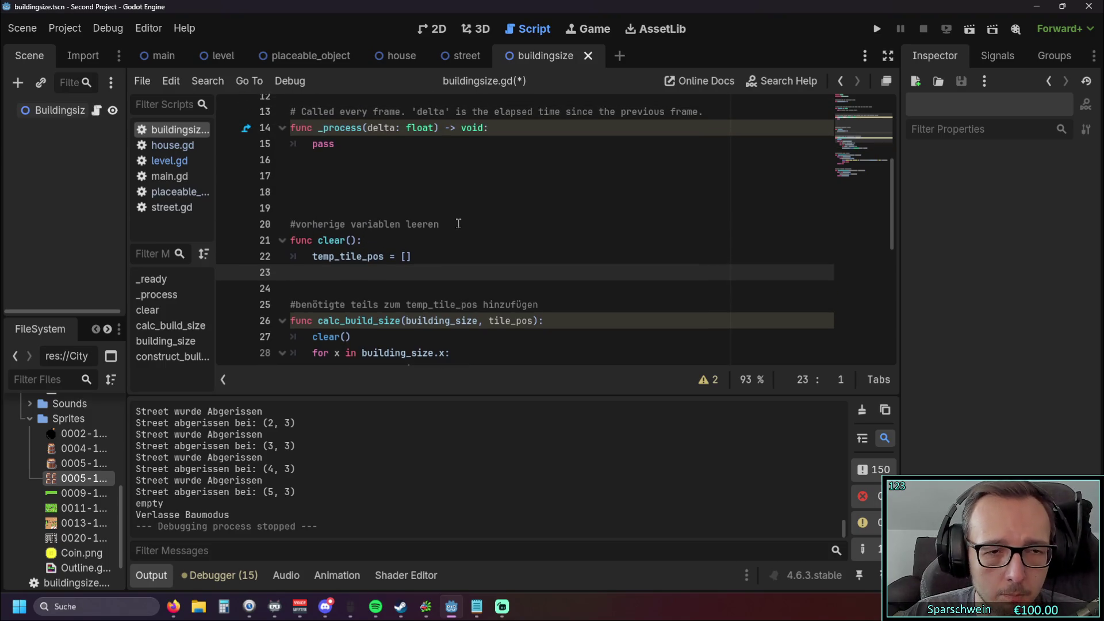
scroll(460, 224, down, 1)
scroll(472, 230, up, 1)
click(487, 241)
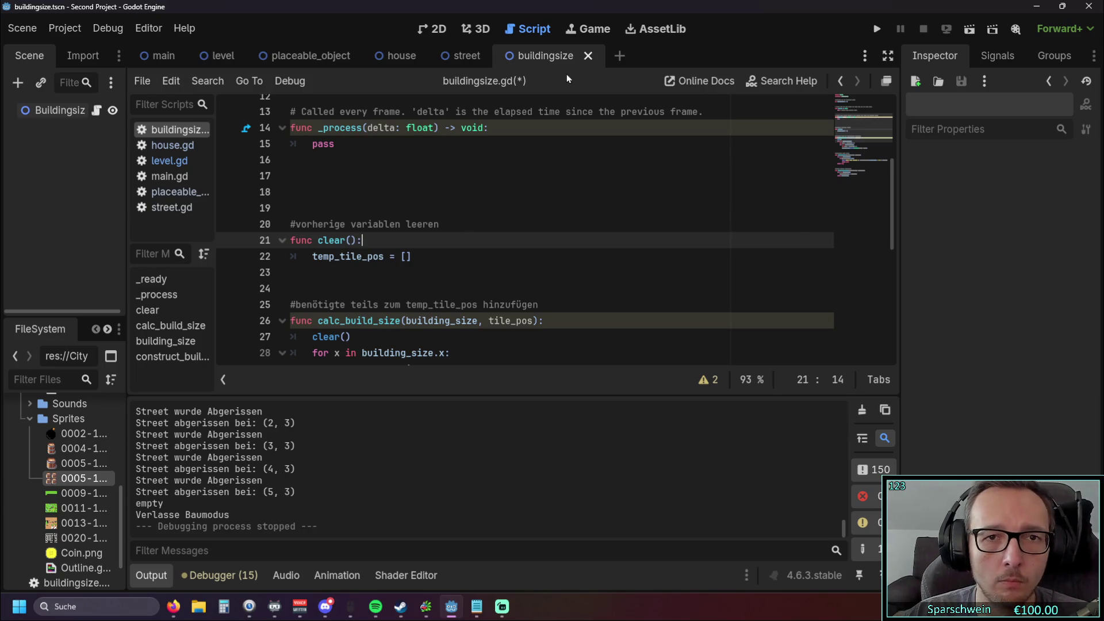
Step: Switch to level.gd and look over the color_outline_with_shader_effect() and color_blocked_tiles_red(placed_objects) calls
click(170, 161)
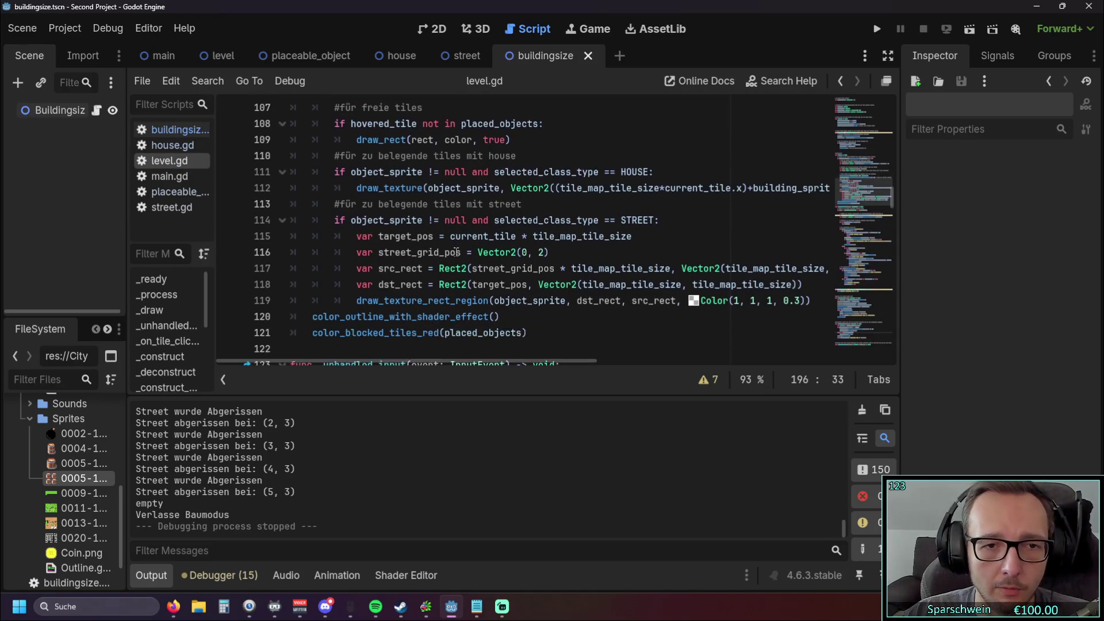
scroll(443, 276, down, 1)
drag(529, 285, 322, 270)
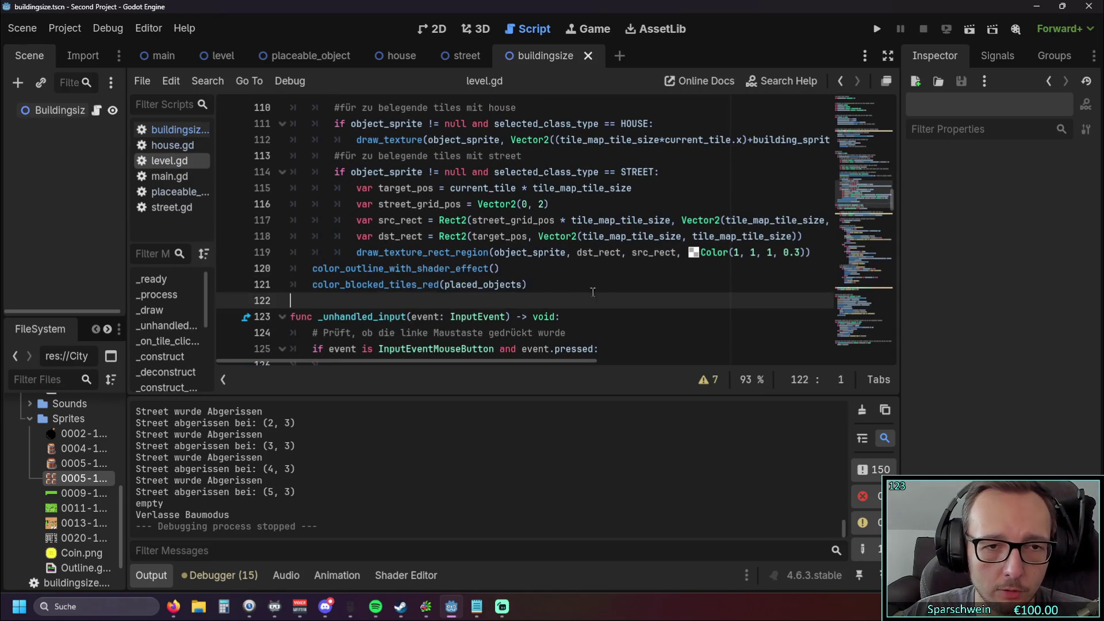
click(499, 269)
drag(499, 268, 290, 269)
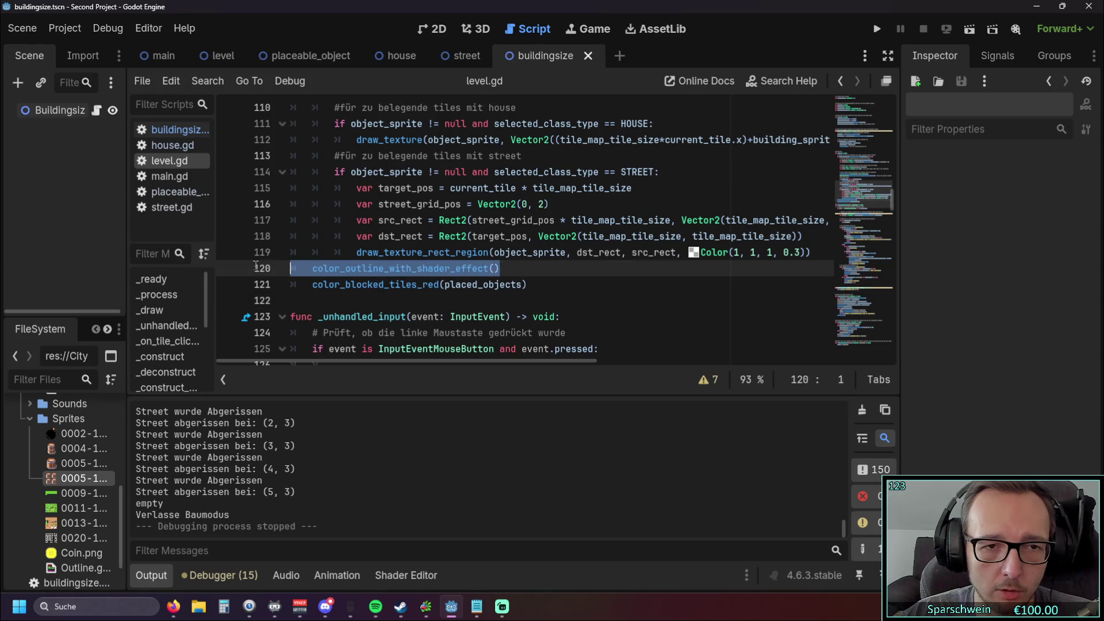
click(403, 300)
drag(528, 284, 290, 285)
click(406, 300)
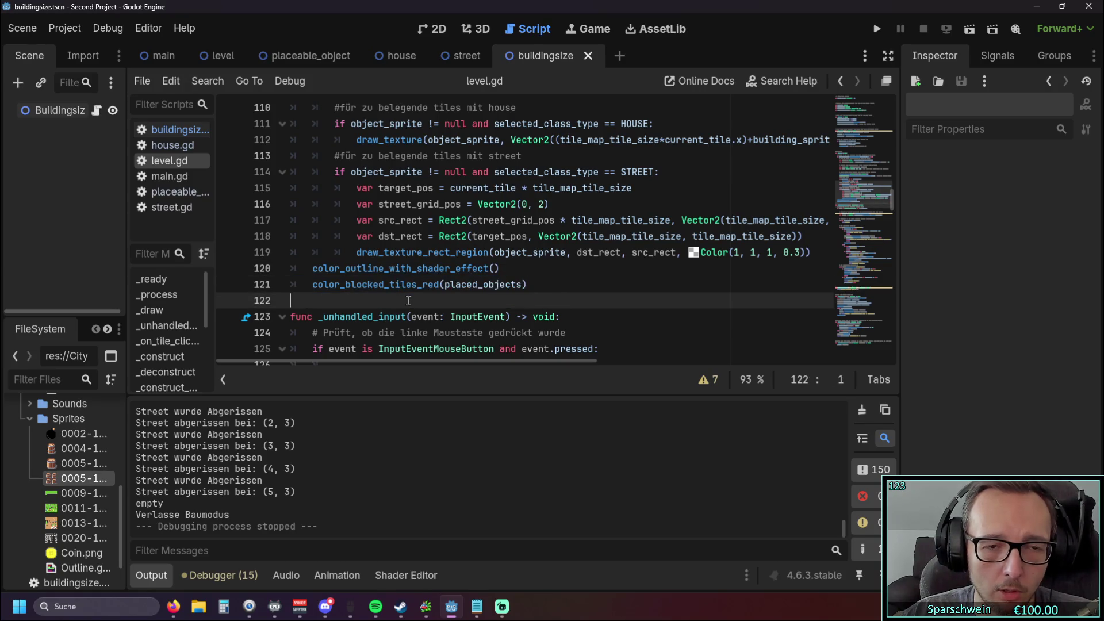
Step: Review the hover-drawing code inside _draw(), trying out selections across its lines
scroll(411, 300, up, 1)
scroll(444, 360, right, 3)
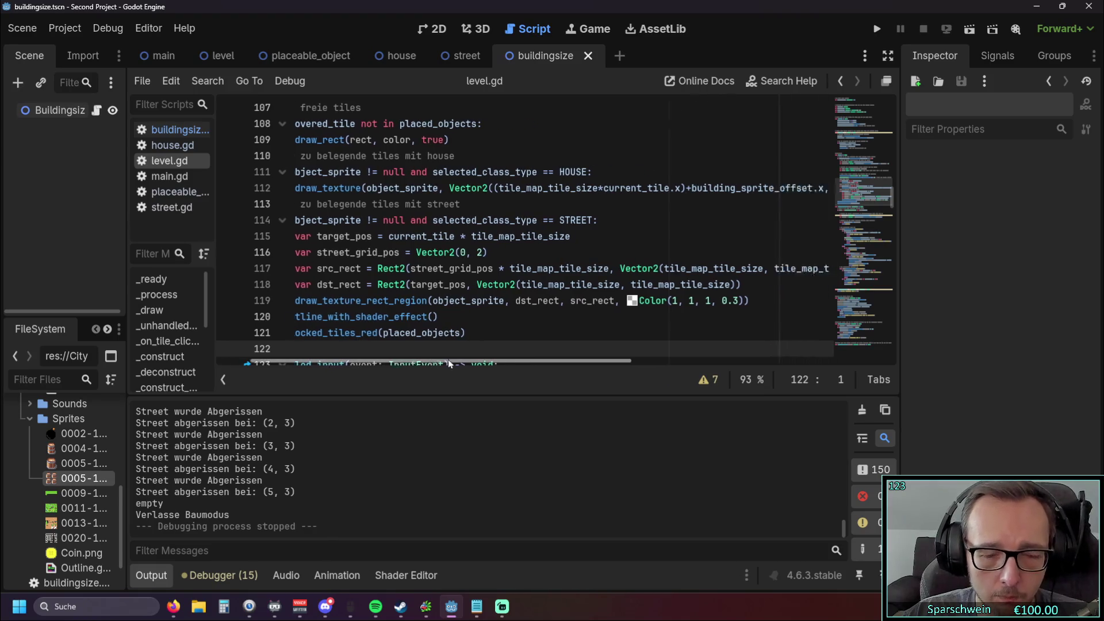
scroll(402, 363, left, 3)
scroll(486, 299, up, 1)
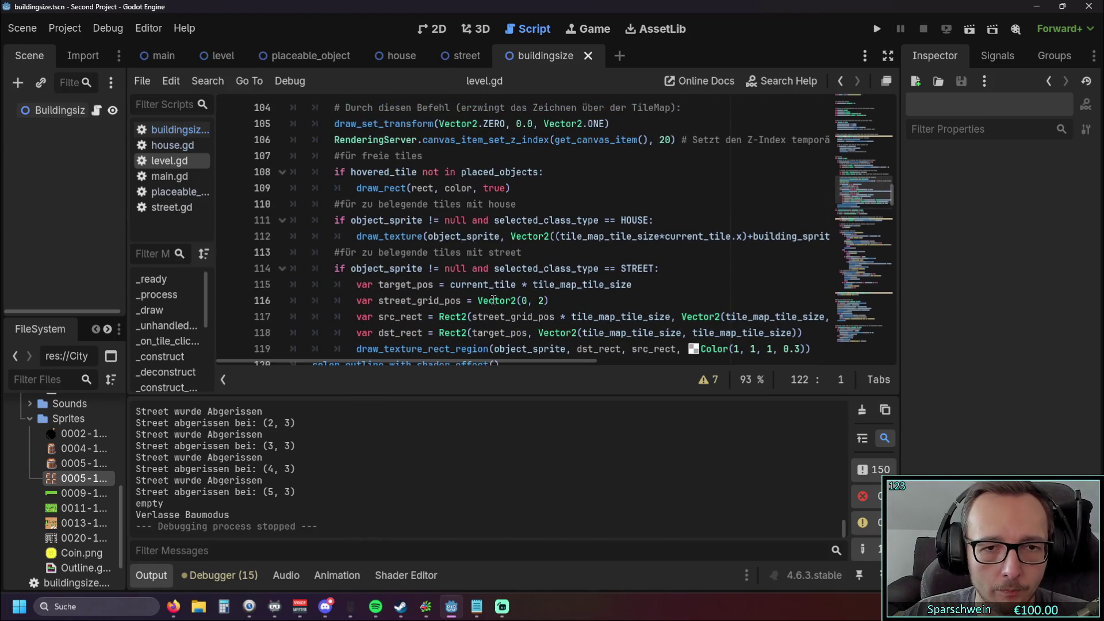
scroll(523, 297, down, 1)
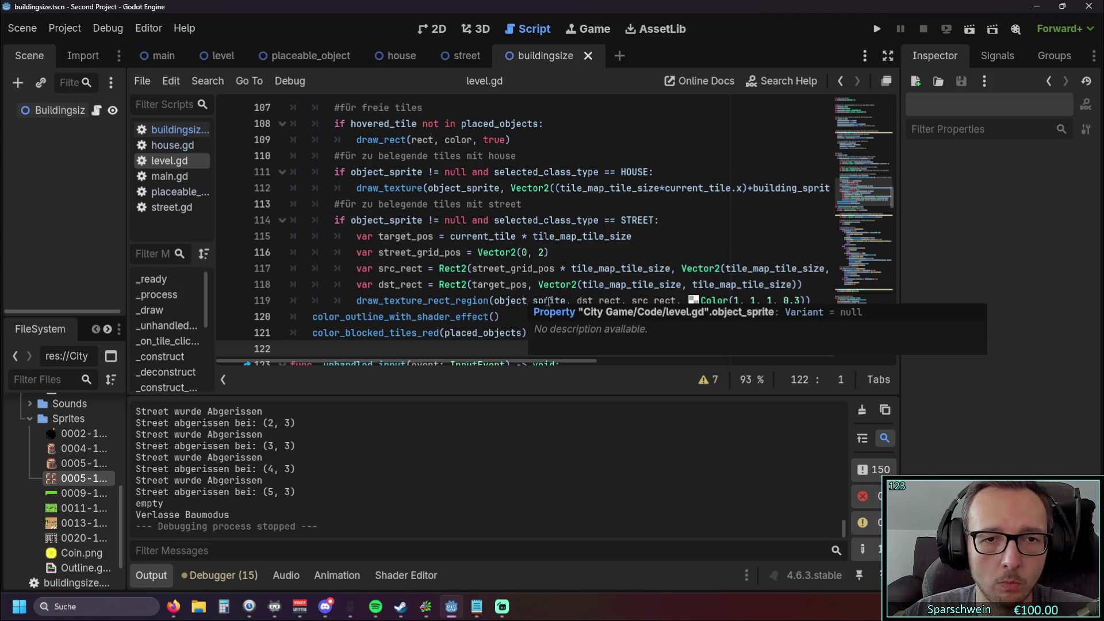
mouse_move(466, 362)
mouse_down()
mouse_move(509, 364)
mouse_move(404, 360)
mouse_up()
scroll(443, 280, up, 2)
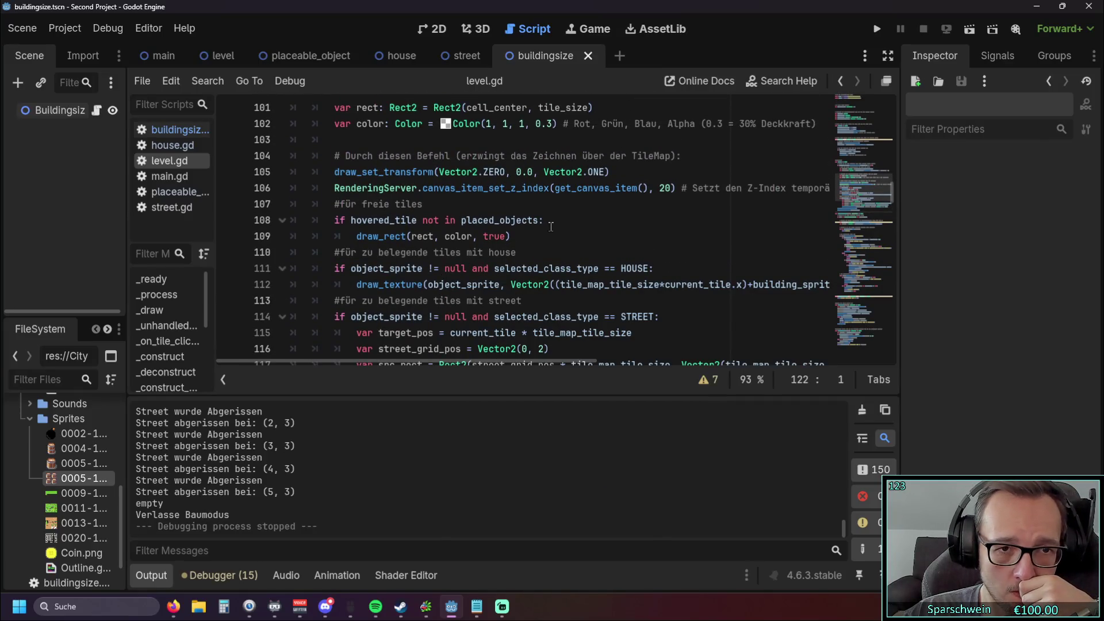
scroll(551, 227, up, 3)
scroll(551, 227, down, 5)
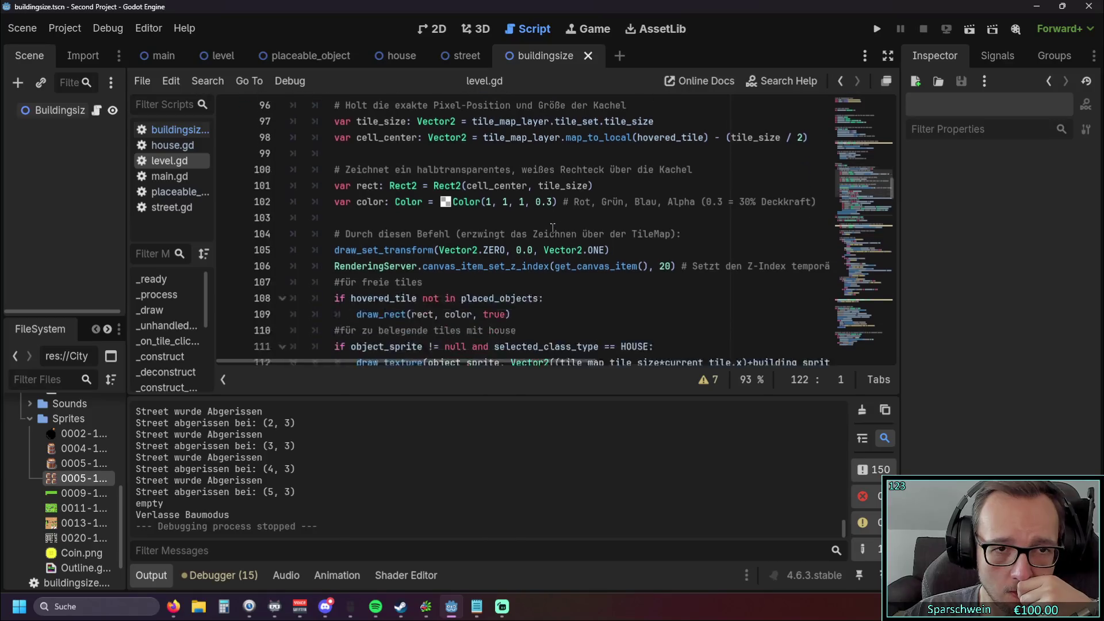
drag(439, 367, 520, 366)
mouse_move(670, 300)
mouse_down()
mouse_move(134, 302)
mouse_move(134, 249)
mouse_move(496, 300)
mouse_move(328, 236)
mouse_move(299, 156)
mouse_up()
scroll(135, 271, up, 5)
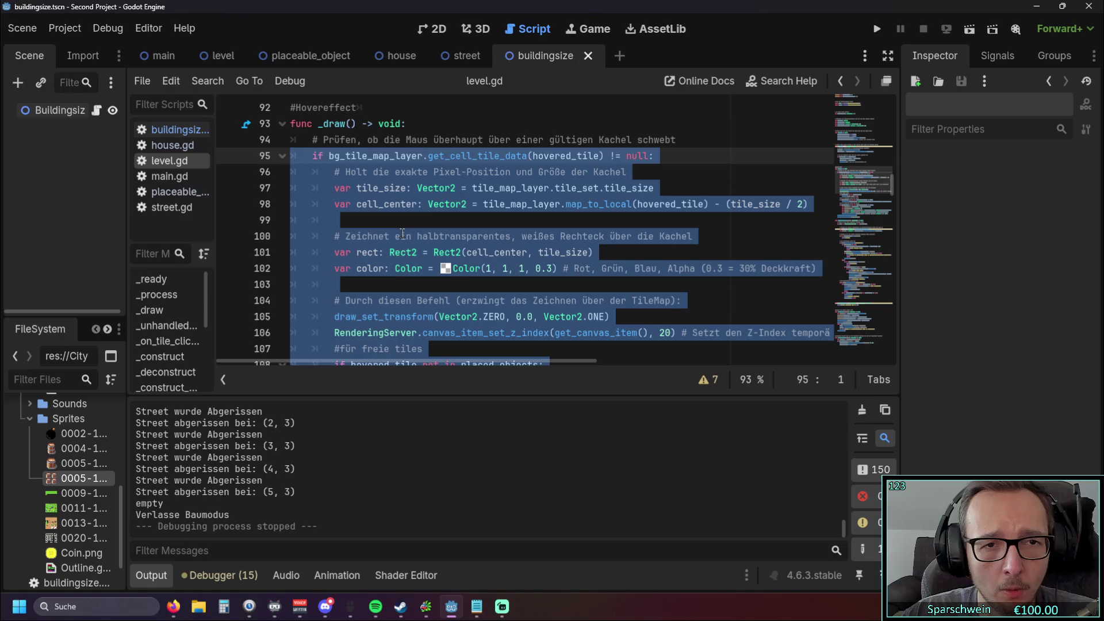
click(401, 236)
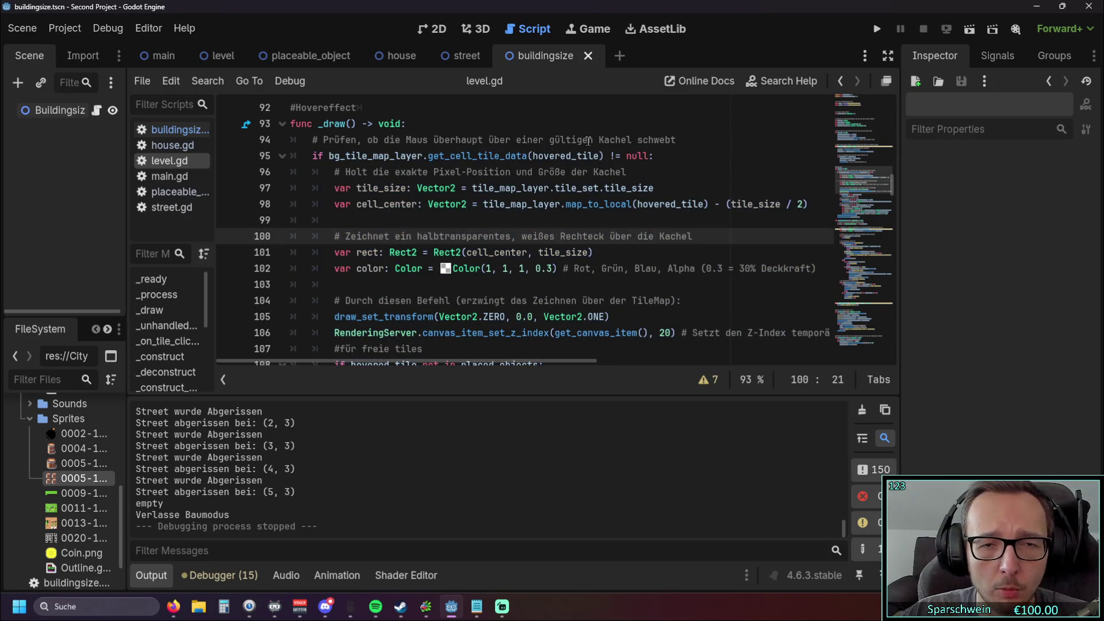
Step: Select the hover-drawing code on lines 95–119, then place the caret on blank line 251
scroll(589, 143, down, 6)
scroll(540, 260, up, 1)
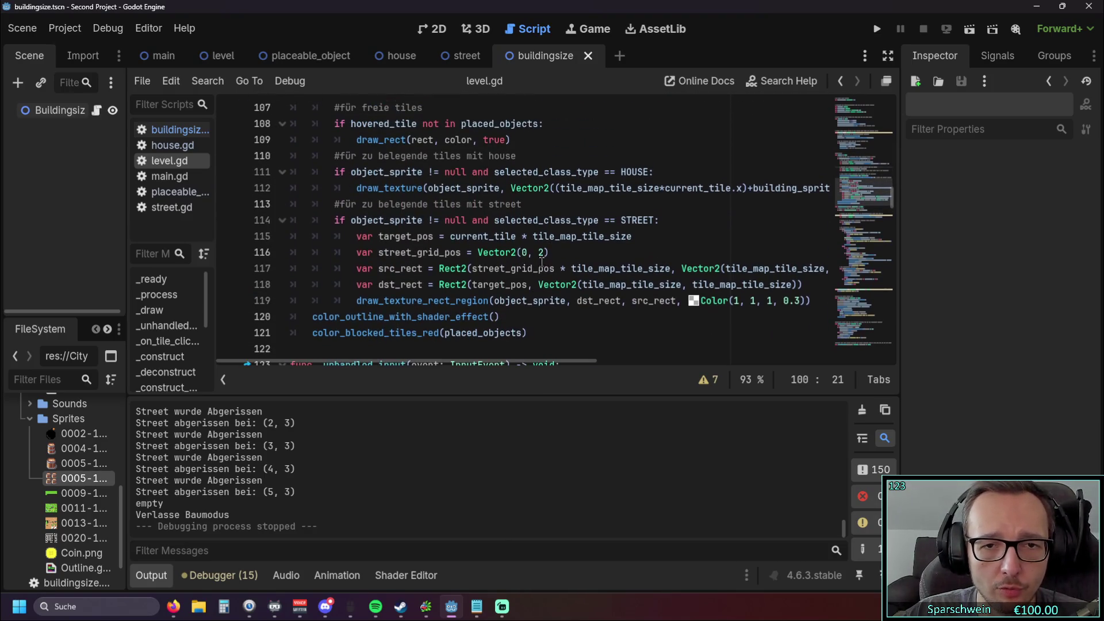
mouse_move(823, 306)
mouse_down()
mouse_move(293, 236)
mouse_move(288, 207)
mouse_move(270, 194)
mouse_up()
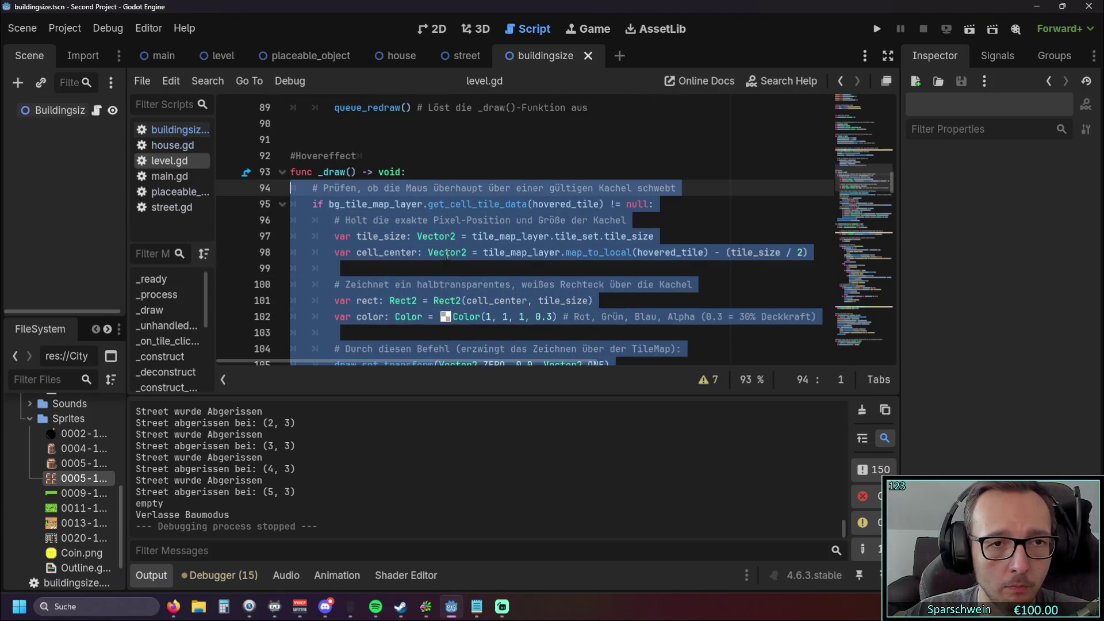
scroll(477, 270, down, 20)
scroll(476, 270, down, 20)
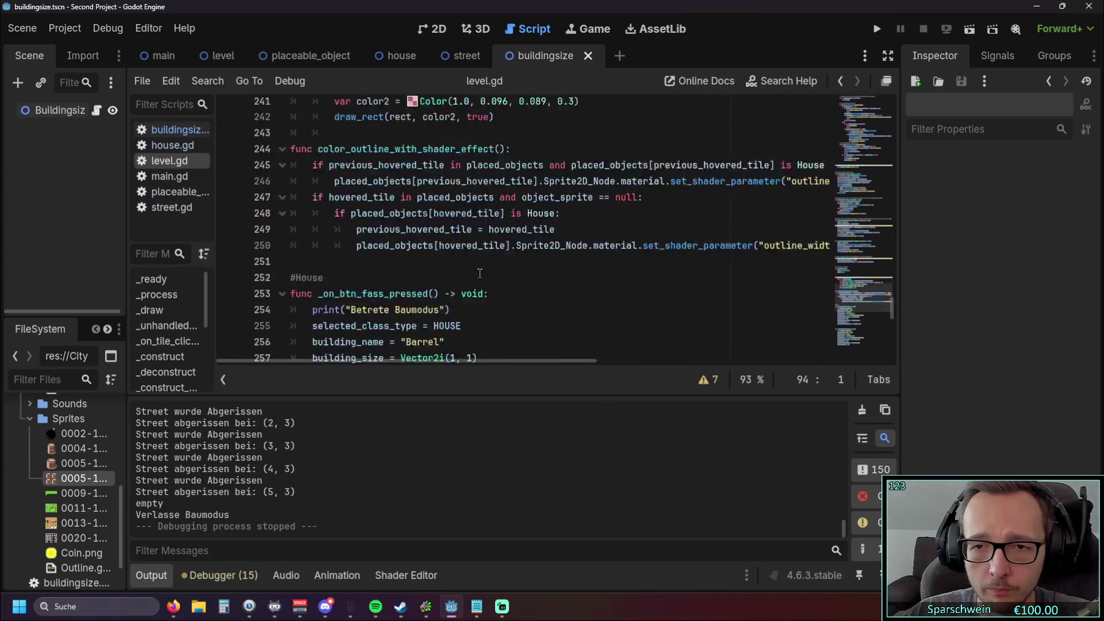
scroll(488, 268, up, 8)
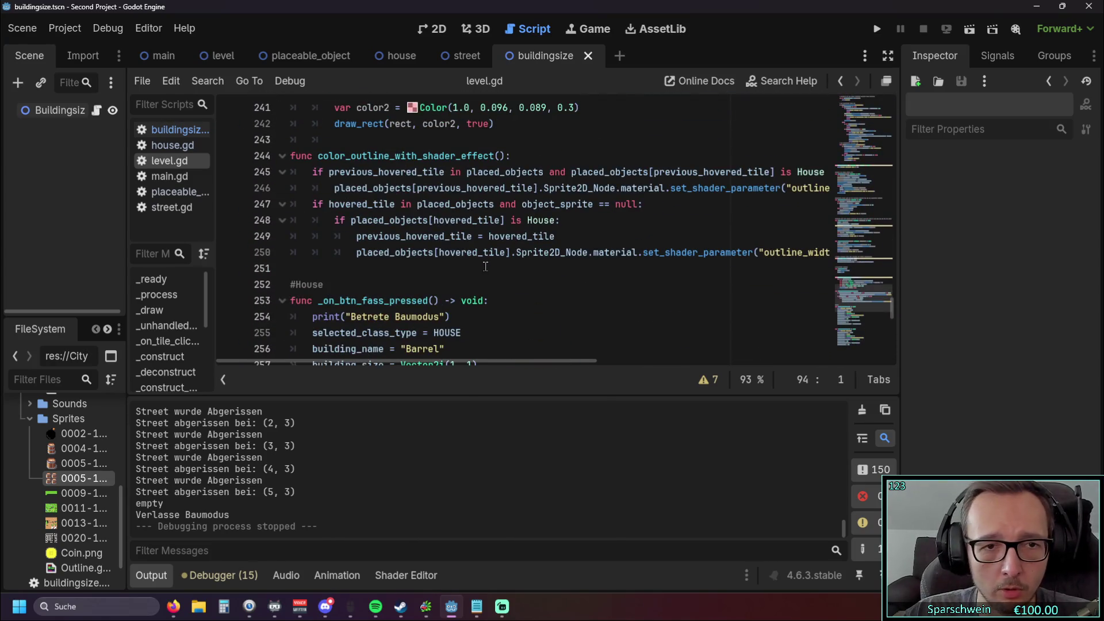
click(381, 267)
Step: Add a new func color_hover_effect_weiß(): at line 251 containing the pasted hover-drawing code
key(Return)
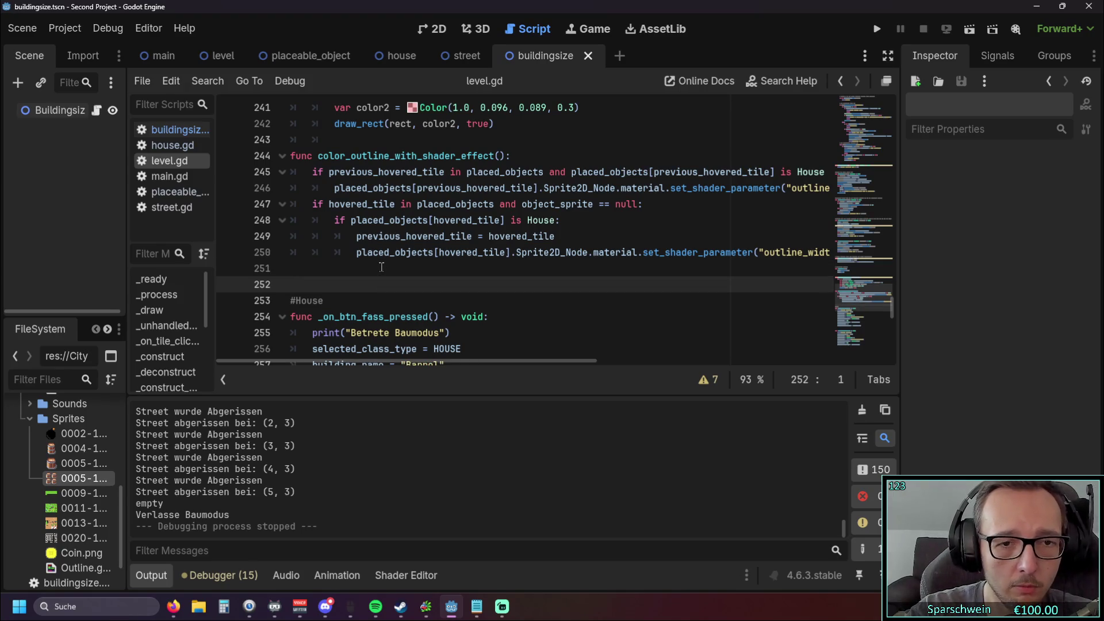
text(func color )
text(_hover)
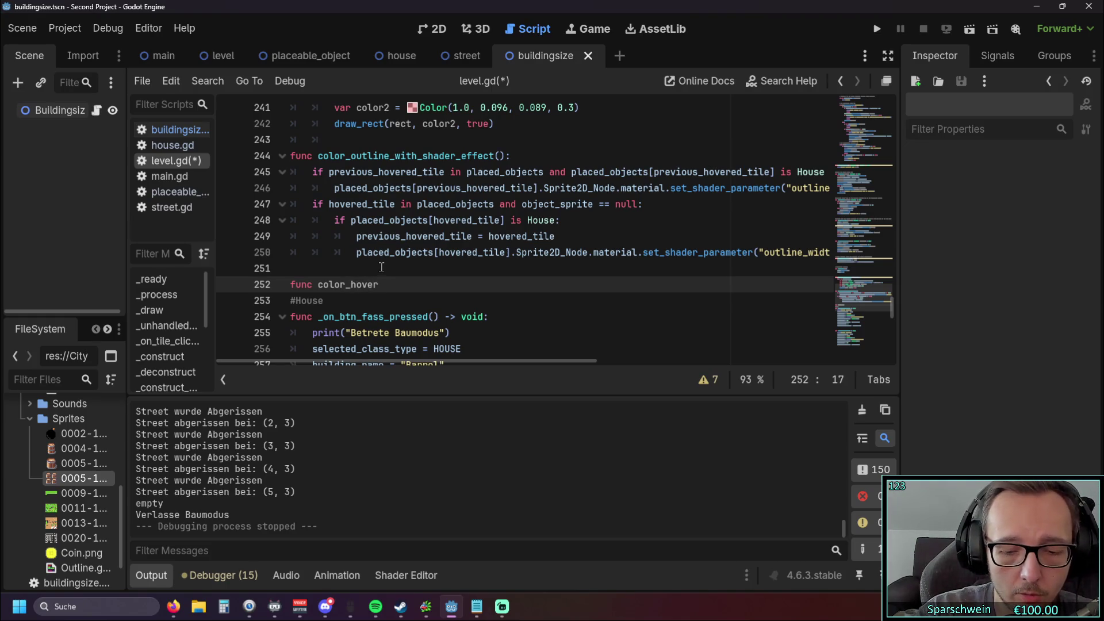
text(_ef)
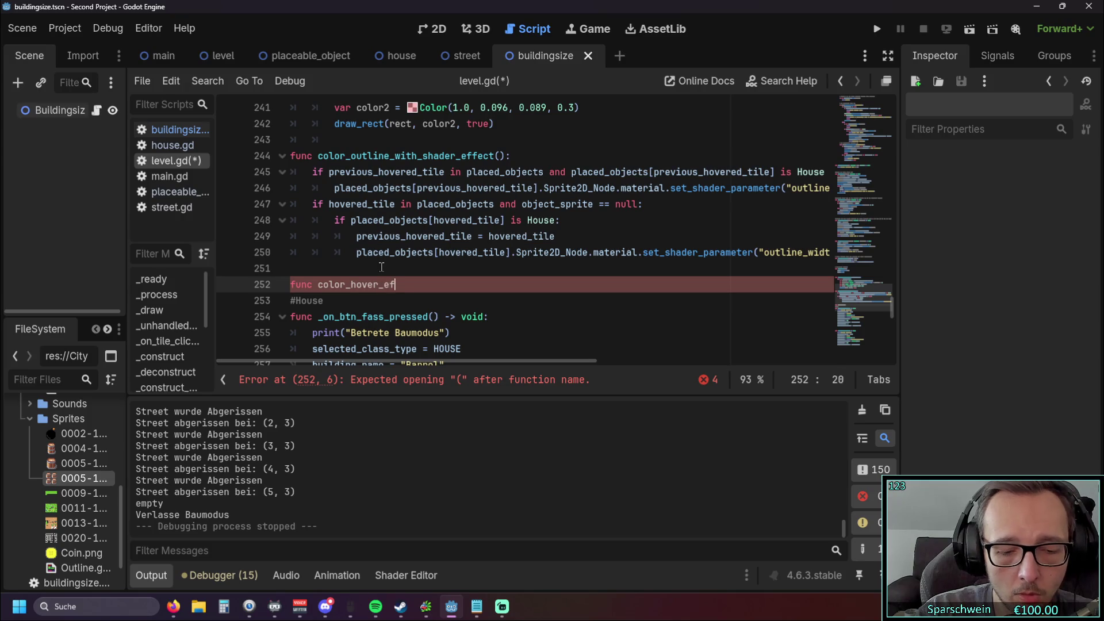
text(fect_weiß)
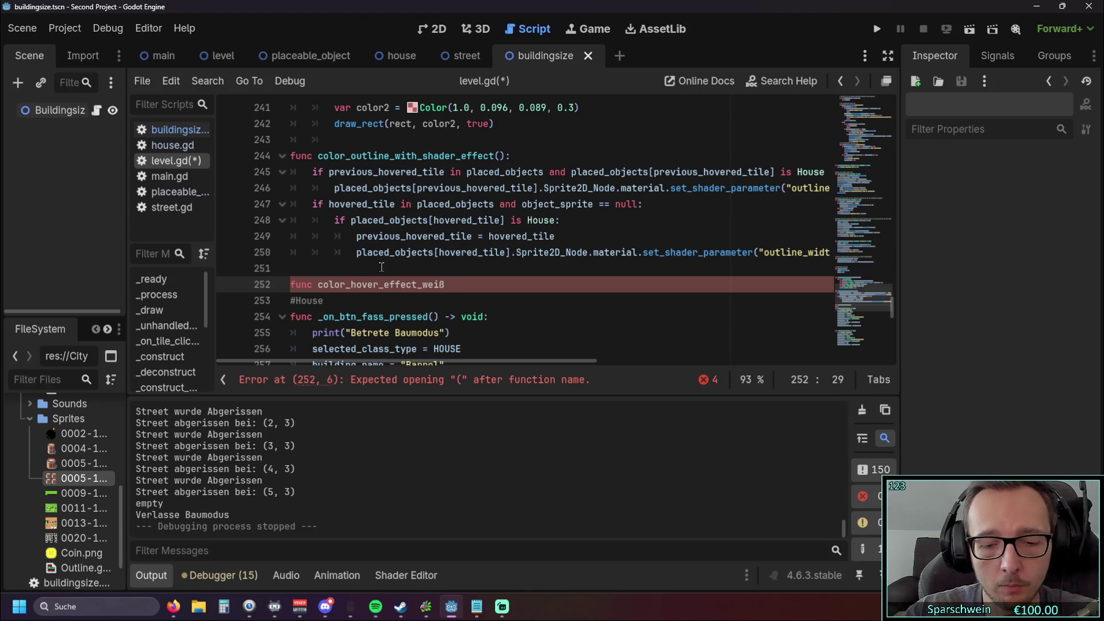
text(():)
key(Return)
key(ctrl+v)
scroll(347, 236, up, 1)
scroll(432, 245, up, 4)
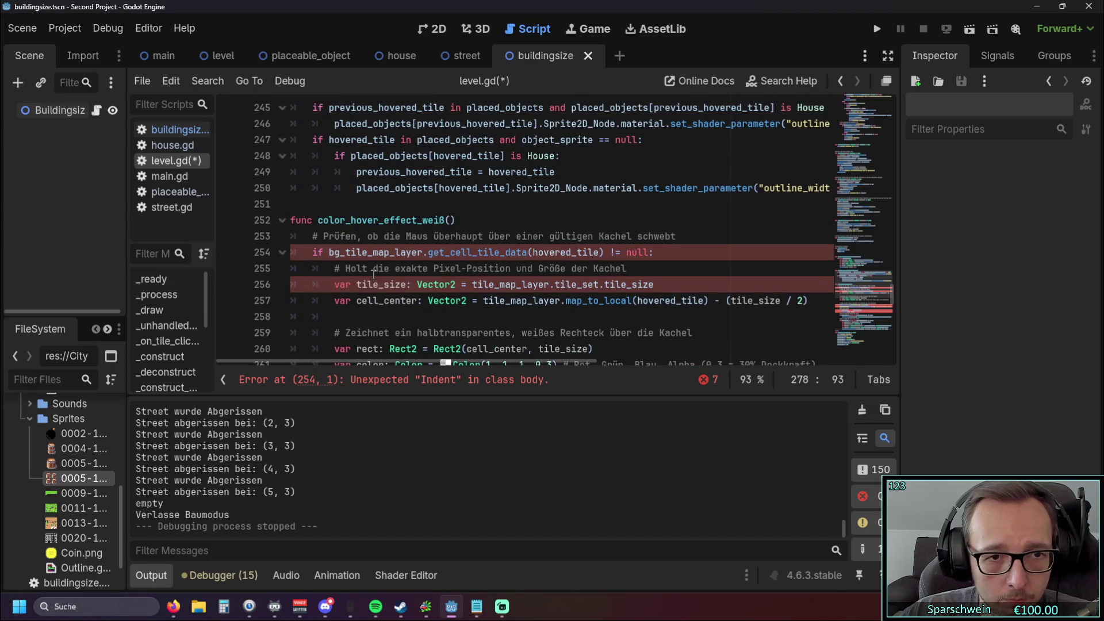
click(444, 316)
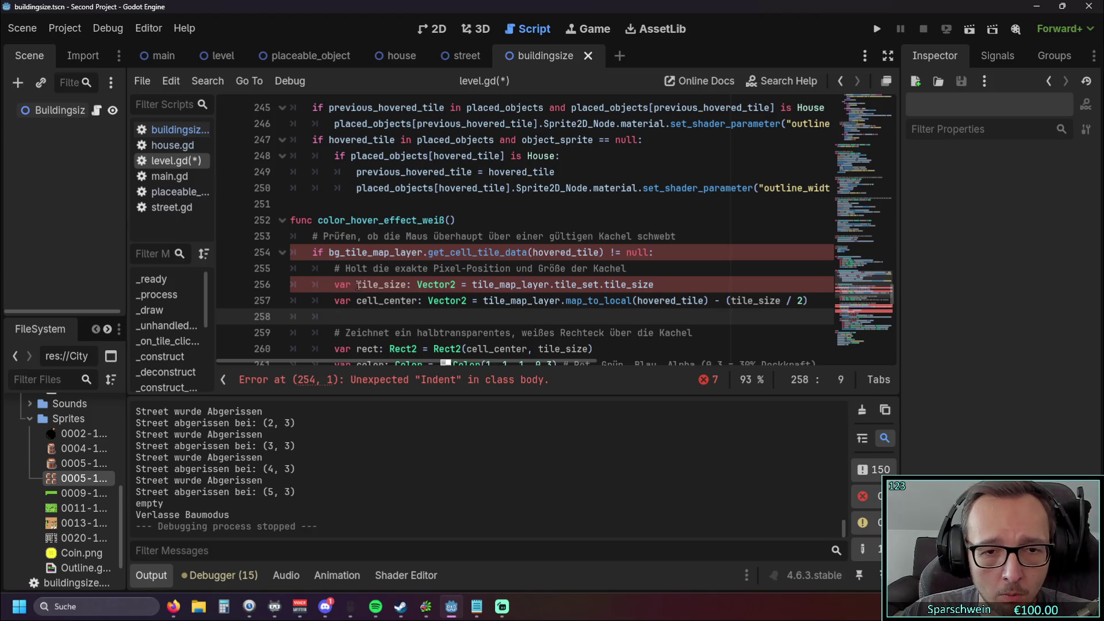
click(467, 215)
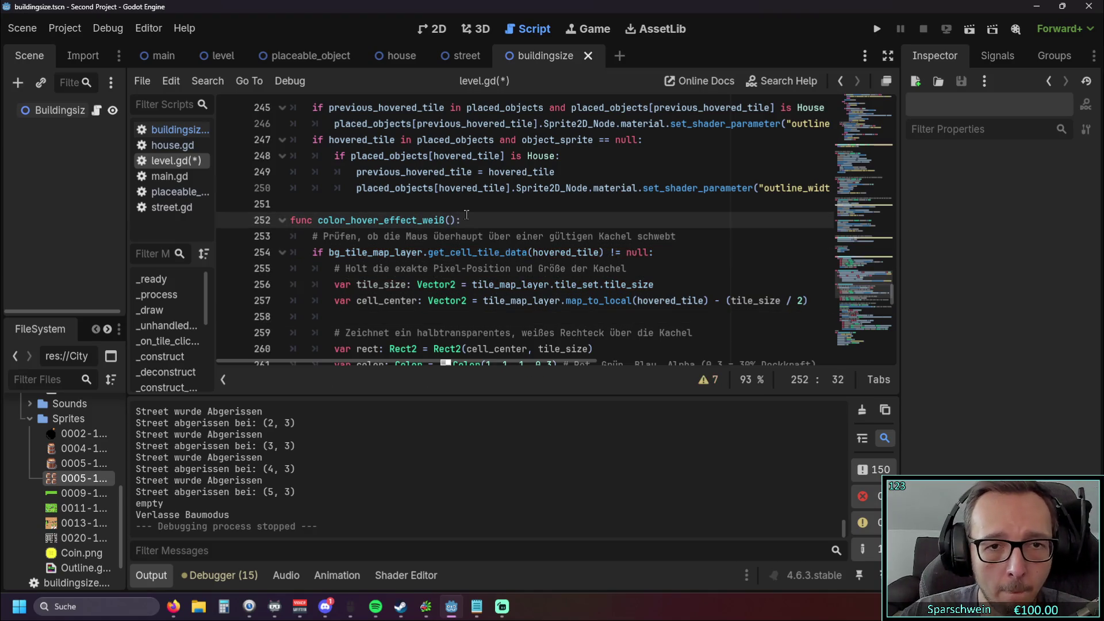
Step: Insert blank lines between the new helper and the #House comment
scroll(466, 215, down, 8)
scroll(527, 229, up, 3)
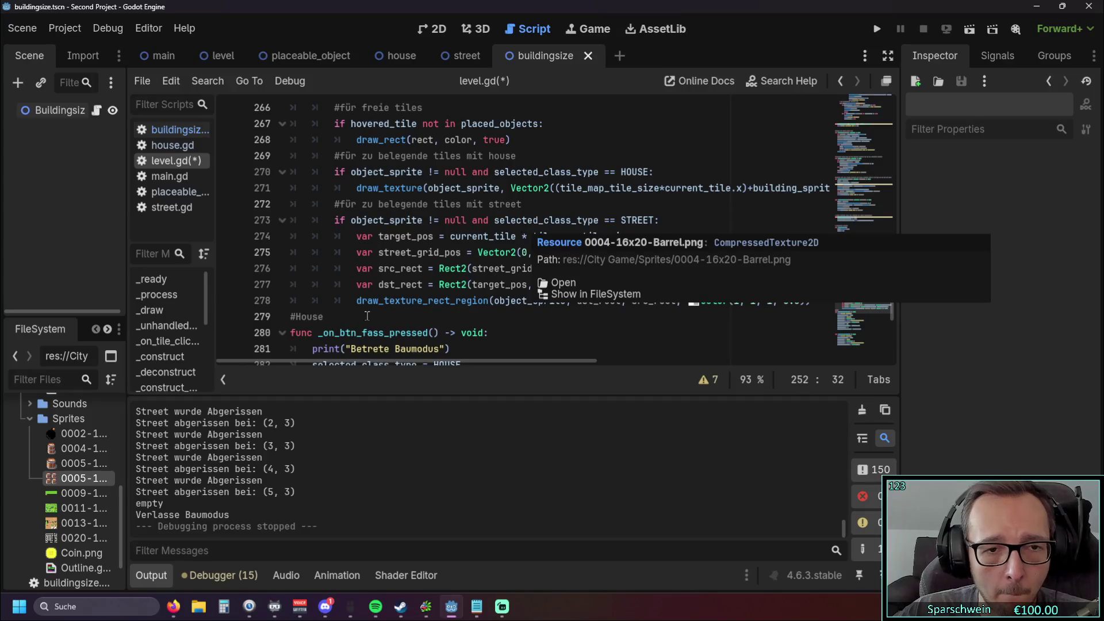
click(365, 317)
mouse_move(399, 361)
mouse_down()
mouse_move(581, 356)
mouse_move(489, 360)
mouse_up()
key(Return)
key(Return)
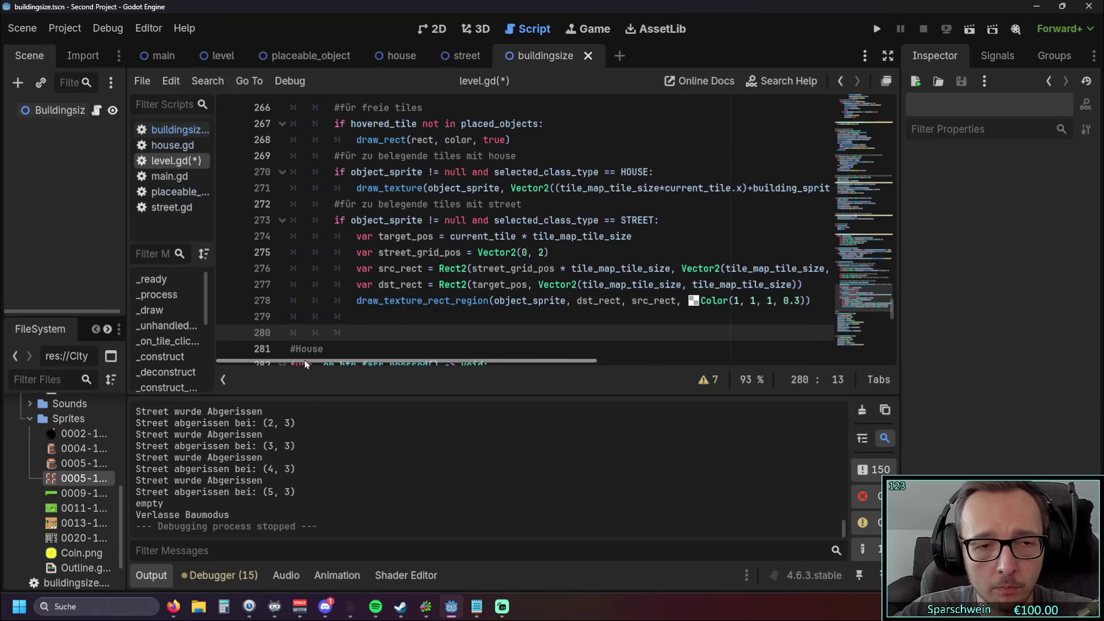
Step: Select the old duplicate hover-drawing block in _draw() (lines 94–119)
scroll(386, 250, up, 6)
scroll(386, 249, up, 2)
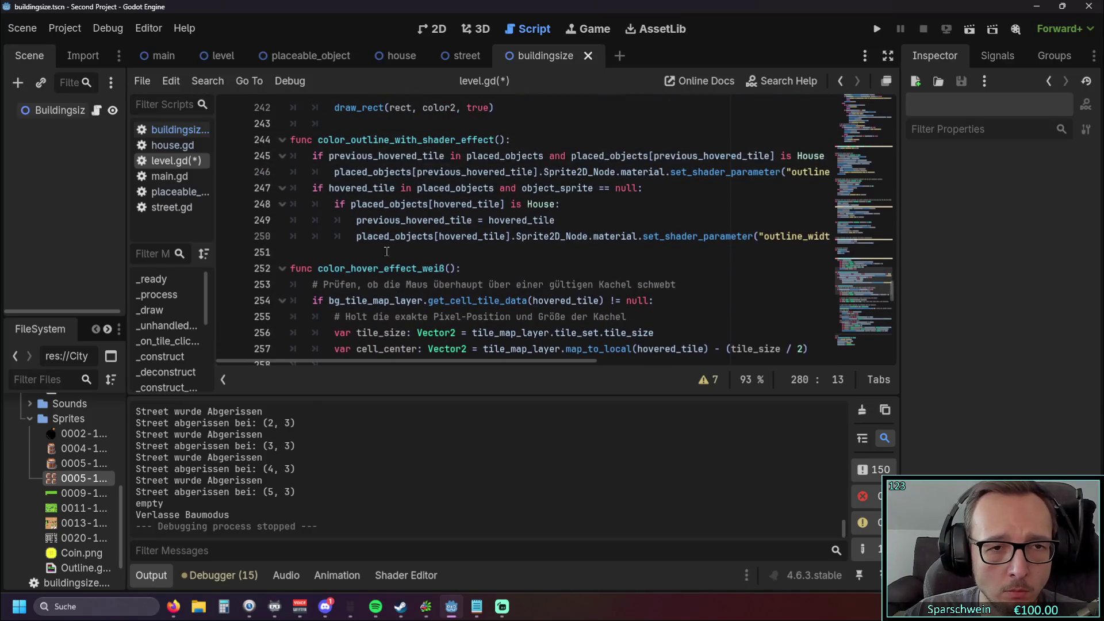
drag(319, 273, 484, 274)
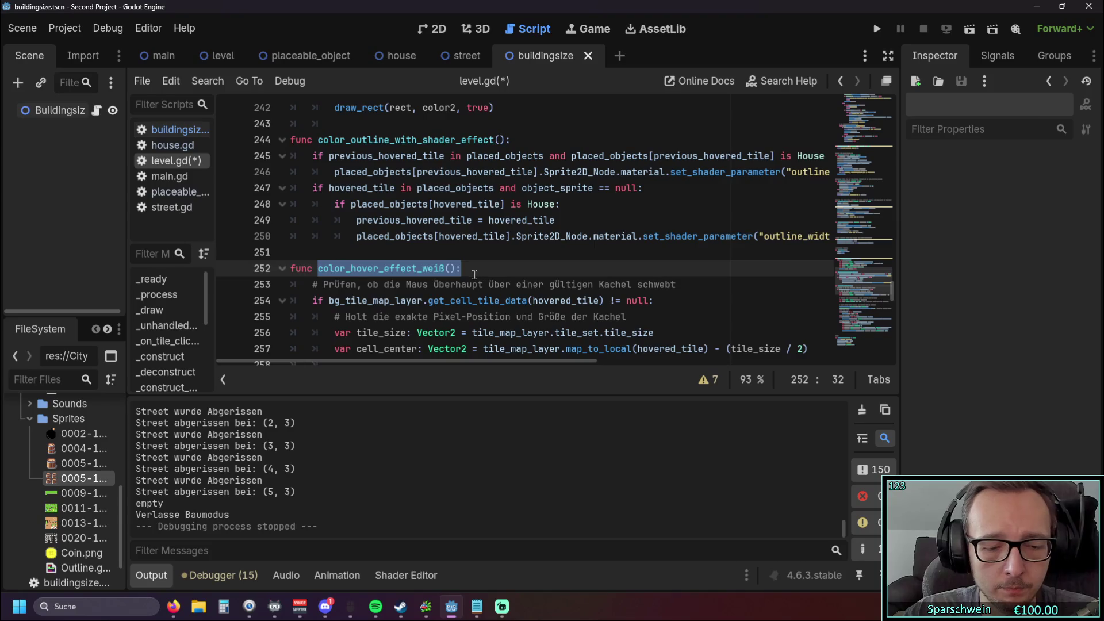
scroll(476, 273, up, 5)
key(Down)
key(Down)
key(Down)
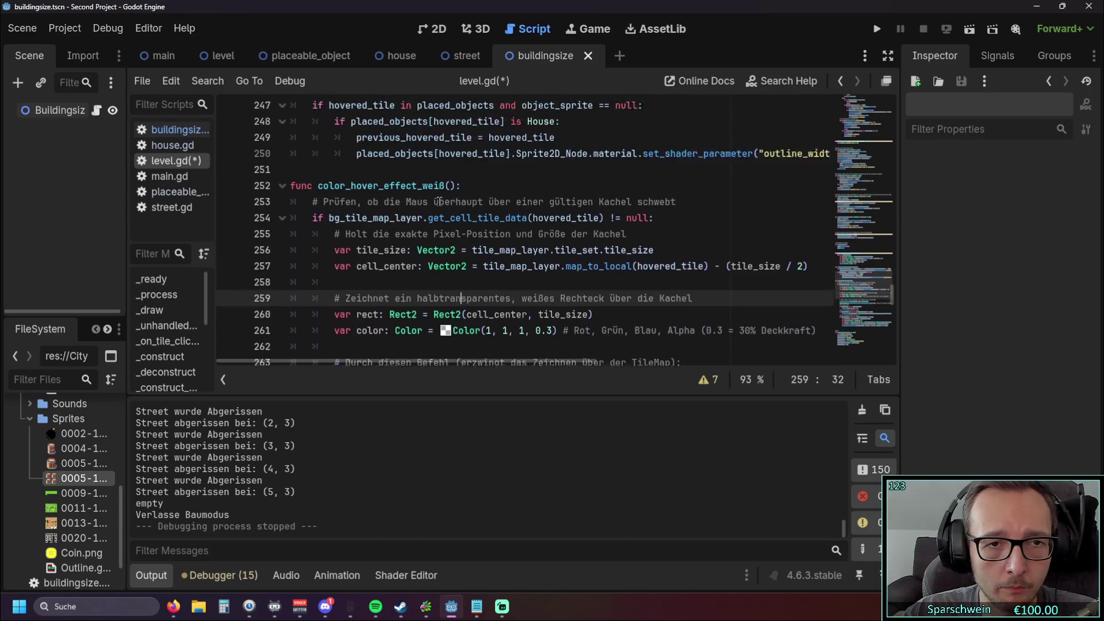
scroll(440, 201, up, 1)
drag(318, 221, 456, 220)
scroll(490, 241, up, 4)
scroll(490, 241, up, 20)
scroll(483, 238, up, 2)
scroll(510, 260, down, 2)
mouse_move(818, 254)
mouse_down()
mouse_move(339, 220)
mouse_move(299, 270)
mouse_move(287, 189)
mouse_up()
scroll(357, 222, up, 4)
scroll(339, 220, up, 2)
scroll(291, 212, up, 1)
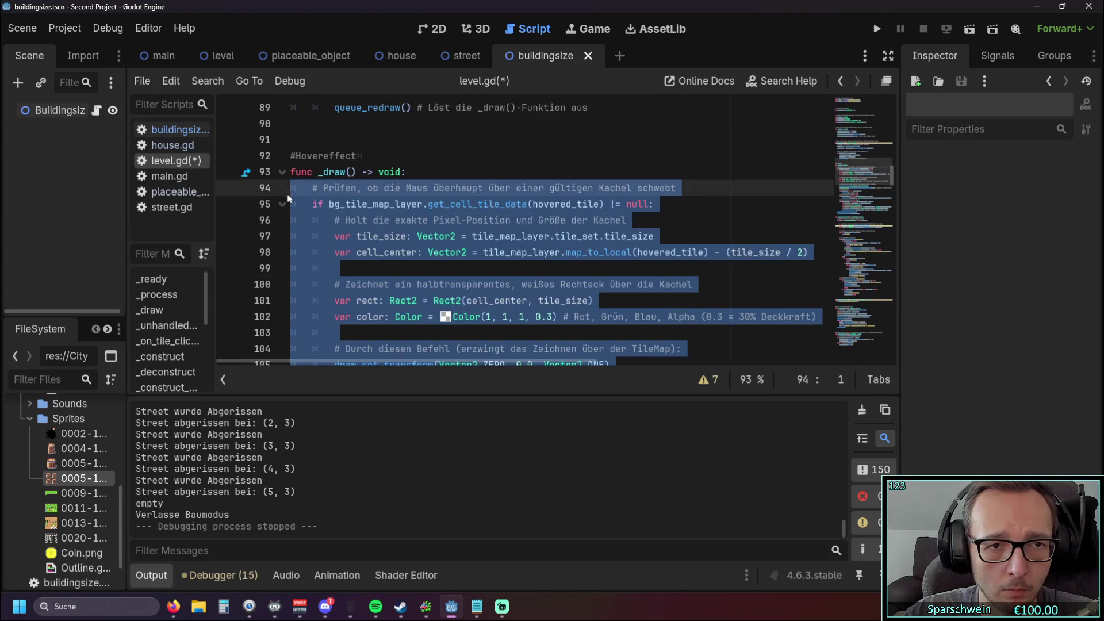
Step: Delete the old inline hover-drawing code from _draw()
key(BackSpace)
click(517, 171)
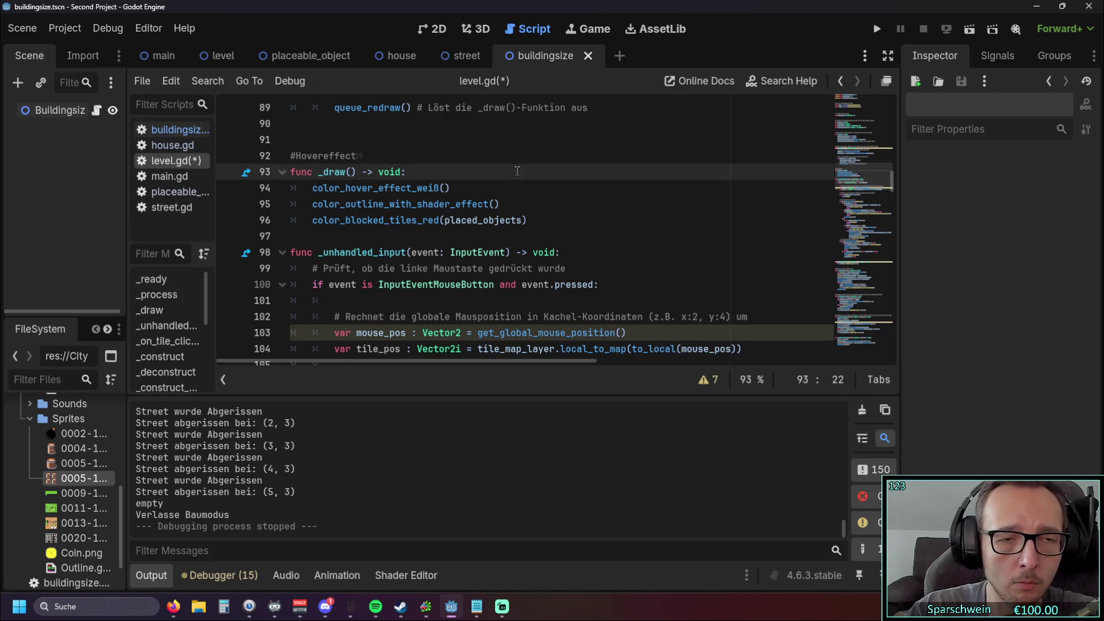
scroll(517, 171, up, 1)
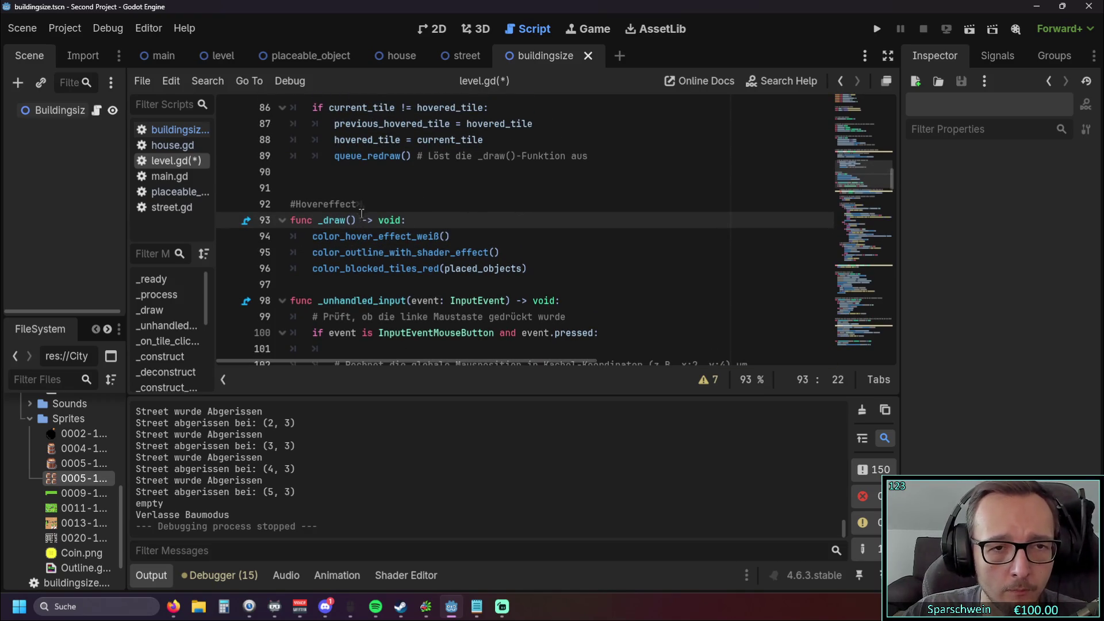
key(Up)
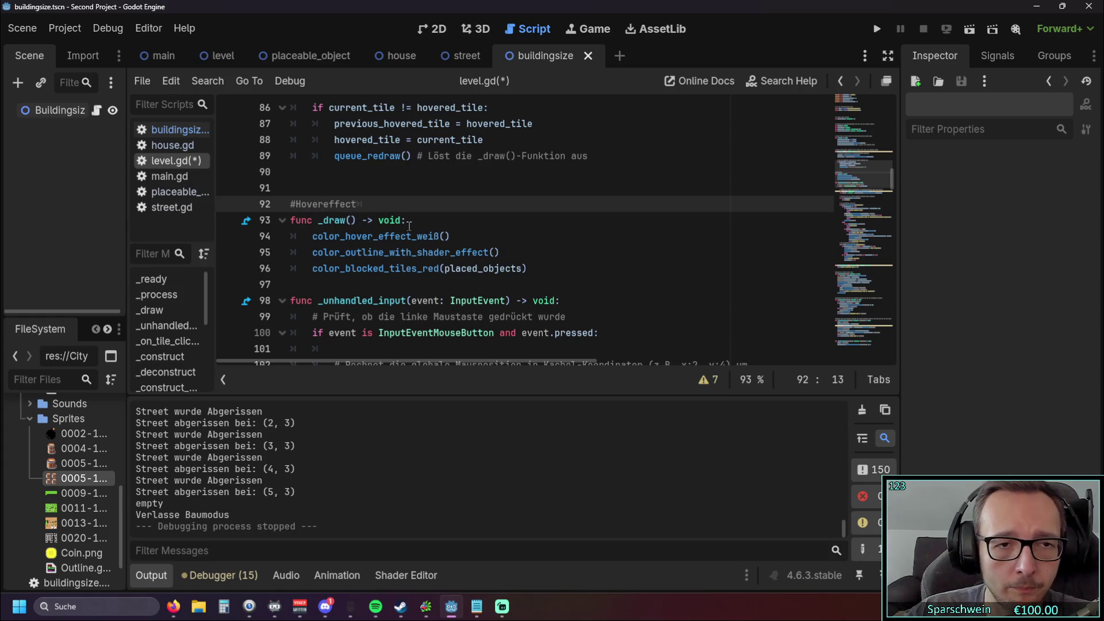
Step: Retitle the _draw() comment to '#Hovereffecte, Outlines und Kachelfärbung'
text(e und)
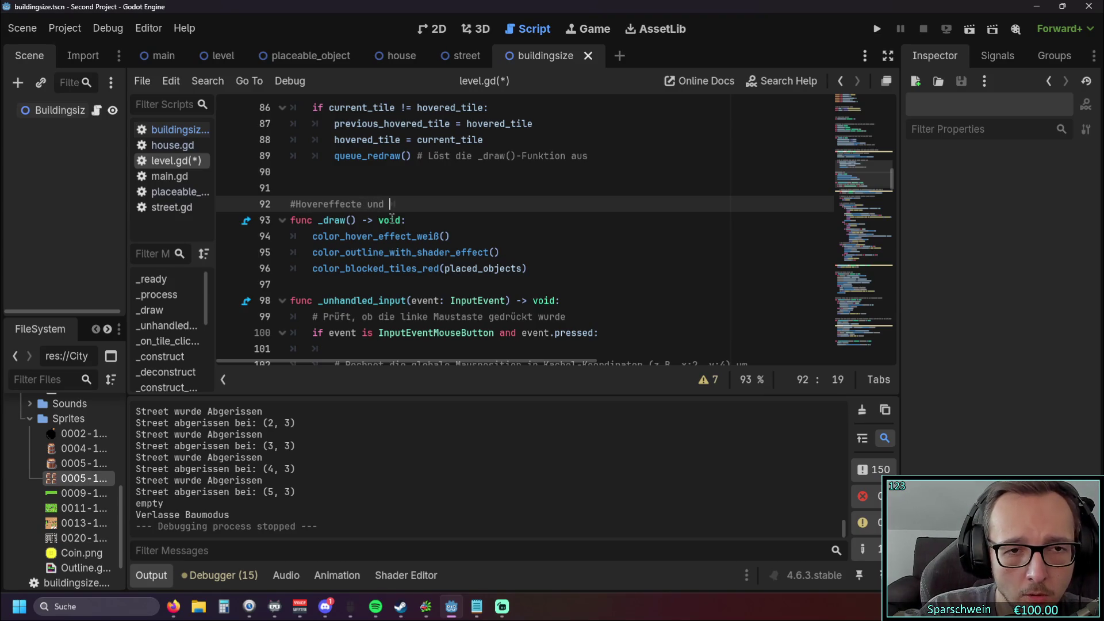
key(BackSpace)
key(BackSpace)
key(BackSpace)
text(, O)
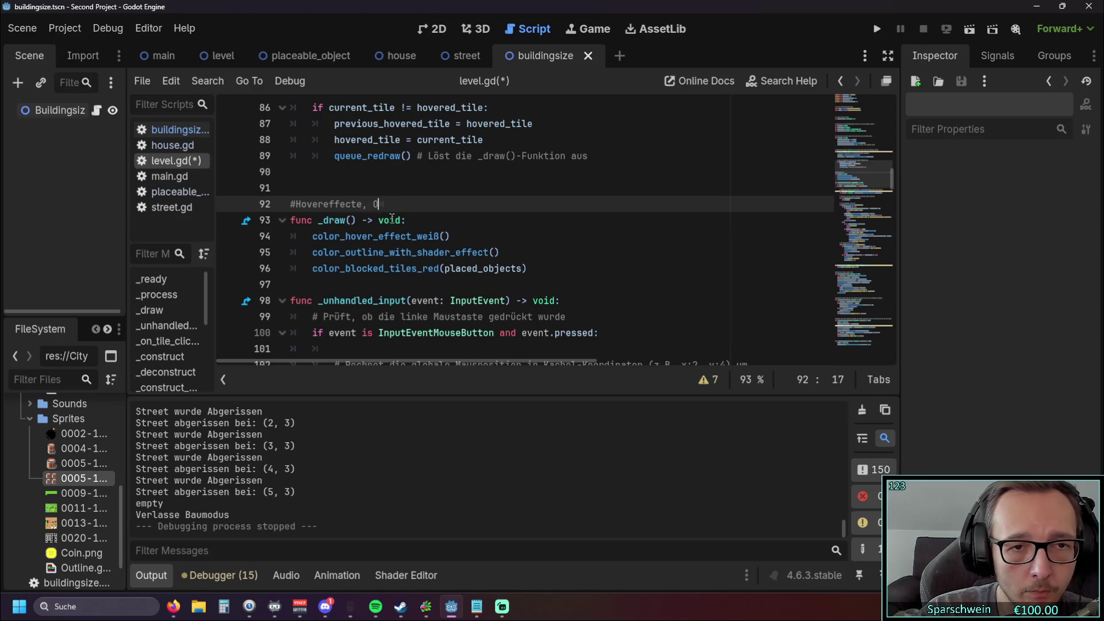
text(utlines und)
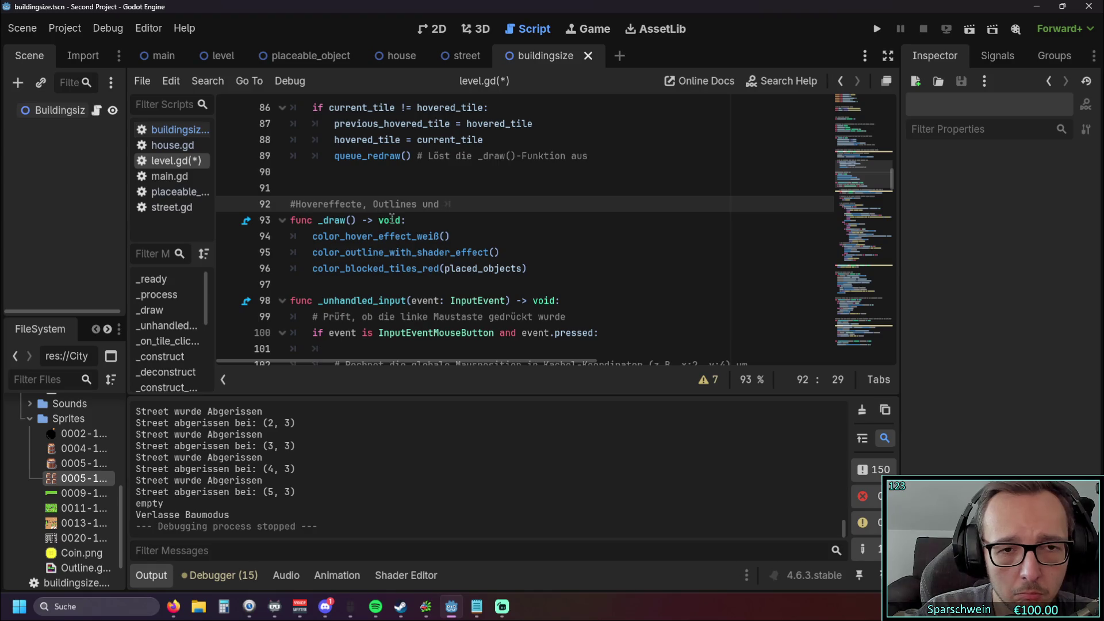
text(Kachelfärbung)
click(524, 223)
Step: Select the color_hover_effect_weiß() call in _draw()
click(459, 268)
scroll(453, 237, down, 2)
scroll(454, 237, up, 2)
scroll(453, 238, up, 1)
scroll(345, 237, down, 1)
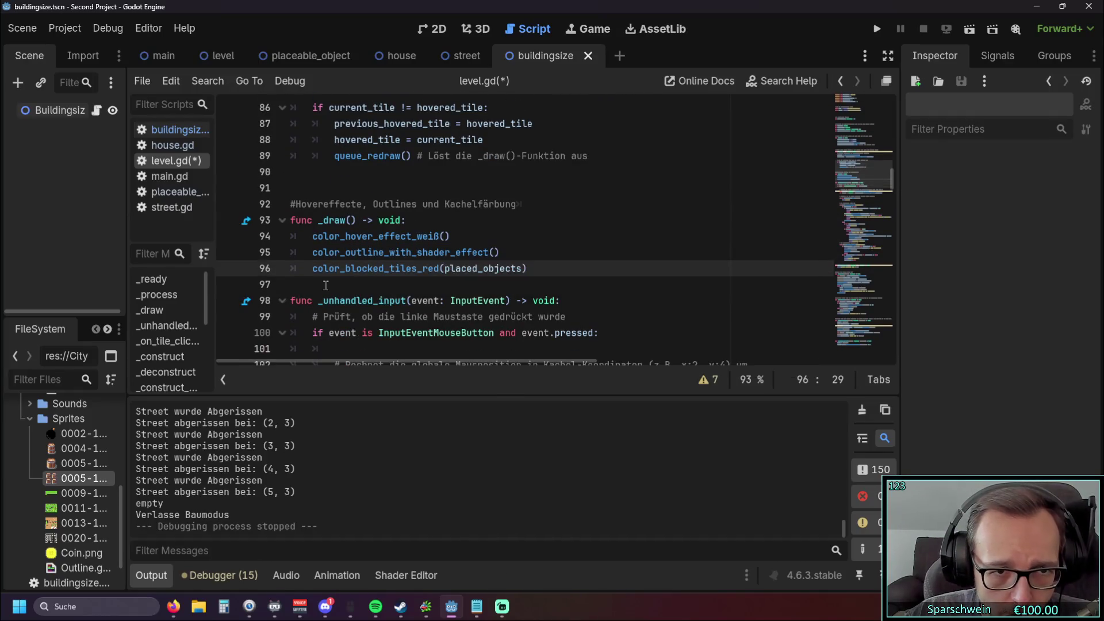
click(357, 236)
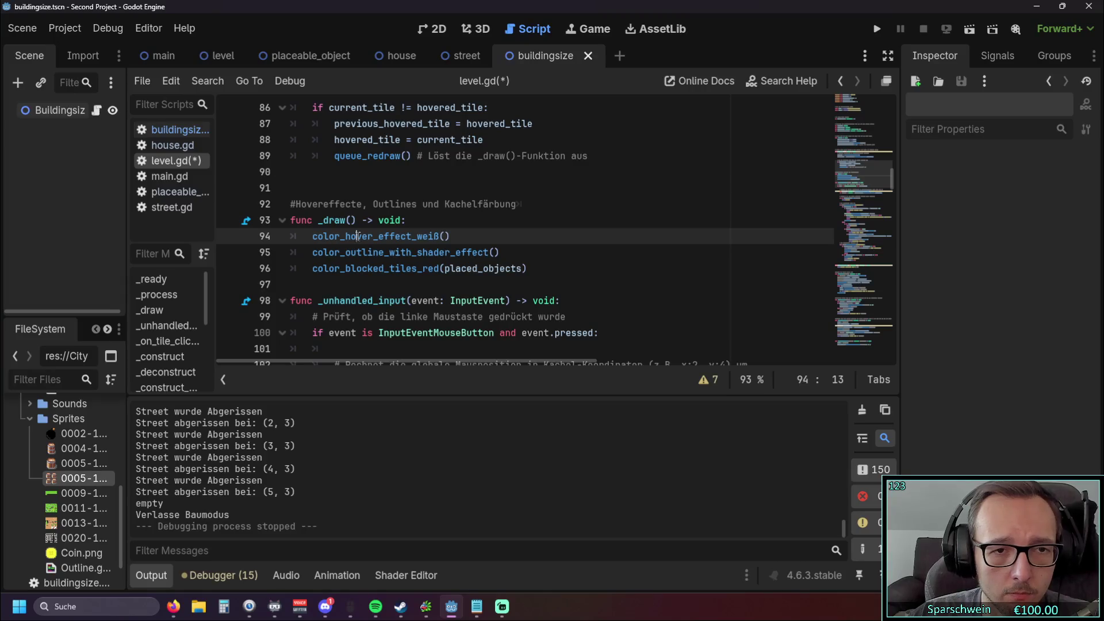
right_click(358, 238)
click(446, 204)
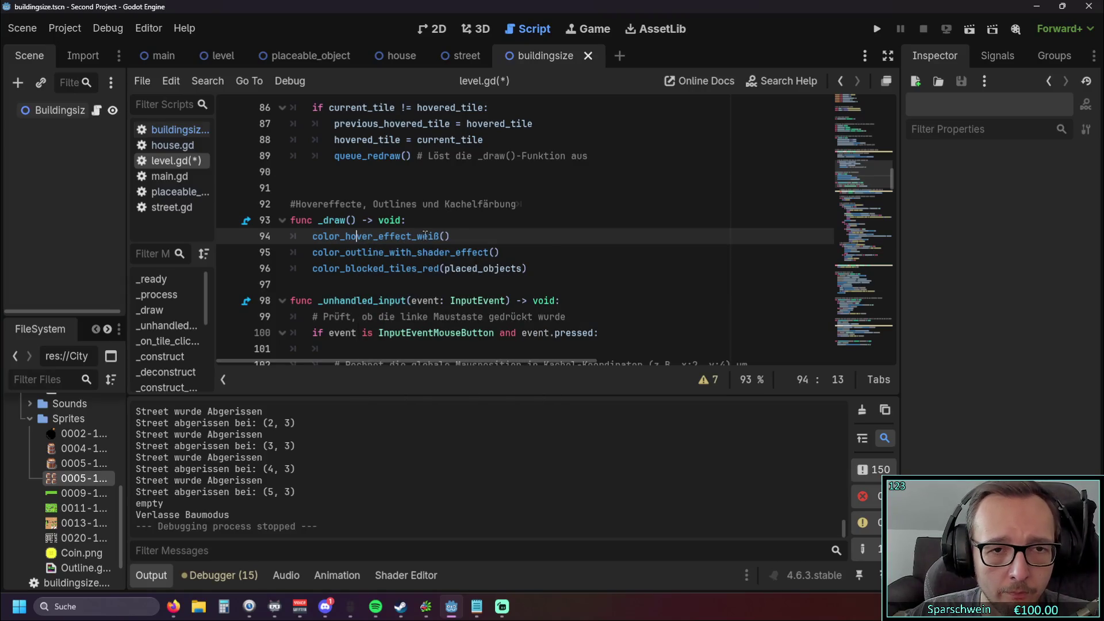
drag(455, 236, 314, 237)
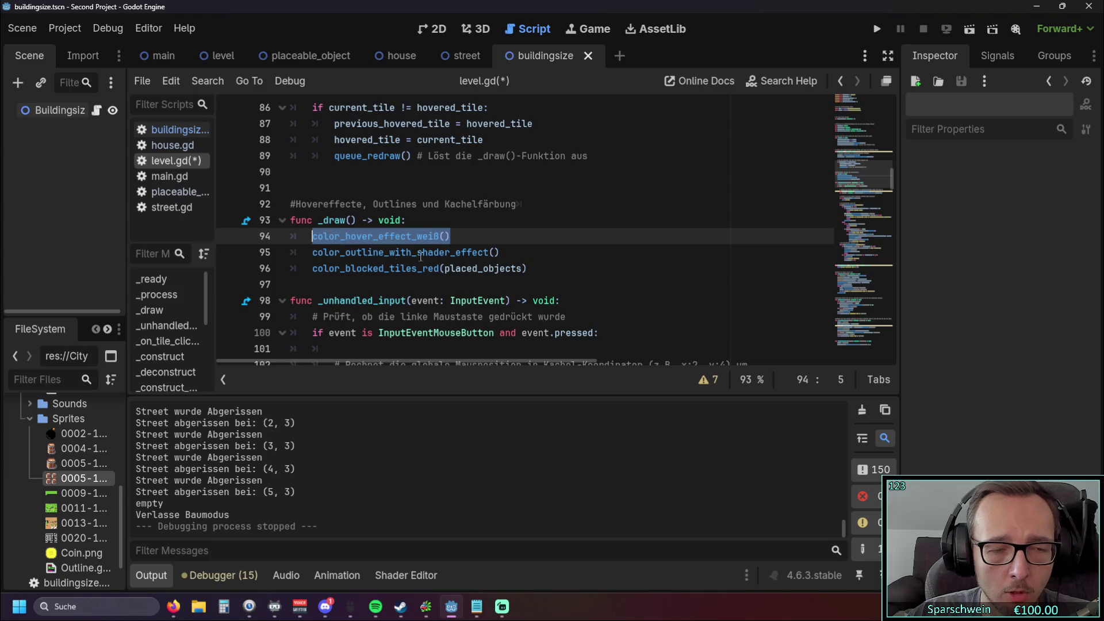
Step: Reselect the color_hover_effect_weiß() call and try extending the selection over all three helper calls
click(499, 248)
click(450, 236)
drag(449, 236, 309, 238)
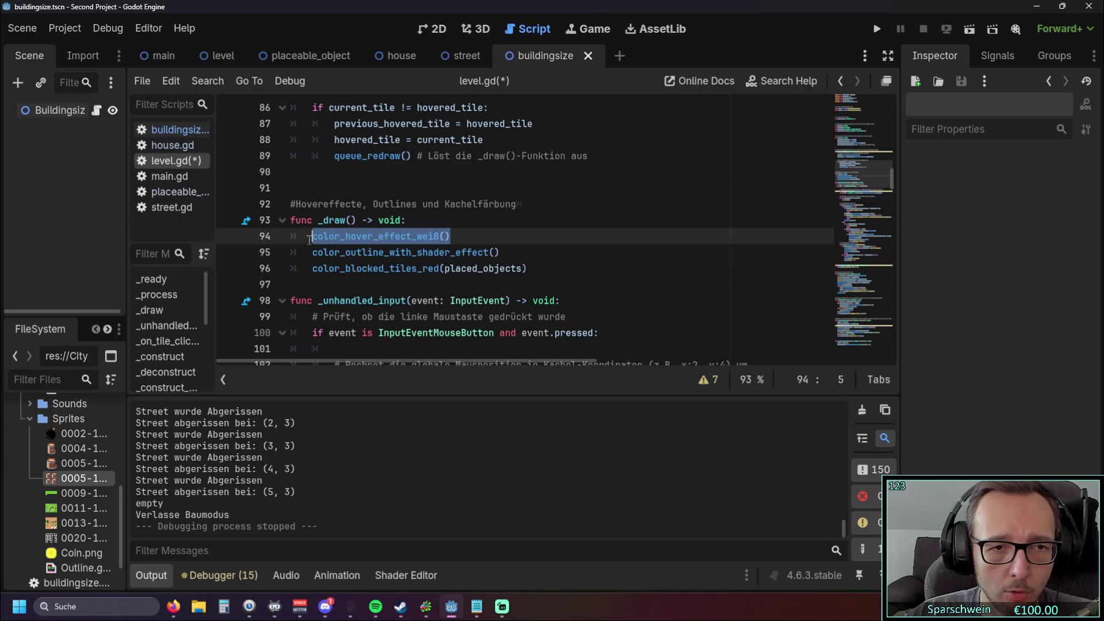
right_click(369, 238)
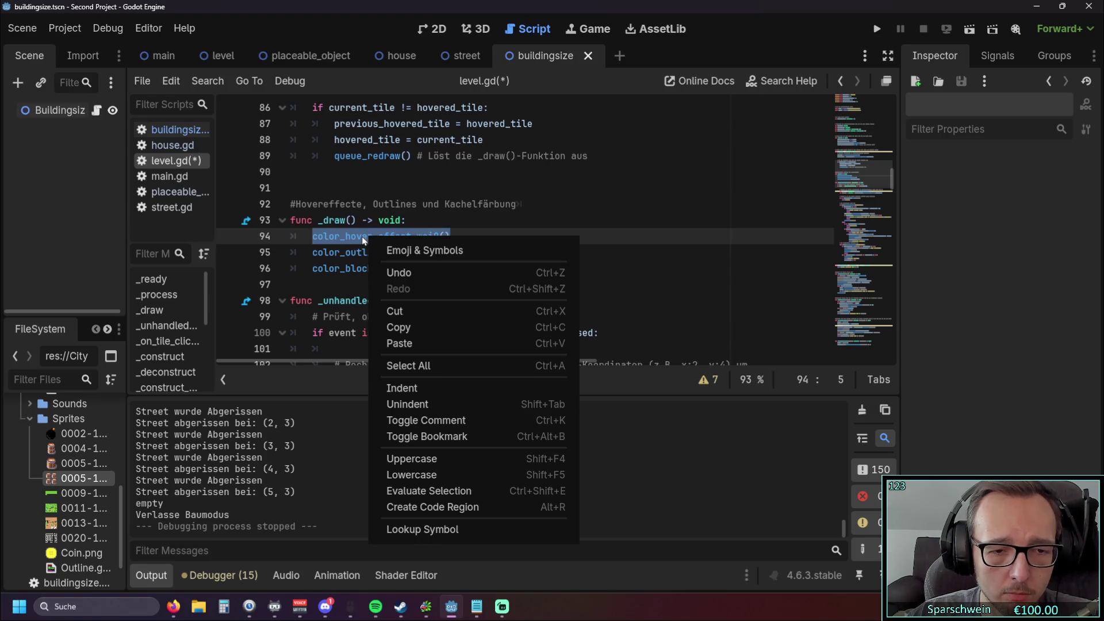
key(Escape)
key(Down)
key(Down)
key(Up)
key(Up)
double_click(365, 242)
key(Down)
key(Down)
key(Down)
key(shift+Up)
key(shift+Up)
key(shift+Up)
key(shift+Home)
click(377, 299)
click(368, 237)
Step: Bring the caret back to the color_hover_effect_weiß() call on line 94
key(Down)
key(Down)
key(Down)
click(325, 237)
click(486, 268)
click(383, 237)
right_click(384, 240)
click(379, 239)
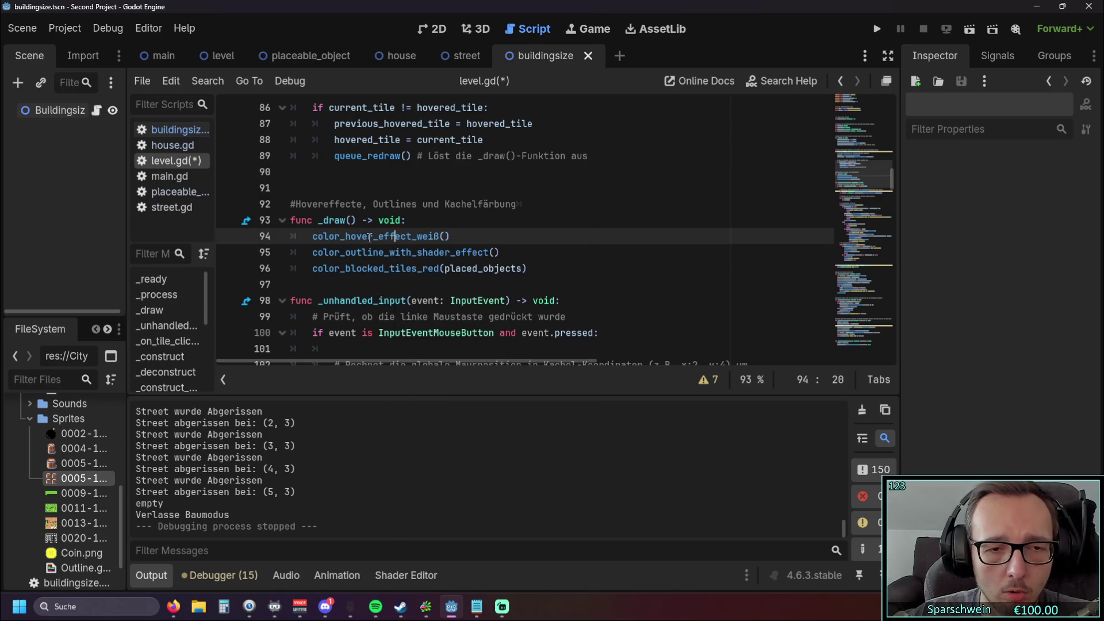
scroll(501, 239, down, 1)
scroll(500, 239, up, 1)
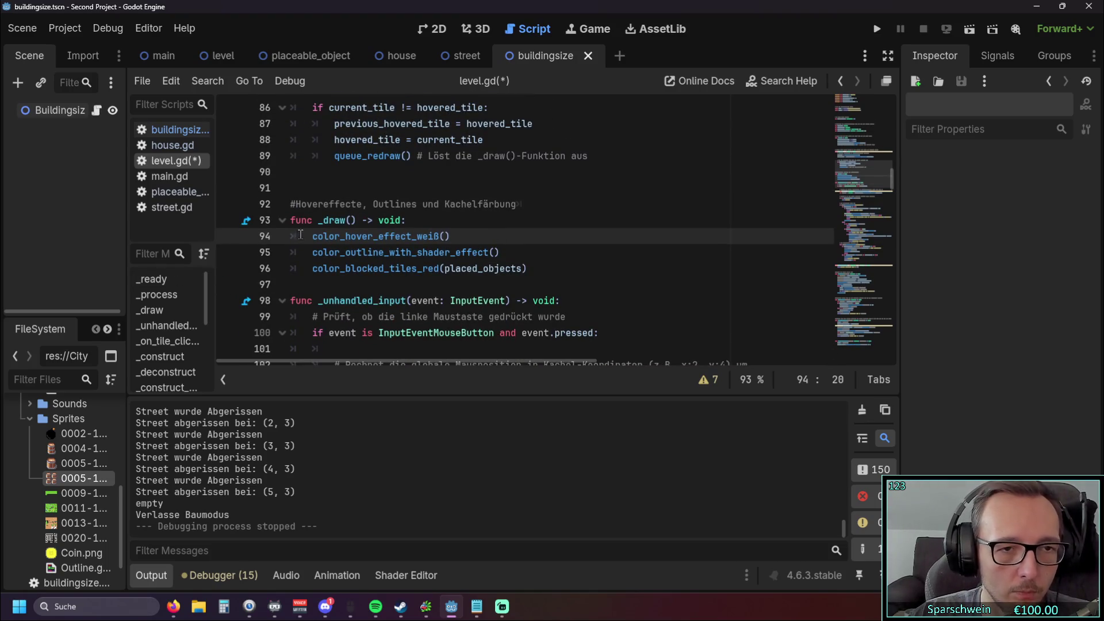
Step: Copy the name color_hover_effect_weiß into Filter Methods and jump to its definition at line 227
drag(313, 237, 452, 243)
key(ctrl+c)
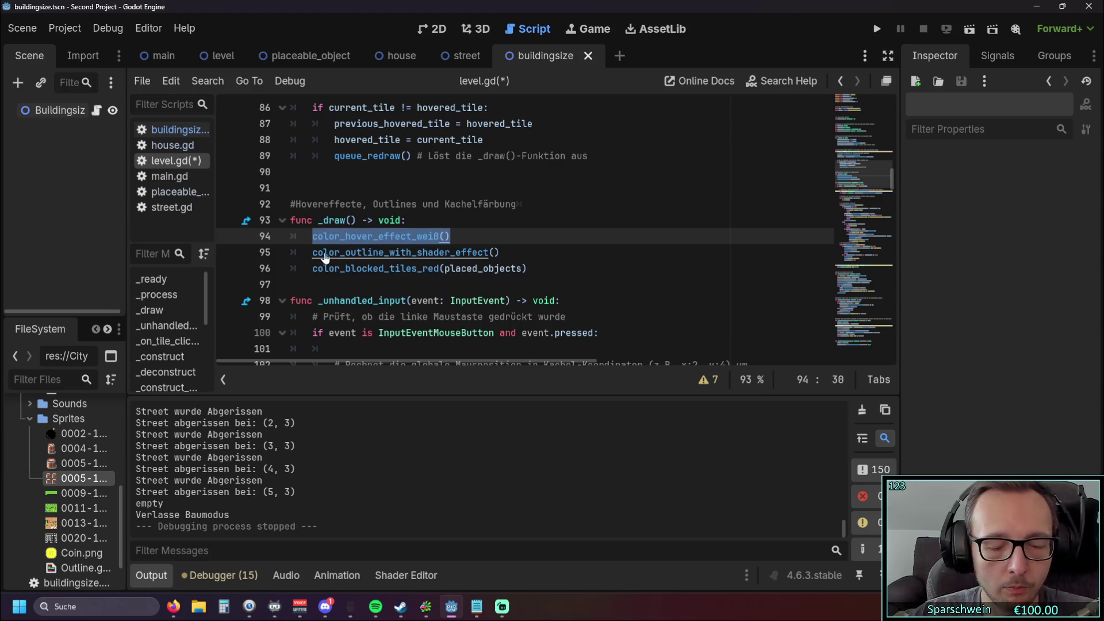
click(155, 254)
key(ctrl+v)
click(173, 282)
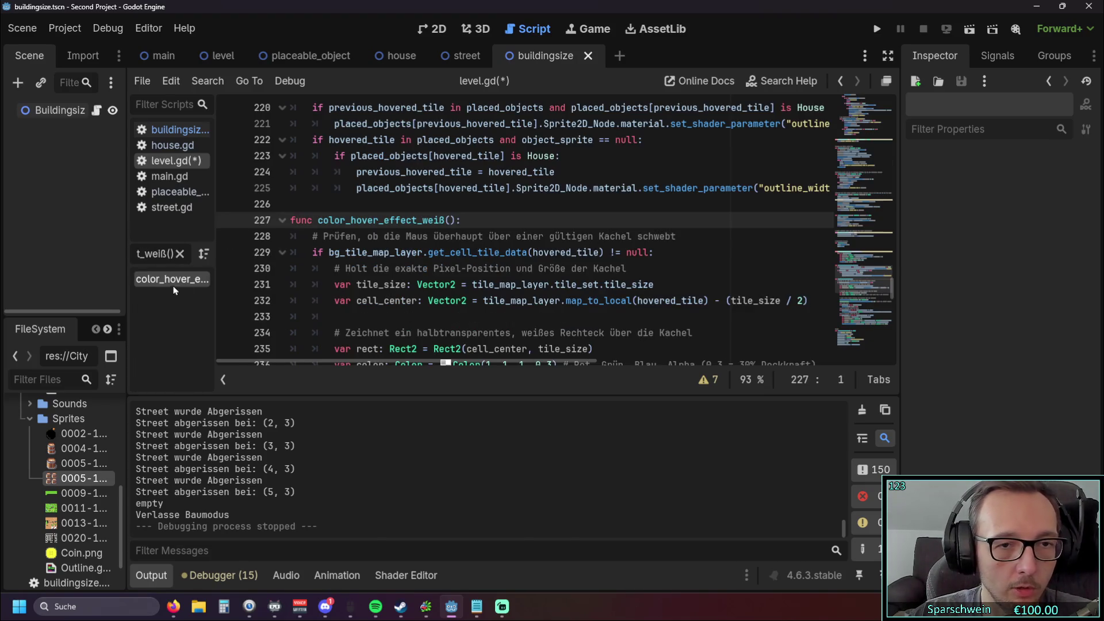
Step: Widen the script list to show full file names and clear the method filter
click(372, 315)
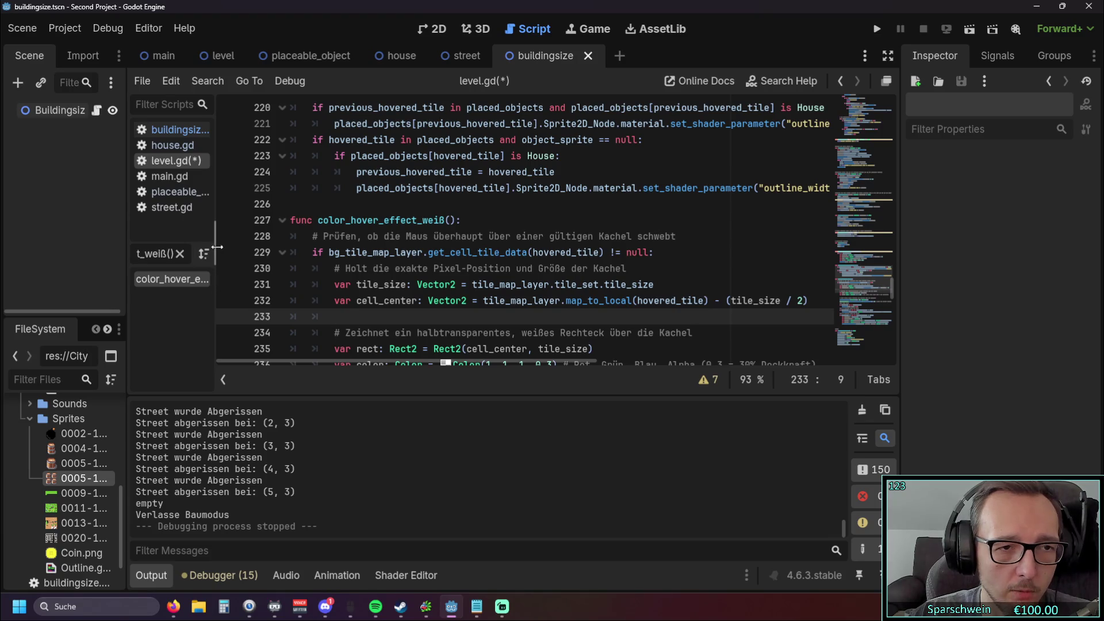
drag(214, 251, 270, 251)
scroll(431, 248, down, 5)
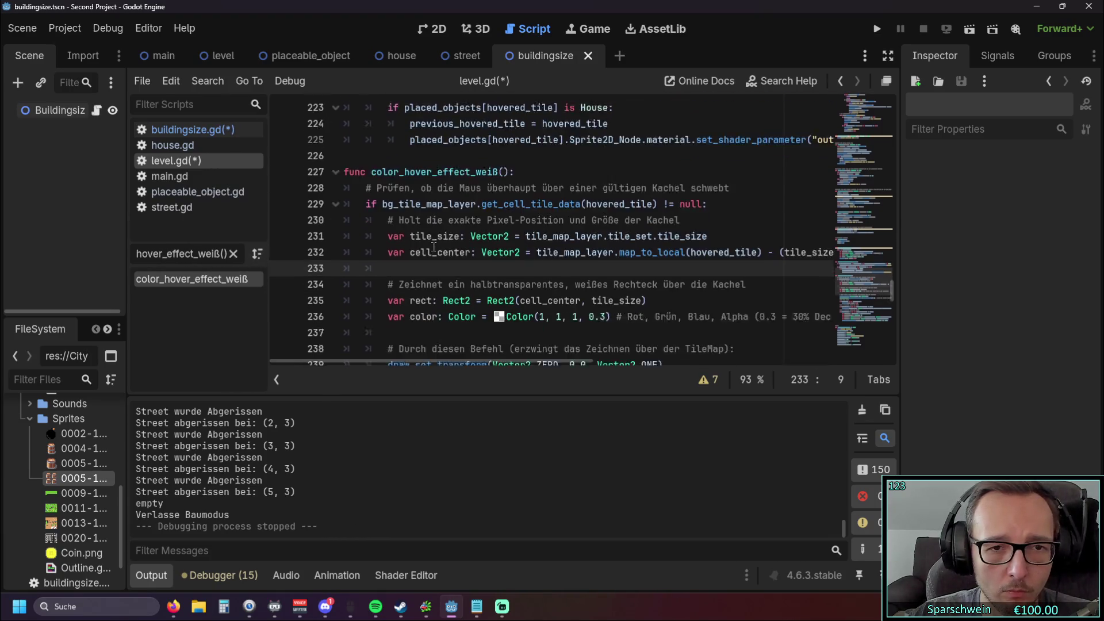
scroll(430, 248, up, 3)
scroll(431, 248, up, 3)
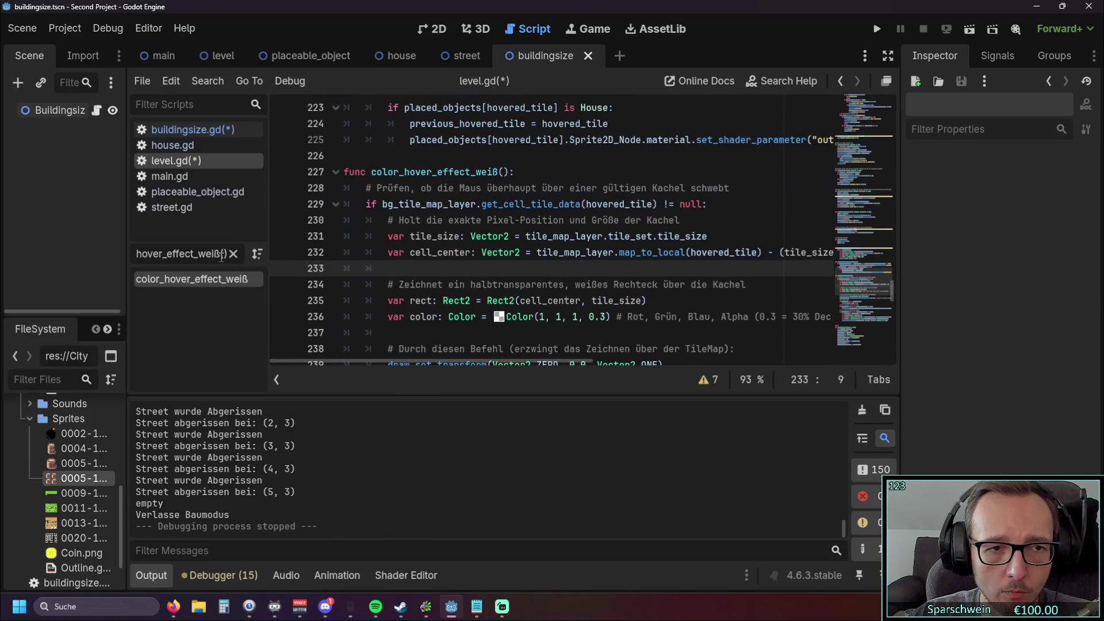
click(233, 254)
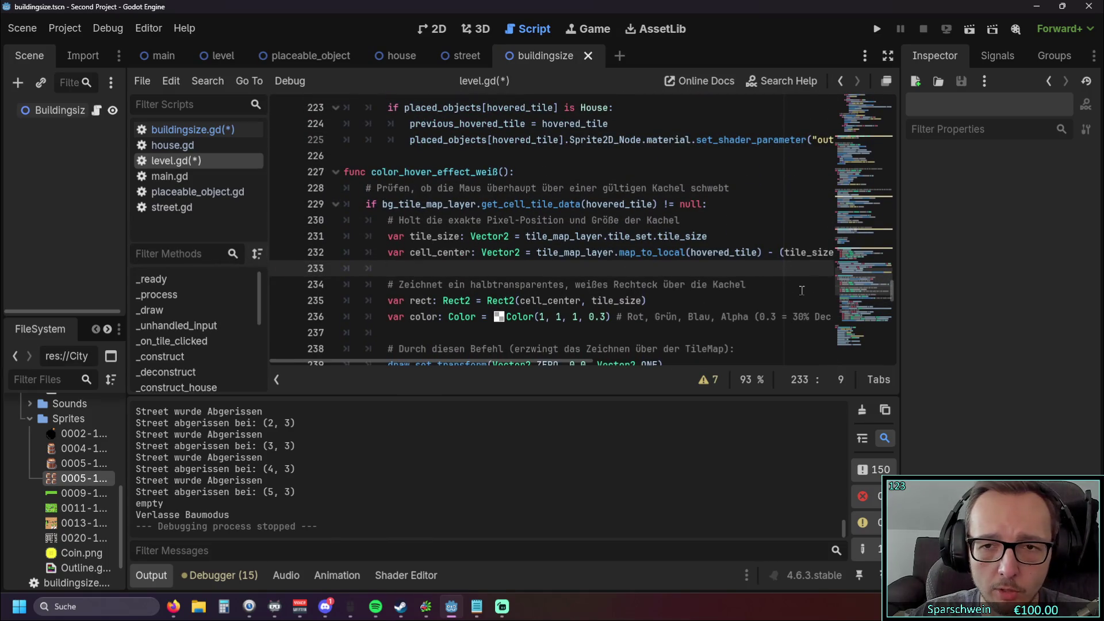
Step: Scroll back to _draw() and select the color_hover_effect_weiß() call on line 94
mouse_move(892, 297)
mouse_down()
mouse_move(904, 203)
mouse_move(893, 230)
mouse_up()
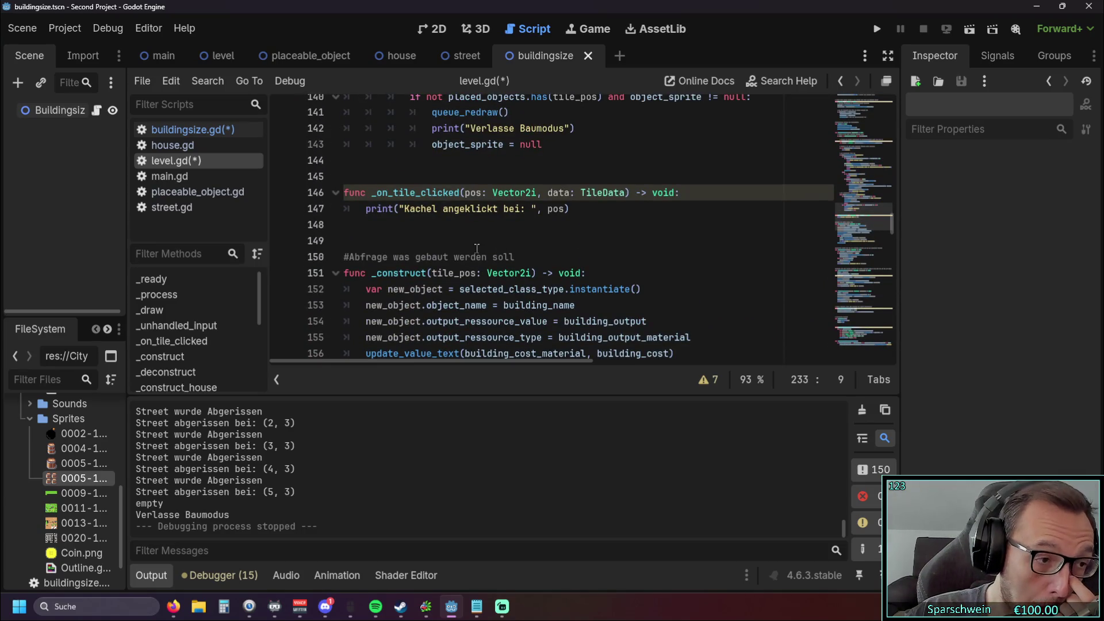
scroll(533, 253, up, 1)
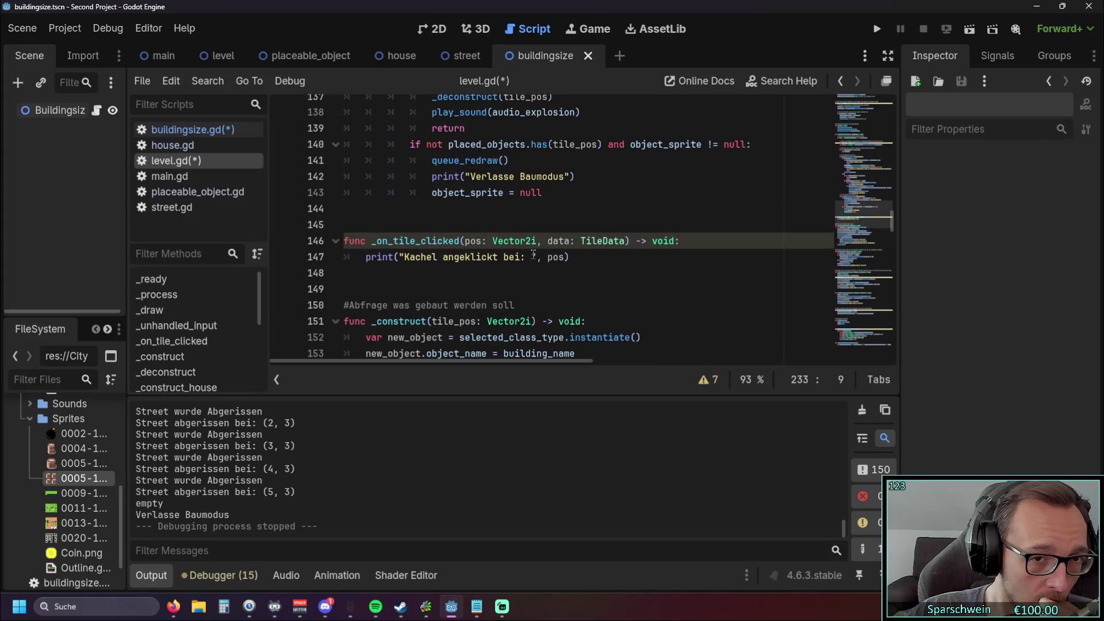
scroll(522, 285, up, 14)
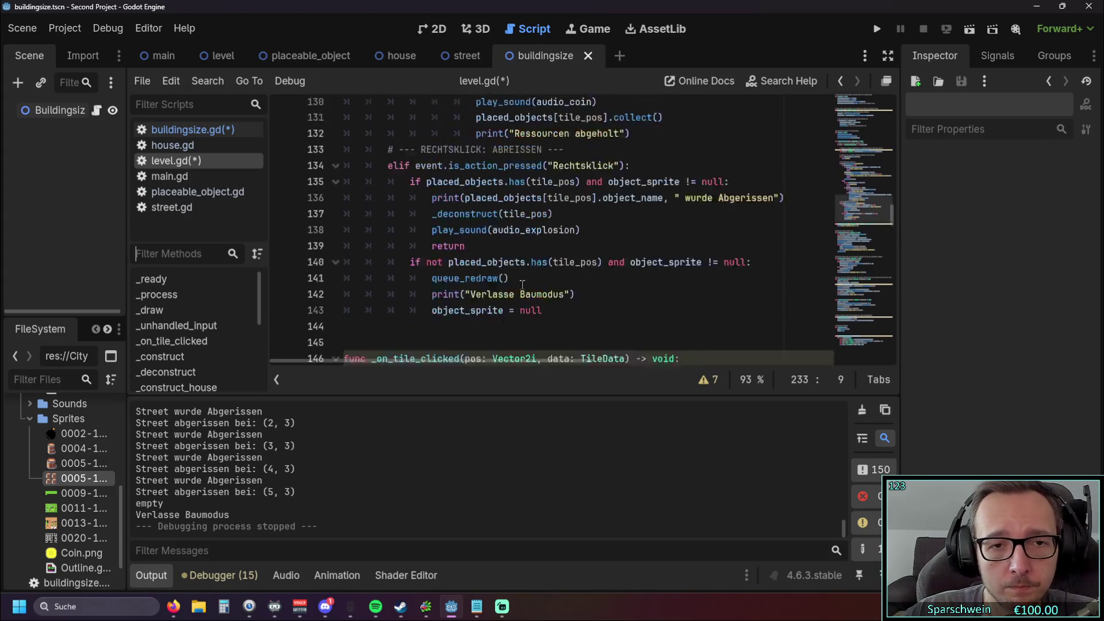
scroll(521, 285, up, 7)
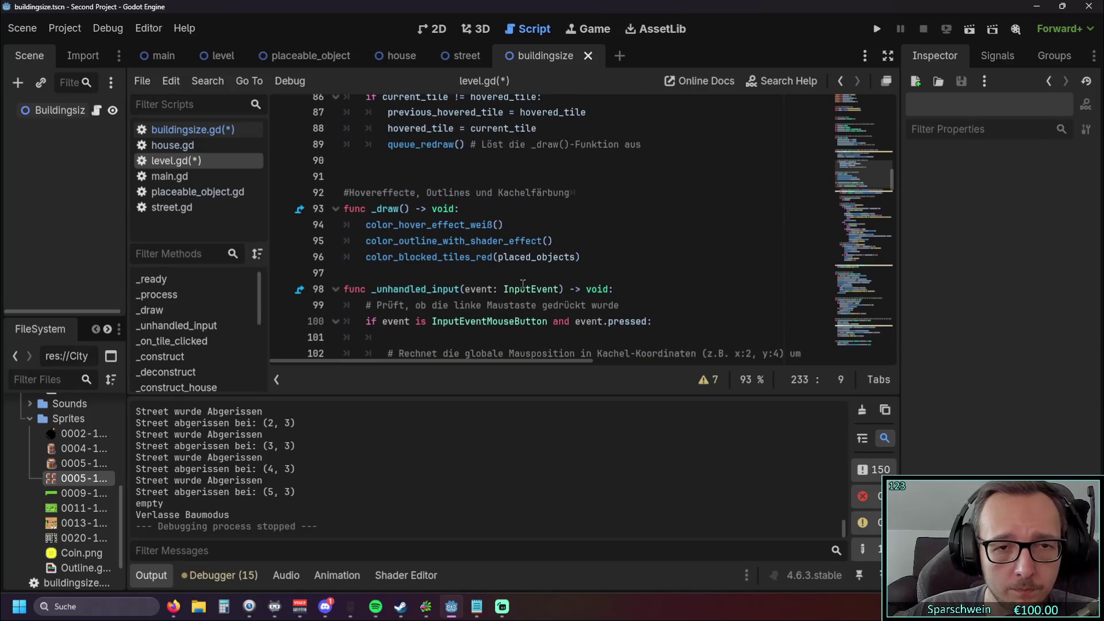
scroll(522, 286, down, 1)
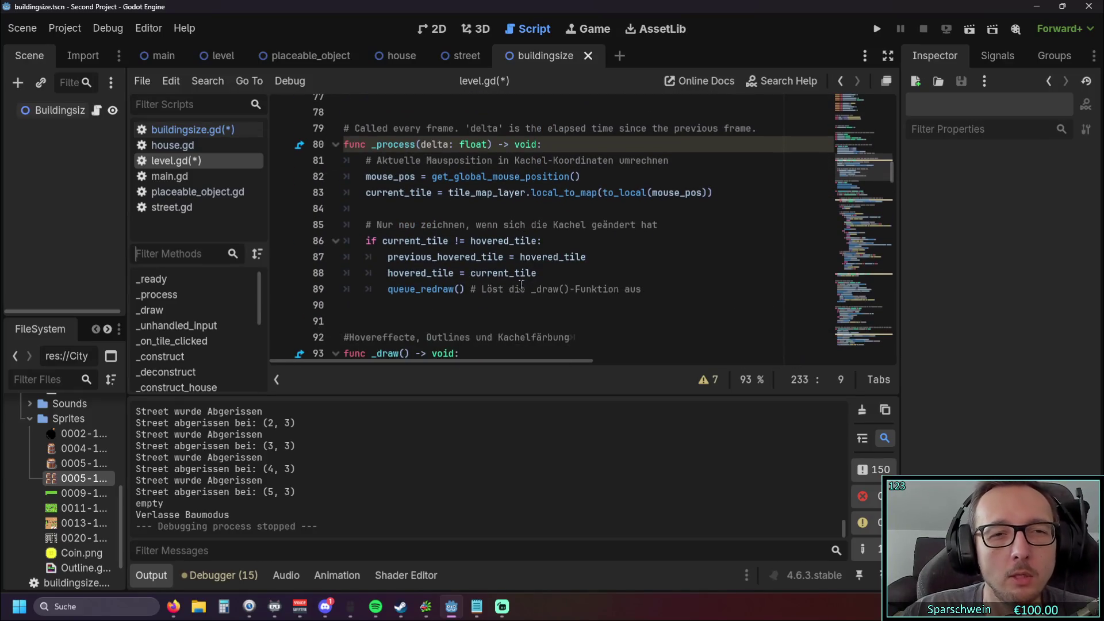
scroll(516, 284, down, 1)
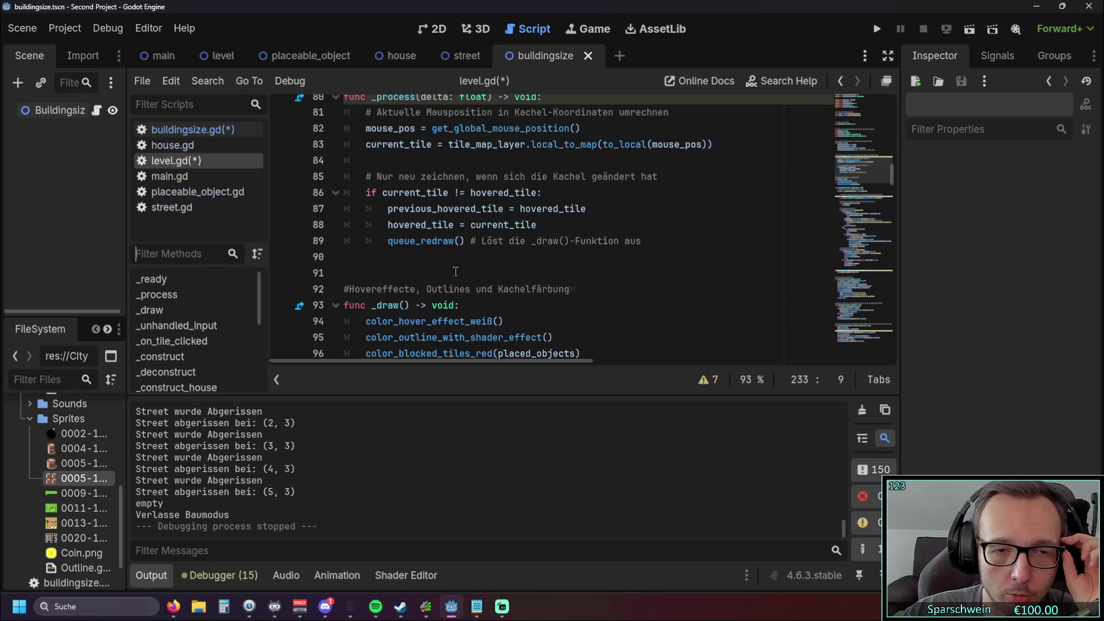
scroll(463, 271, down, 2)
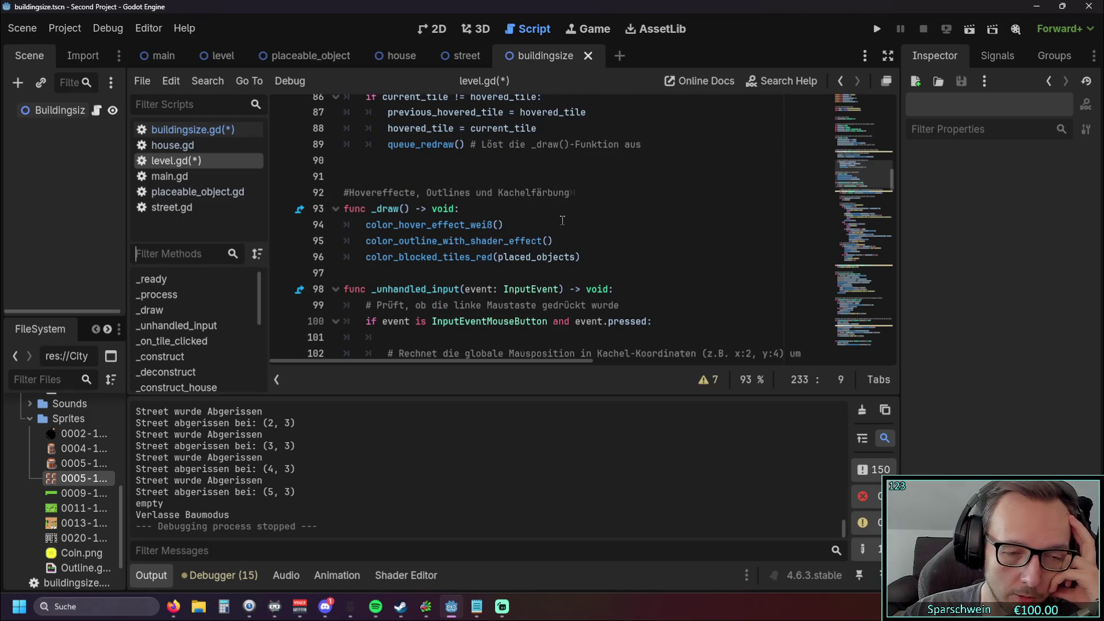
scroll(562, 220, down, 2)
scroll(561, 224, up, 1)
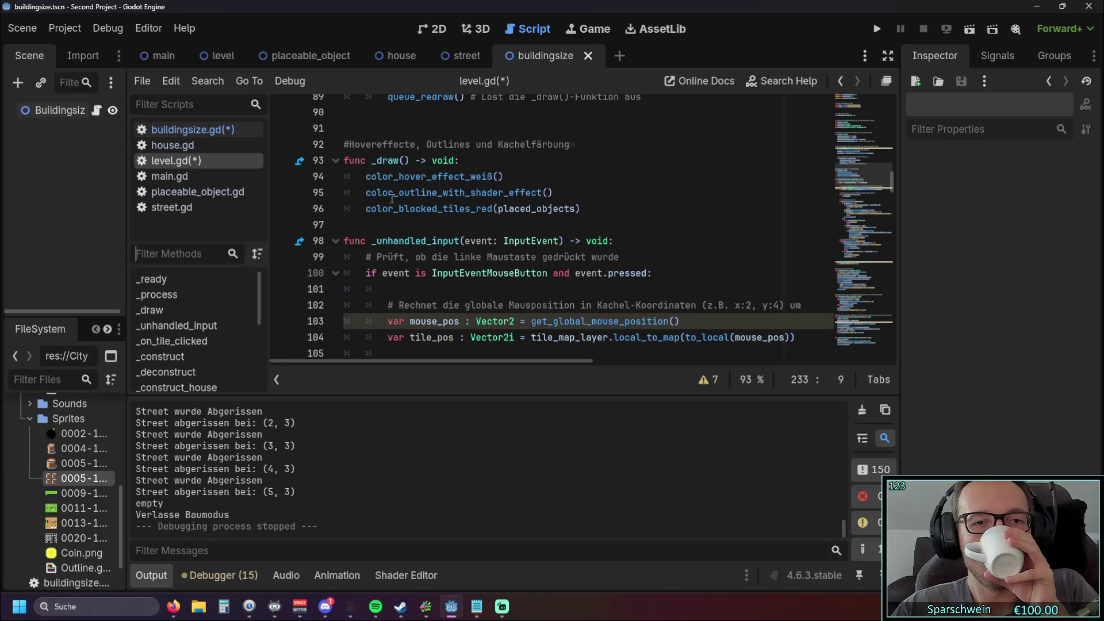
drag(364, 176, 506, 176)
right_click(456, 182)
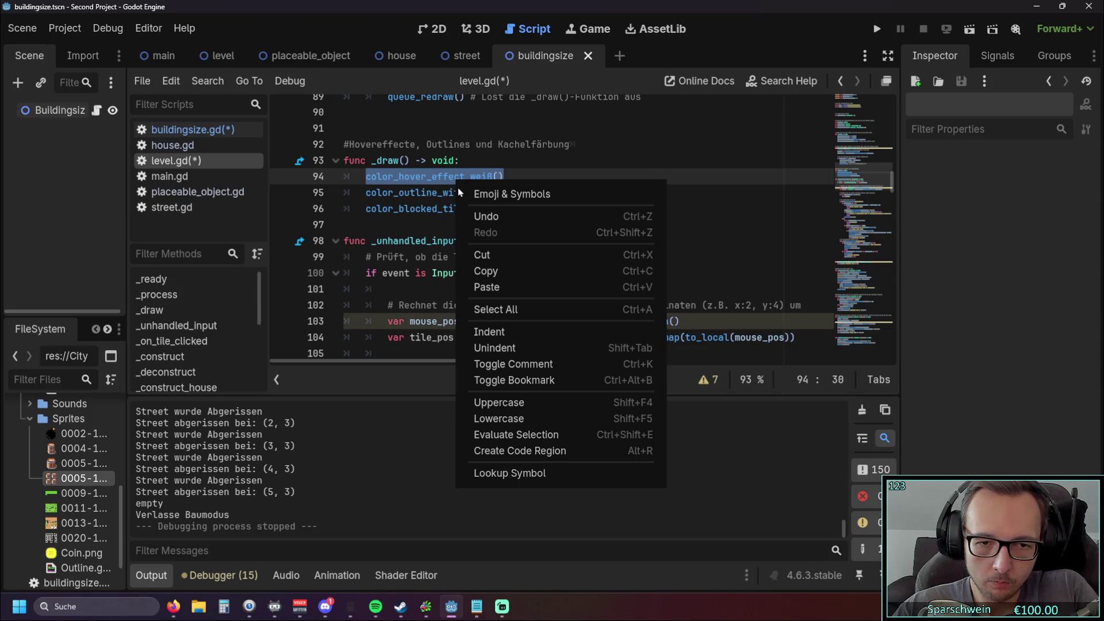
click(543, 440)
click(506, 208)
drag(505, 176, 366, 177)
right_click(412, 180)
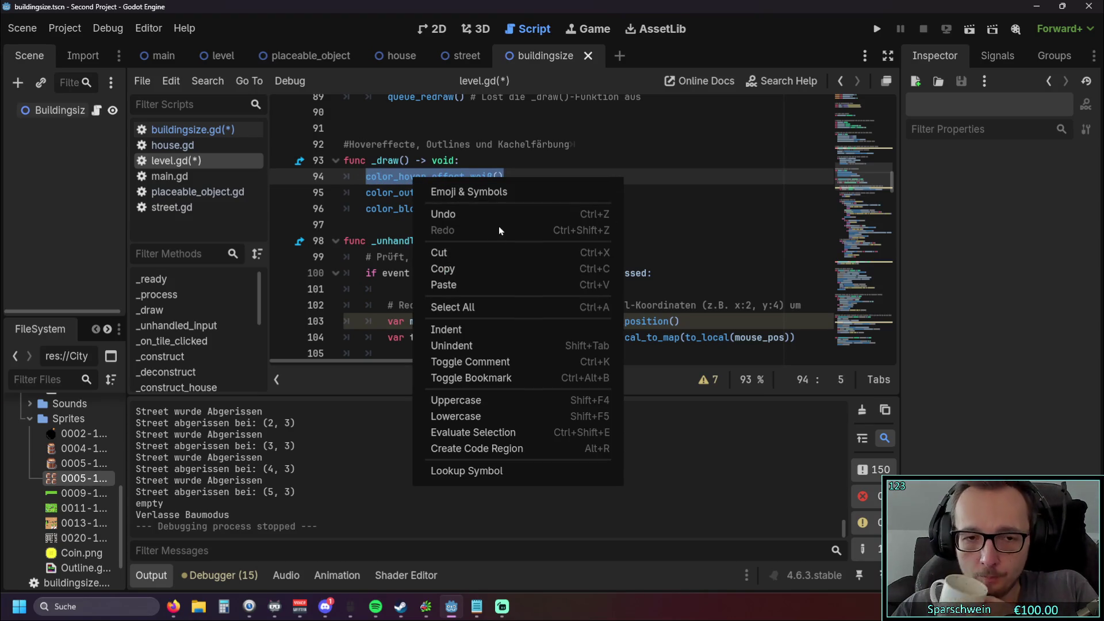
click(486, 330)
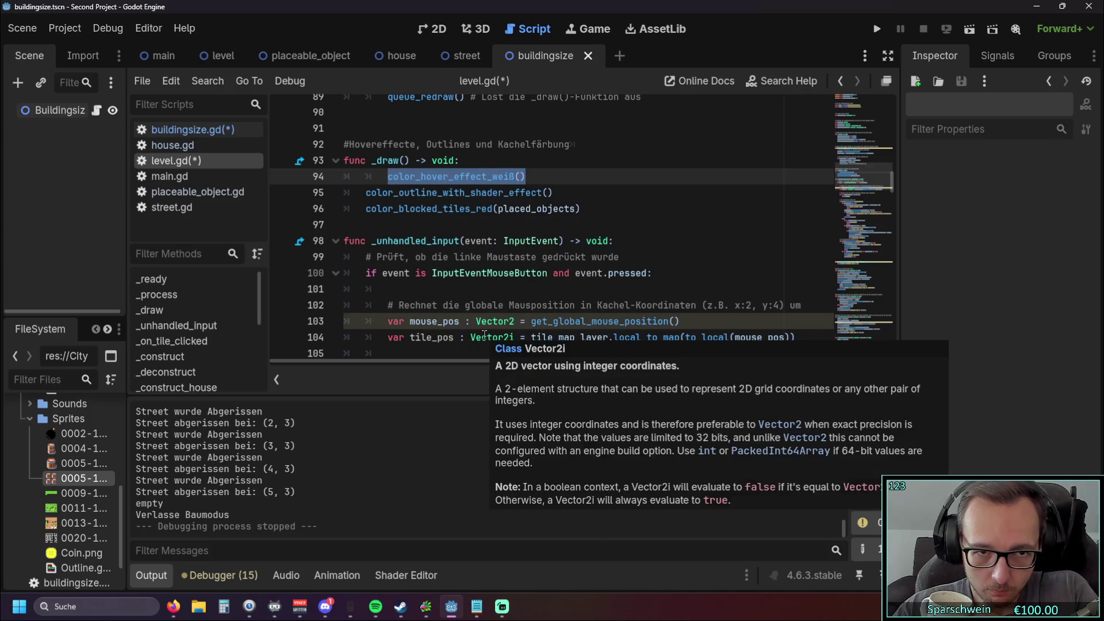
click(384, 192)
key(BackSpace)
drag(504, 188, 366, 188)
right_click(421, 190)
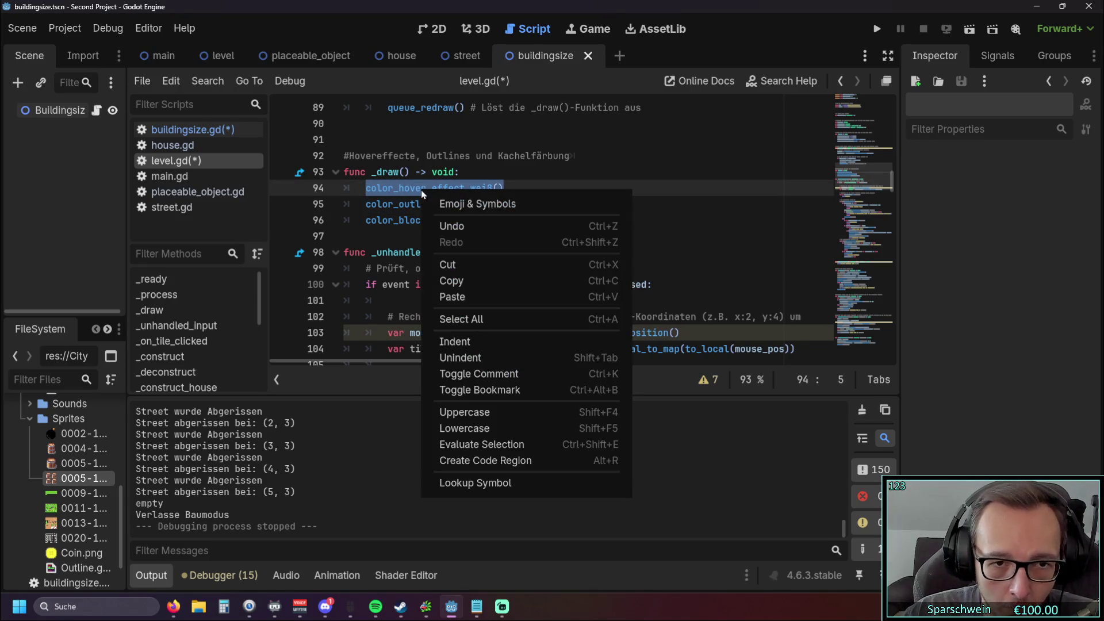
click(494, 206)
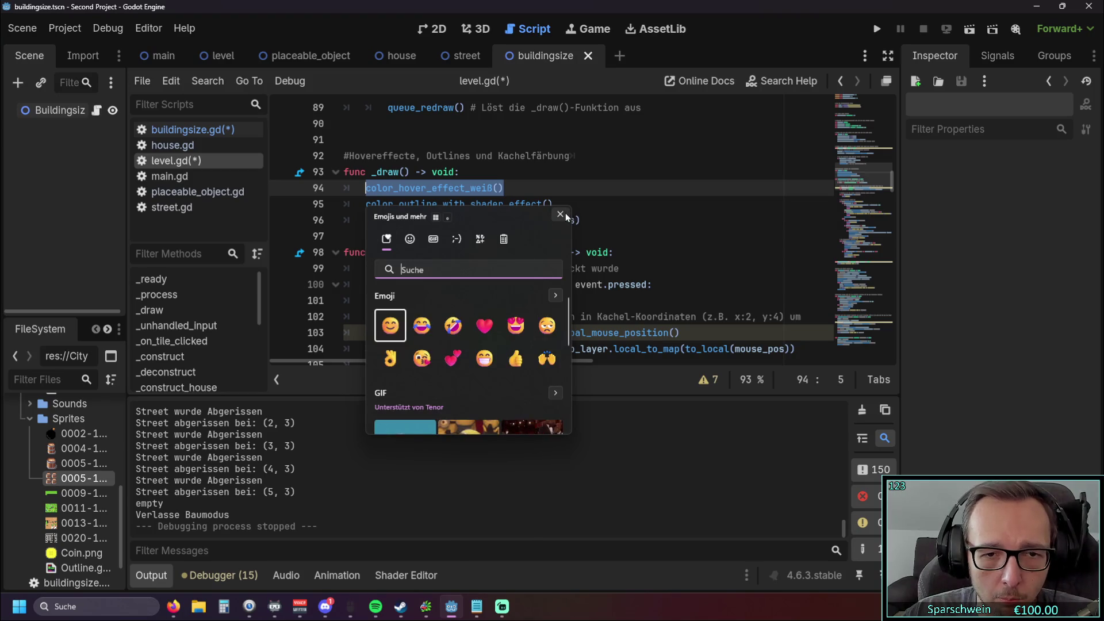
click(561, 214)
click(529, 193)
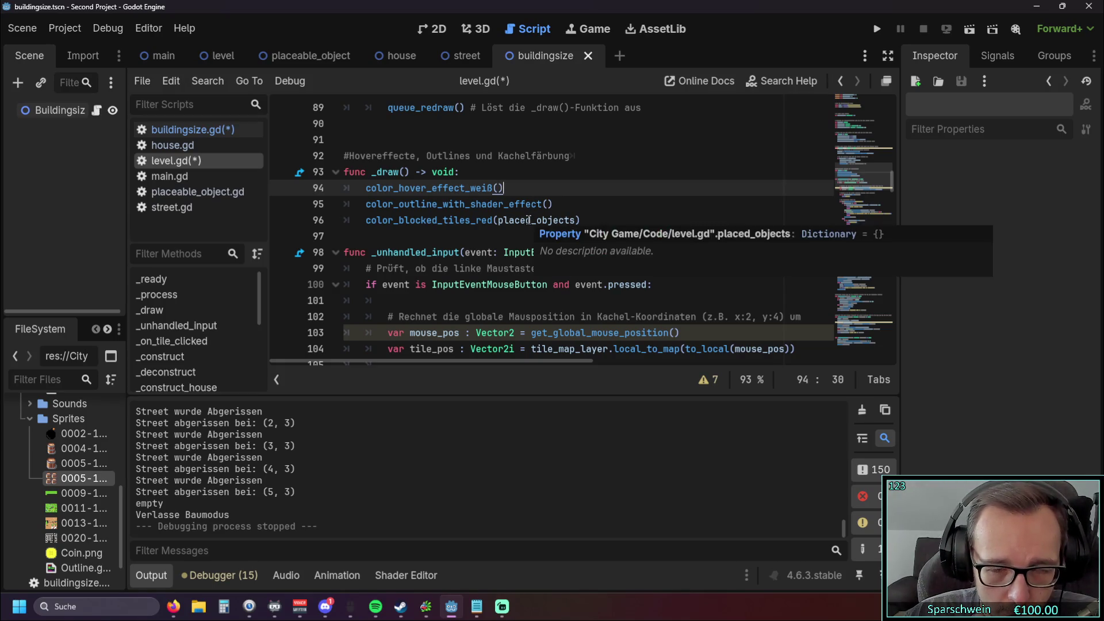
click(504, 225)
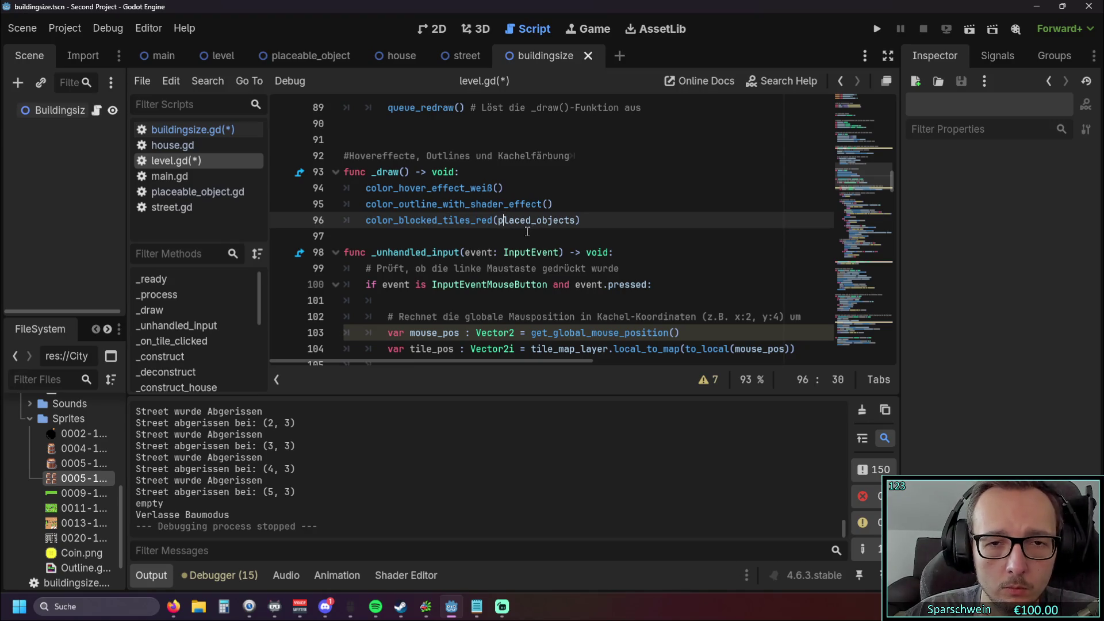
scroll(525, 234, up, 1)
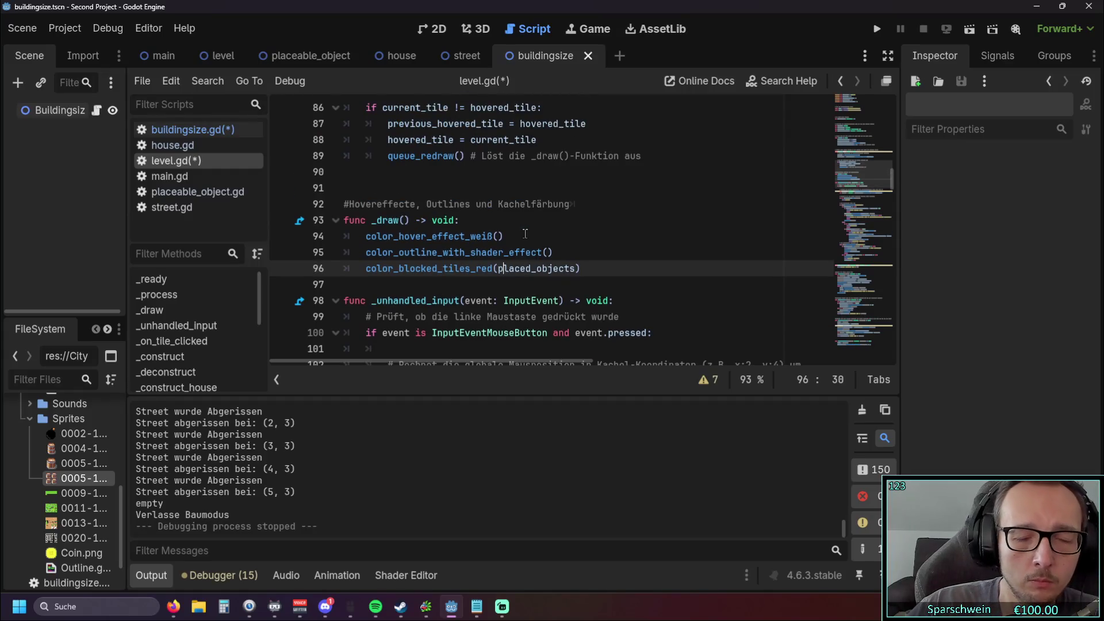
key(End)
shift+click(368, 236)
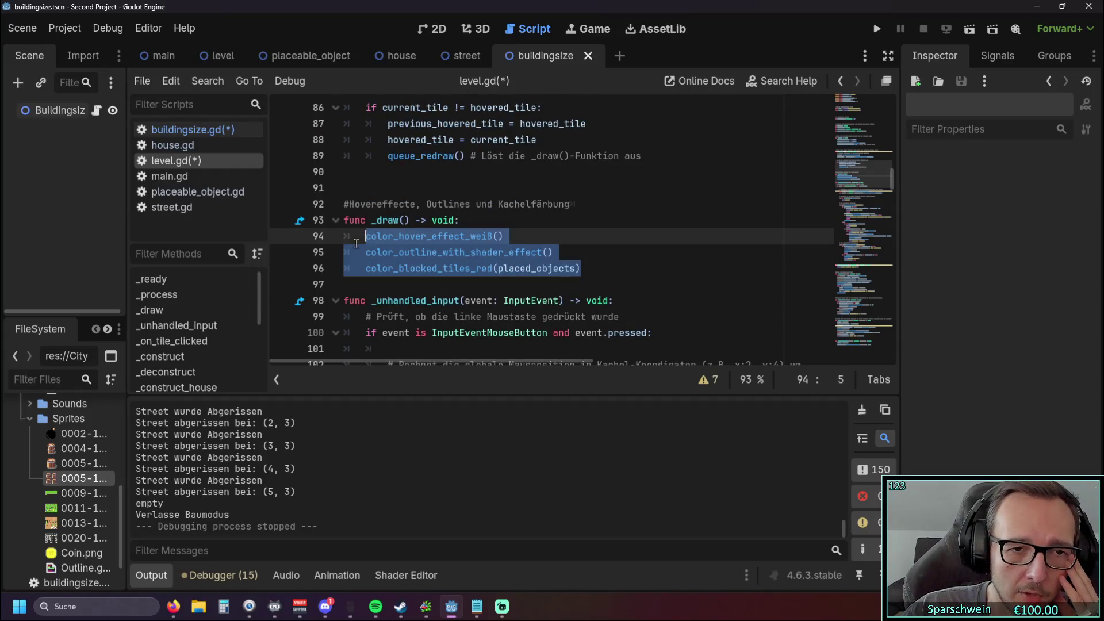
click(572, 268)
shift+click(368, 236)
click(482, 236)
scroll(508, 171, down, 20)
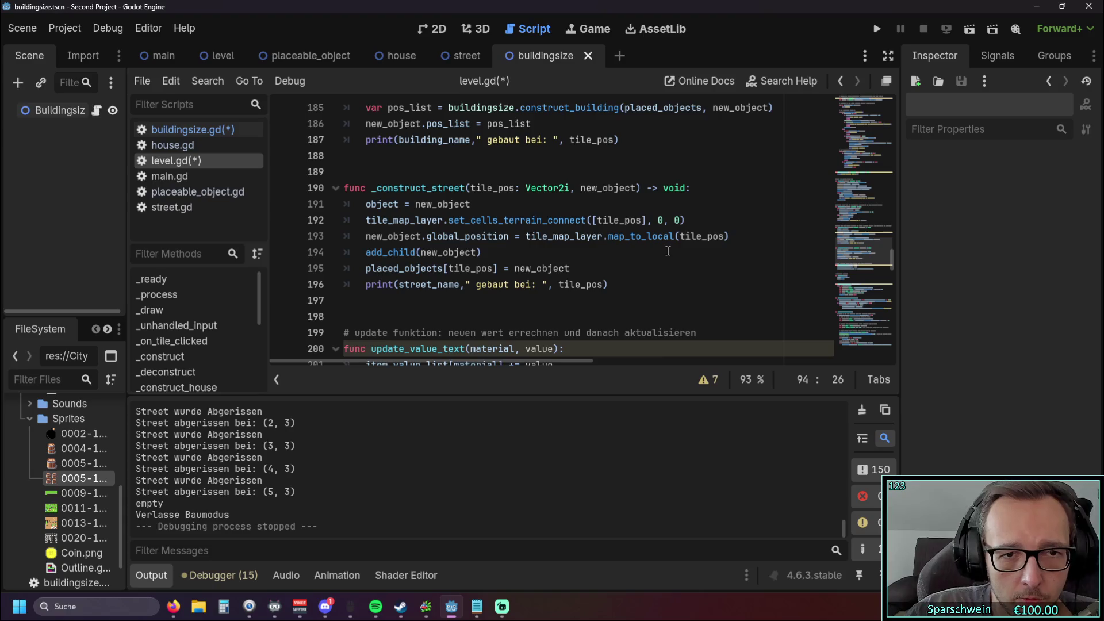
scroll(666, 252, down, 6)
scroll(662, 253, down, 1)
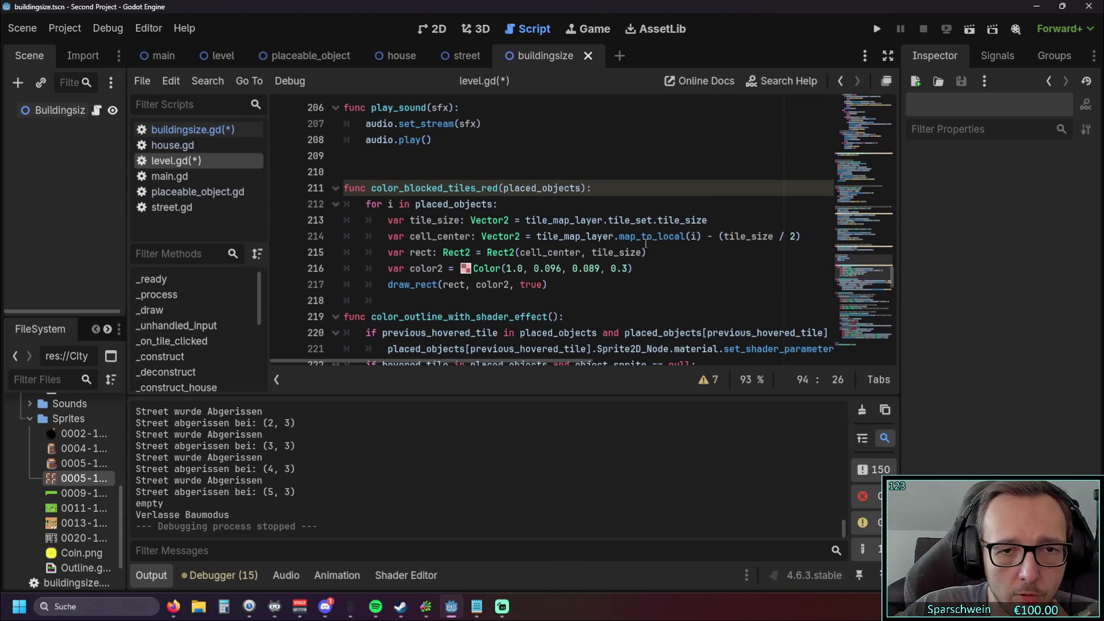
mouse_move(547, 284)
mouse_down()
mouse_move(322, 237)
mouse_move(293, 206)
mouse_up()
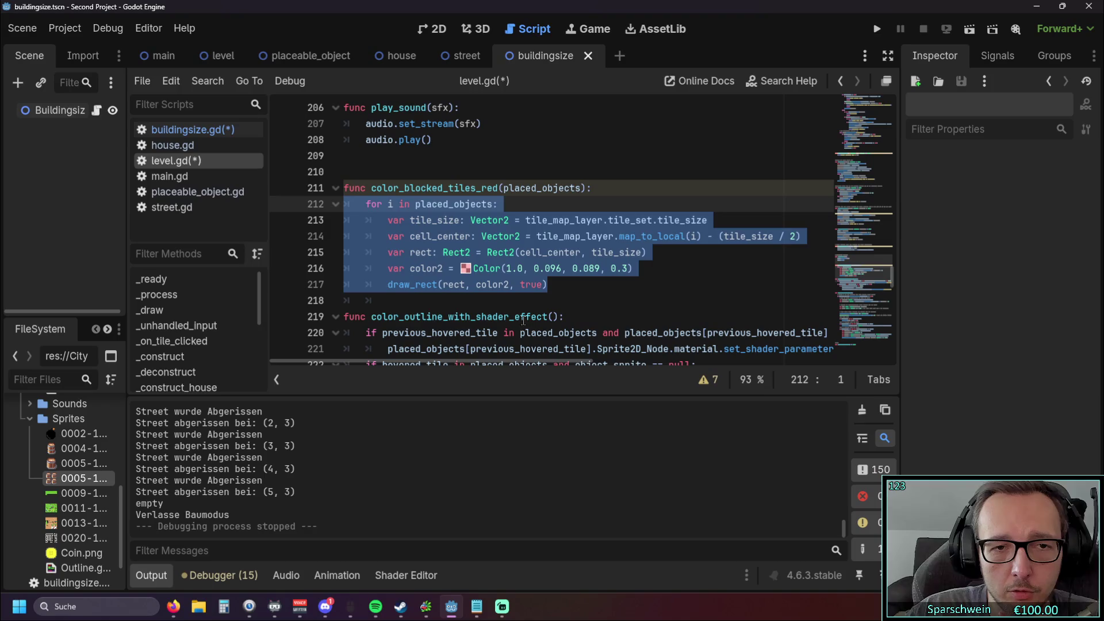
click(609, 303)
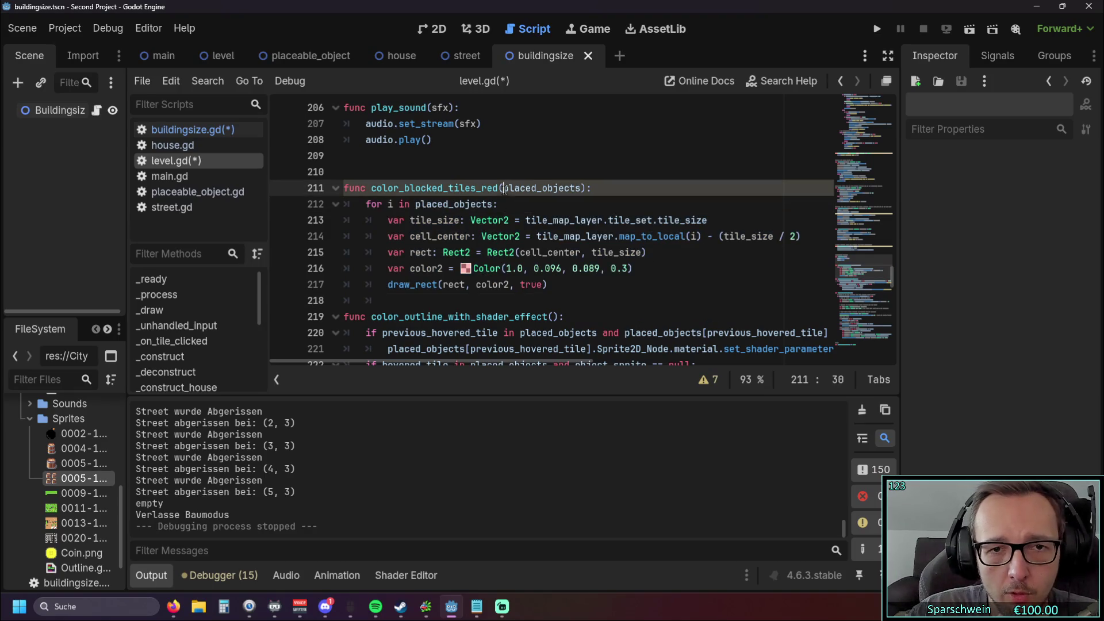
drag(504, 188, 588, 188)
click(573, 206)
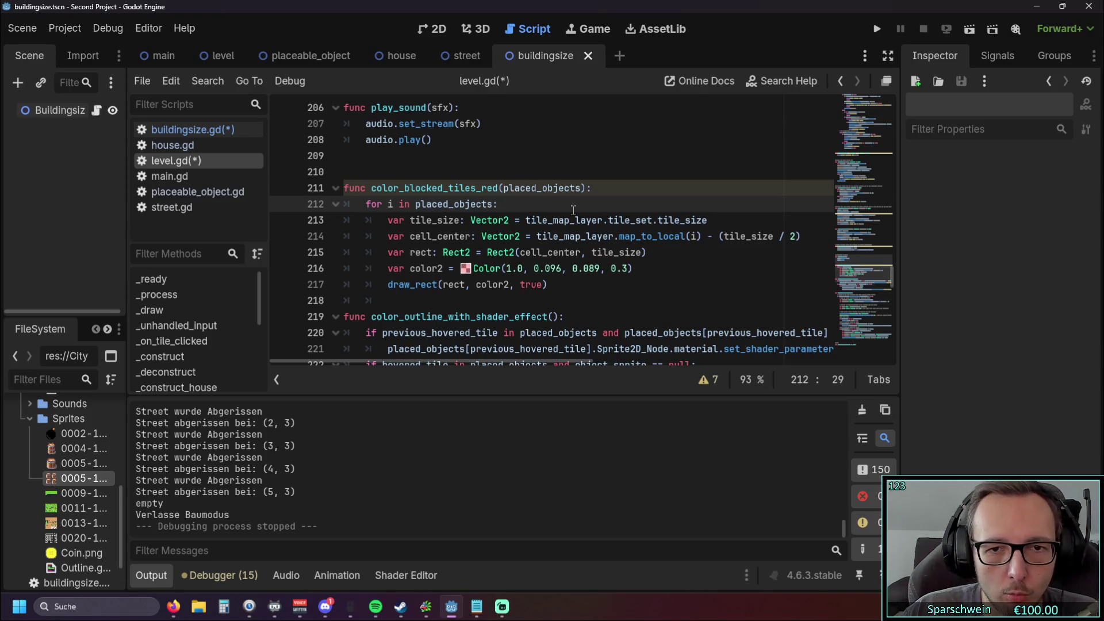
mouse_move(571, 217)
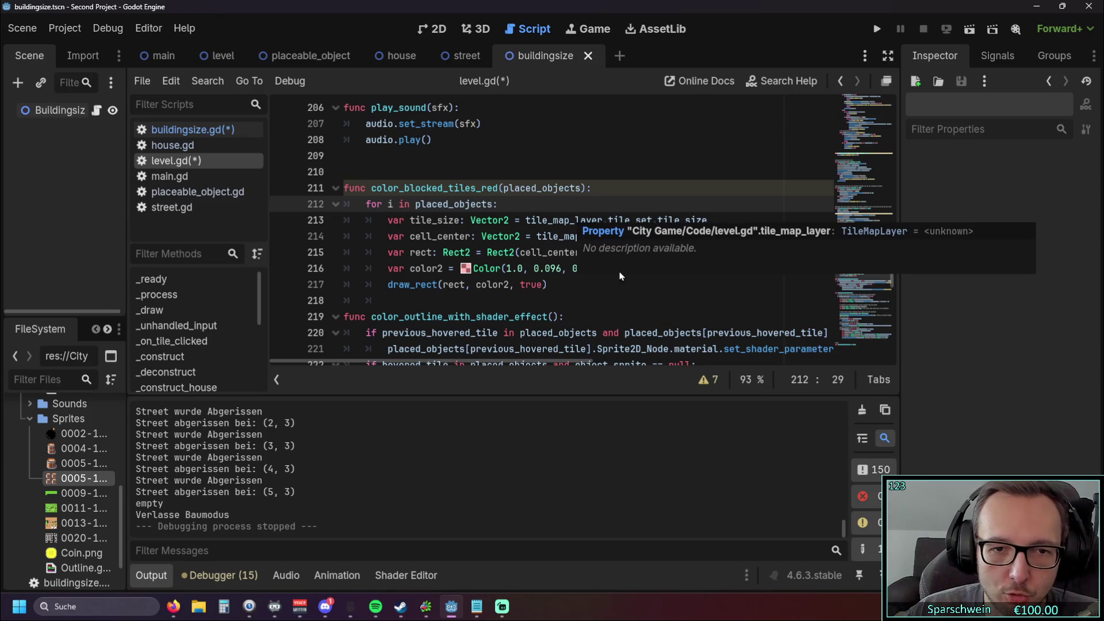
click(482, 220)
scroll(617, 278, down, 1)
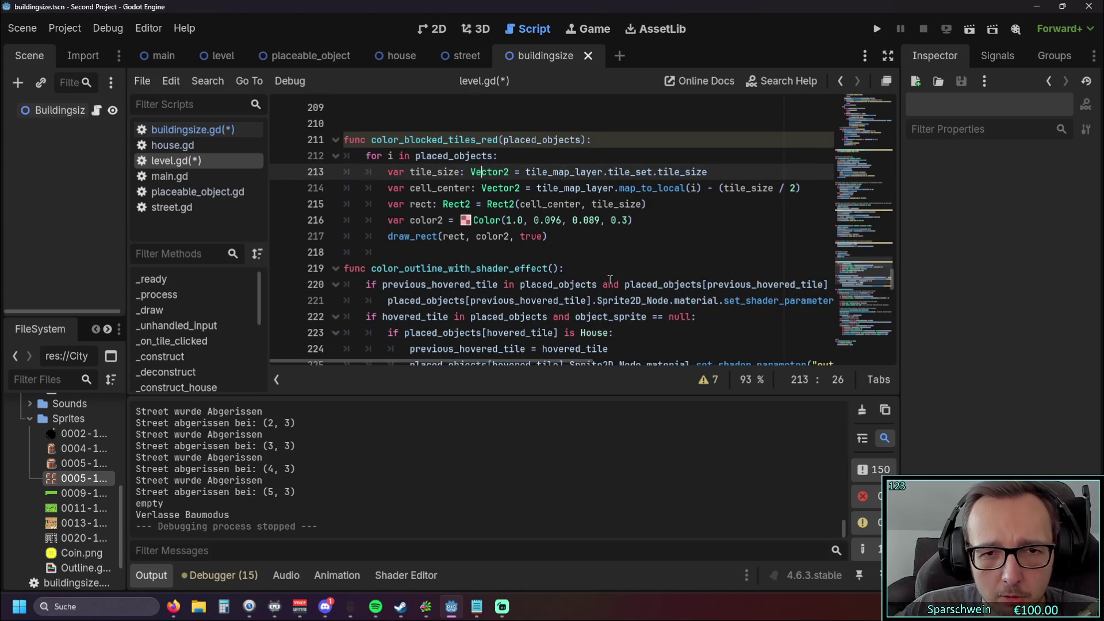
scroll(607, 273, down, 1)
scroll(593, 257, up, 1)
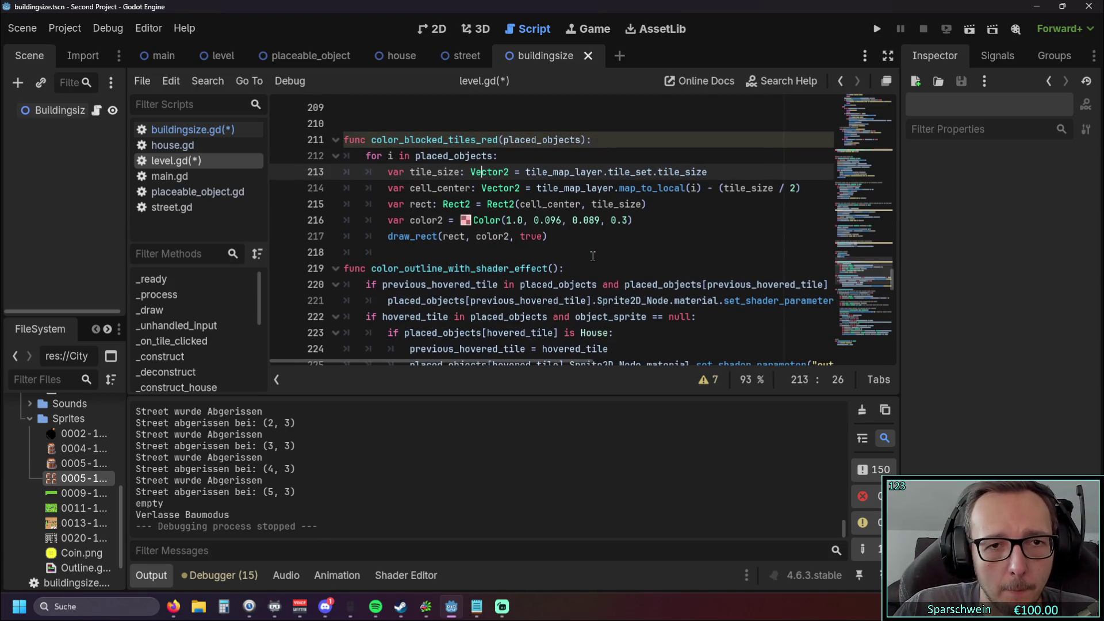
scroll(595, 258, down, 1)
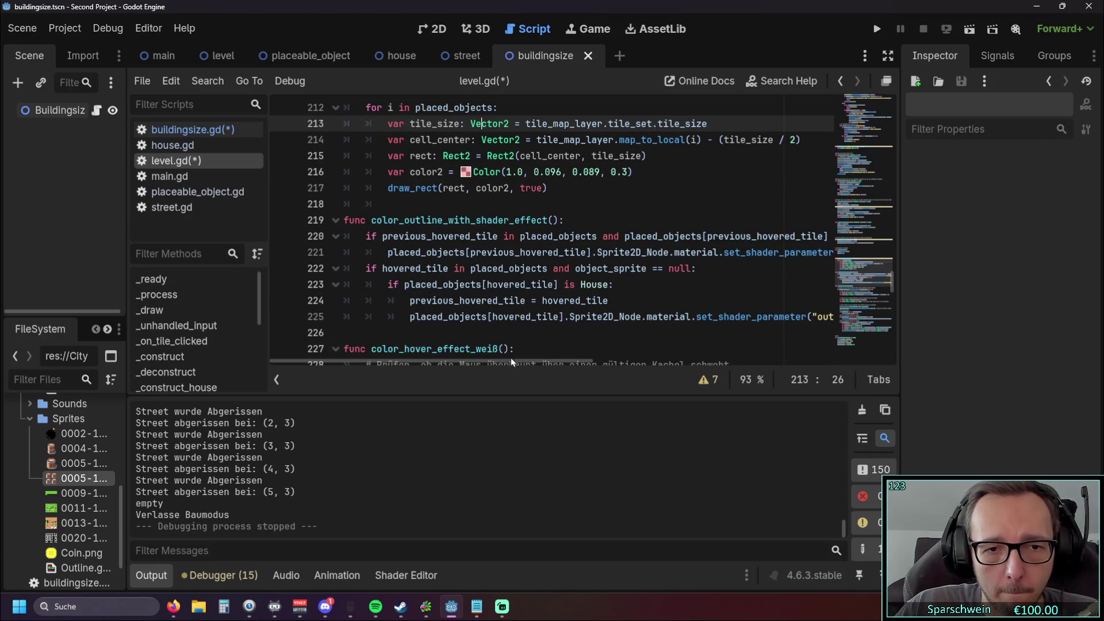
mouse_move(478, 362)
mouse_down()
mouse_move(631, 360)
mouse_move(405, 373)
mouse_up()
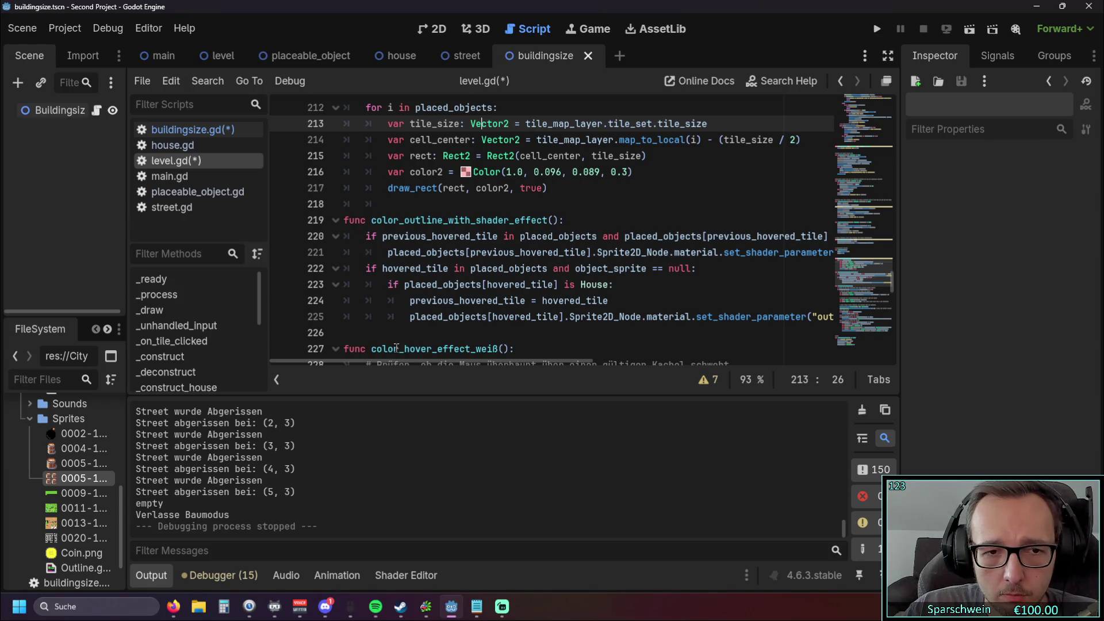
scroll(449, 322, down, 5)
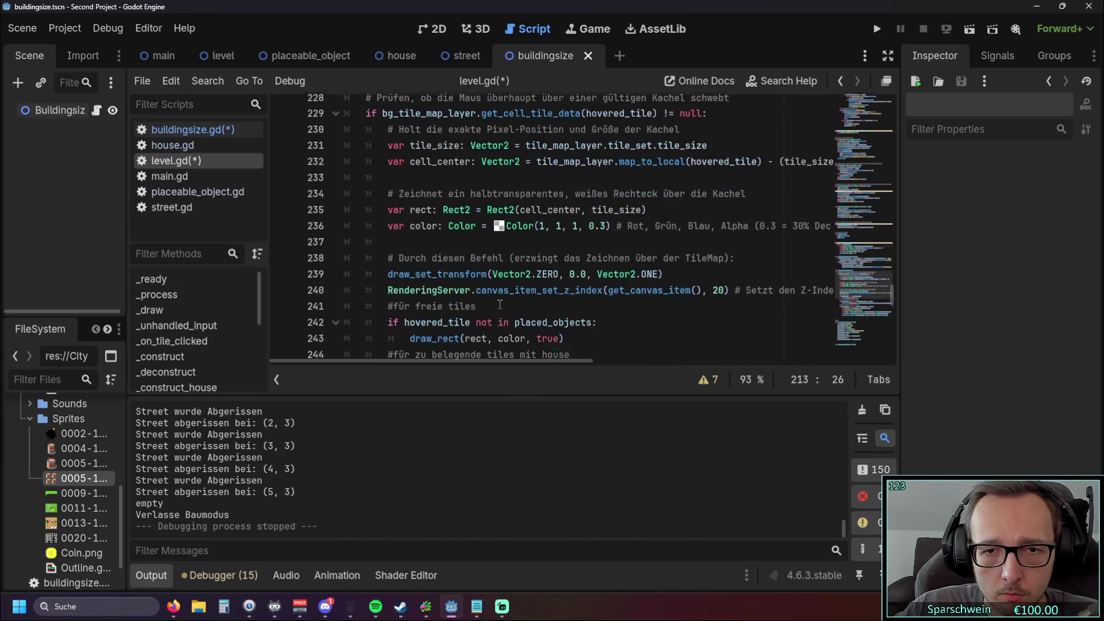
scroll(453, 359, down, 4)
mouse_move(454, 361)
mouse_down()
mouse_move(707, 356)
mouse_move(454, 357)
mouse_up()
scroll(493, 317, up, 1)
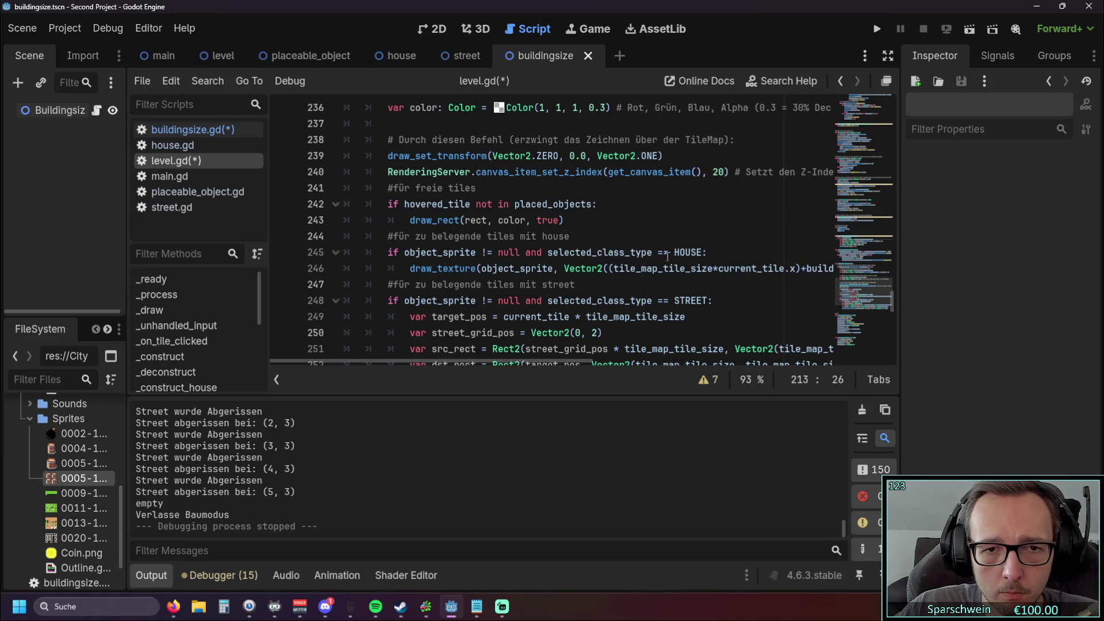
mouse_move(463, 360)
mouse_down()
mouse_move(817, 367)
mouse_move(368, 371)
mouse_up()
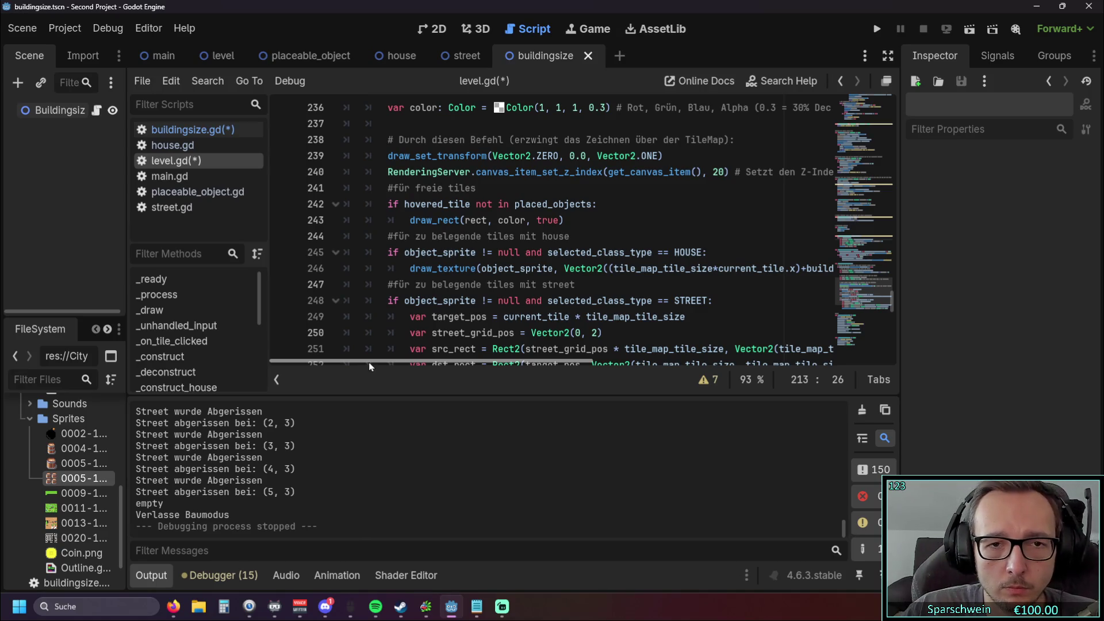
scroll(499, 264, up, 4)
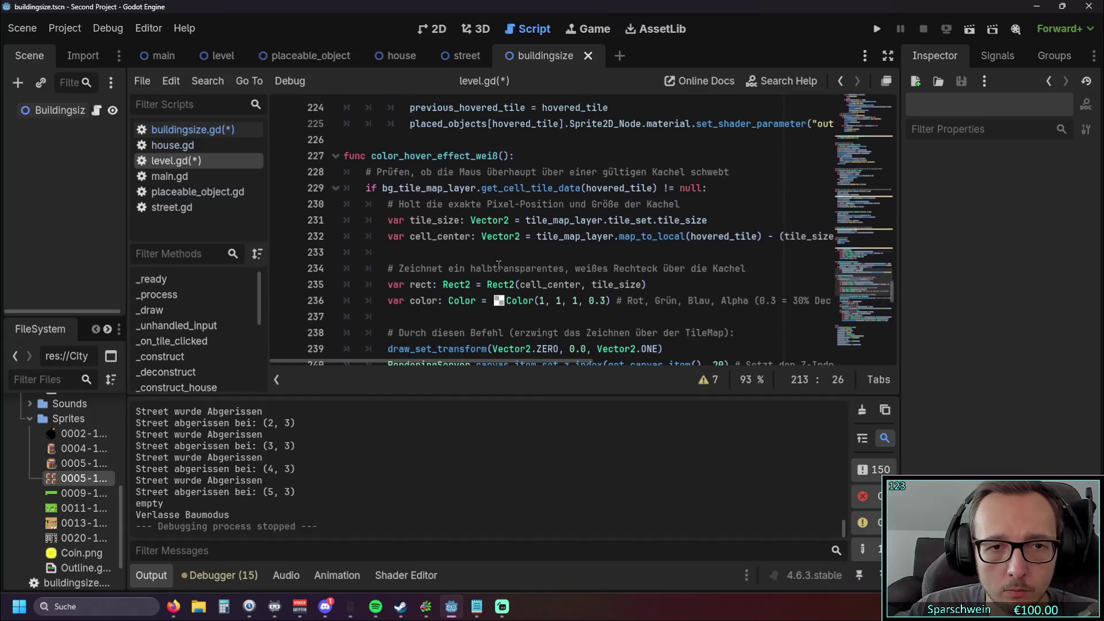
scroll(497, 264, down, 6)
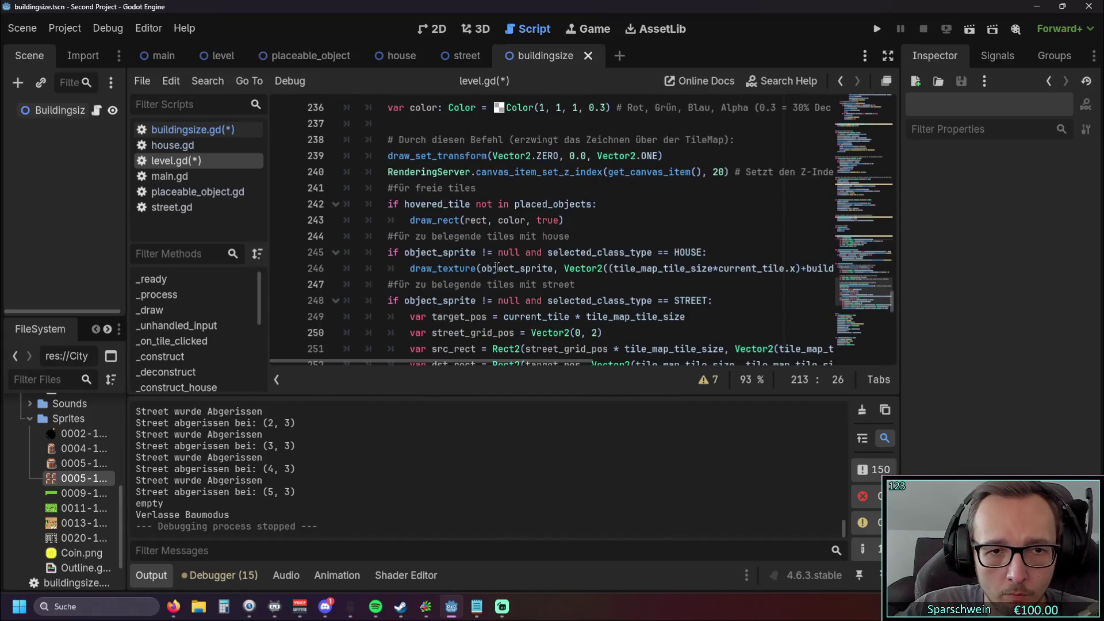
scroll(495, 265, up, 1)
mouse_move(468, 363)
mouse_down()
mouse_move(676, 363)
mouse_move(399, 363)
mouse_up()
scroll(482, 303, up, 5)
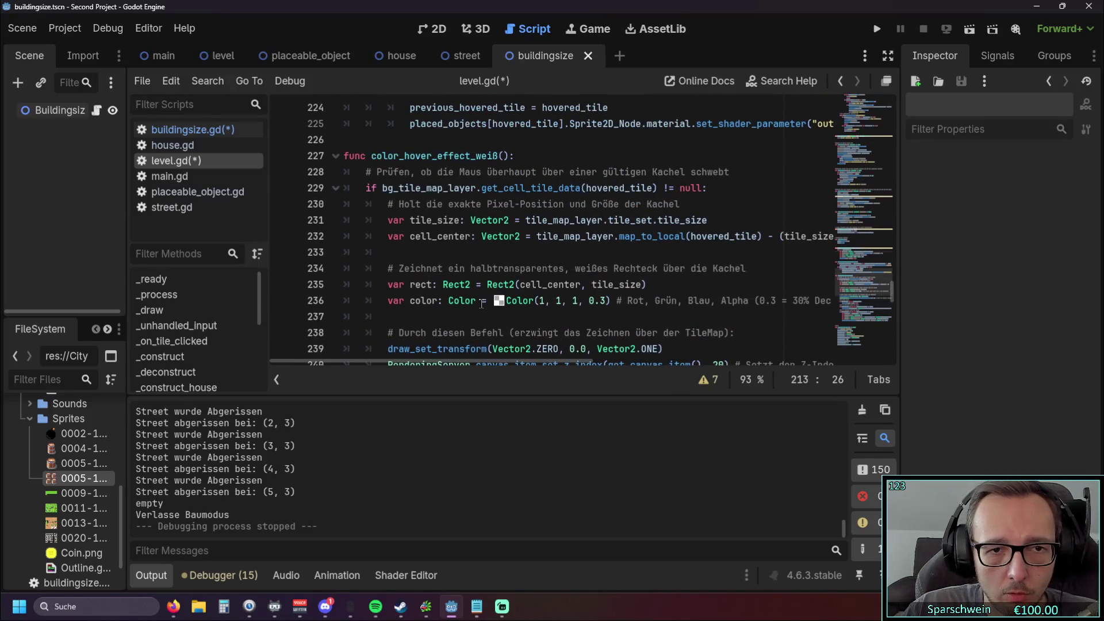
scroll(472, 294, down, 3)
scroll(451, 275, up, 2)
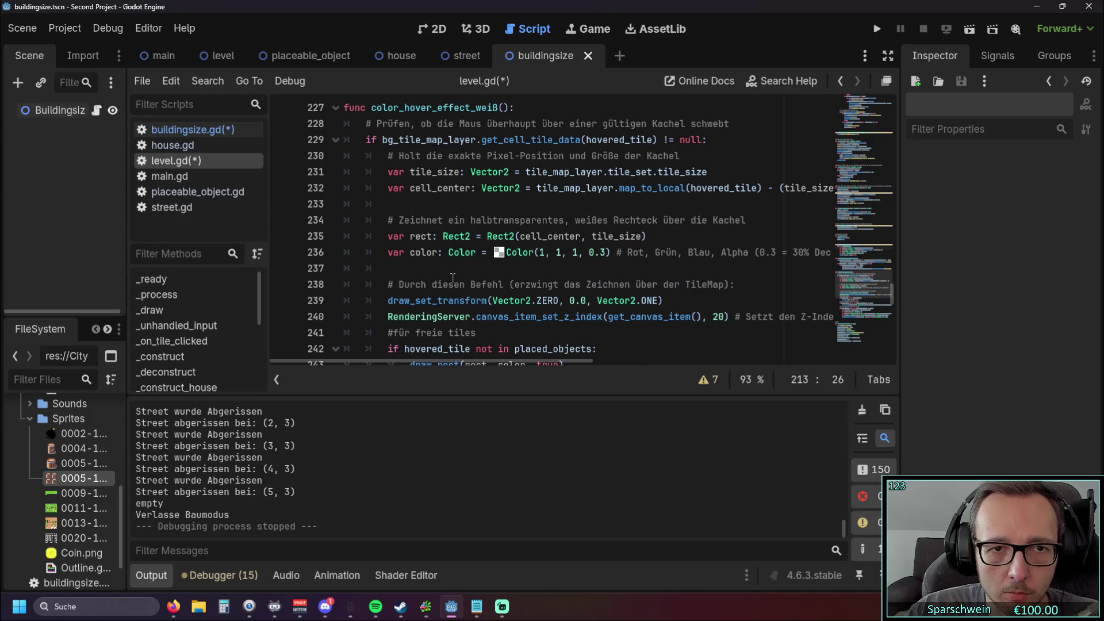
scroll(449, 272, down, 4)
scroll(455, 249, up, 1)
scroll(456, 249, down, 1)
click(713, 177)
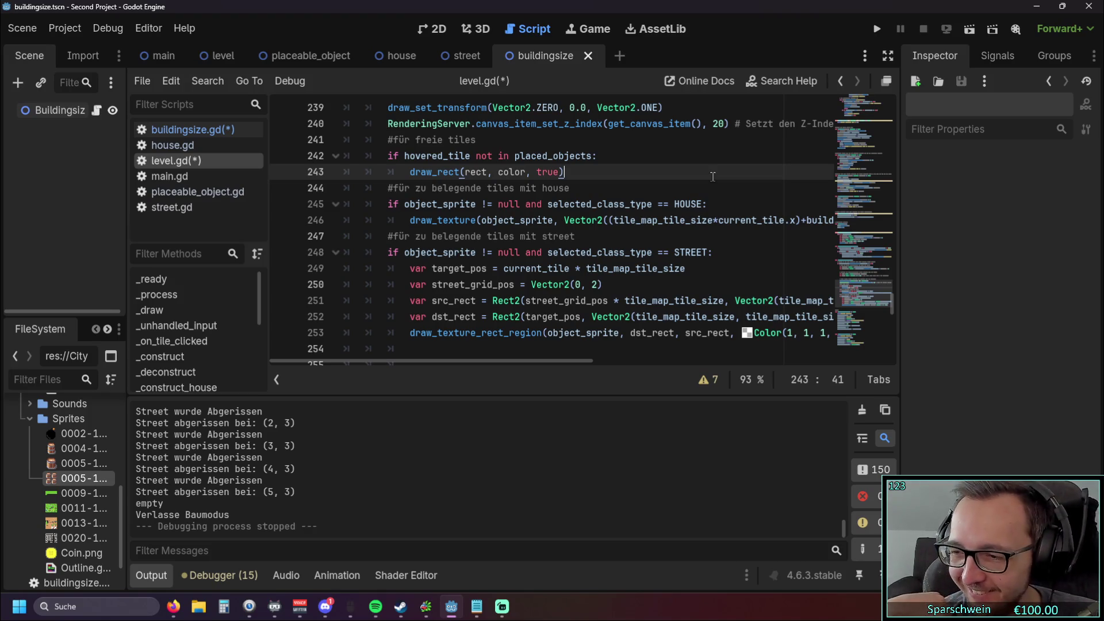
key(alt+Tab)
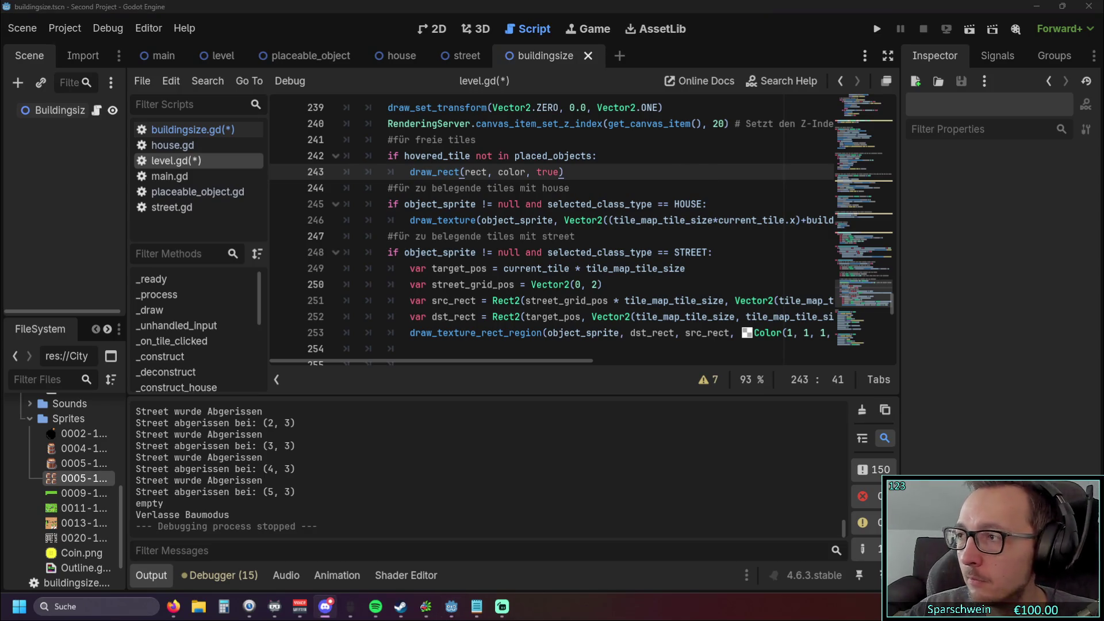
key(alt+Tab)
click(555, 315)
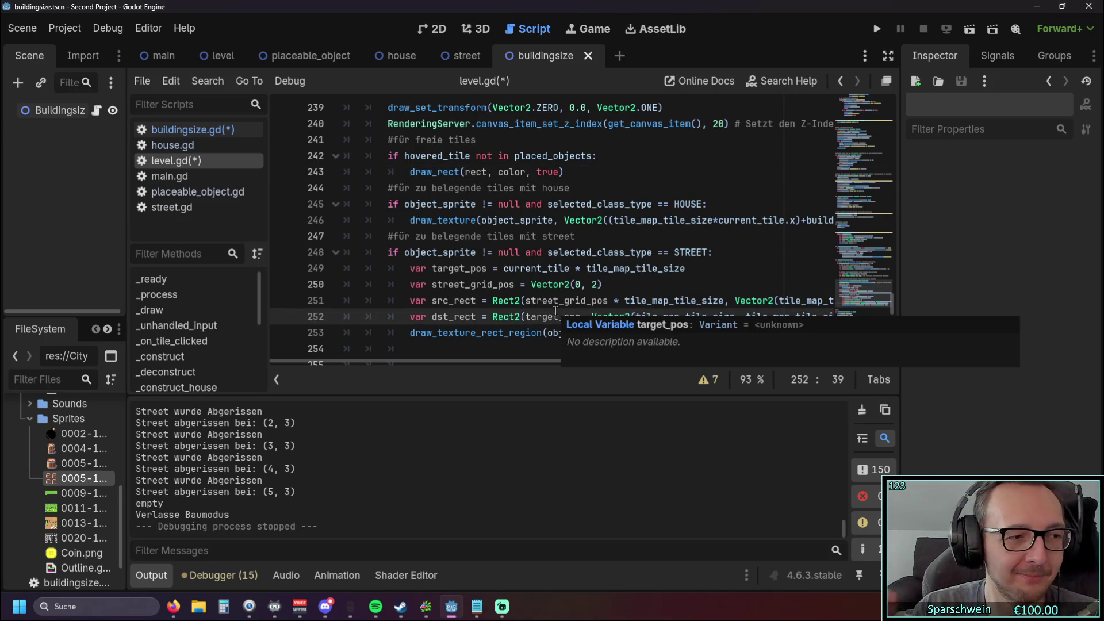
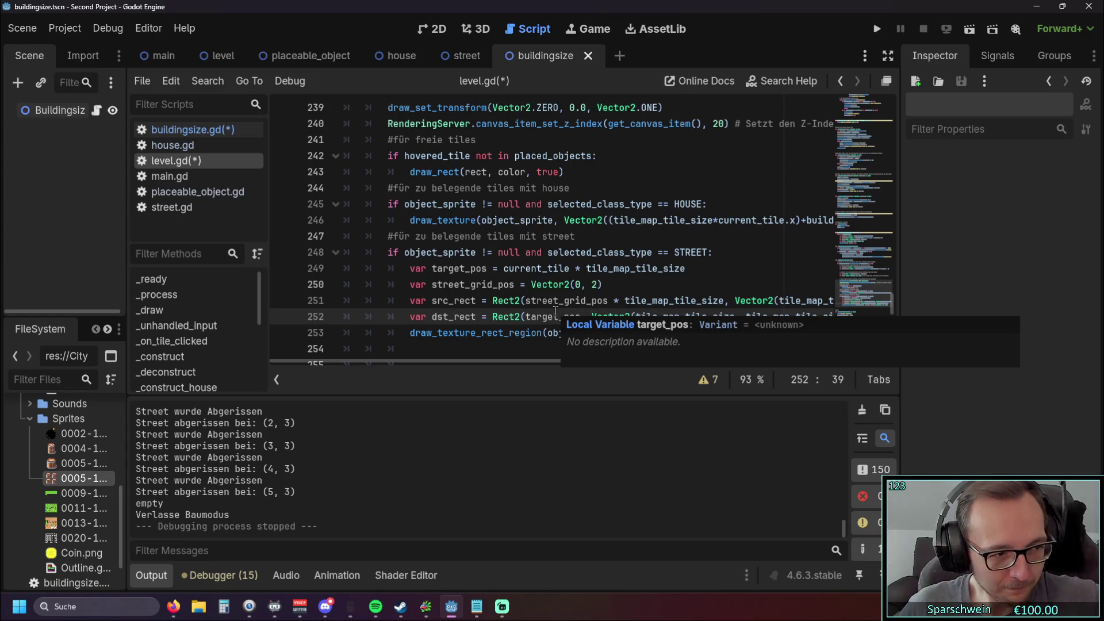
Step: Place the caret on line 249 to review the street preview code in level.gd
click(630, 268)
mouse_move(499, 360)
mouse_down()
mouse_move(544, 365)
mouse_move(422, 363)
mouse_up()
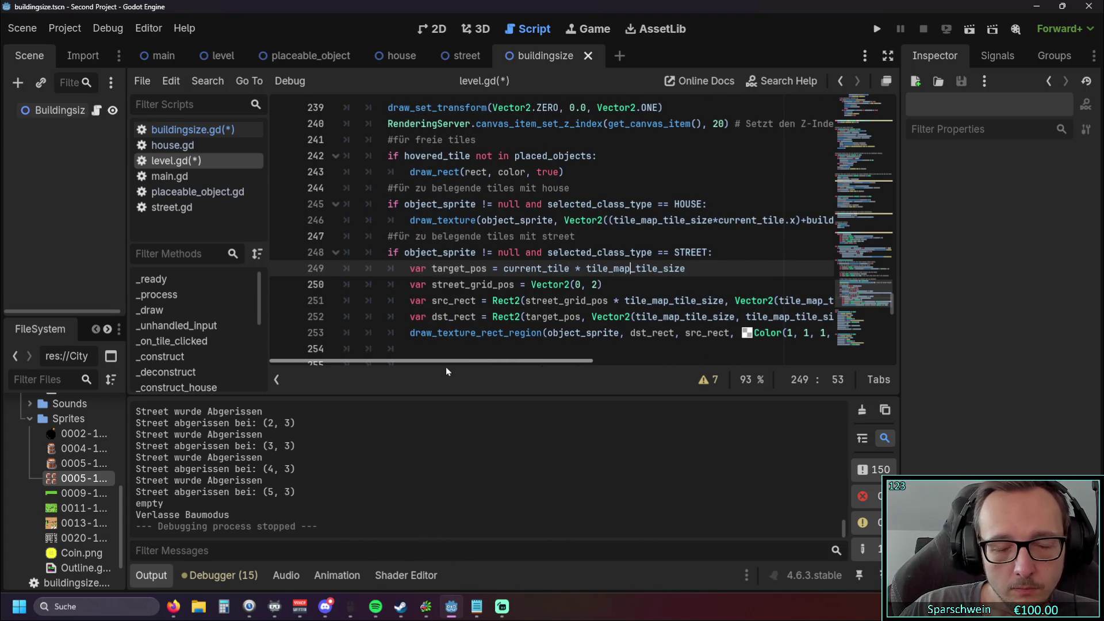
mouse_move(488, 376)
mouse_down()
mouse_move(575, 375)
mouse_move(482, 379)
mouse_up()
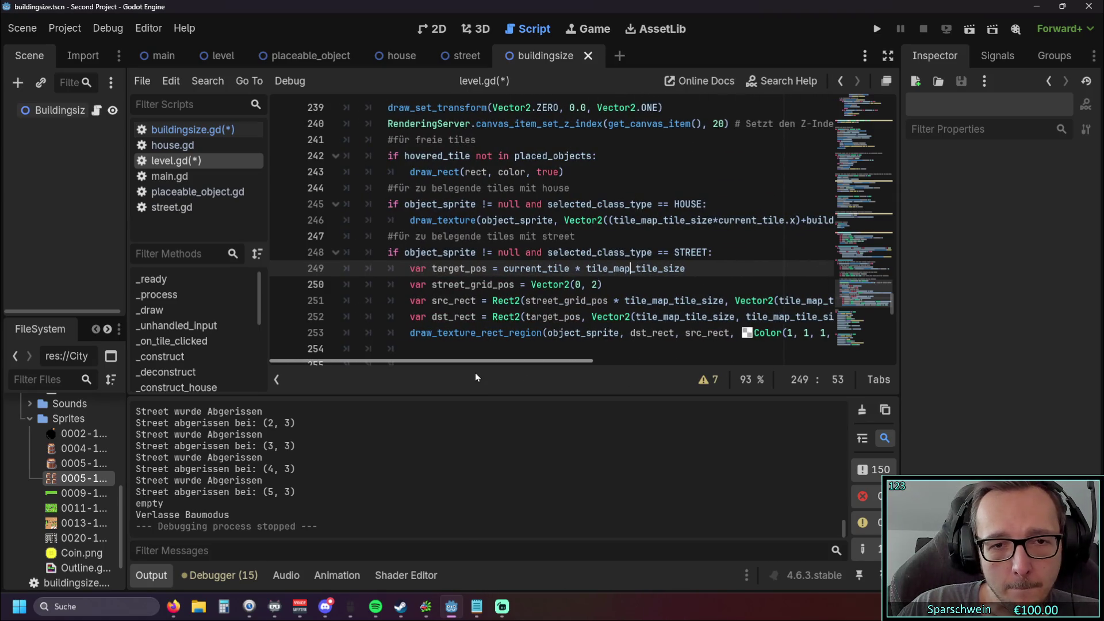
Step: Save and run the game, lay a street from tile (3, 3) down to (4, 5), then close it
key(F5)
click(592, 416)
click(526, 291)
mouse_move(542, 294)
mouse_down()
mouse_move(547, 341)
mouse_move(510, 341)
mouse_up()
right_click(601, 319)
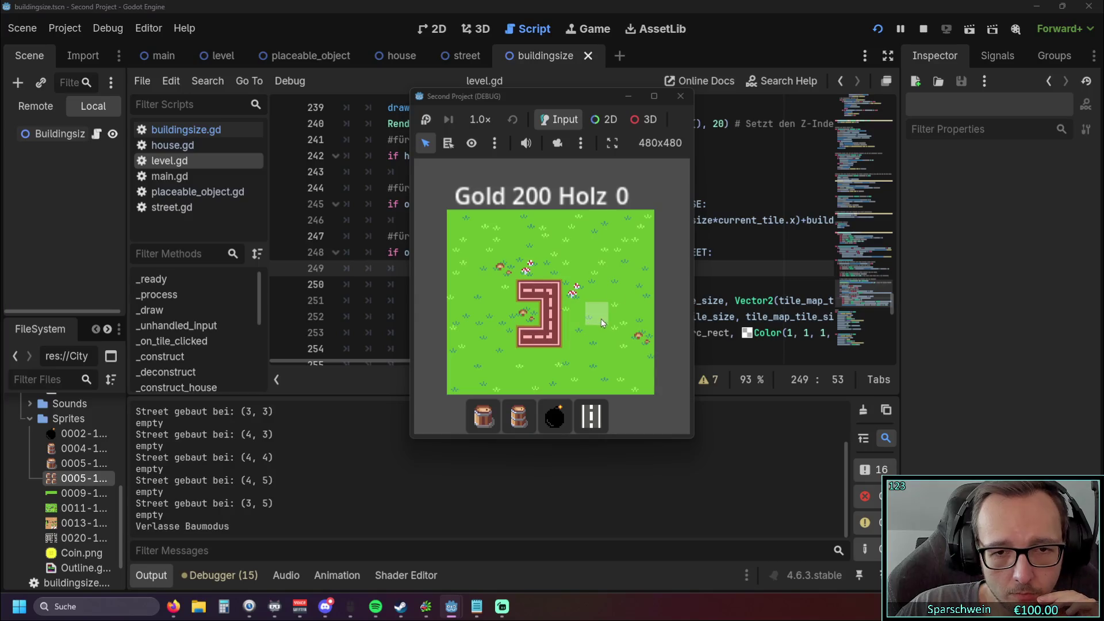
click(681, 96)
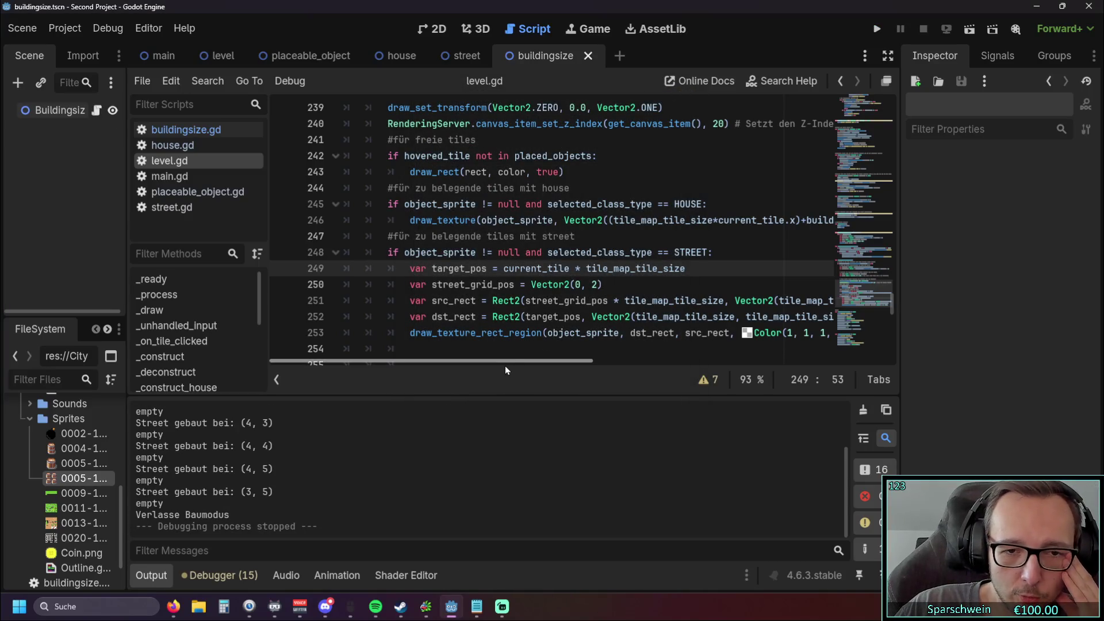
scroll(517, 363, right, 5)
scroll(535, 360, left, 3)
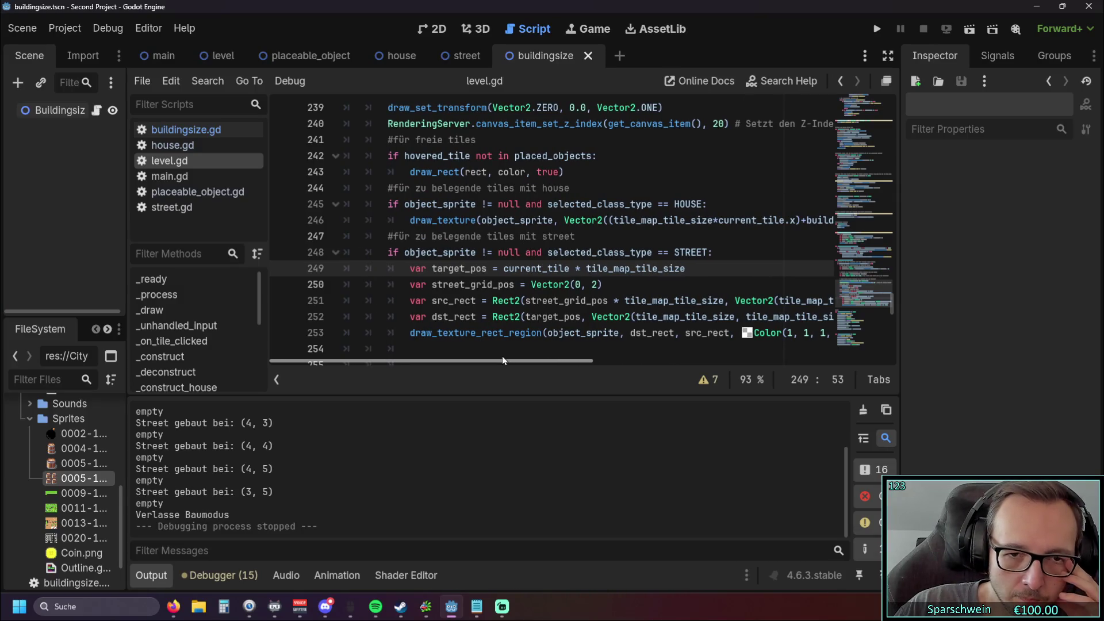
drag(504, 357, 522, 355)
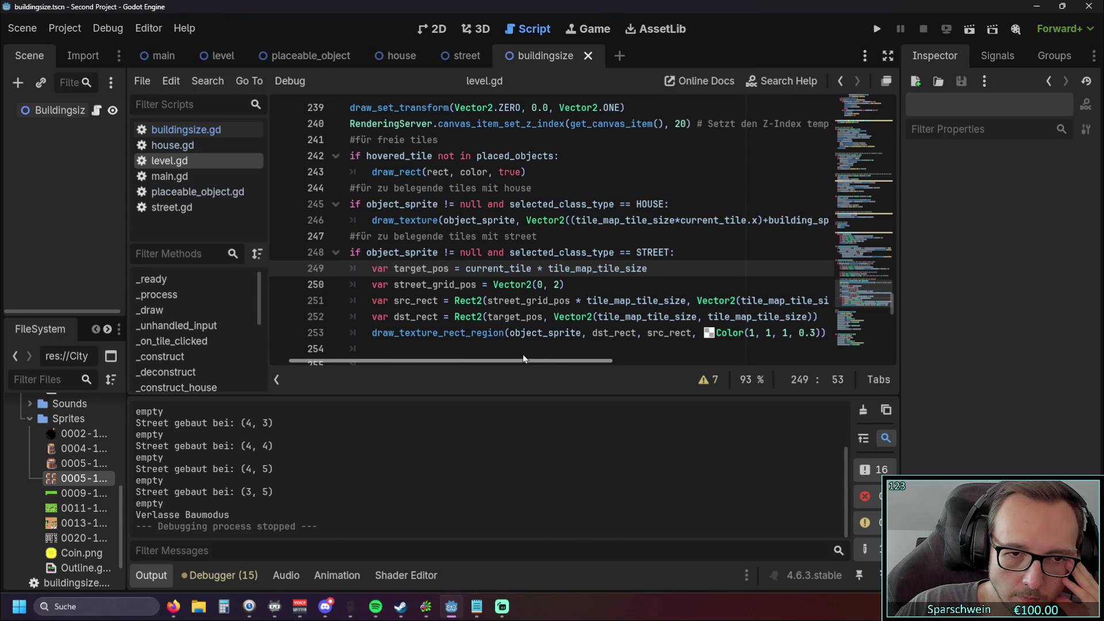
drag(523, 354, 568, 352)
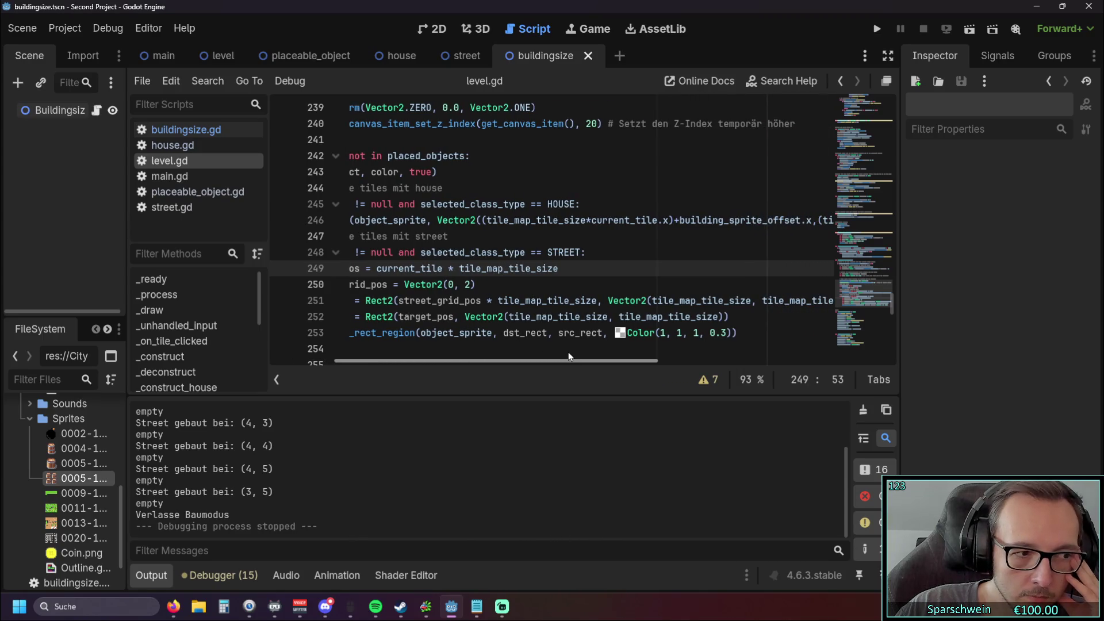
mouse_move(568, 352)
mouse_down()
mouse_move(485, 366)
mouse_move(805, 363)
mouse_move(469, 364)
mouse_up()
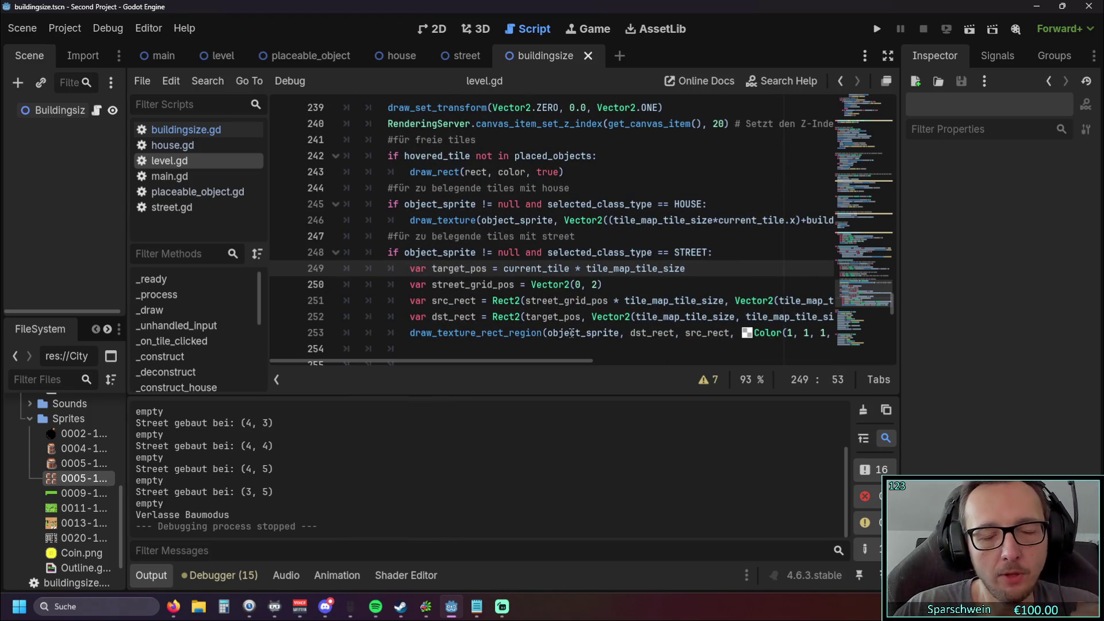
mouse_move(571, 333)
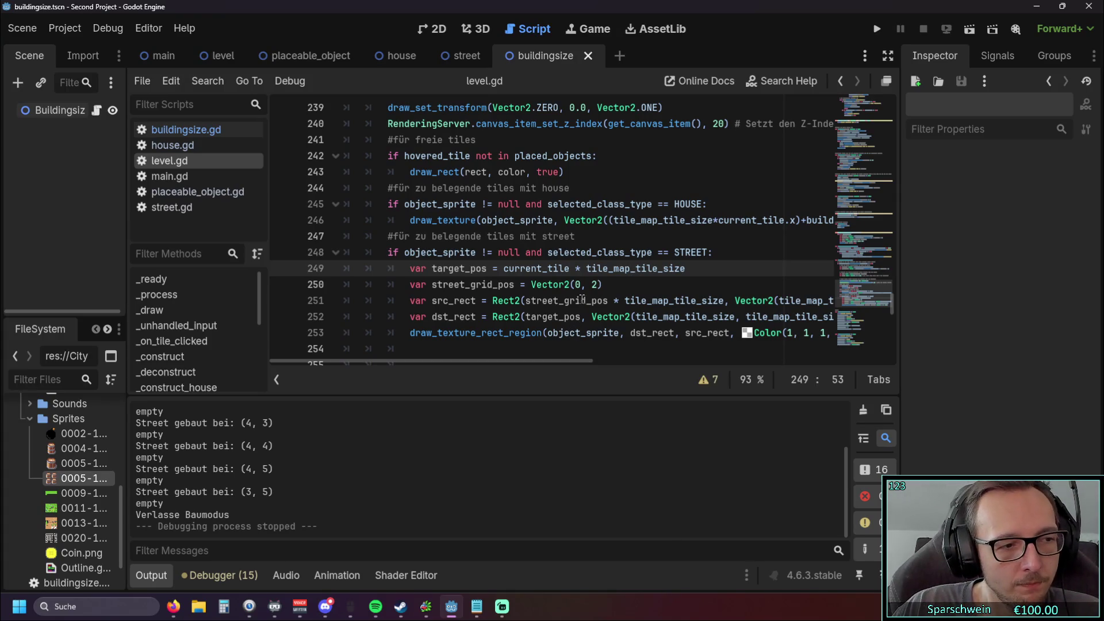
scroll(605, 281, up, 1)
scroll(605, 280, down, 1)
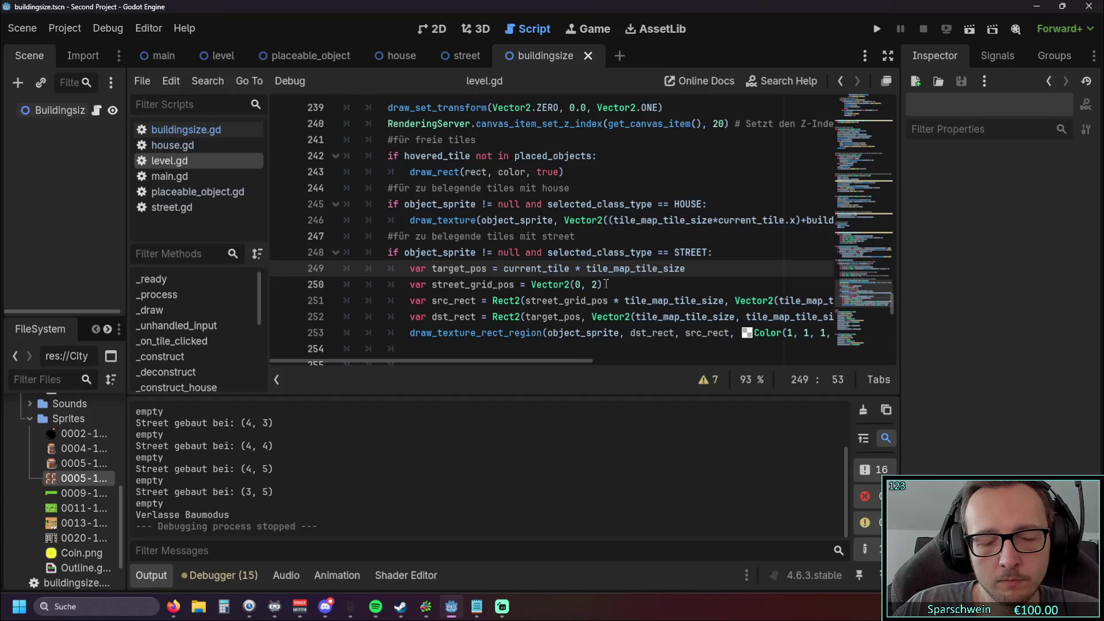
scroll(606, 283, up, 1)
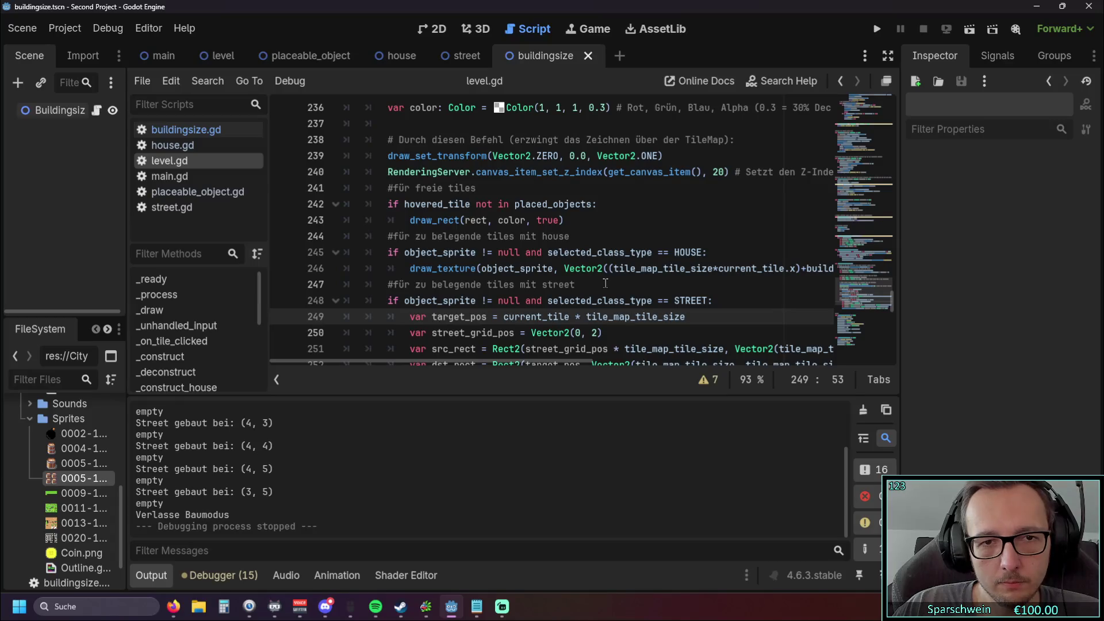
scroll(605, 283, down, 1)
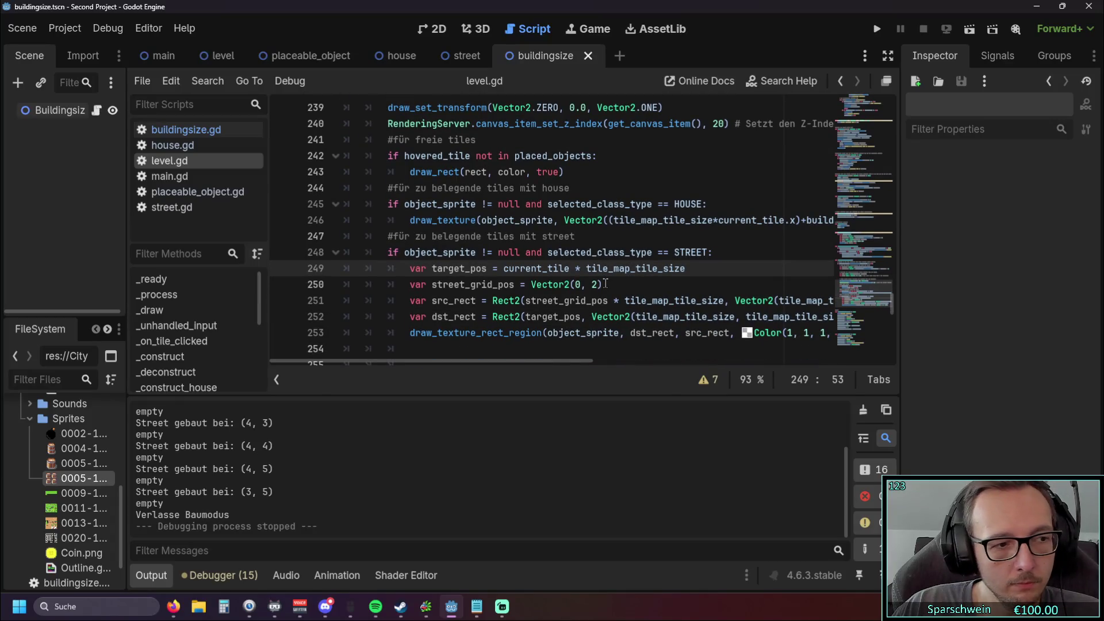
mouse_move(456, 361)
mouse_down()
mouse_move(604, 362)
mouse_move(453, 360)
mouse_up()
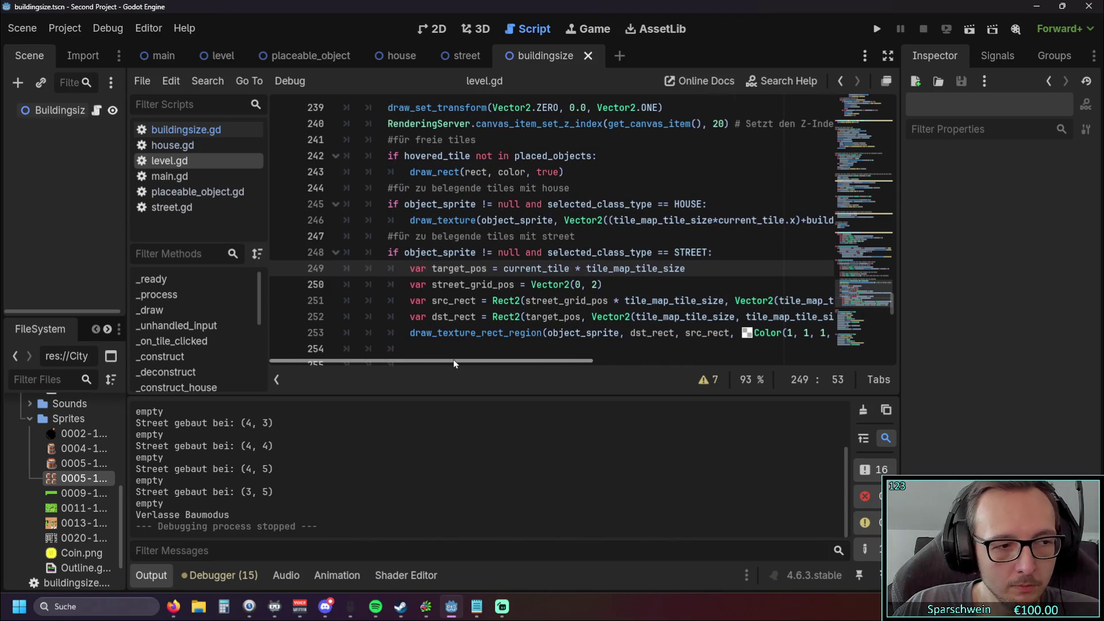
Step: Relaunch the game, preview placing the barrel building on the grass, then close it and return to line 249
click(877, 30)
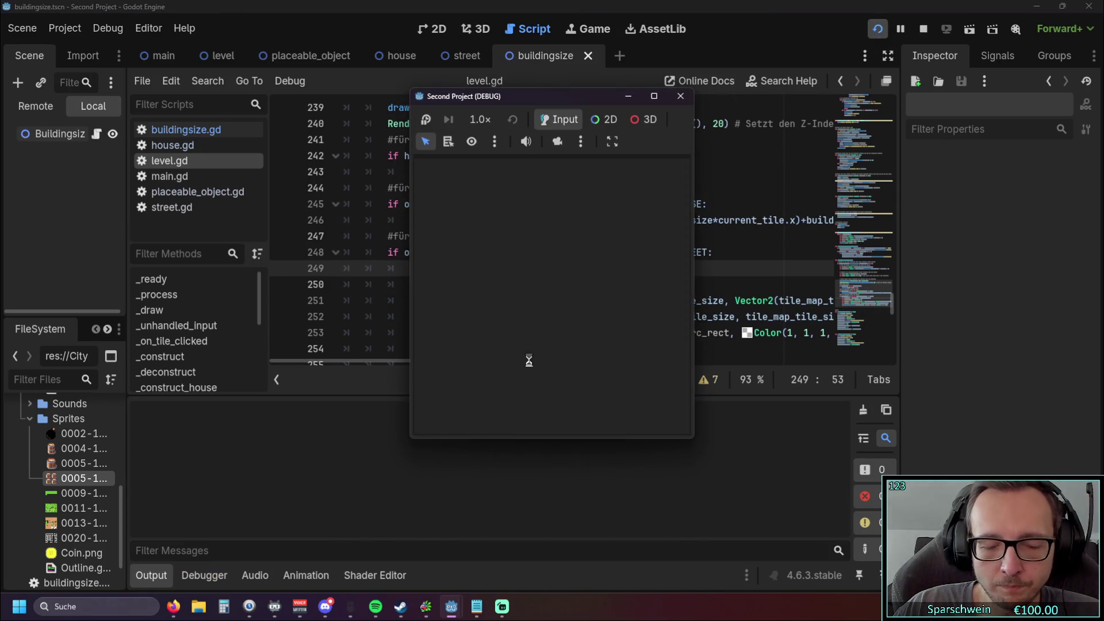
click(591, 416)
click(516, 415)
right_click(559, 316)
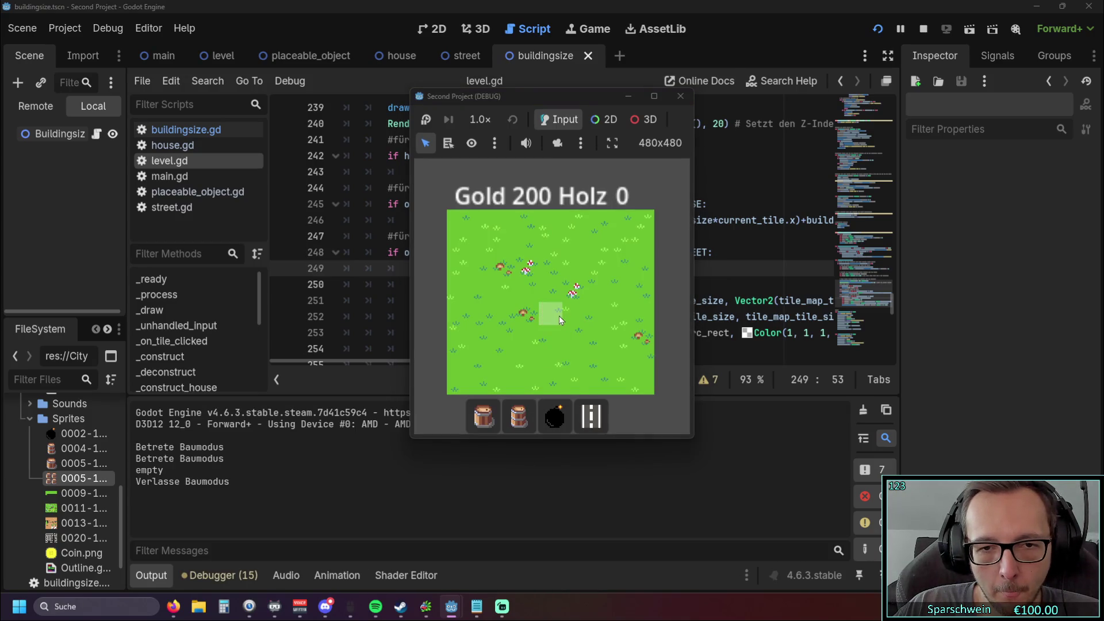
click(681, 96)
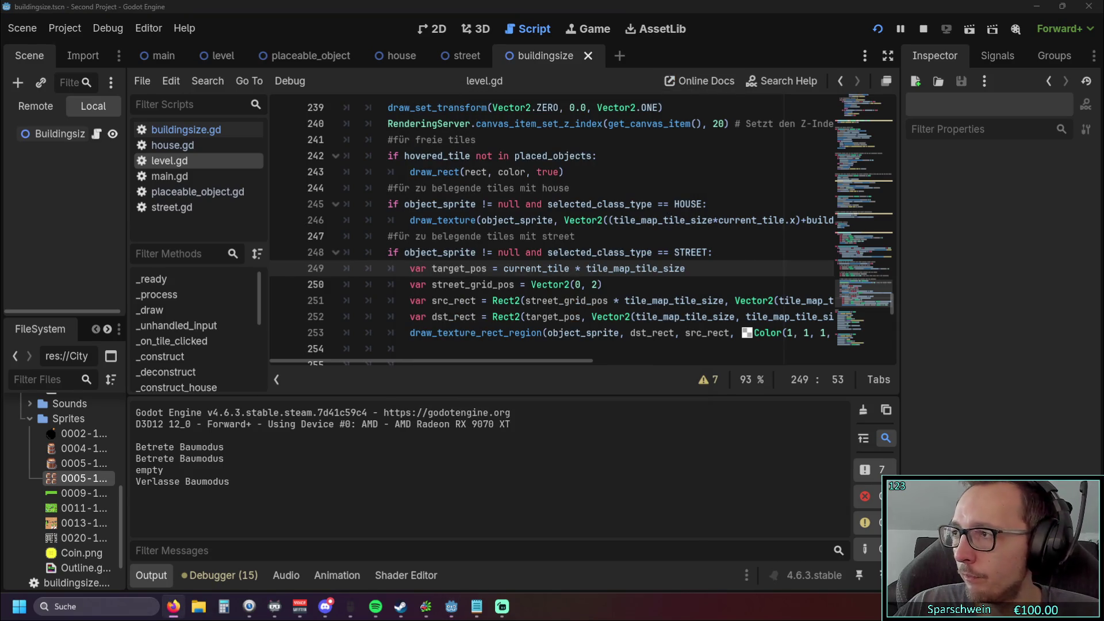
click(677, 269)
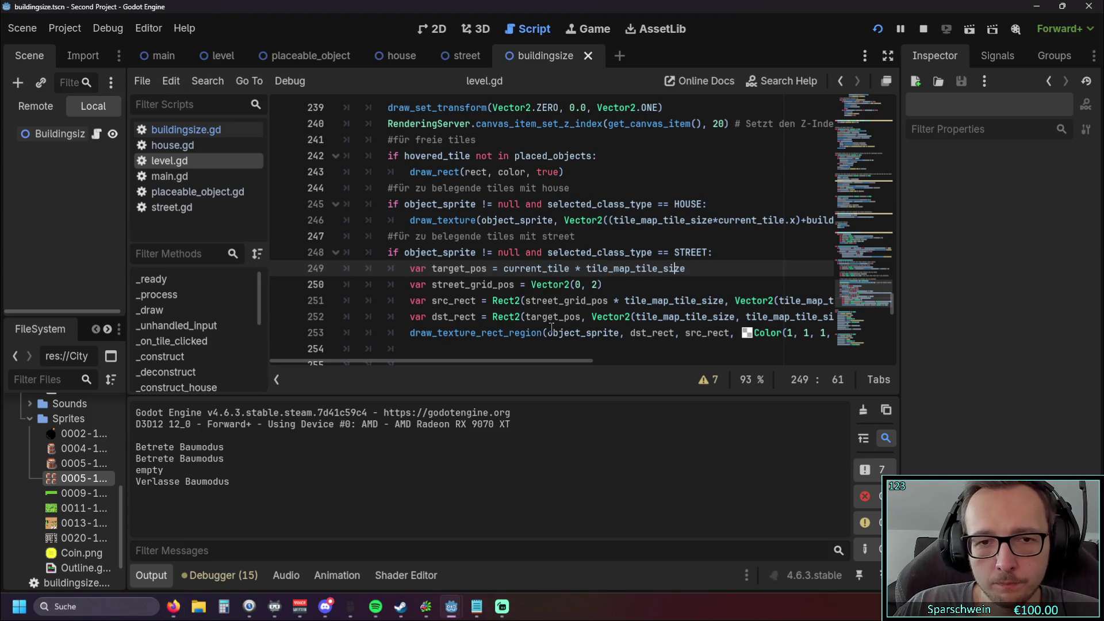
Step: Switch to the running game window and close it with Alt+F4
mouse_move(492, 365)
mouse_down()
mouse_move(502, 364)
mouse_move(432, 362)
mouse_up()
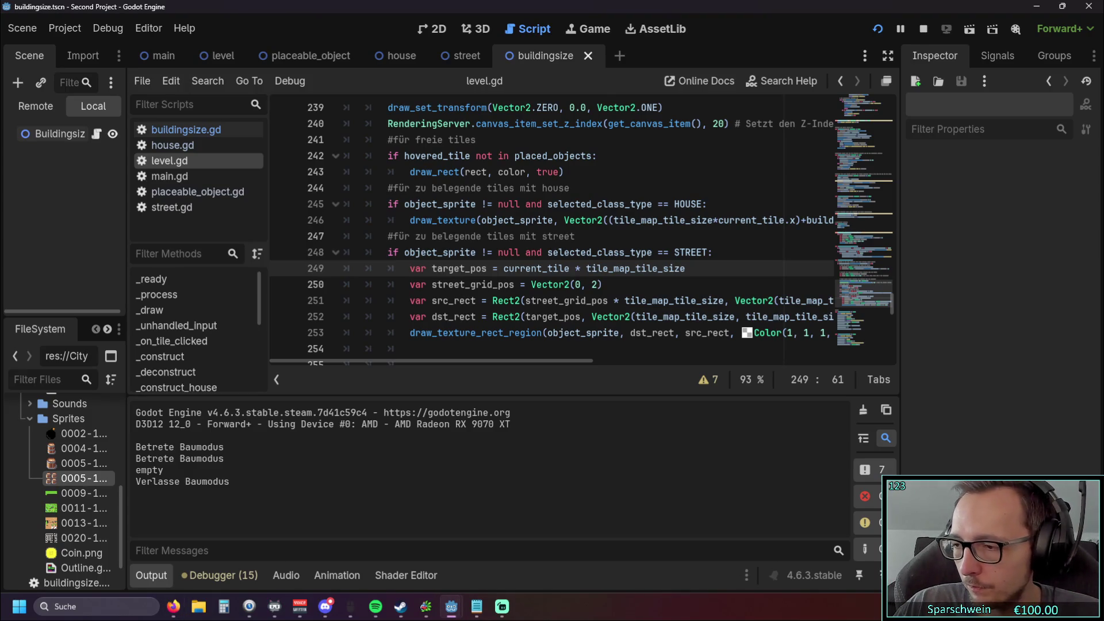
key(alt+Tab)
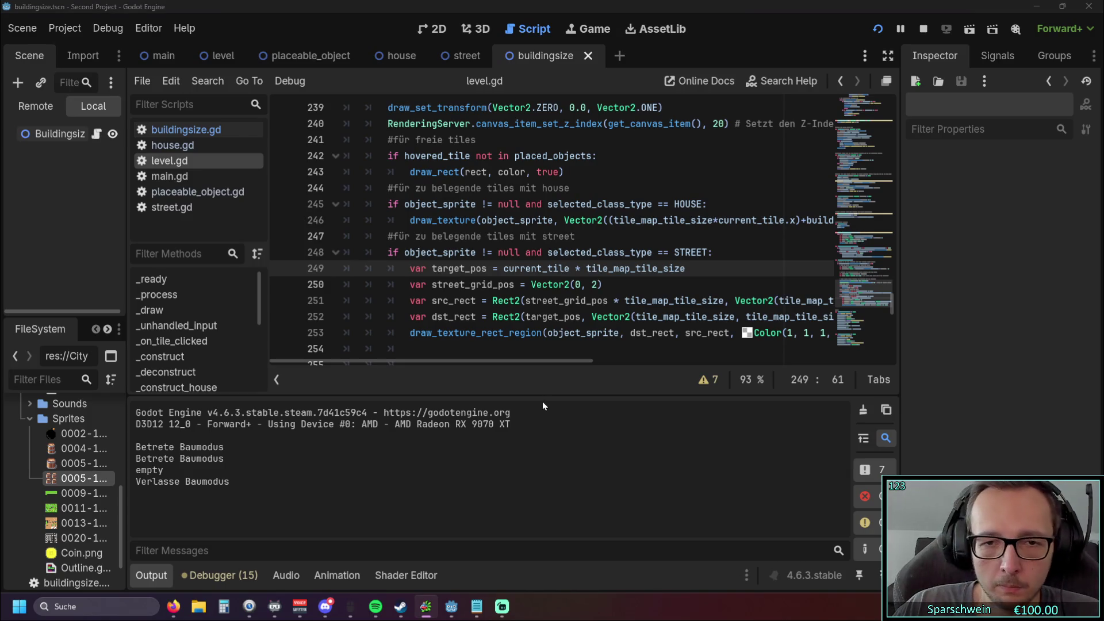
mouse_move(499, 361)
mouse_down()
mouse_move(554, 360)
mouse_move(489, 361)
mouse_move(518, 357)
mouse_up()
scroll(519, 322, up, 6)
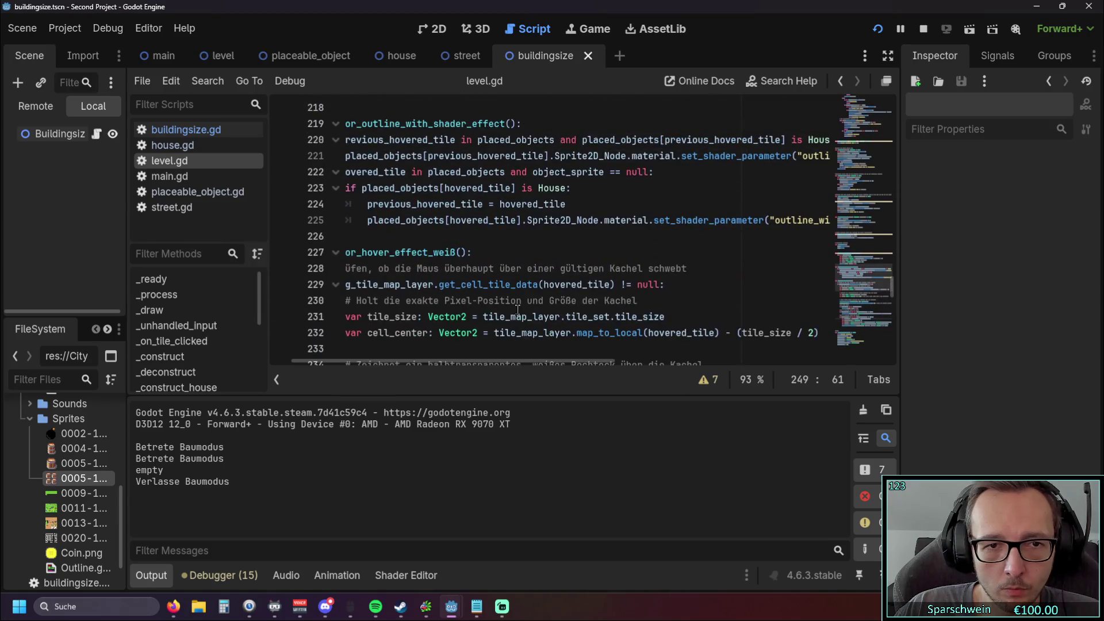
scroll(440, 322, down, 6)
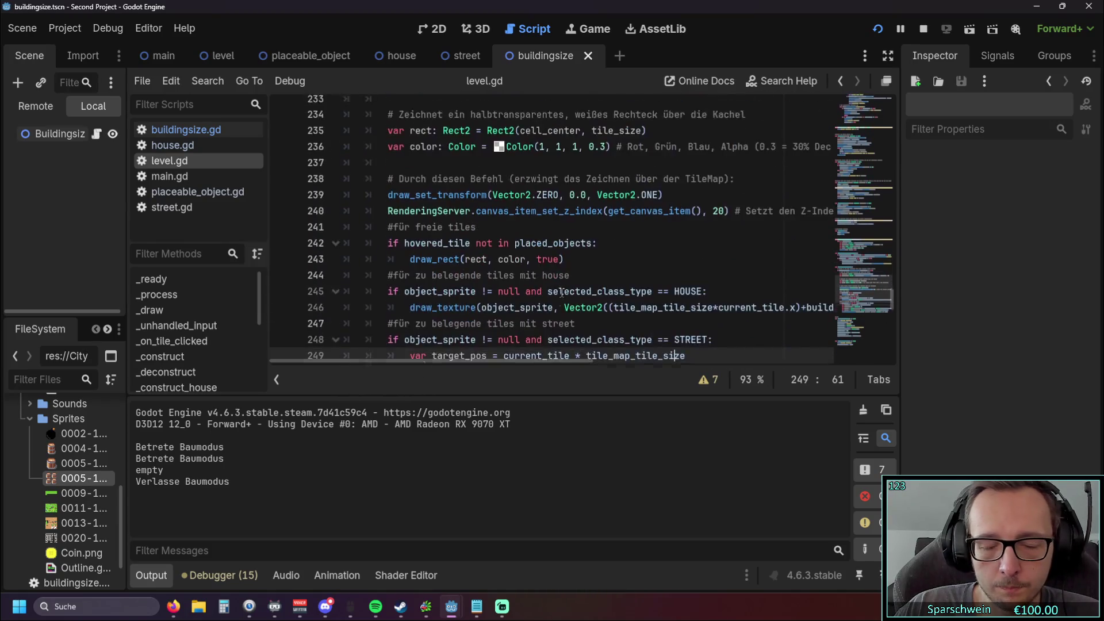
key(alt+Tab)
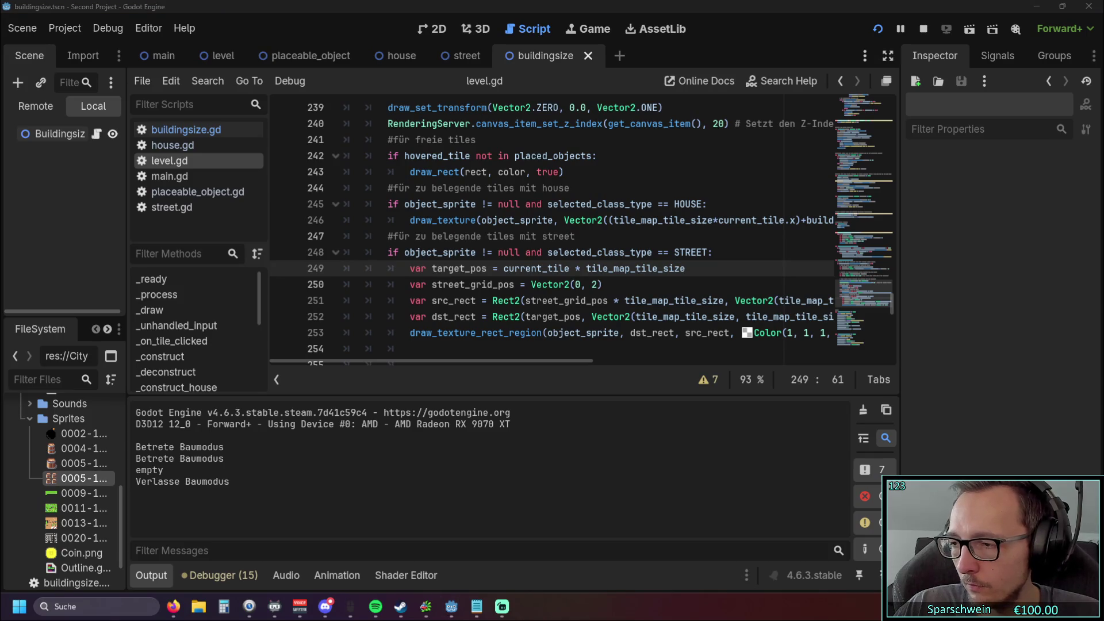
key(alt+F4)
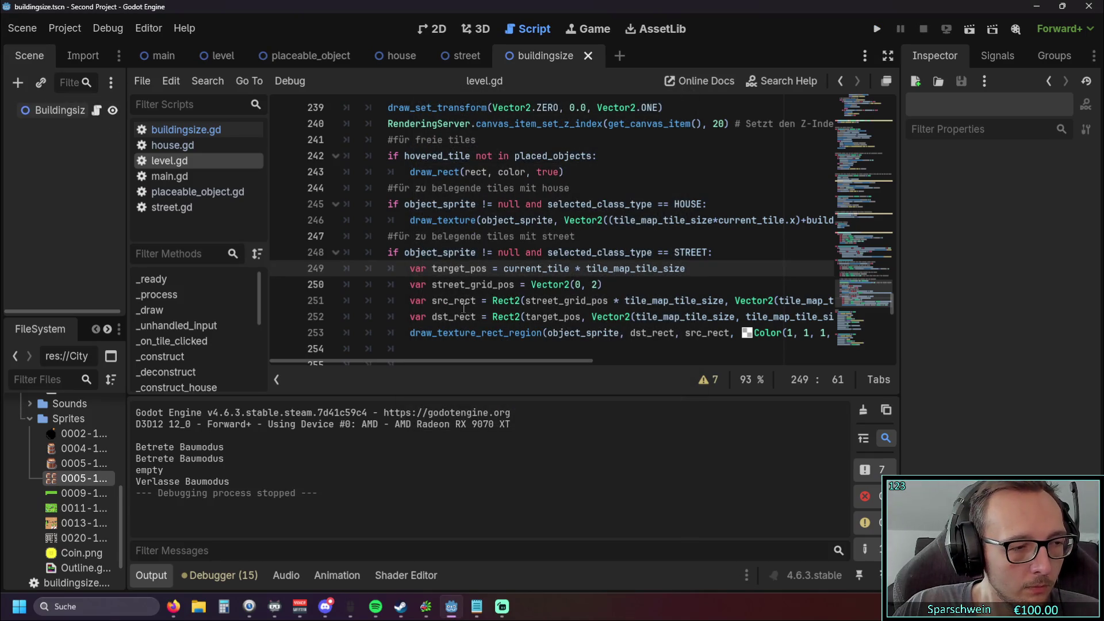
Step: Scroll back through the hover-effect and street preview code, ending at line 253
mouse_move(405, 361)
mouse_down()
mouse_move(484, 368)
mouse_move(429, 369)
mouse_up()
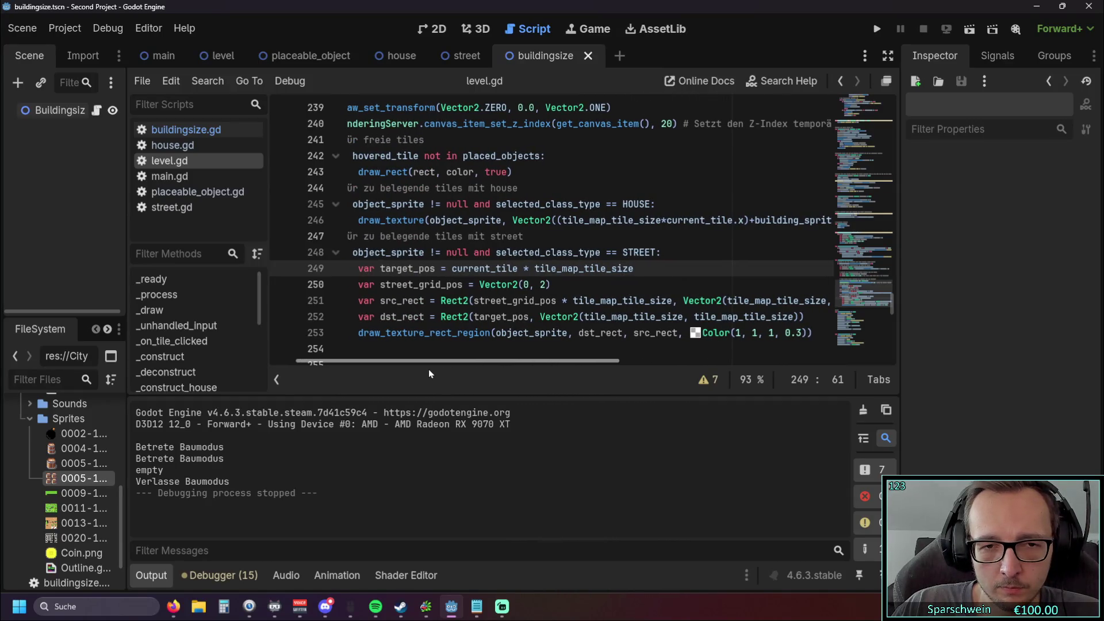
scroll(463, 313, up, 4)
scroll(463, 313, up, 1)
drag(413, 361, 337, 362)
mouse_move(672, 311)
mouse_down()
mouse_move(414, 220)
mouse_move(402, 204)
mouse_up()
scroll(551, 283, down, 5)
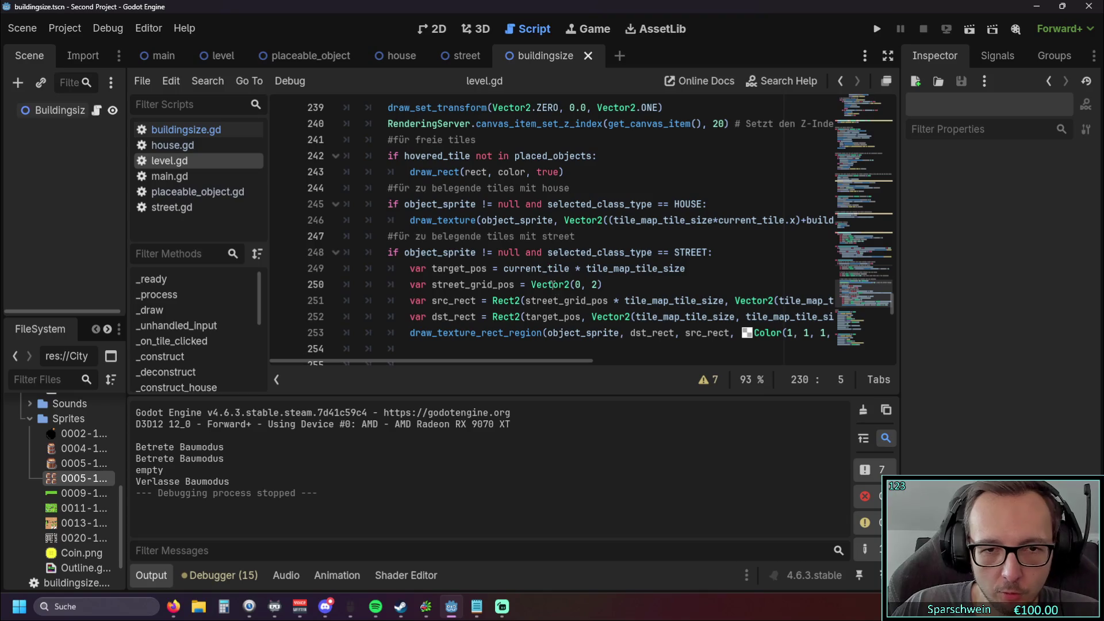
scroll(576, 290, up, 4)
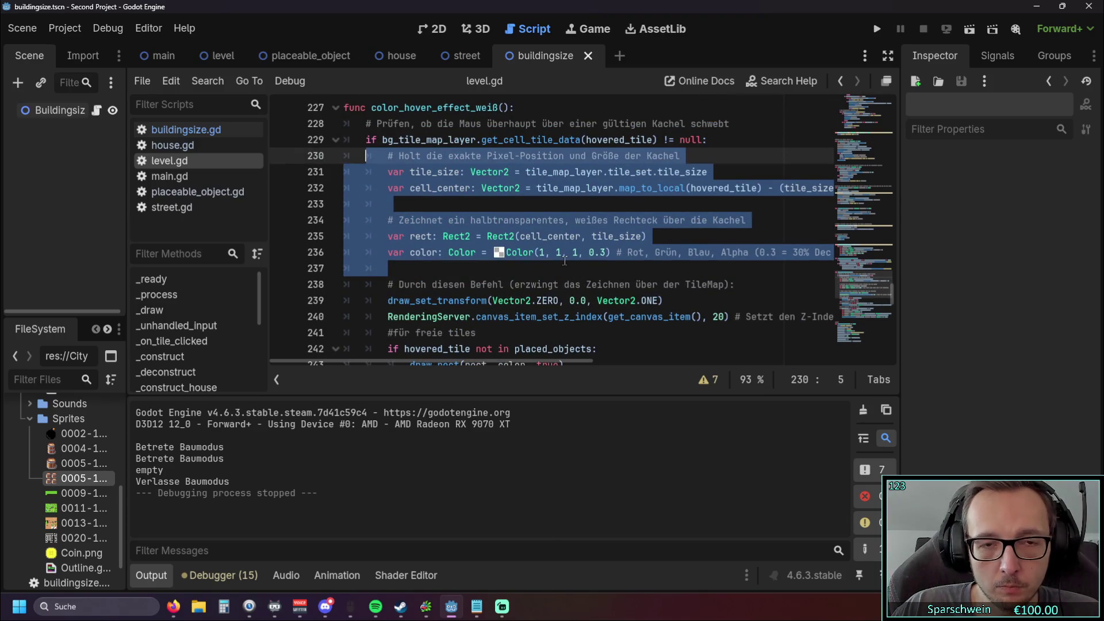
scroll(565, 260, down, 4)
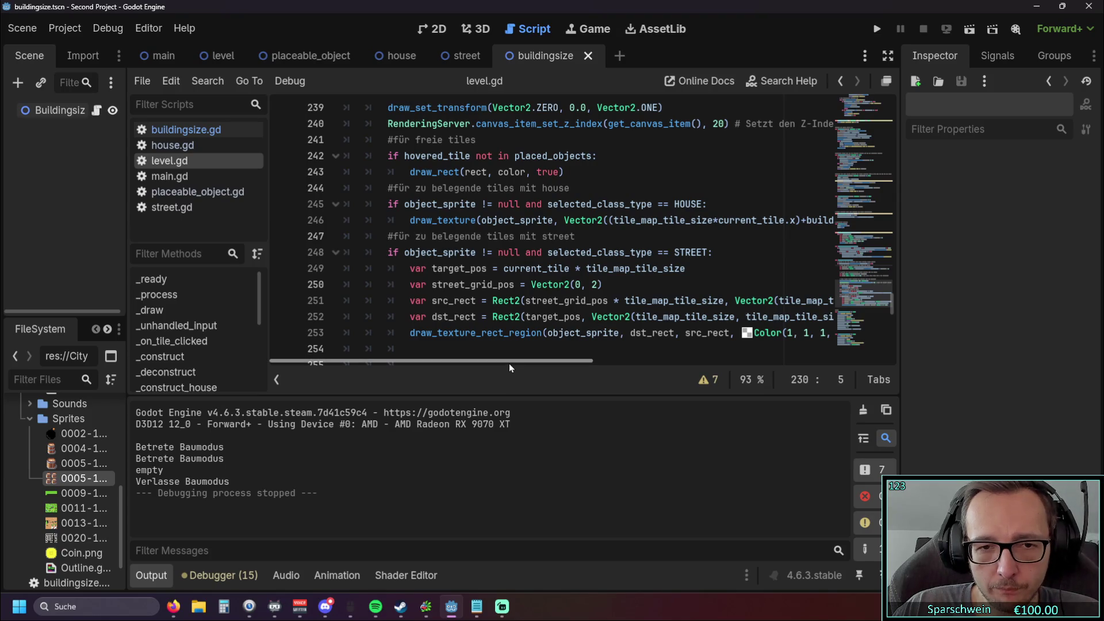
mouse_move(486, 362)
mouse_down()
mouse_move(548, 367)
mouse_move(494, 367)
mouse_up()
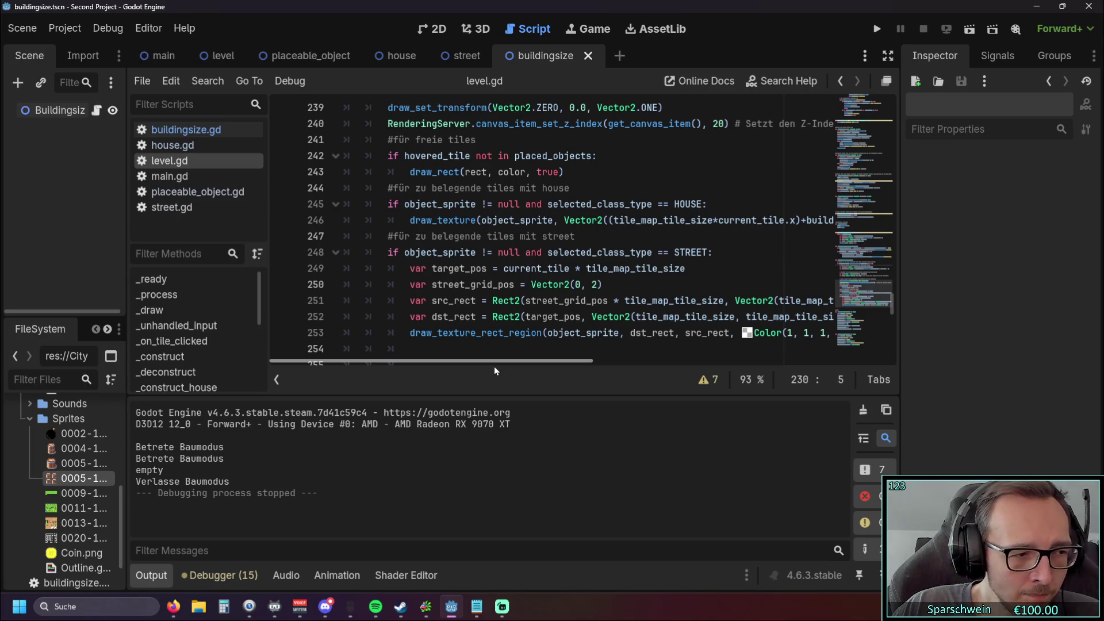
mouse_move(495, 368)
mouse_down()
mouse_move(632, 366)
mouse_move(474, 371)
mouse_move(562, 365)
mouse_up()
click(651, 334)
drag(651, 334, 454, 333)
click(548, 316)
mouse_move(528, 361)
mouse_down()
mouse_move(423, 368)
mouse_move(504, 358)
mouse_move(492, 360)
mouse_up()
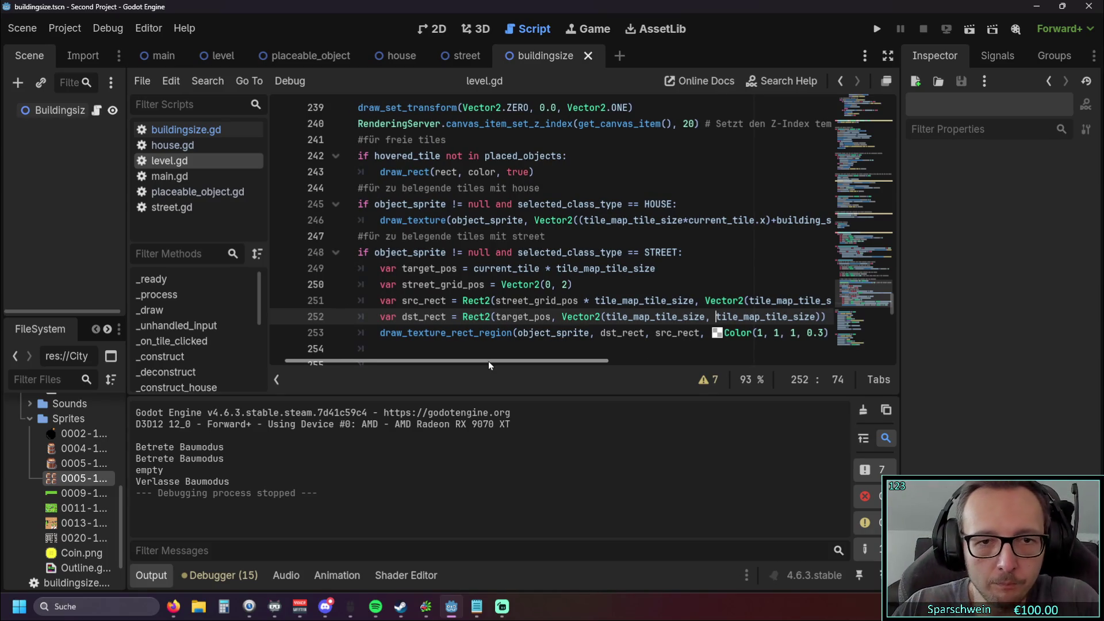
scroll(454, 256, up, 1)
scroll(453, 255, down, 3)
scroll(454, 247, up, 1)
scroll(454, 248, down, 1)
drag(545, 236, 364, 236)
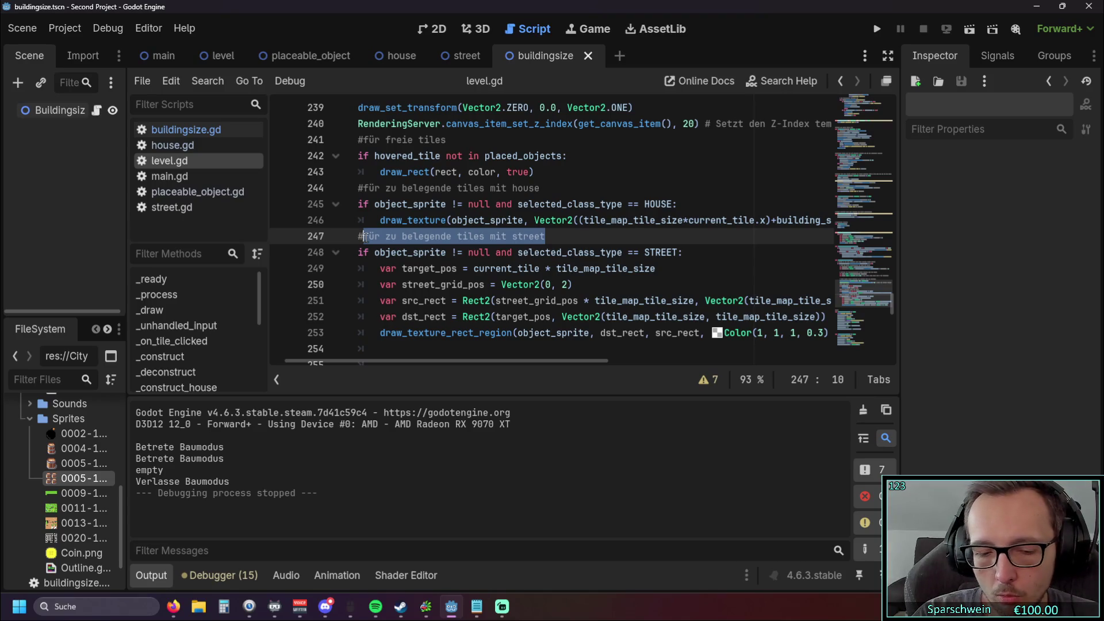
Step: Set line 247's comment to 'Bau vorschau für straßen' and line 244's to 'Bau vorschau für häuser'
text(Bau vorschau f)
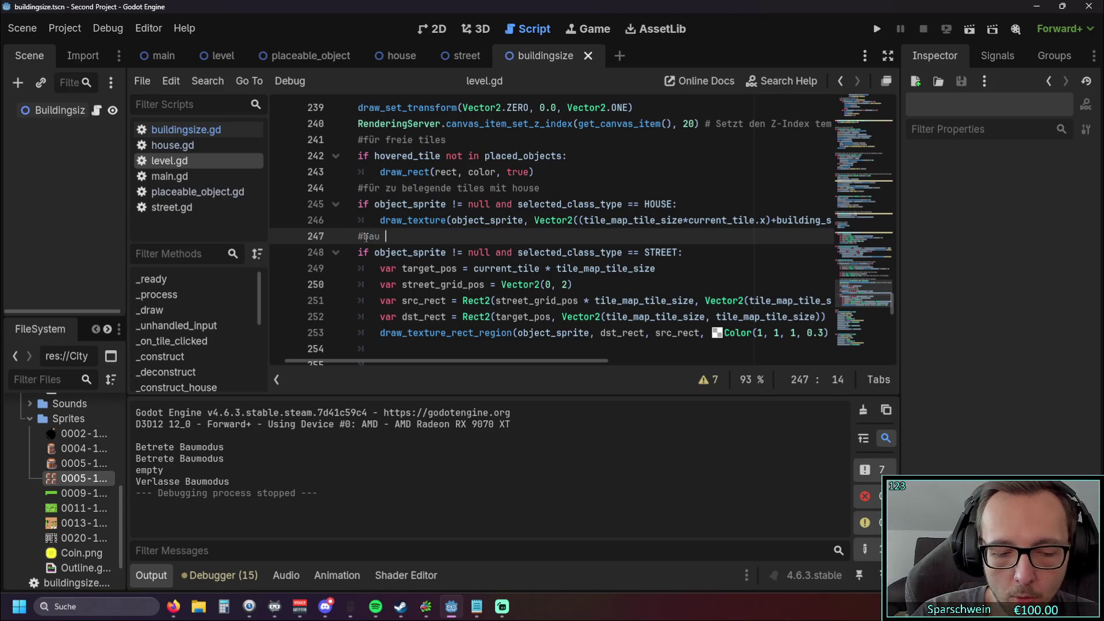
text(ür straßen)
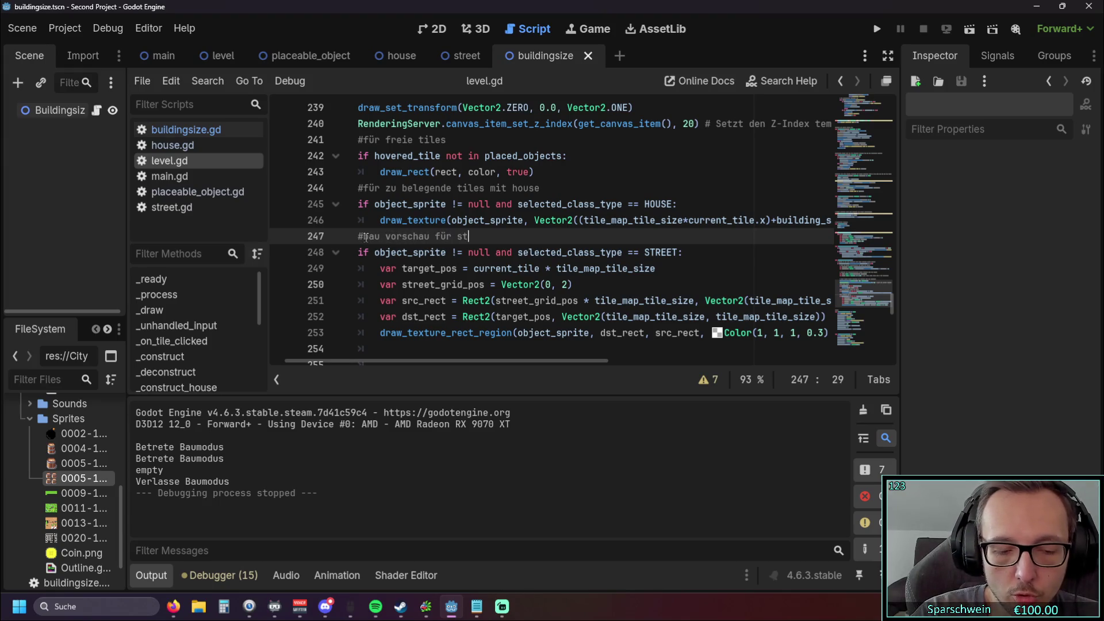
scroll(395, 246, up, 1)
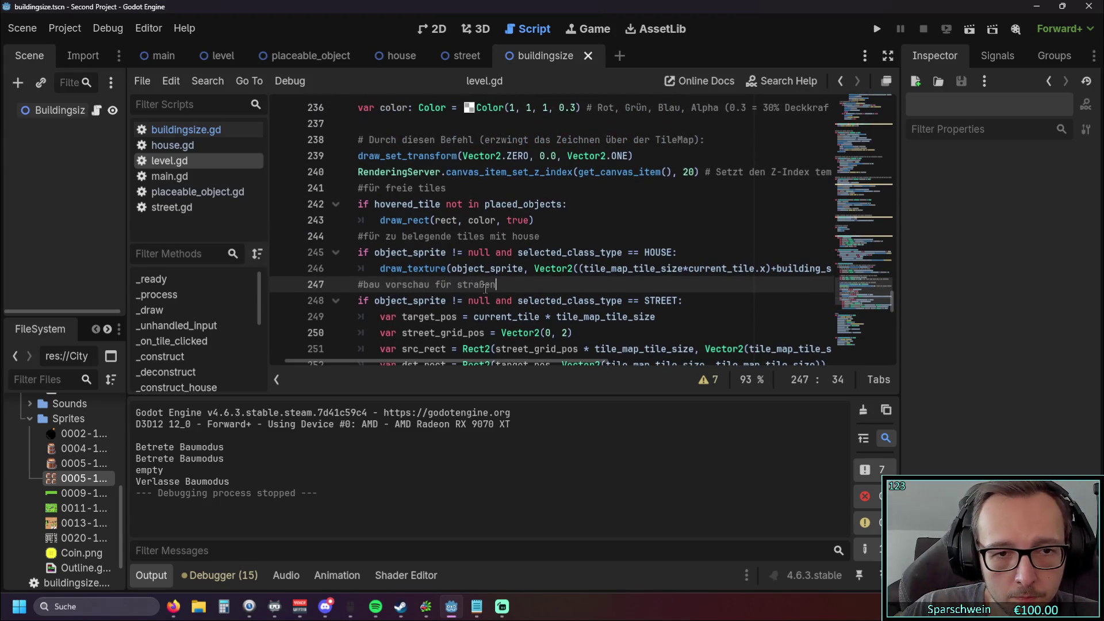
drag(364, 285, 502, 286)
key(ctrl+c)
drag(364, 237, 539, 236)
key(ctrl+v)
double_click(460, 236)
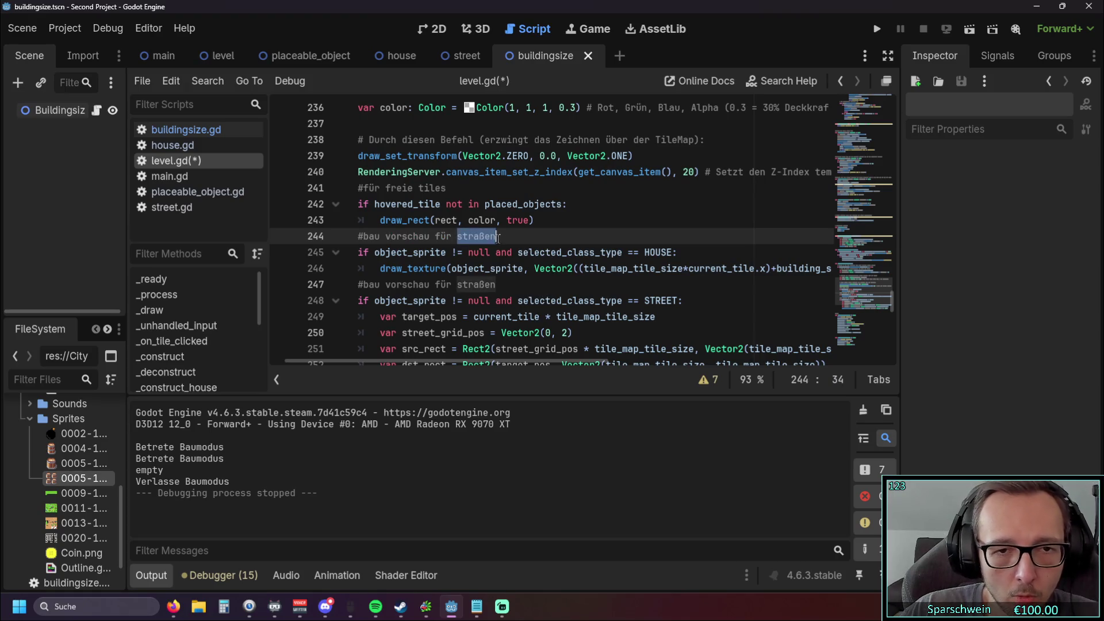
text(häuser)
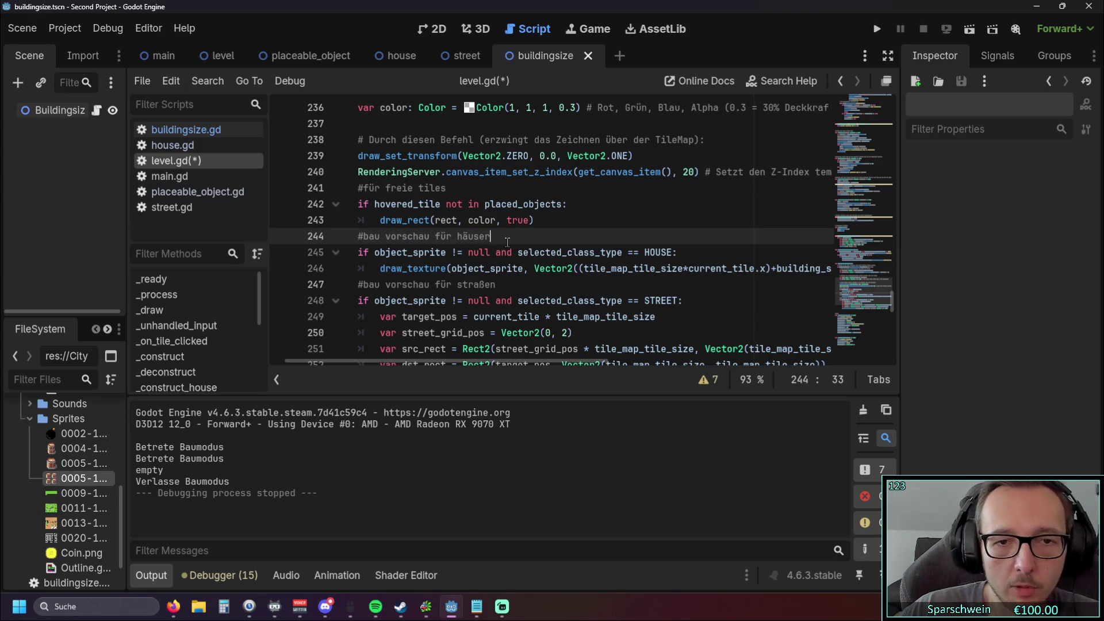
Step: Inspect the street_grid_pos and Vector2(0, 2) expression on line 250
click(573, 222)
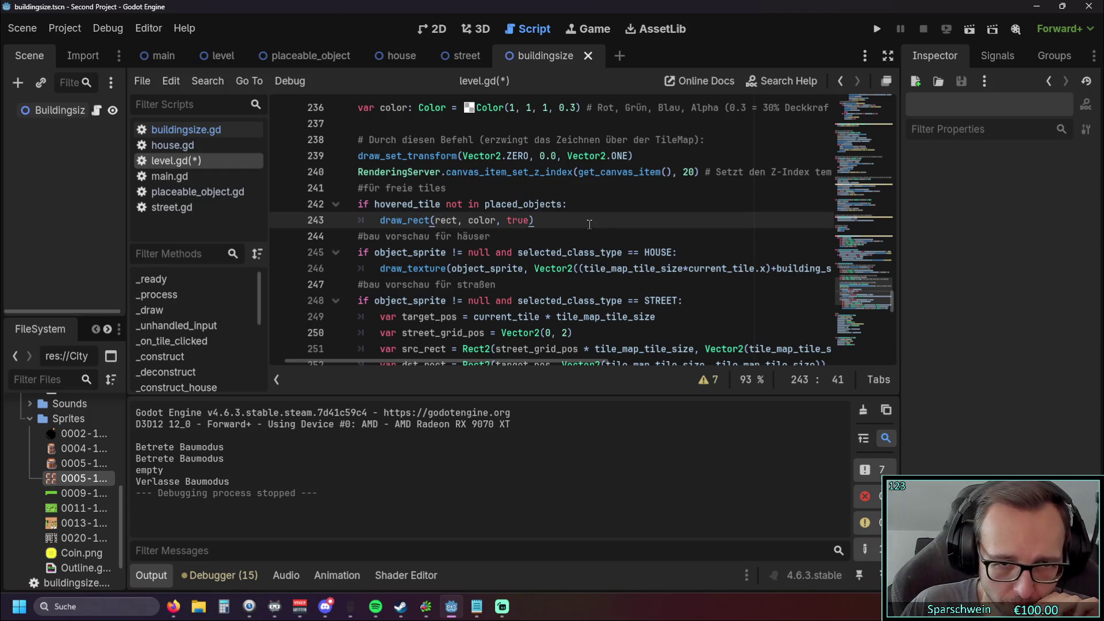
scroll(590, 224, down, 1)
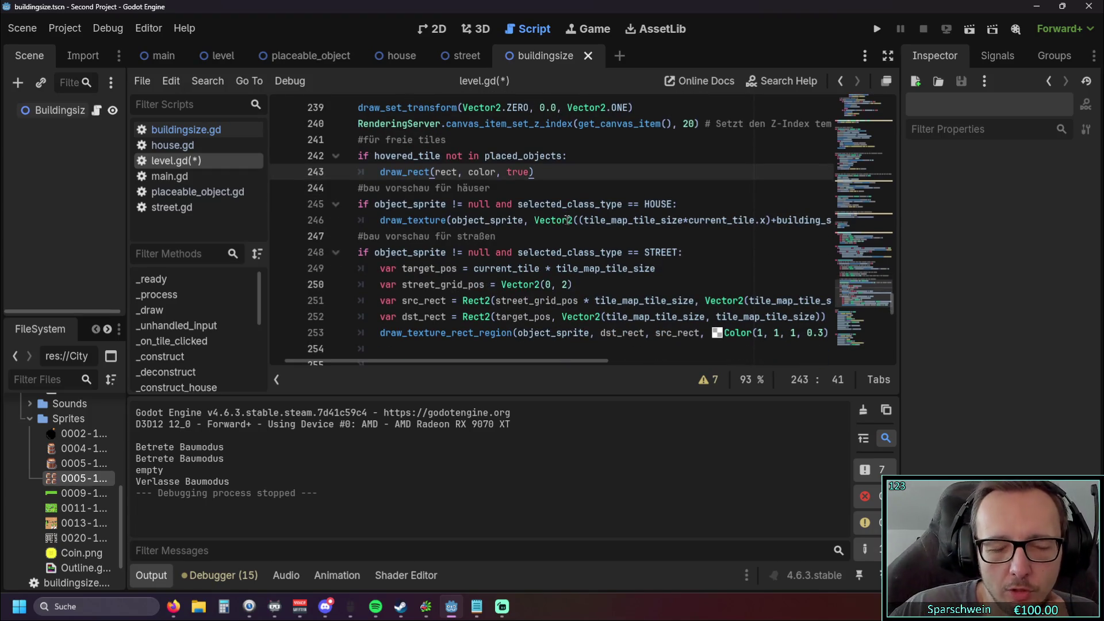
drag(571, 286, 423, 286)
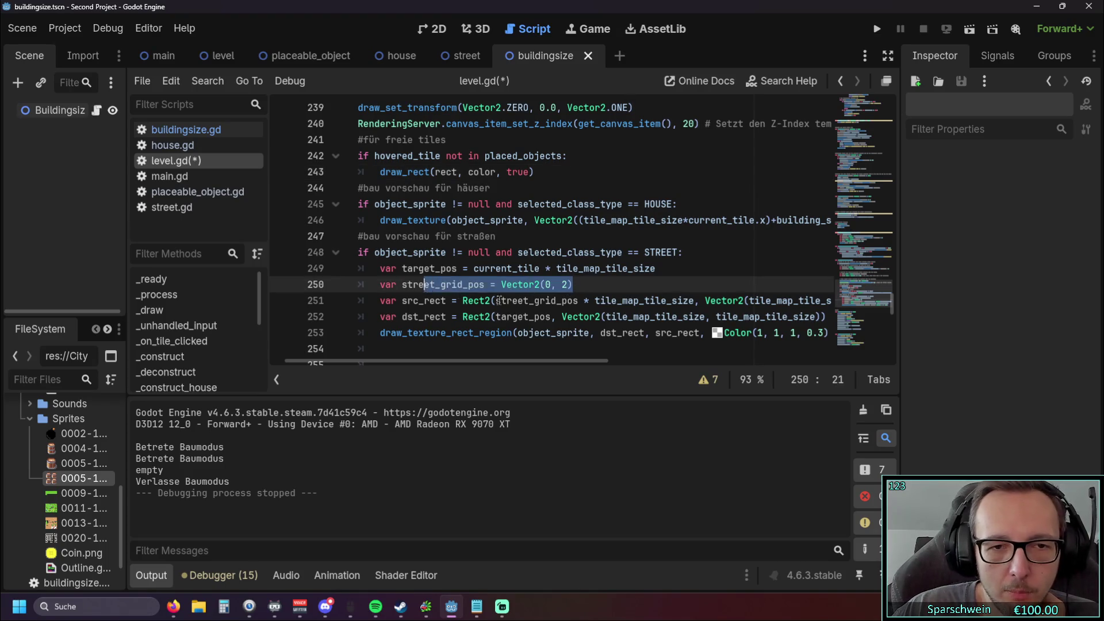
click(402, 286)
shift+click(460, 285)
double_click(476, 286)
click(502, 286)
key(shift+End)
key(End)
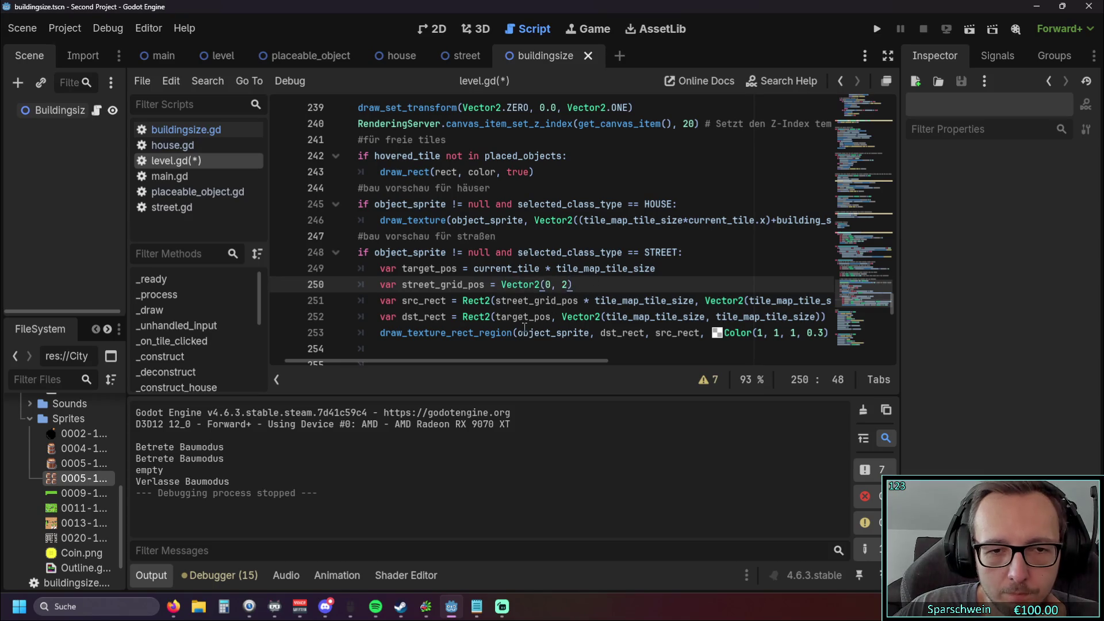
mouse_move(466, 362)
mouse_down()
mouse_move(503, 369)
mouse_move(440, 363)
mouse_move(565, 364)
mouse_move(409, 367)
mouse_up()
Step: Review the street preview condition on line 248 and the free tiles comment on line 241
scroll(539, 306, up, 1)
click(557, 299)
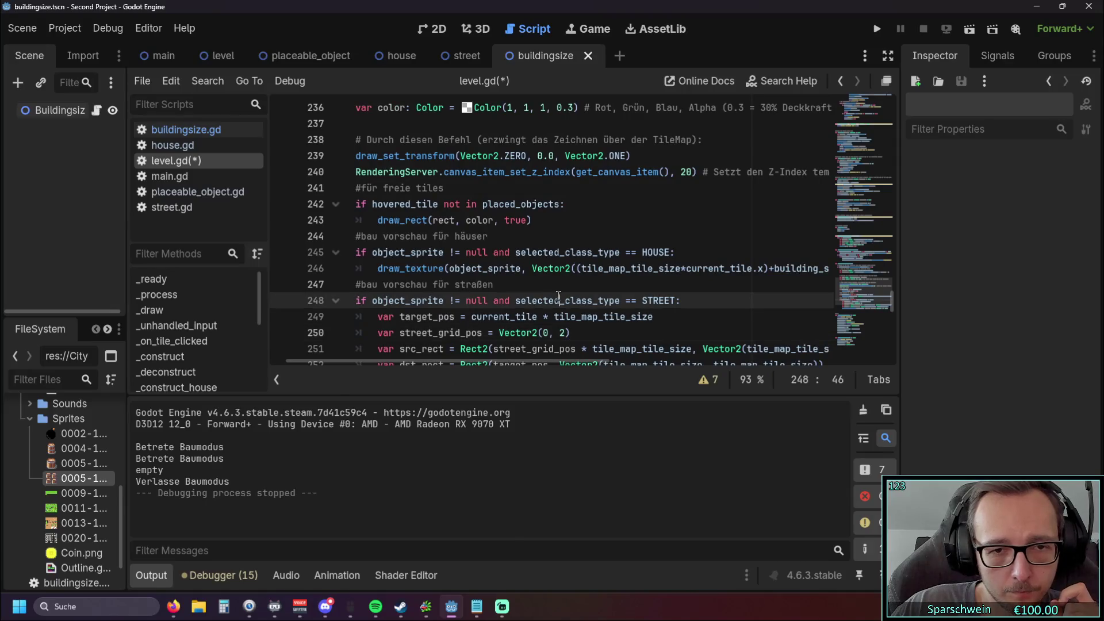
scroll(551, 302, up, 1)
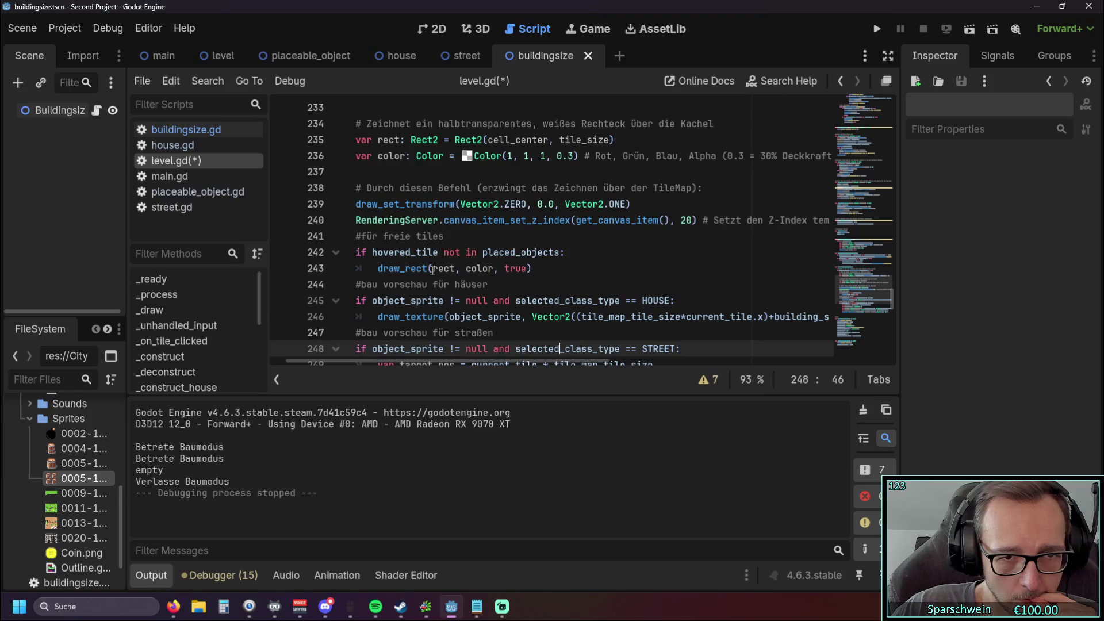
scroll(575, 270, up, 1)
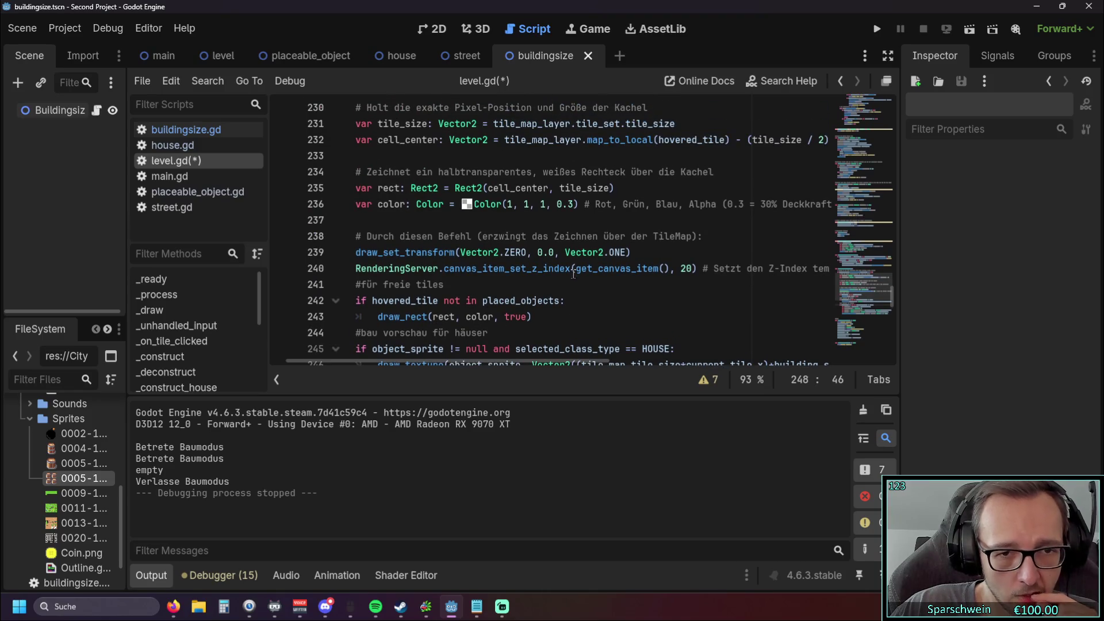
scroll(573, 275, down, 1)
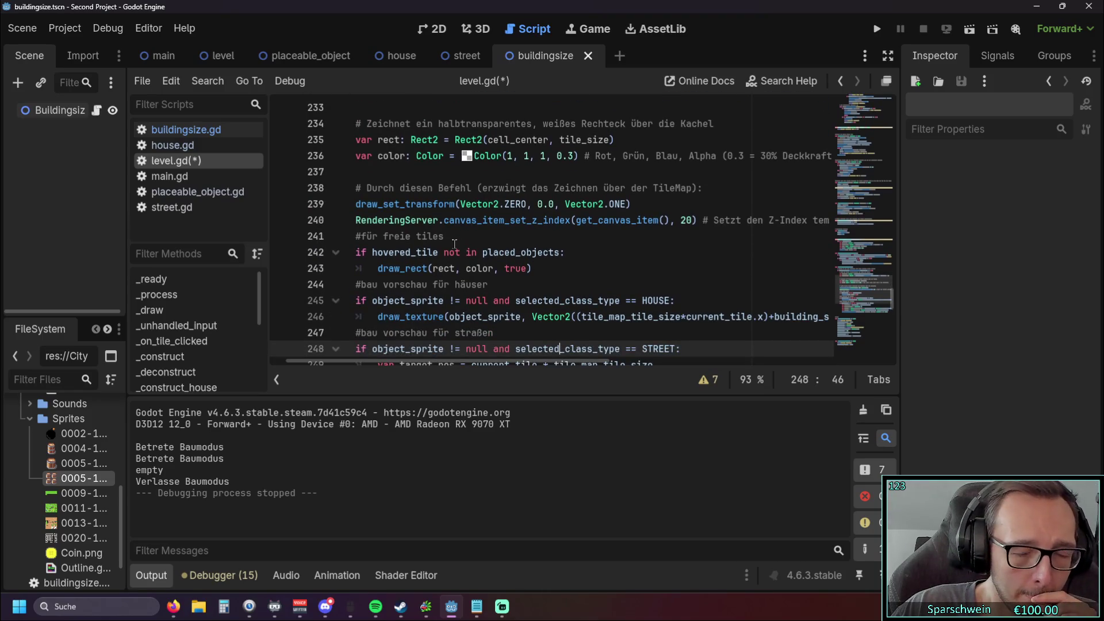
drag(453, 236, 361, 236)
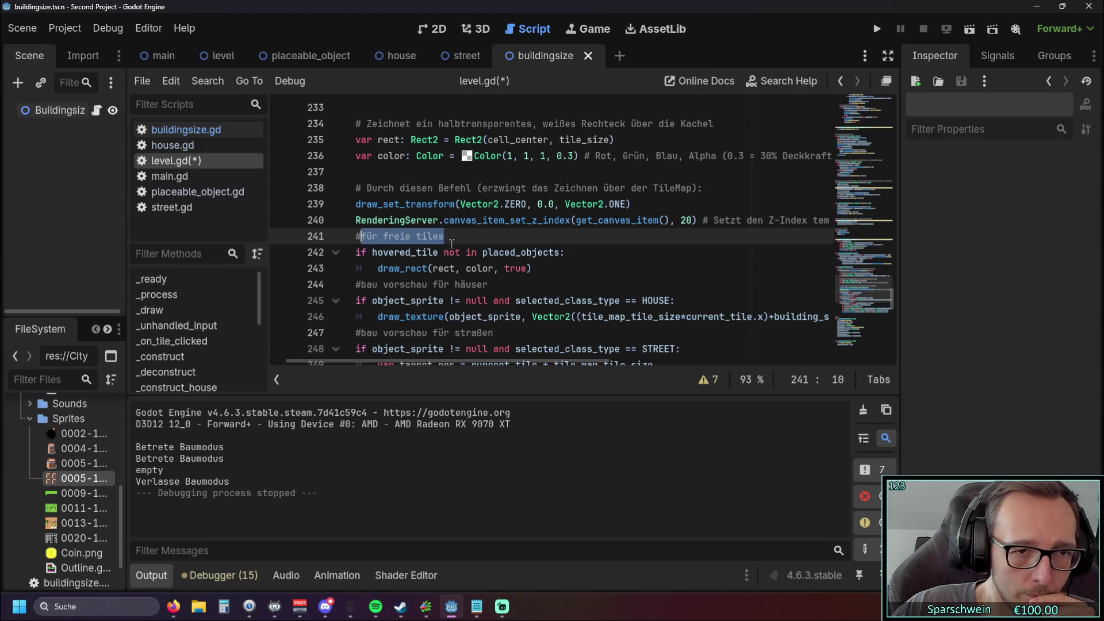
scroll(452, 245, up, 3)
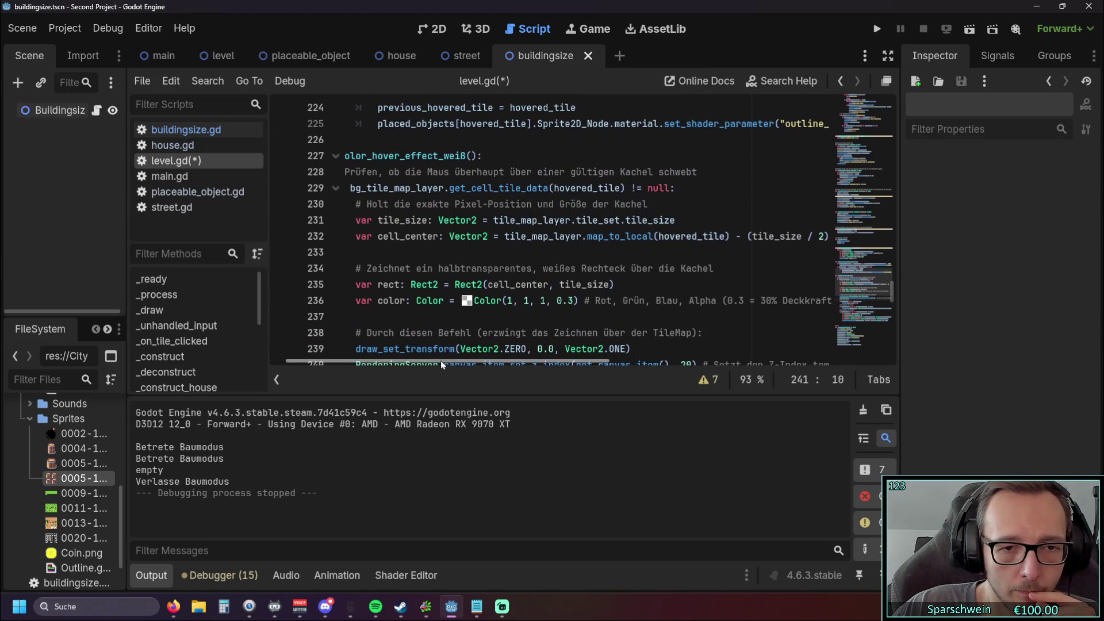
drag(441, 360, 426, 361)
Step: Scroll up to the color_hover_effect_weiß function and place the caret in its name
scroll(505, 291, down, 3)
scroll(505, 292, up, 3)
scroll(505, 292, down, 4)
scroll(507, 293, up, 4)
scroll(506, 294, up, 1)
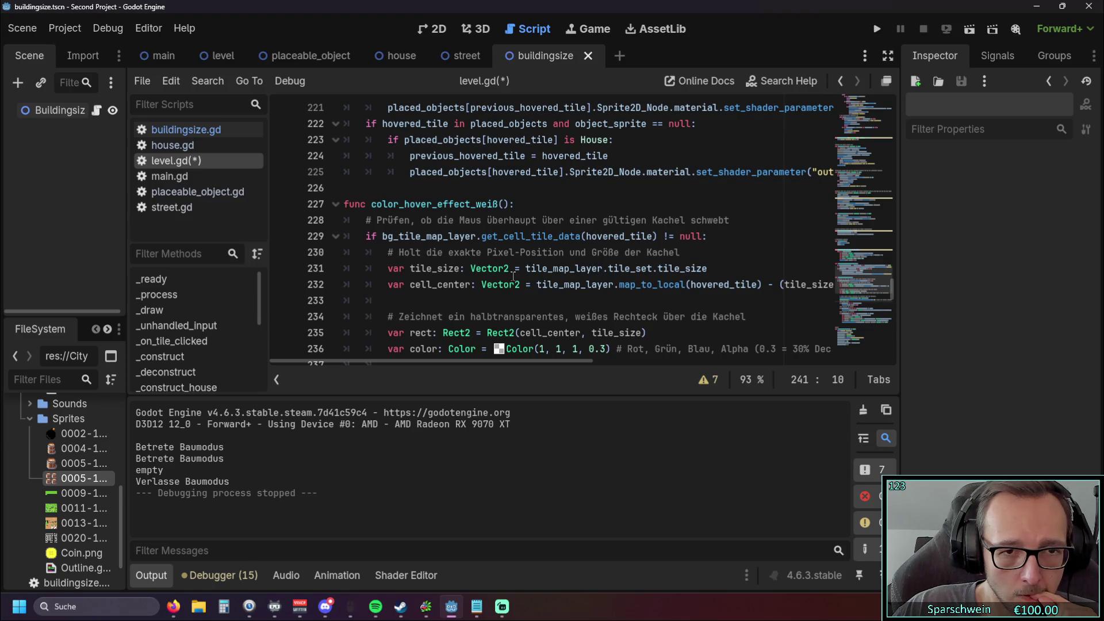
scroll(514, 277, down, 5)
scroll(529, 271, up, 1)
scroll(541, 267, down, 2)
scroll(541, 267, up, 2)
click(543, 220)
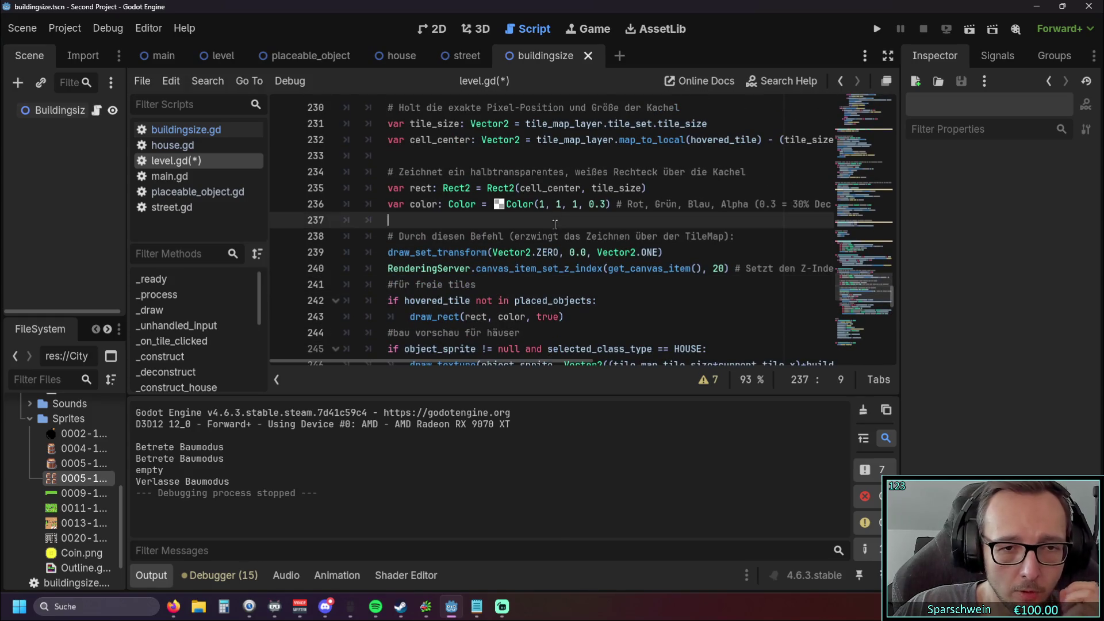
scroll(529, 236, up, 4)
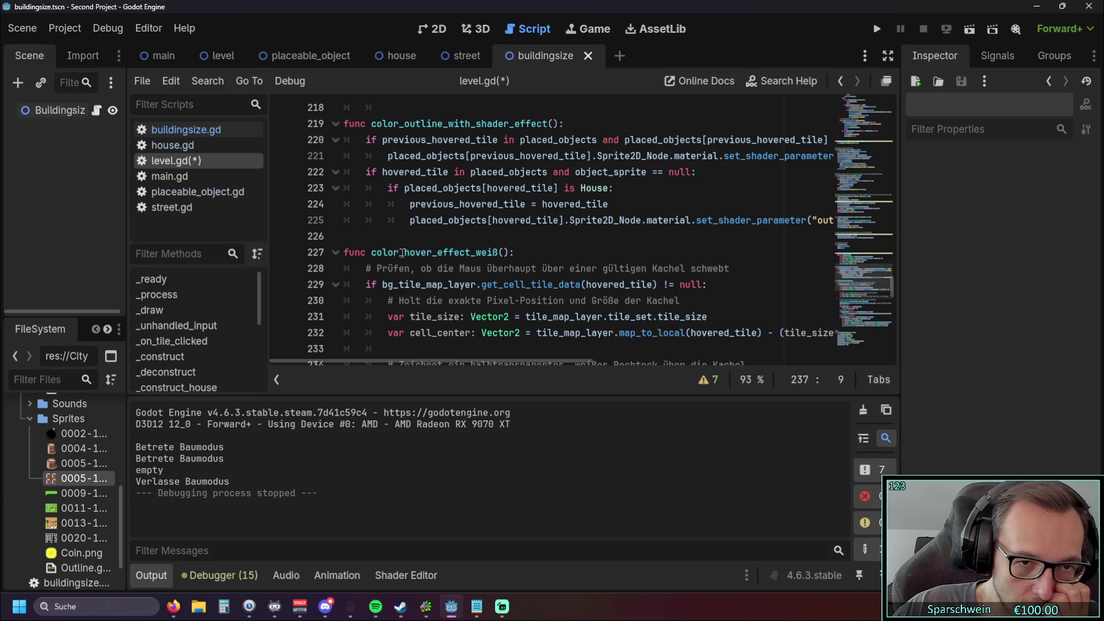
click(498, 252)
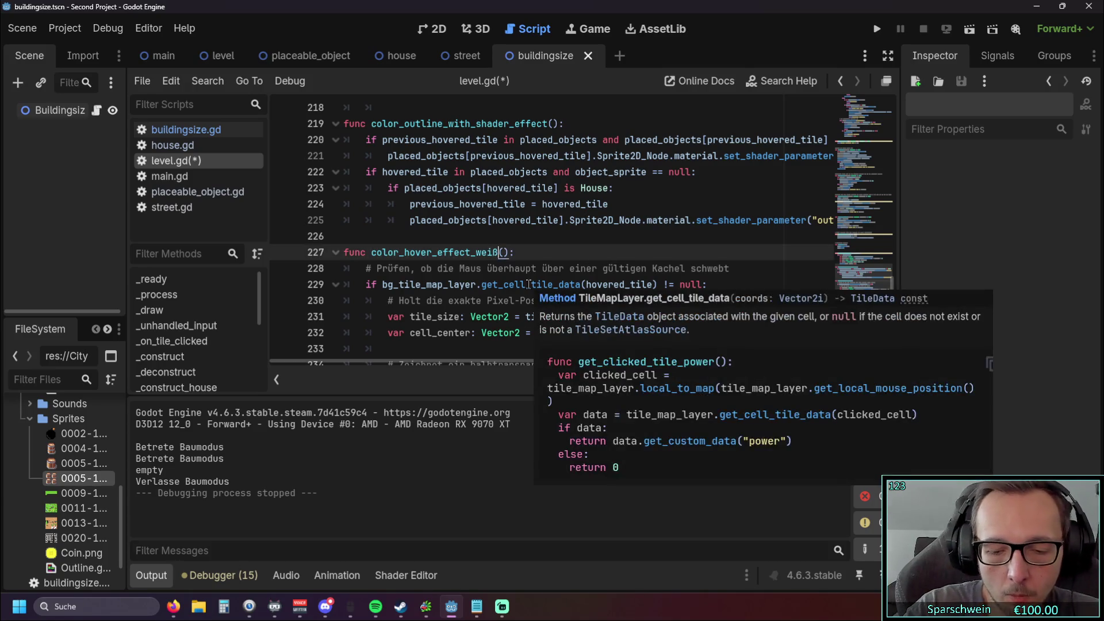
text(_)
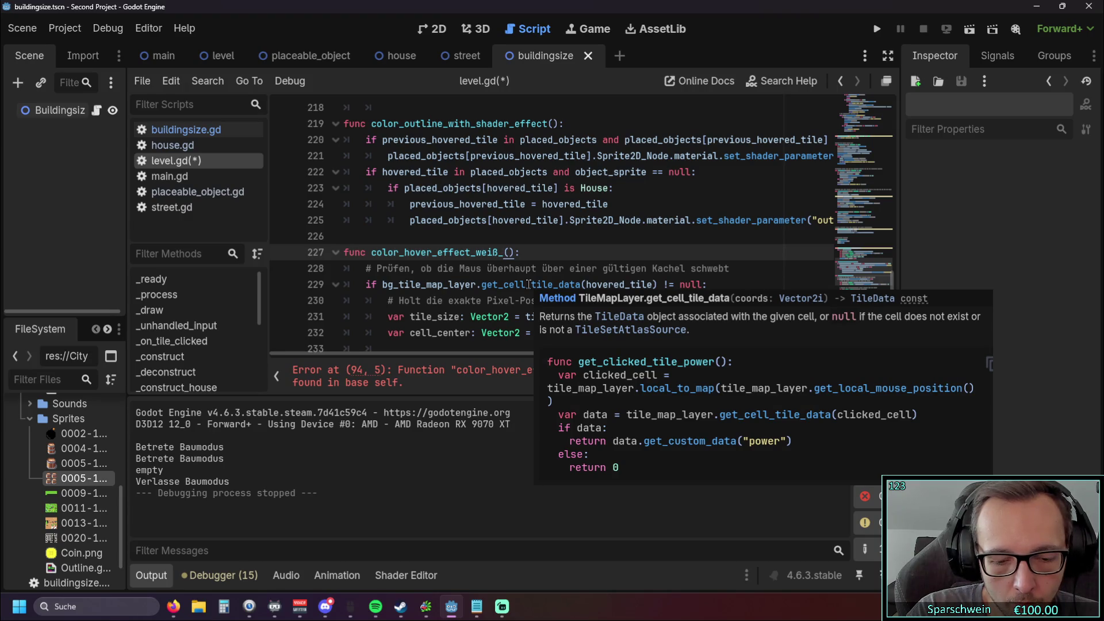
text(and_)
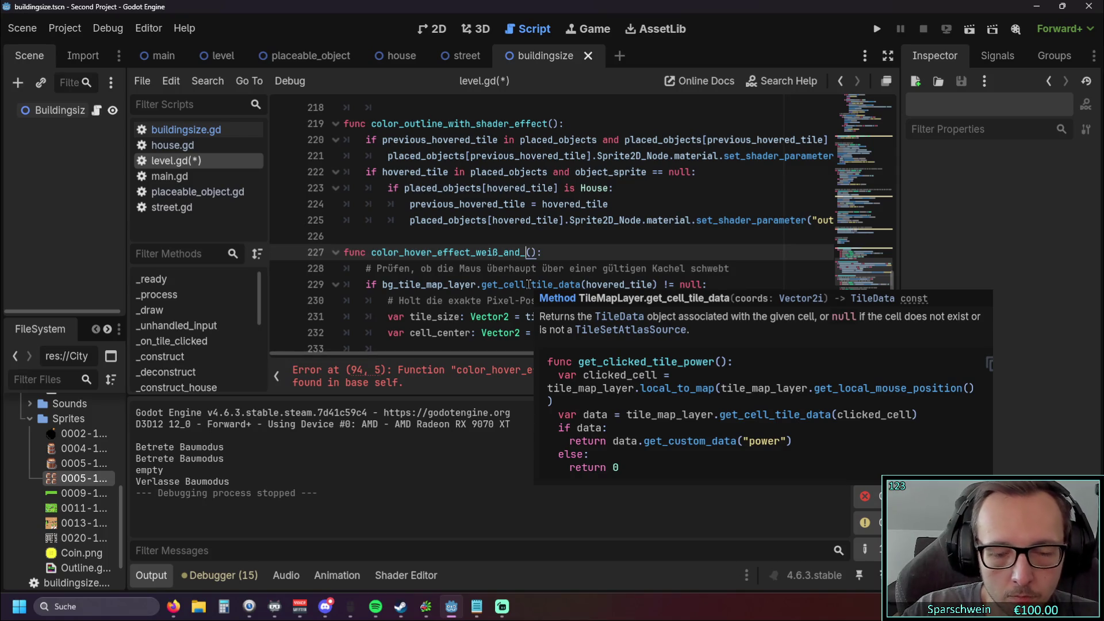
scroll(604, 230, down, 8)
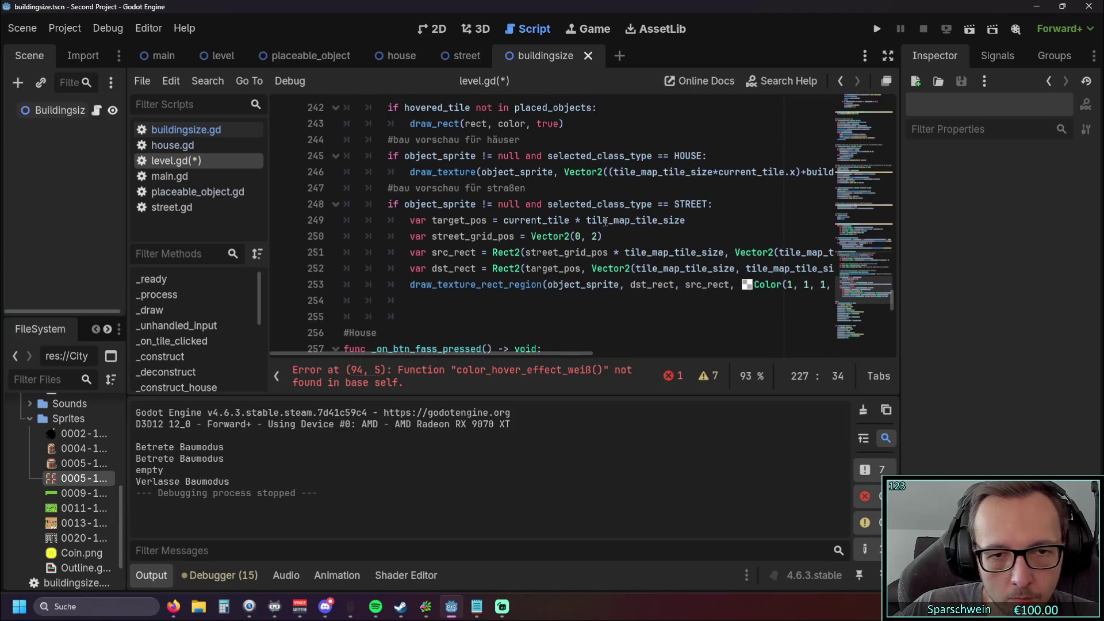
scroll(605, 261, up, 1)
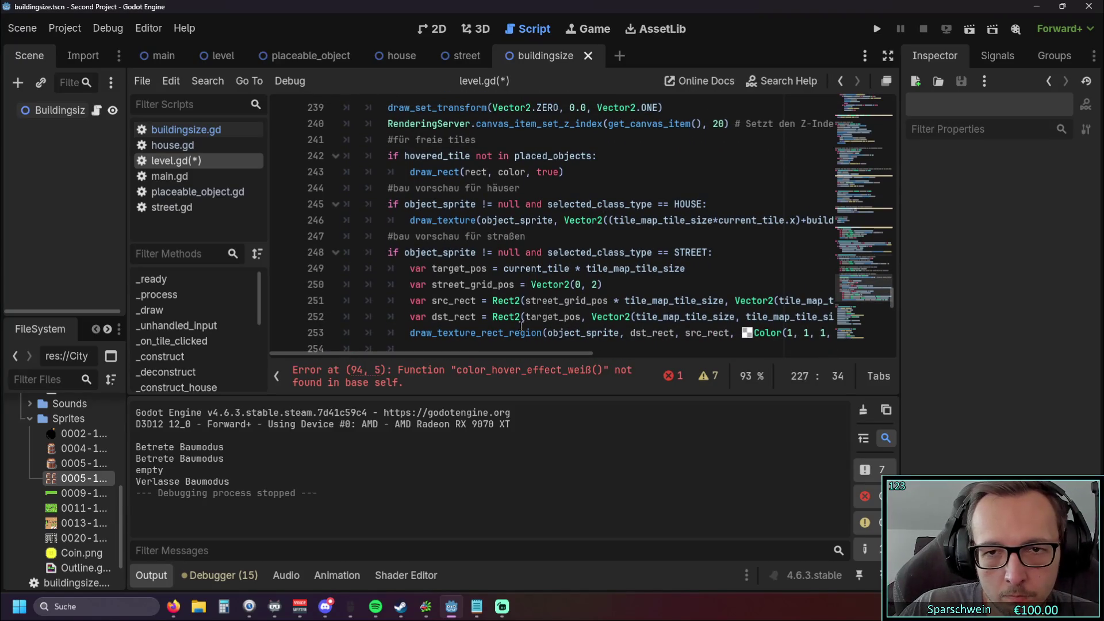
mouse_move(464, 353)
mouse_down()
mouse_move(696, 355)
mouse_move(454, 353)
mouse_up()
scroll(468, 282, up, 3)
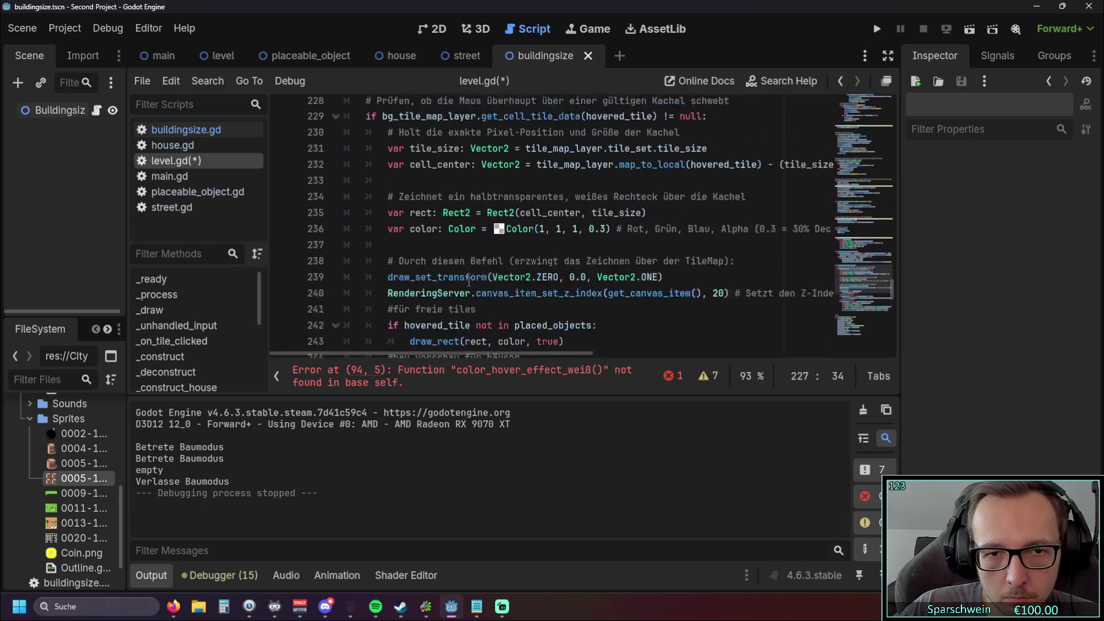
scroll(469, 282, up, 3)
key(BackSpace)
key(BackSpace)
key(BackSpace)
key(Right)
key(Right)
scroll(520, 235, down, 6)
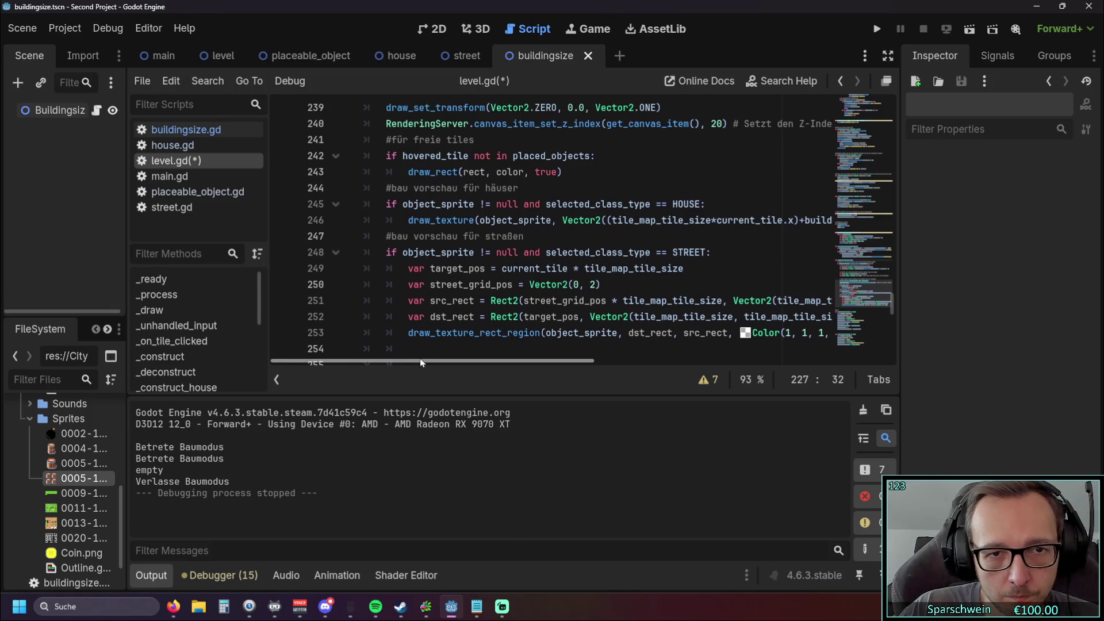
drag(387, 204, 504, 284)
click(526, 332)
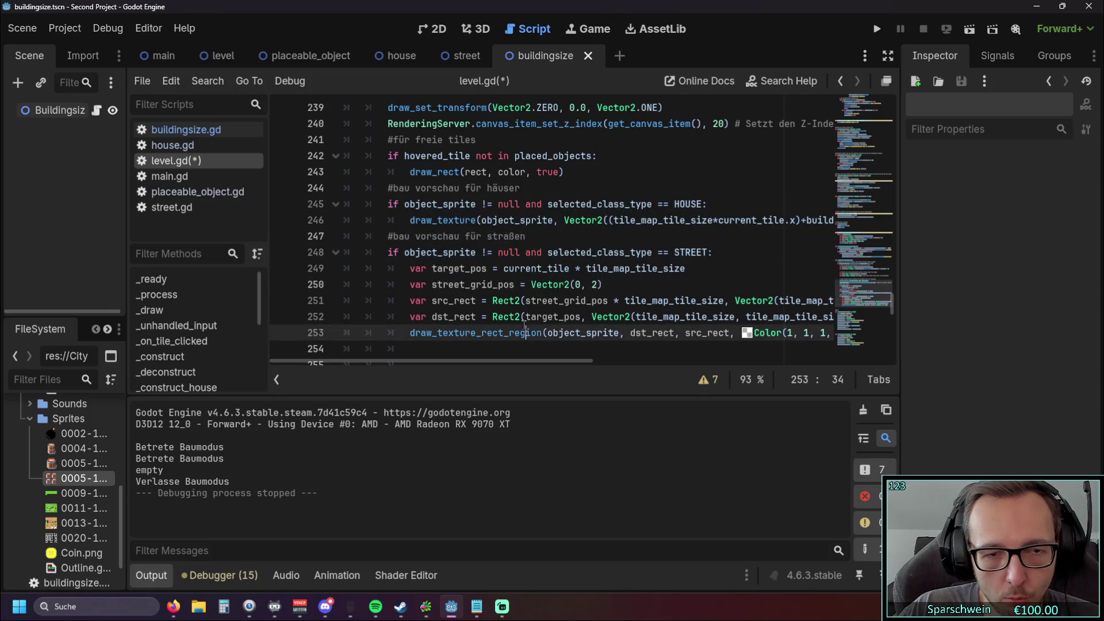
click(546, 237)
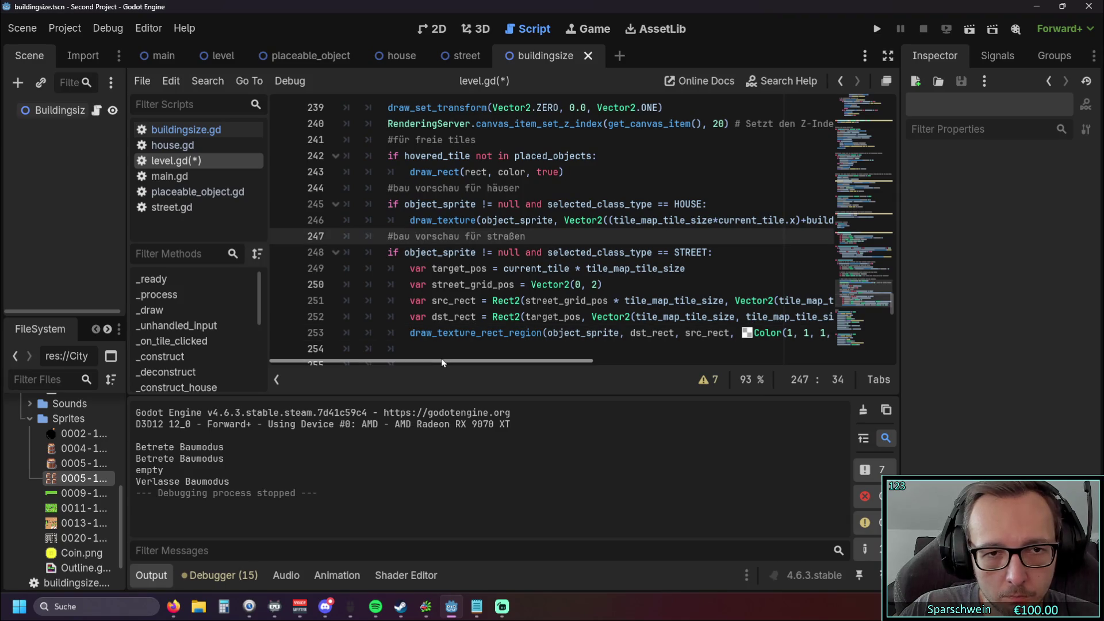
click(532, 333)
key(End)
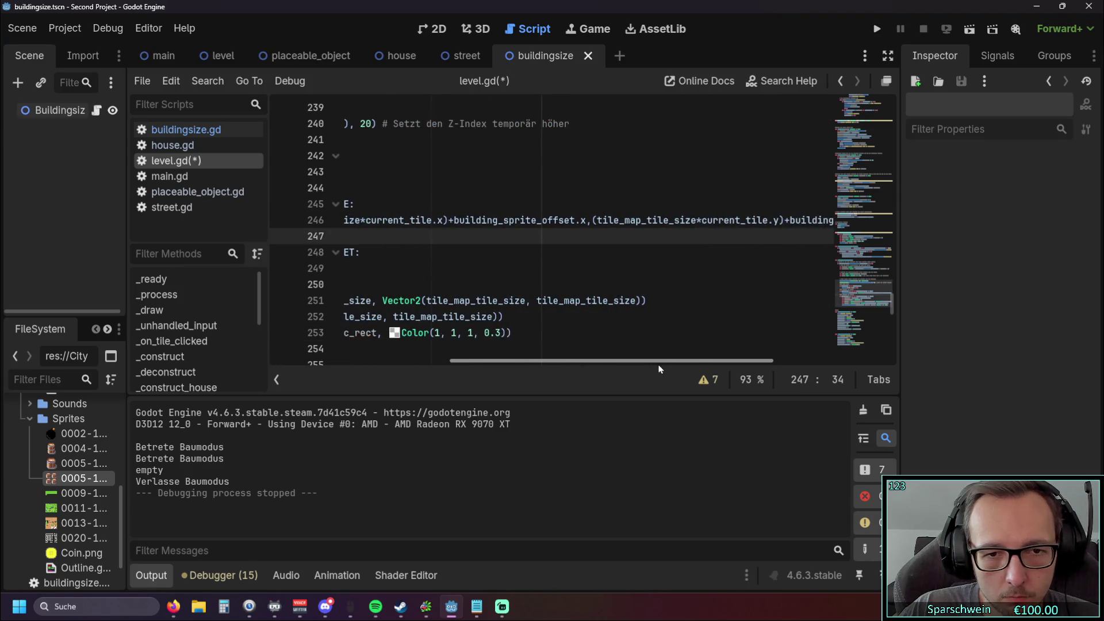
drag(531, 334, 156, 214)
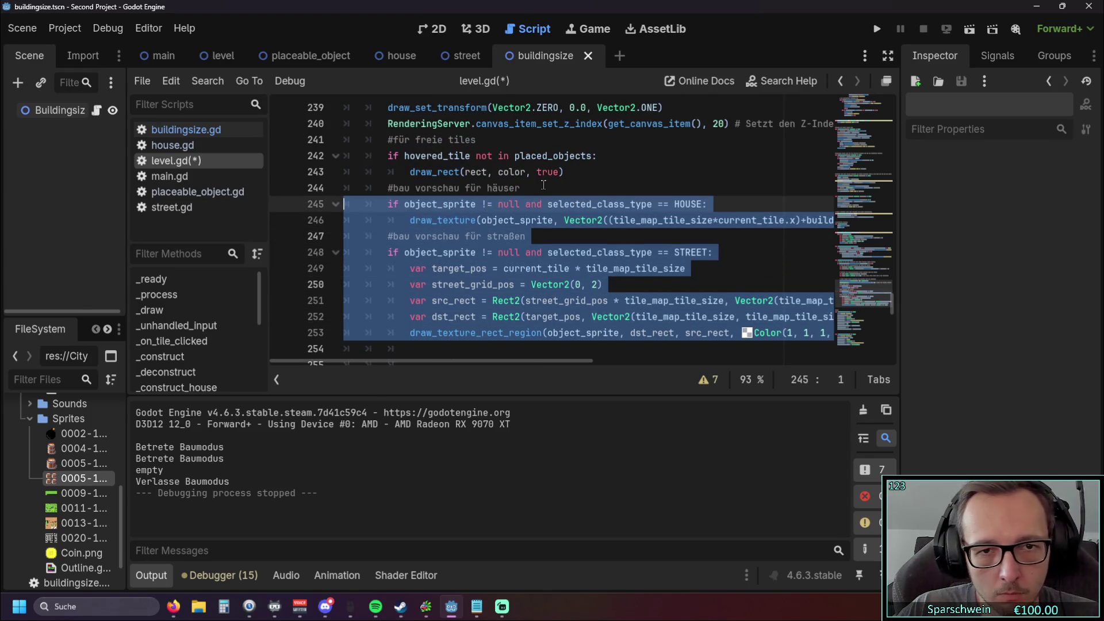
Step: Insert blank lines below the house preview comment and start an unindented 'func color_construction(' header
click(532, 192)
key(Return)
key(Return)
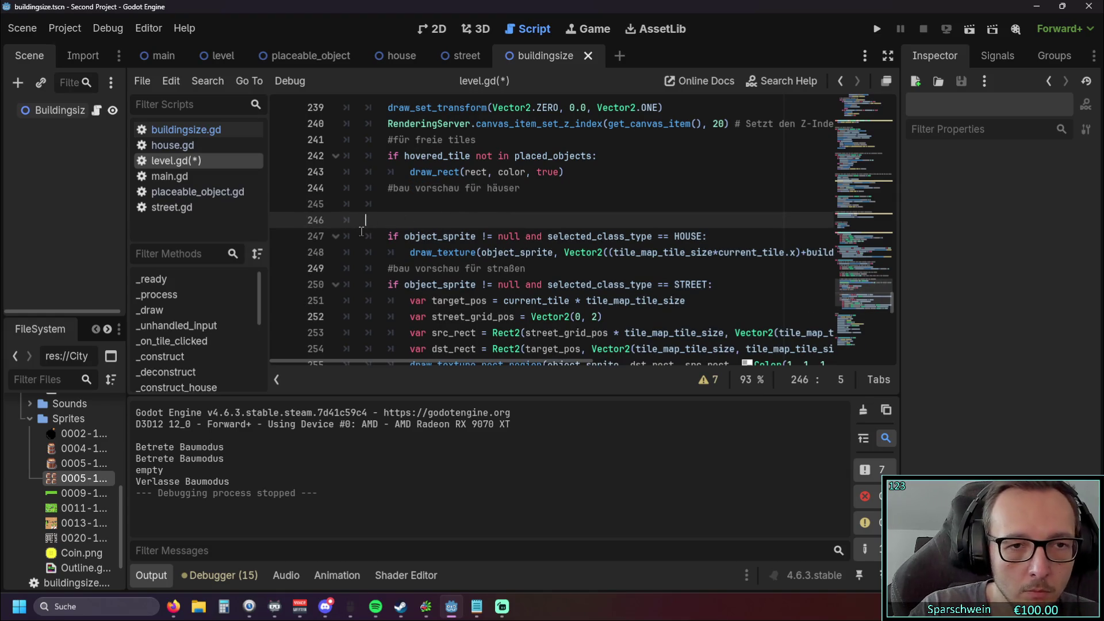
key(BackSpace)
text(func)
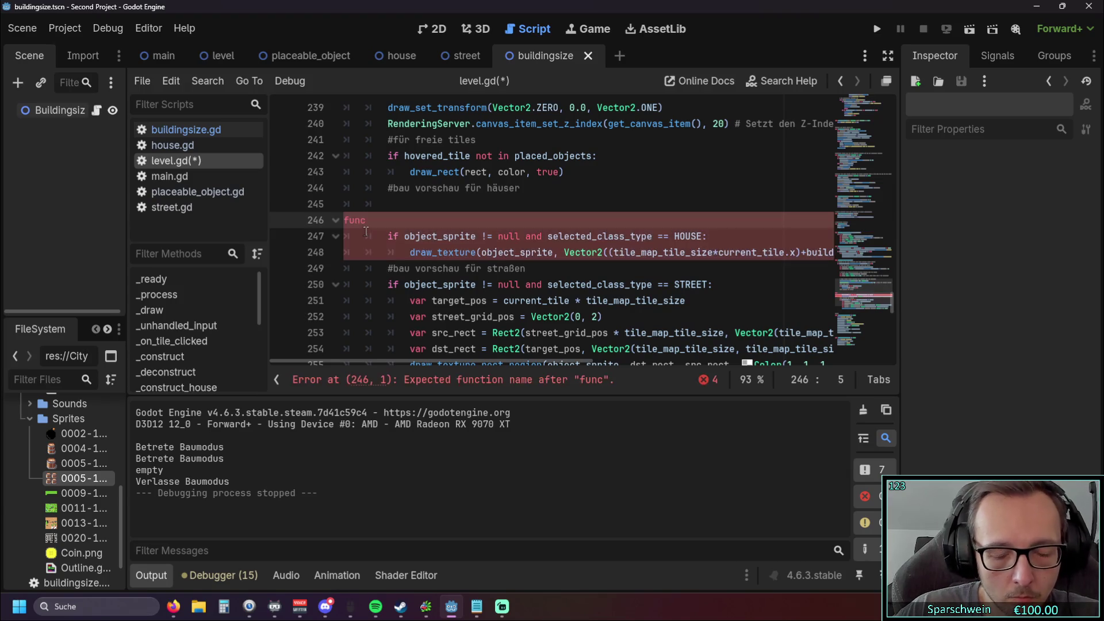
text(color_construction)
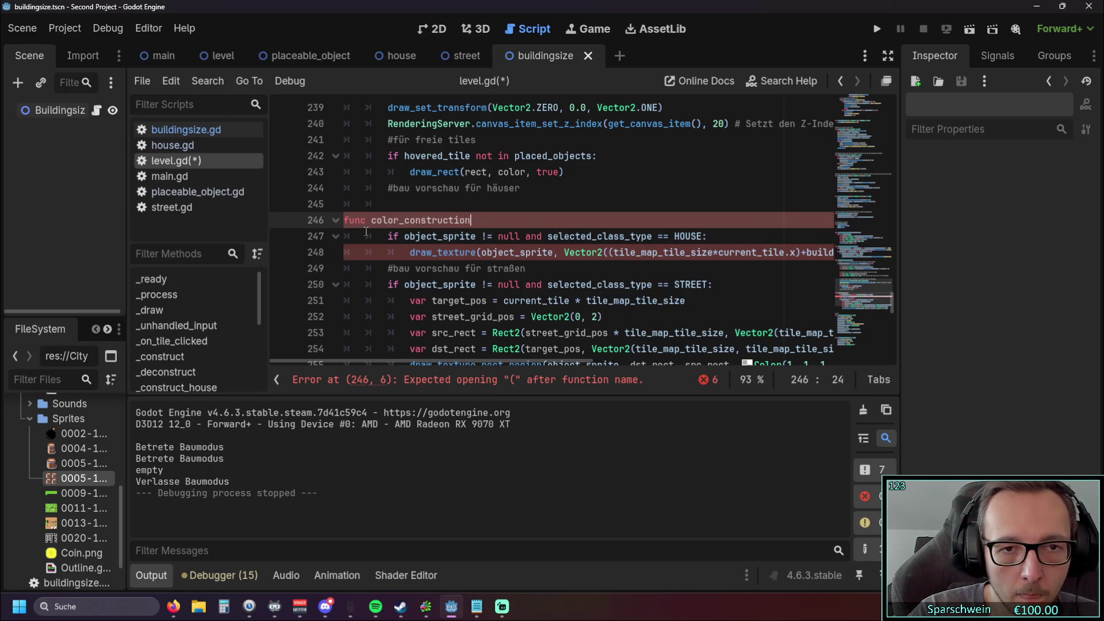
text(()
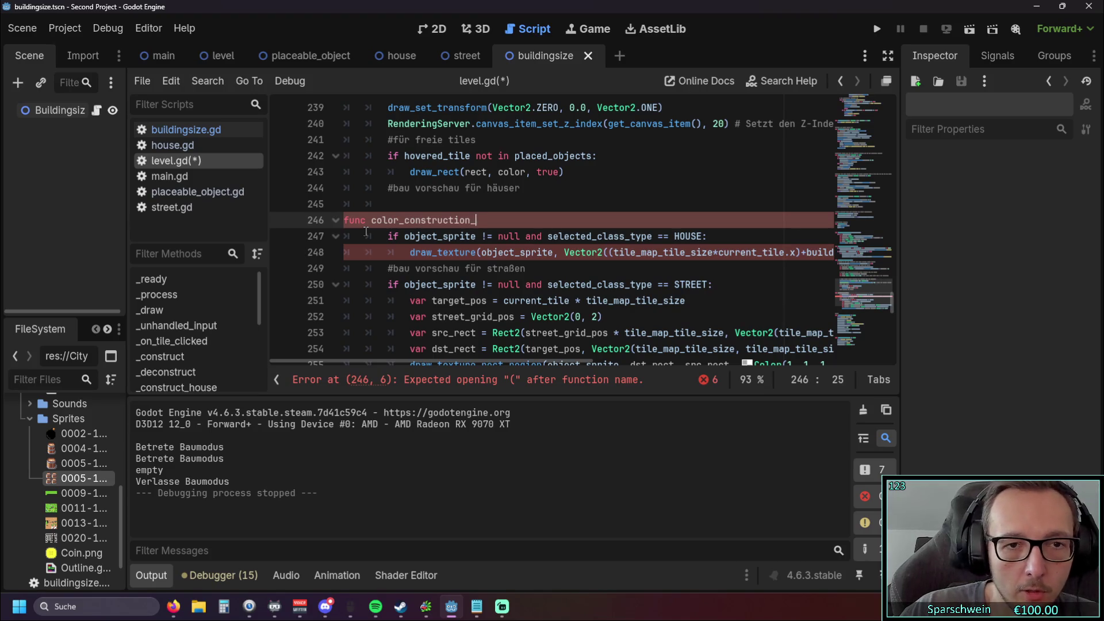
scroll(366, 232, up, 6)
scroll(396, 217, down, 6)
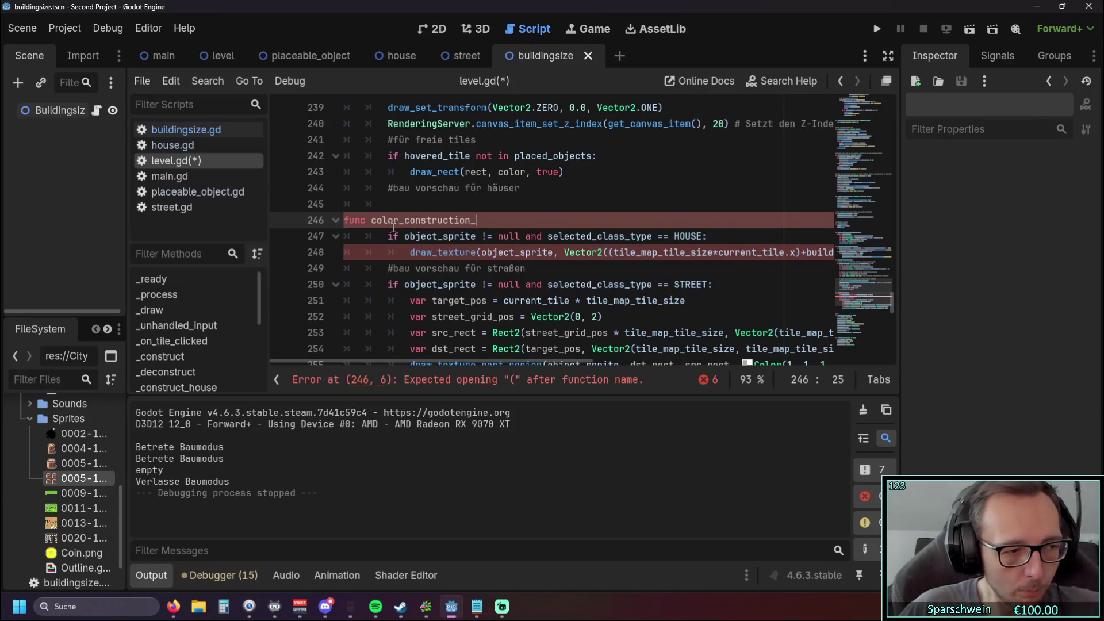
Step: Complete the header as color_construction_preview() and look over the preview lines below it
text(previeww)
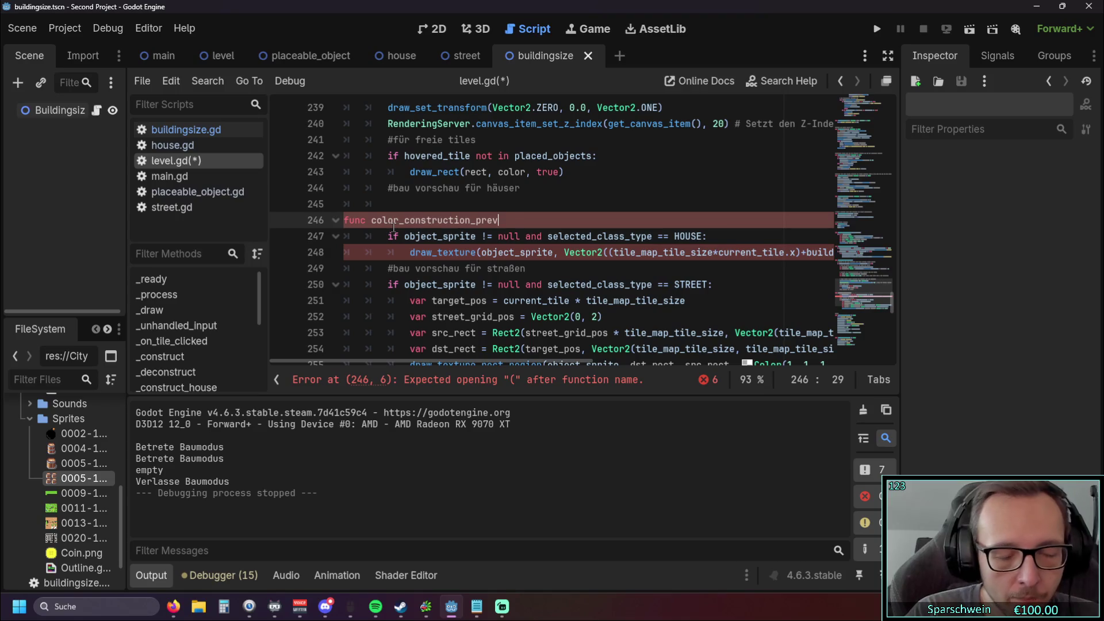
key(BackSpace)
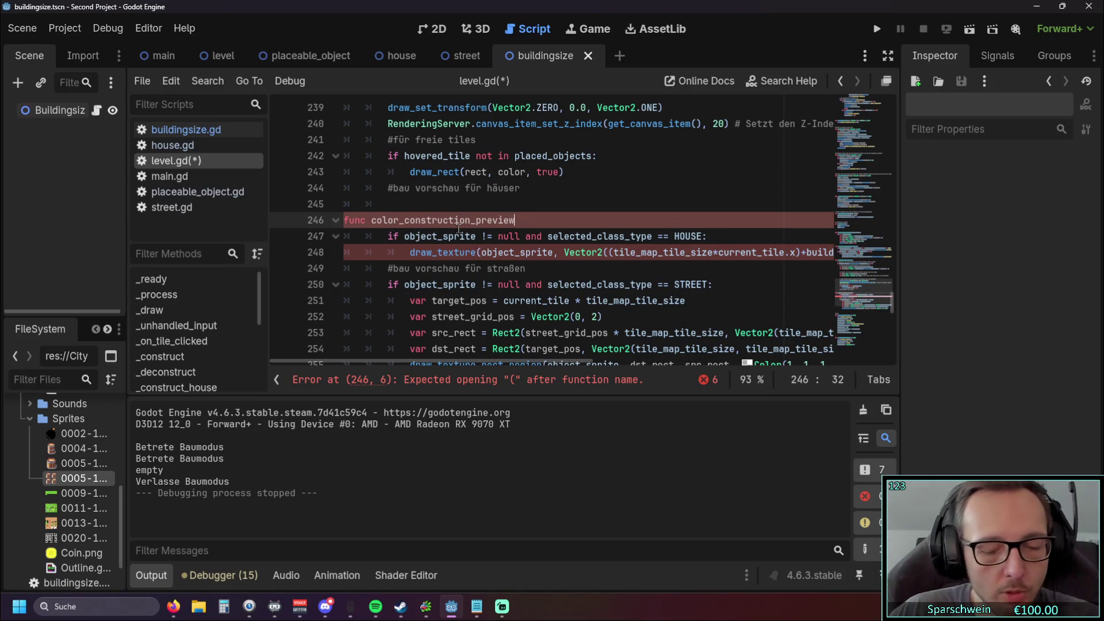
text(())
scroll(443, 345, down, 2)
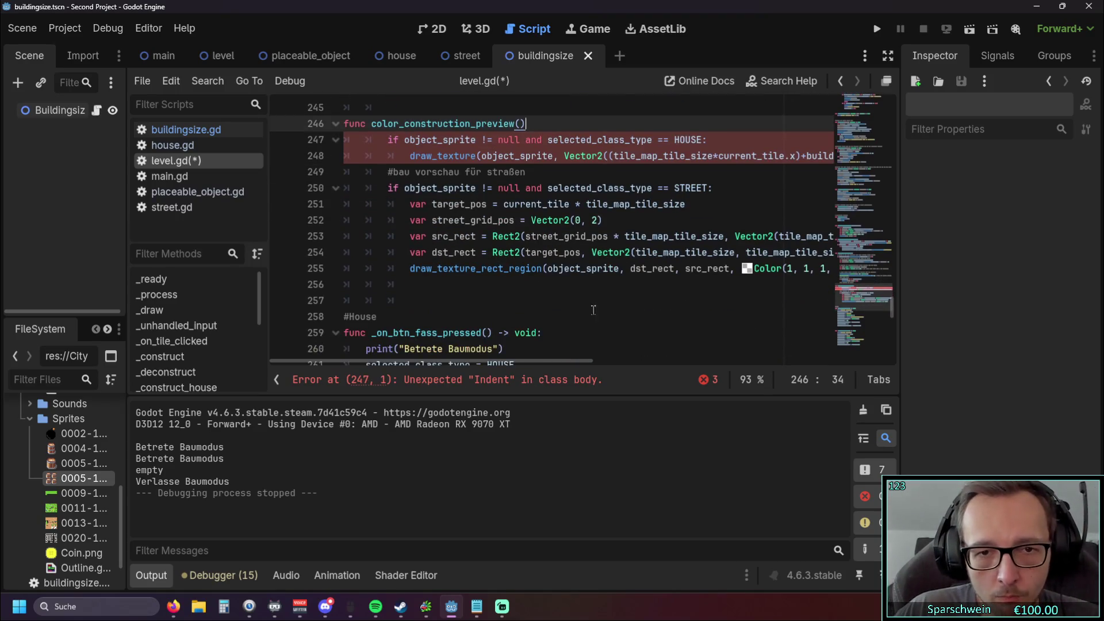
drag(443, 360, 551, 354)
mouse_move(598, 268)
mouse_down()
mouse_move(356, 253)
mouse_move(197, 179)
mouse_move(217, 140)
mouse_up()
key(Right)
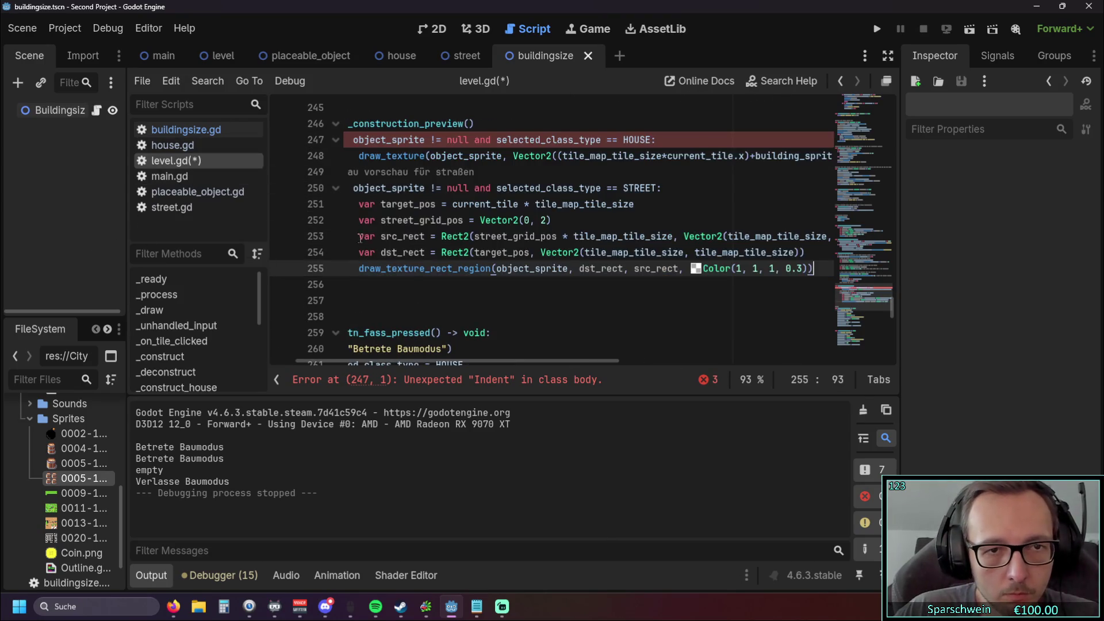
Step: Add a colon to the end of the color_construction_preview() header
scroll(412, 257, left, 3)
scroll(412, 257, up, 1)
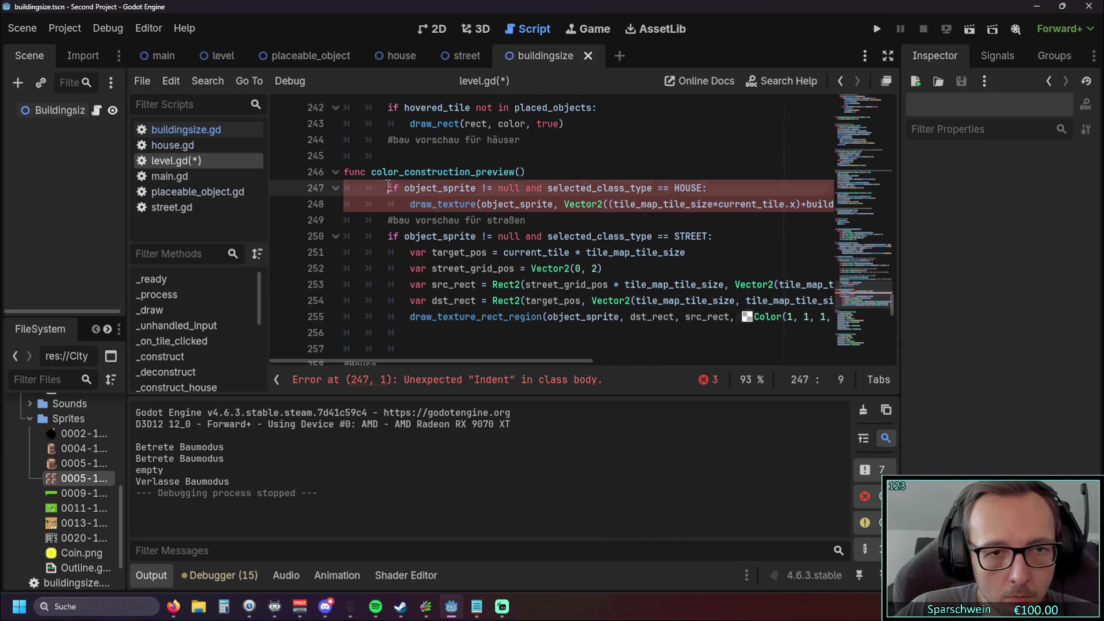
click(542, 168)
text(:)
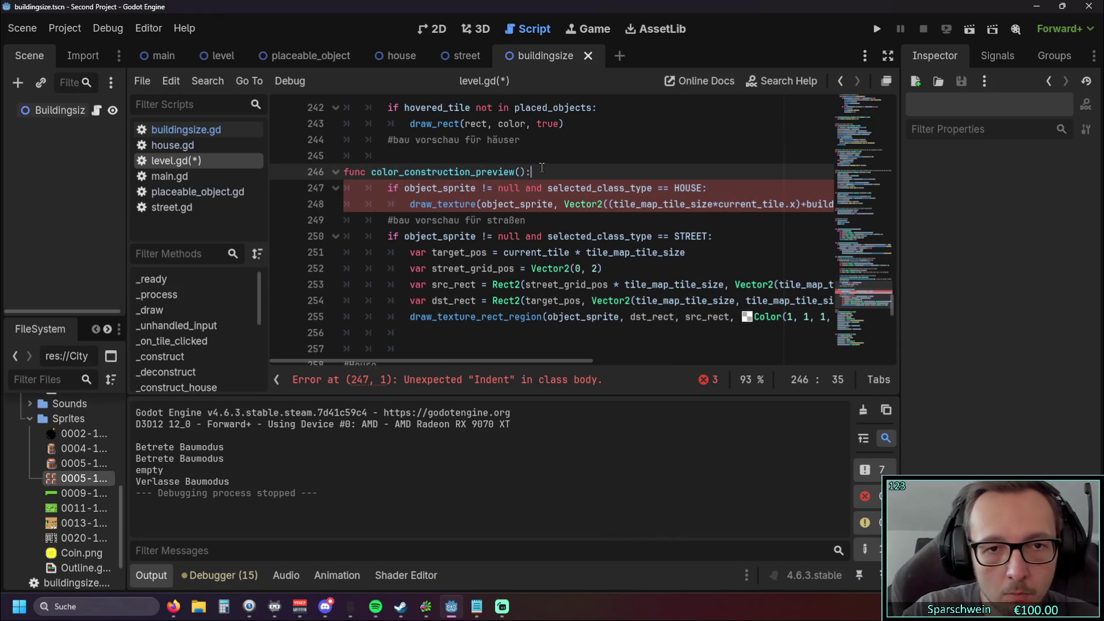
Step: De-indent the house and street preview lines 247–255 by one level
click(387, 188)
key(BackSpace)
click(410, 204)
key(BackSpace)
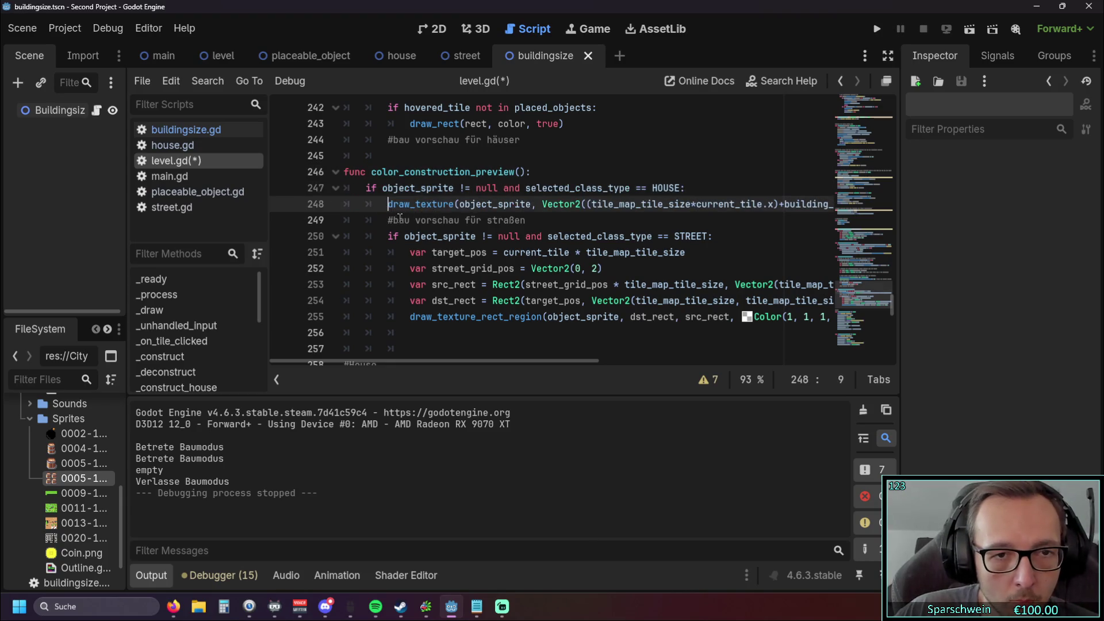
click(388, 220)
key(BackSpace)
click(388, 237)
key(BackSpace)
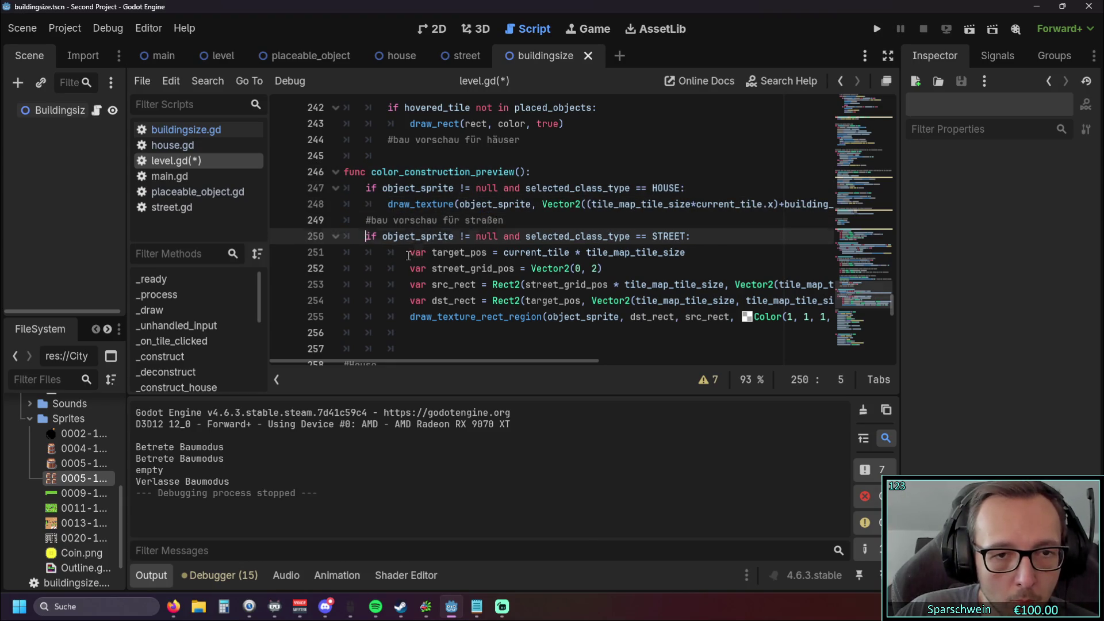
click(410, 252)
key(BackSpace)
click(410, 269)
key(BackSpace)
click(410, 285)
key(BackSpace)
click(410, 301)
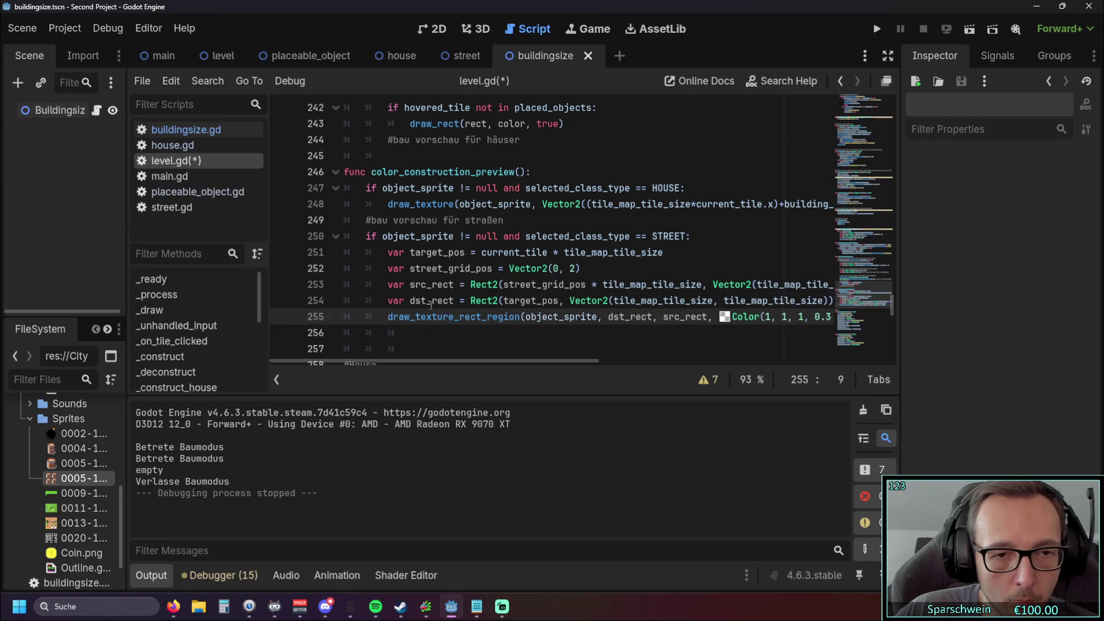
Step: Move the '#bau vorschau für häuser' comment from line 244 to directly under the function header
scroll(431, 305, up, 1)
scroll(540, 222, down, 2)
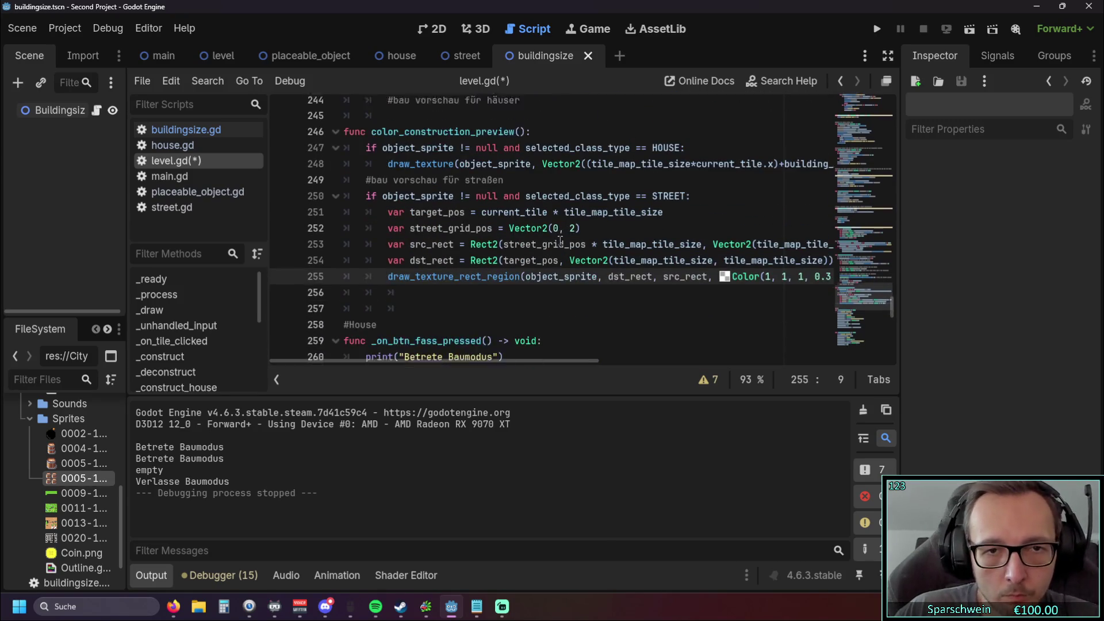
scroll(540, 224, up, 1)
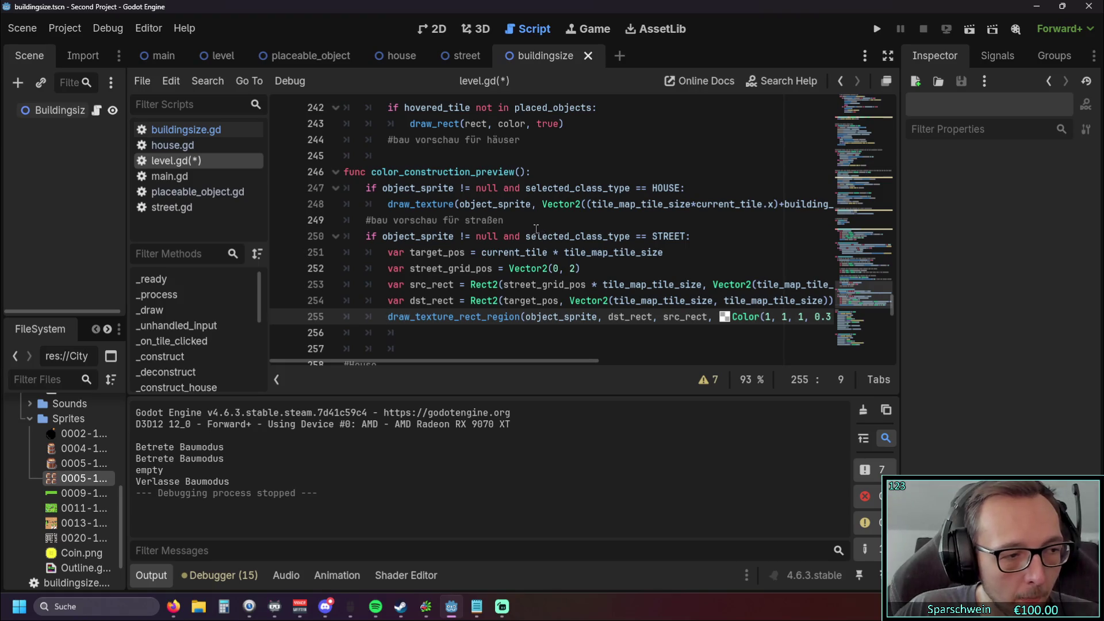
scroll(540, 227, up, 1)
click(523, 188)
triple_click(444, 188)
key(ctrl+c)
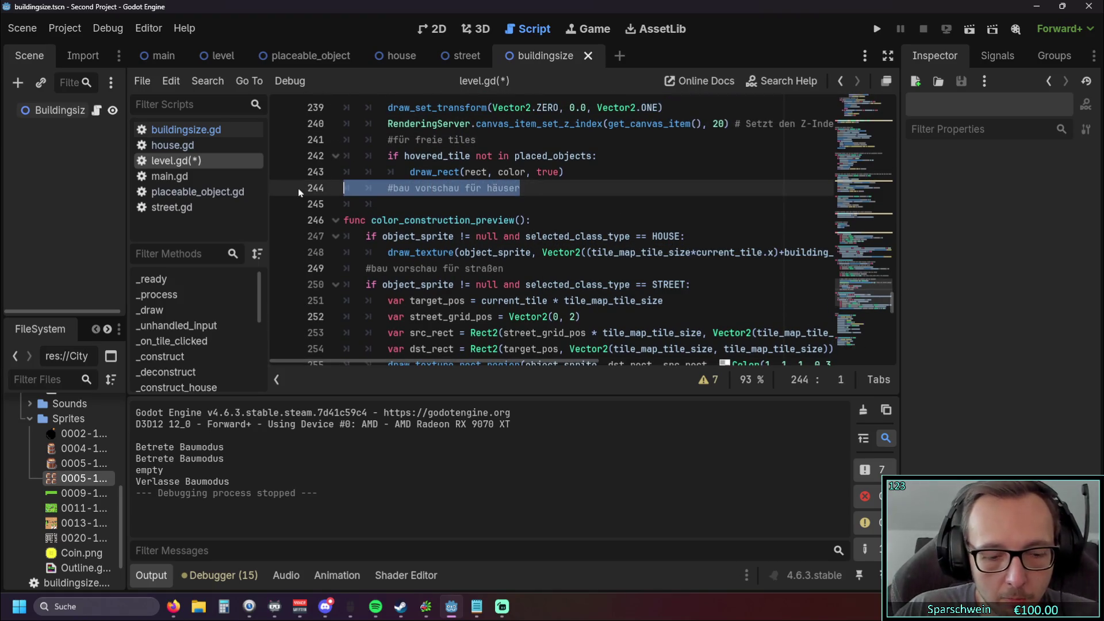
key(BackSpace)
click(549, 221)
key(Return)
key(ctrl+v)
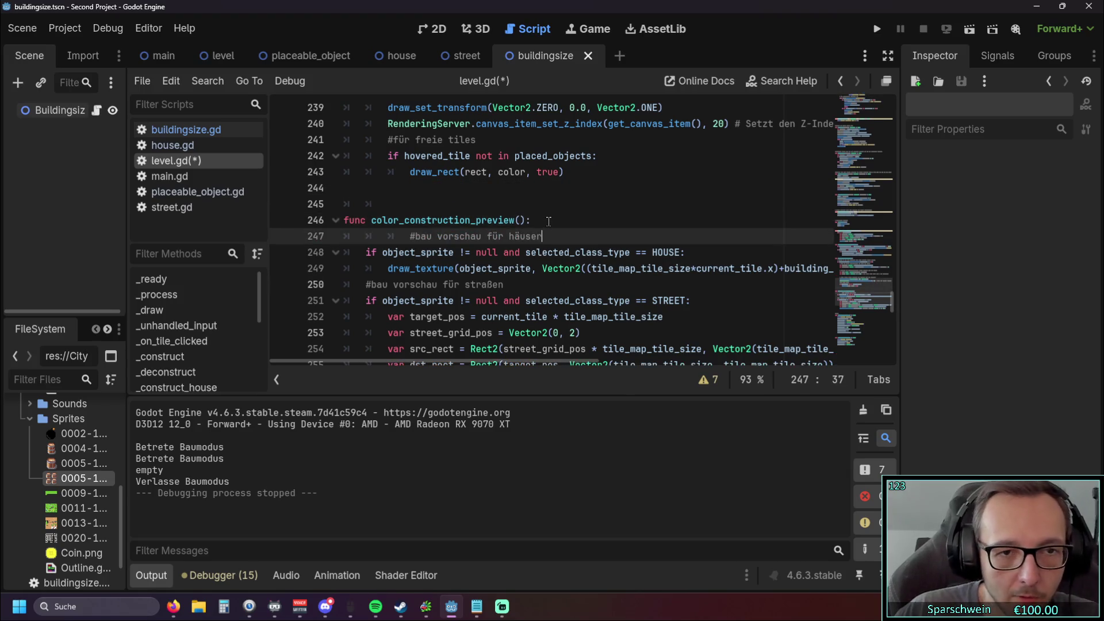
key(shift+Tab)
key(shift+Tab)
key(Up)
key(Up)
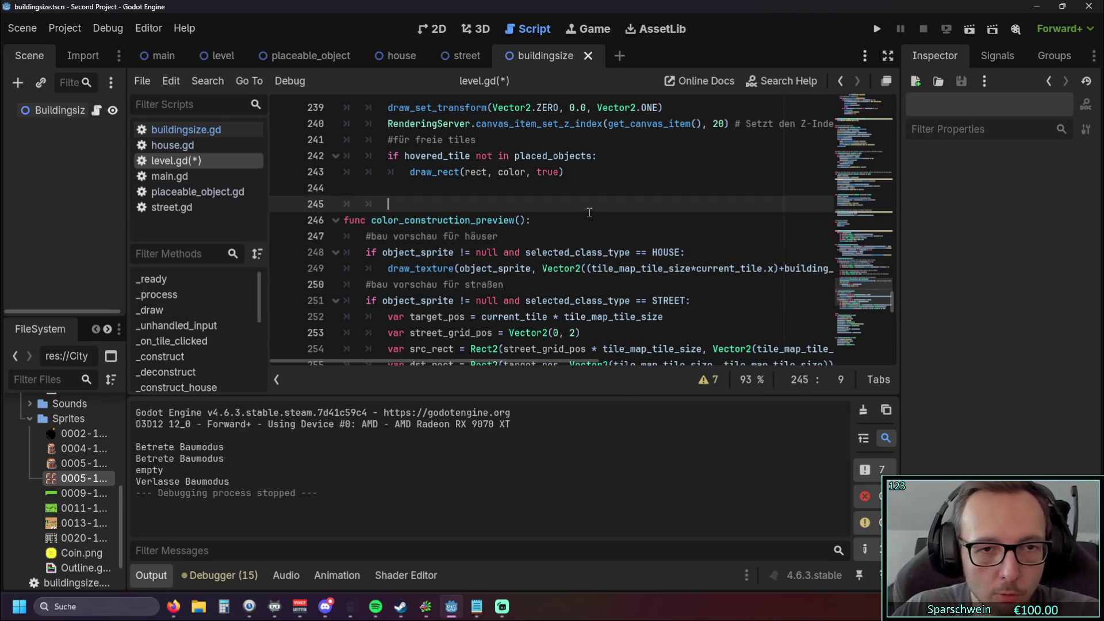
Step: Select the color_construction_preview() name to copy it
scroll(522, 267, down, 1)
scroll(535, 269, up, 2)
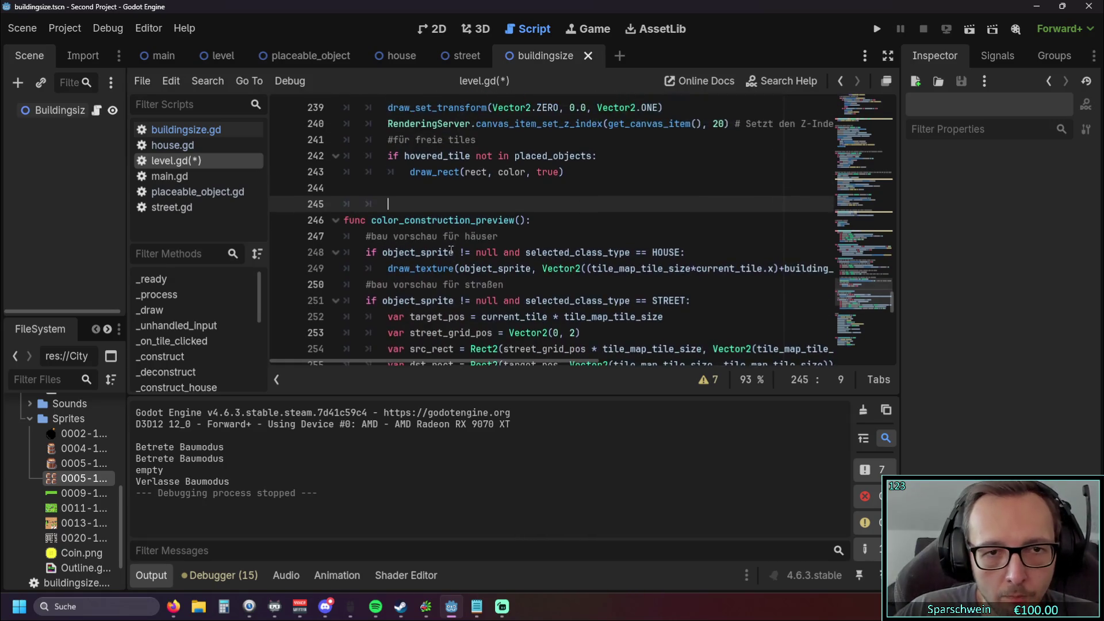
scroll(543, 270, up, 3)
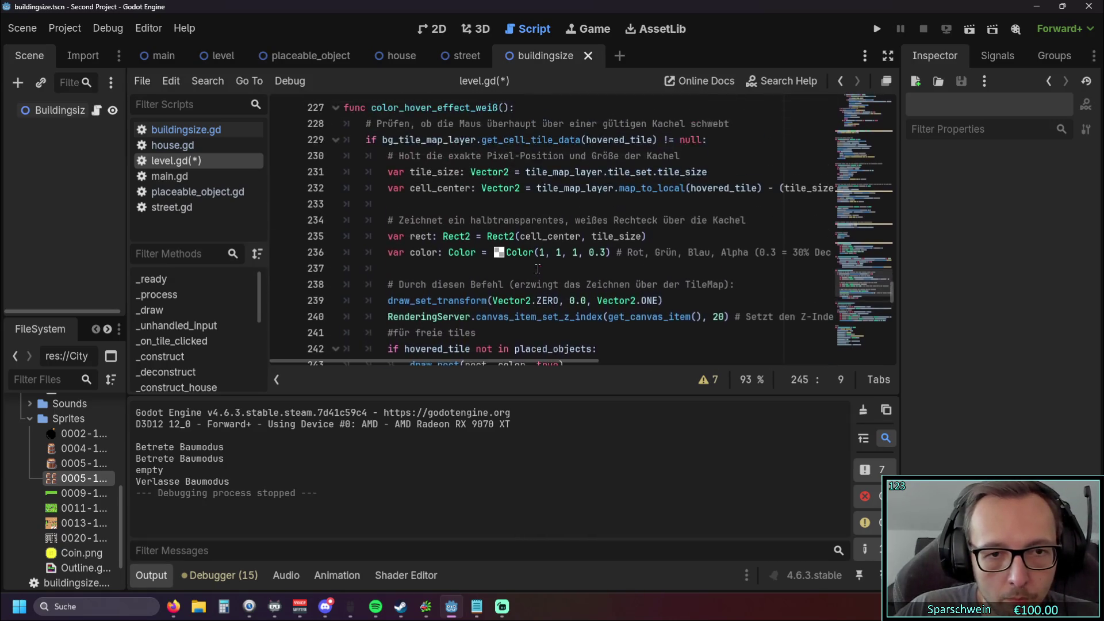
scroll(535, 269, down, 3)
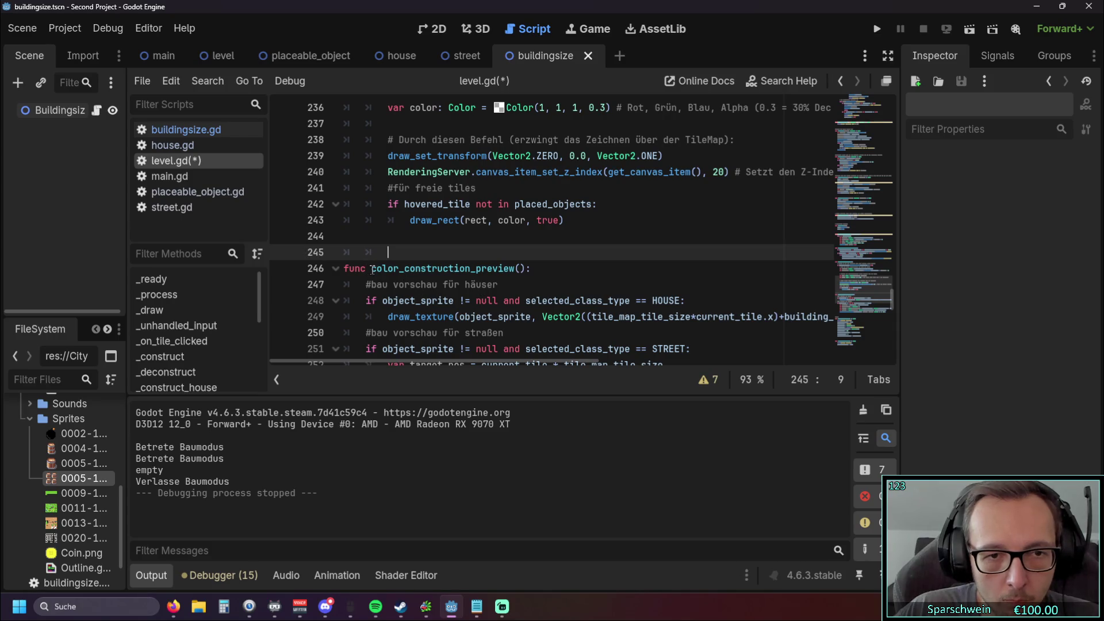
drag(371, 268, 528, 268)
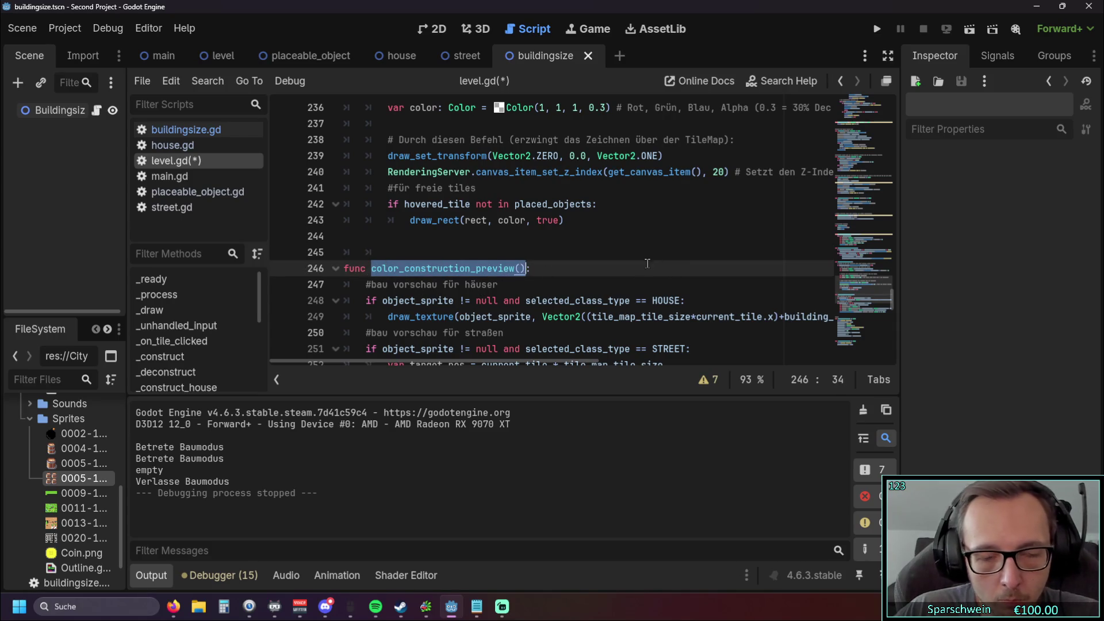
Step: Add a color_construction_preview() call after color_blocked_tiles_red(placed_objects) in _draw()
click(529, 252)
scroll(629, 260, down, 3)
scroll(628, 260, up, 1)
scroll(629, 260, up, 2)
scroll(615, 258, down, 2)
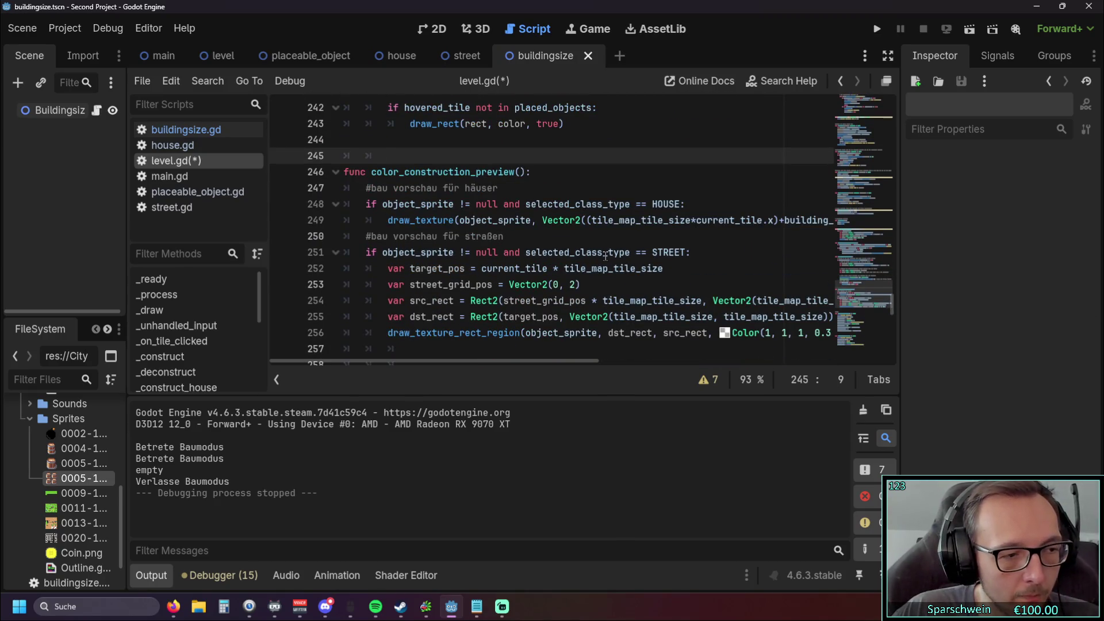
scroll(605, 255, up, 20)
scroll(605, 255, up, 10)
scroll(598, 258, down, 3)
scroll(587, 261, up, 5)
scroll(584, 264, up, 10)
scroll(585, 265, down, 1)
click(587, 267)
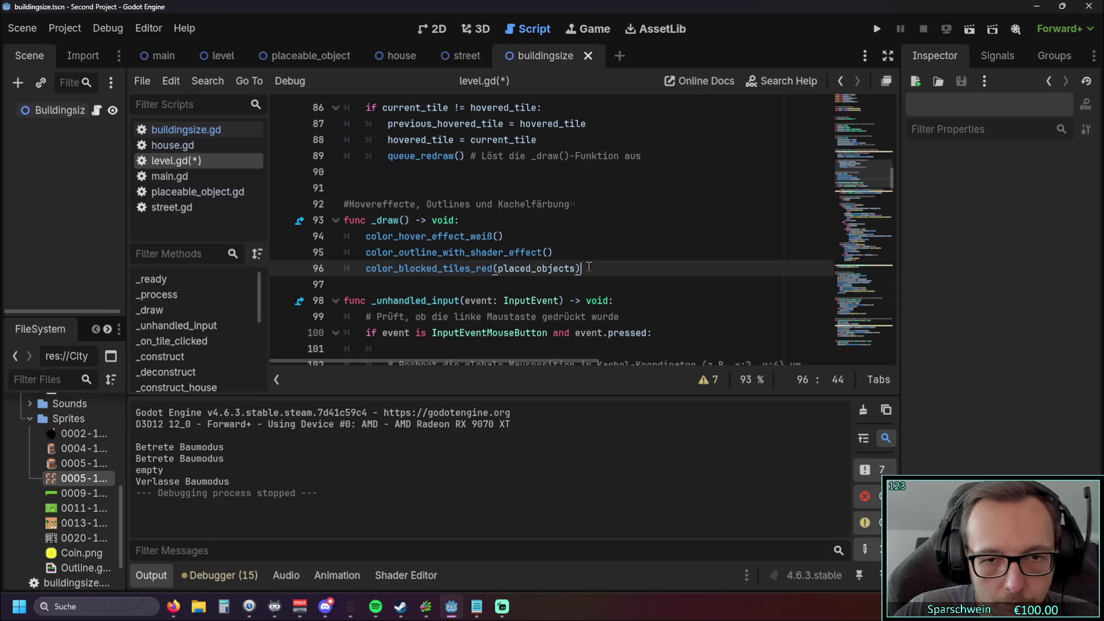
key(Return)
text(color_construction_preview())
Step: Check the four calls inside _draw and select 'und' in the section comment
click(518, 294)
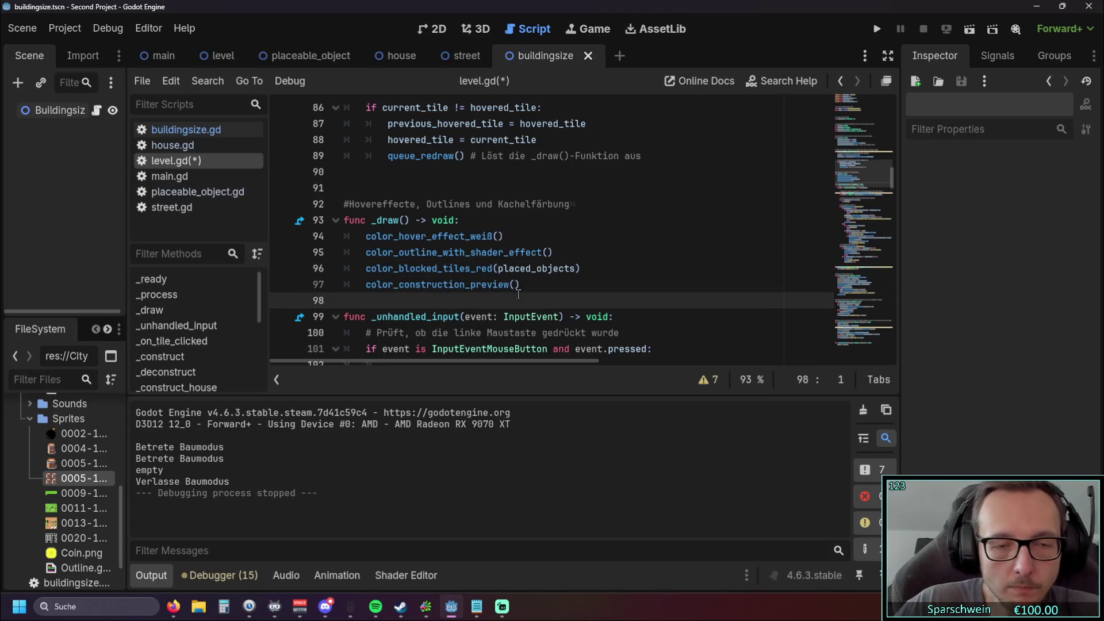
click(519, 284)
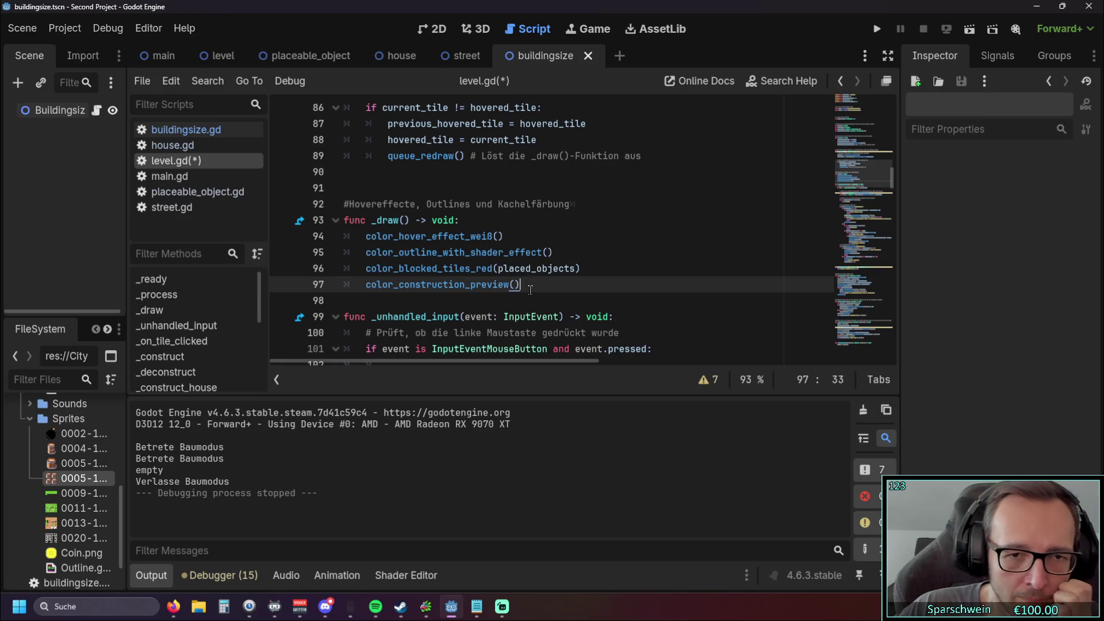
mouse_move(525, 282)
mouse_down()
mouse_move(374, 253)
mouse_move(366, 236)
mouse_up()
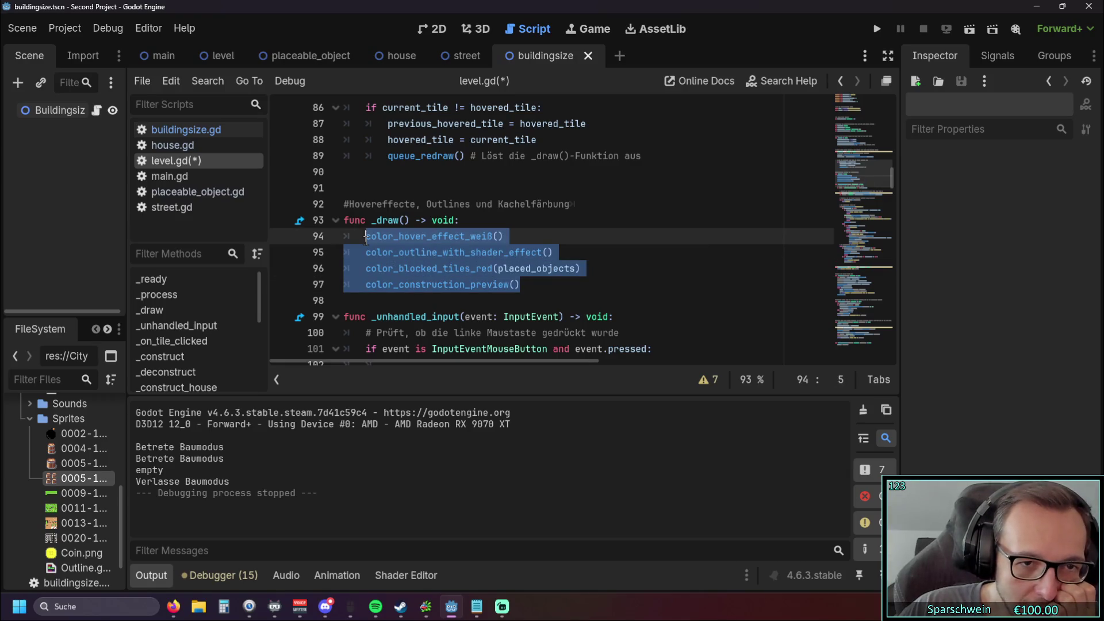
click(529, 290)
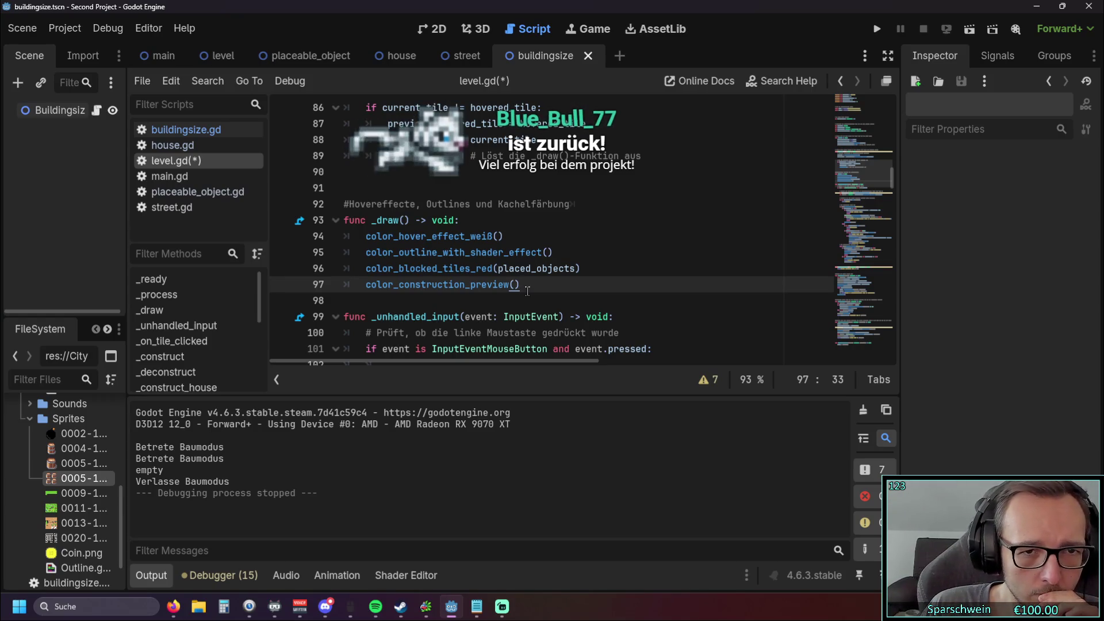
drag(498, 203, 471, 204)
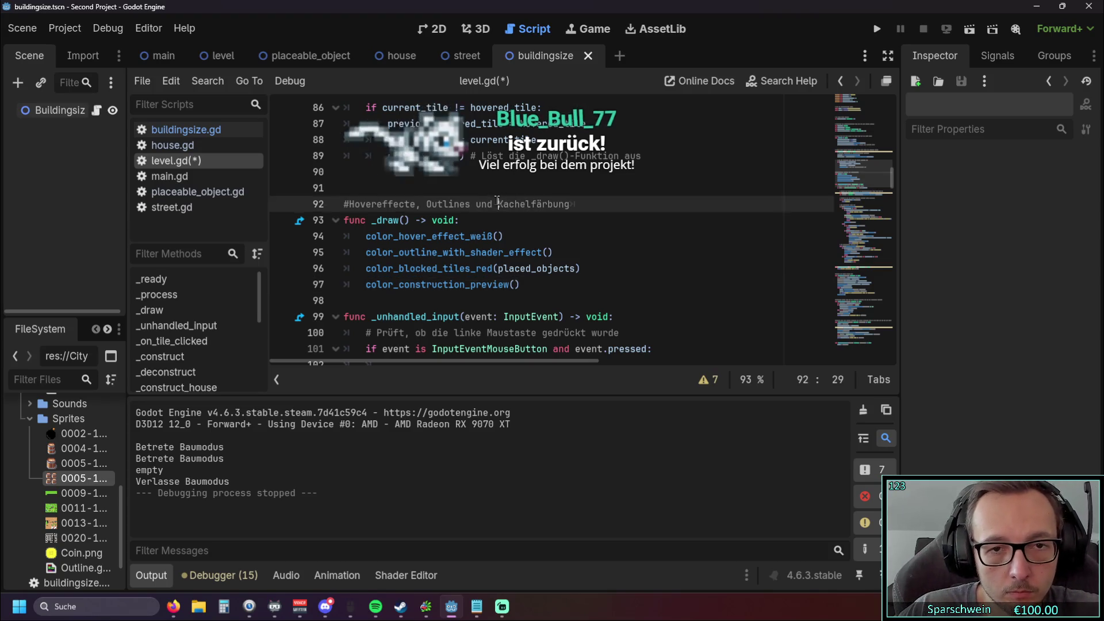
Step: Extend the section comment above _draw with ', und Building Preview'
text(,)
click(554, 205)
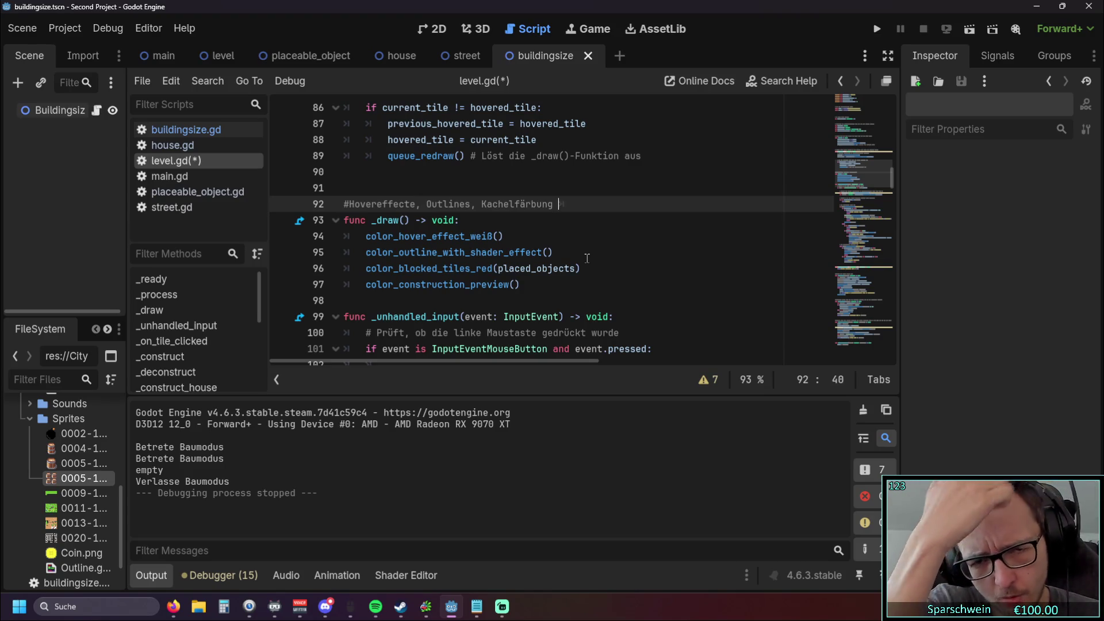
text(und )
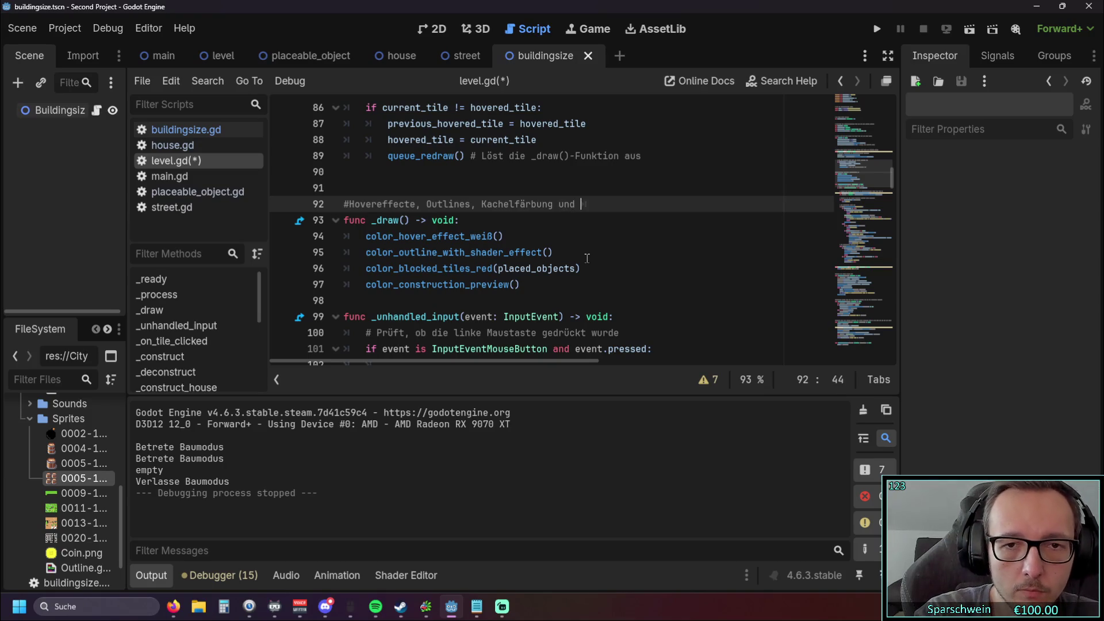
text(Buildi)
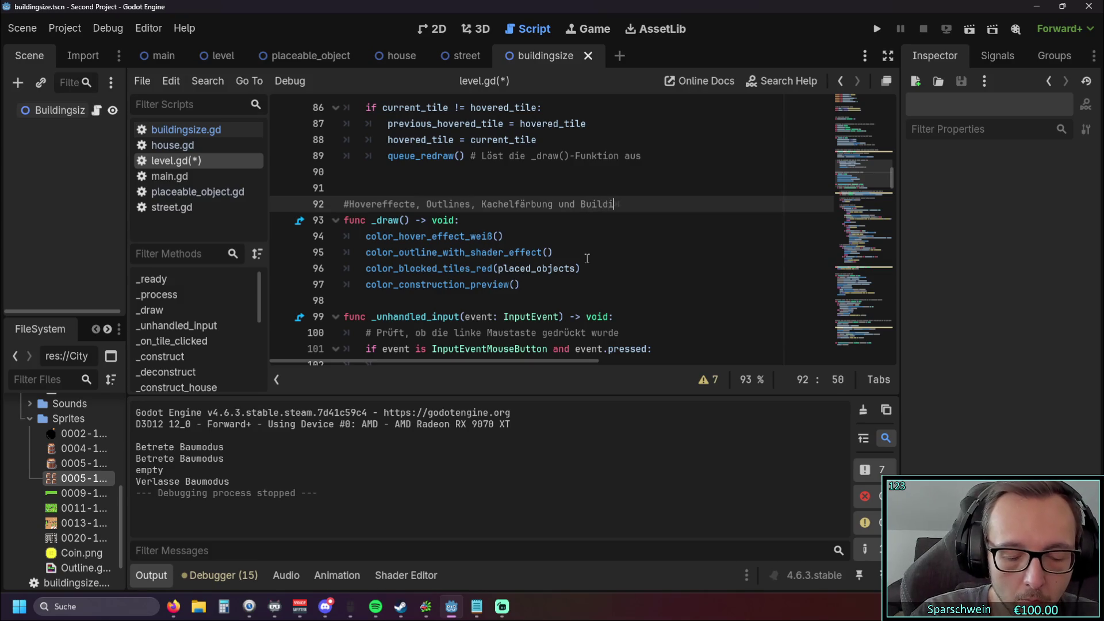
text(ng Preview)
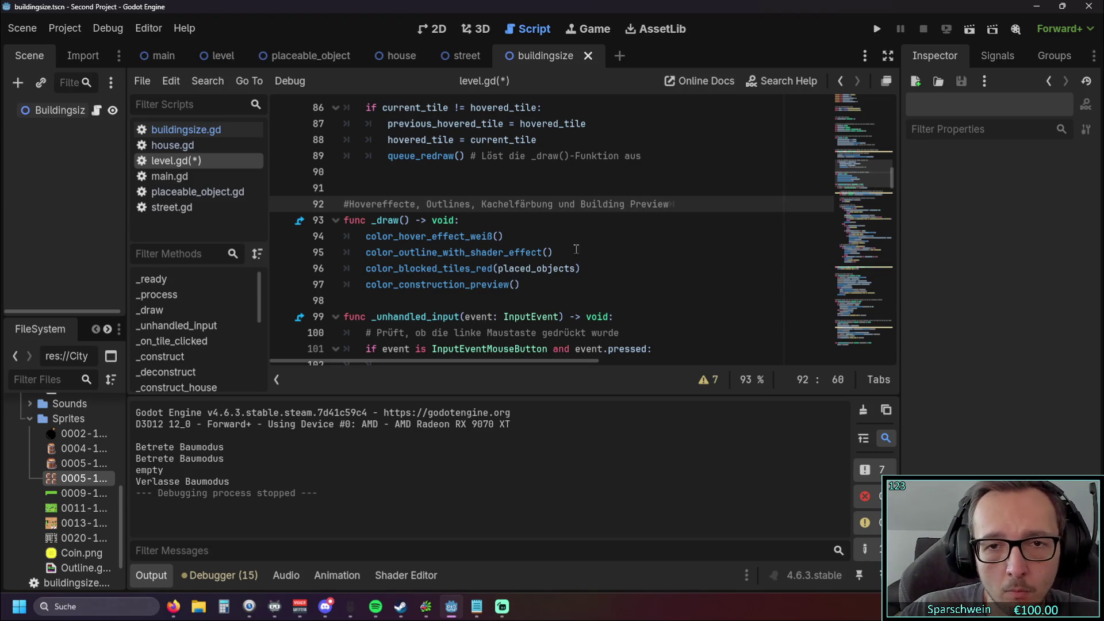
Step: Replace 'Building' with 'Construction' so the comment ends 'und Construction Preview'
drag(399, 285, 464, 284)
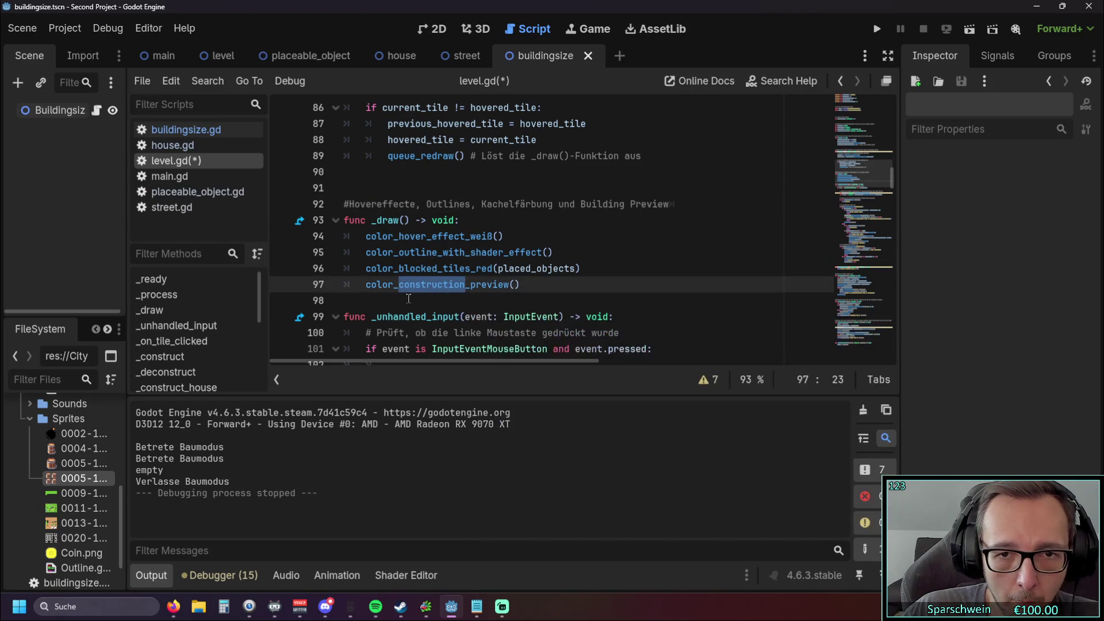
mouse_move(415, 311)
drag(581, 205, 629, 208)
text(Constr)
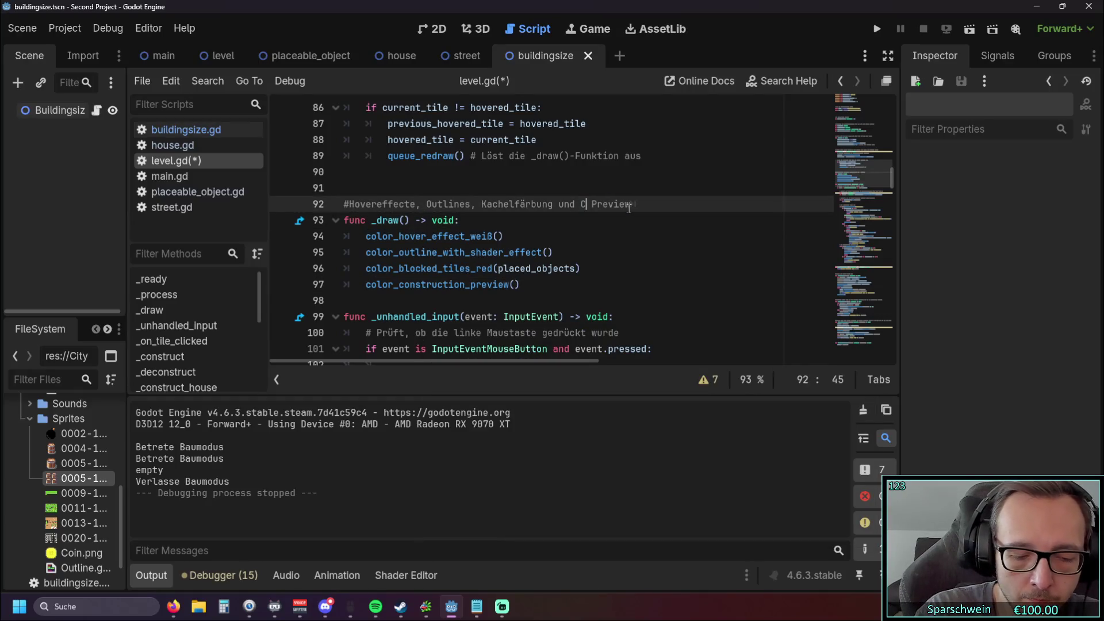
text(c)
key(BackSpace)
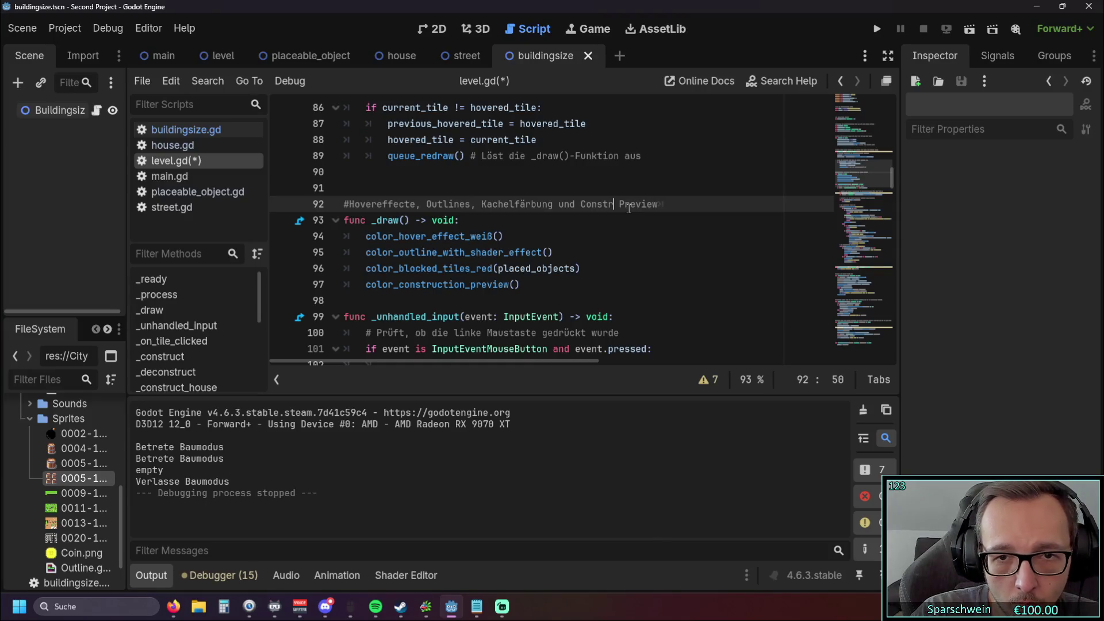
text(uction)
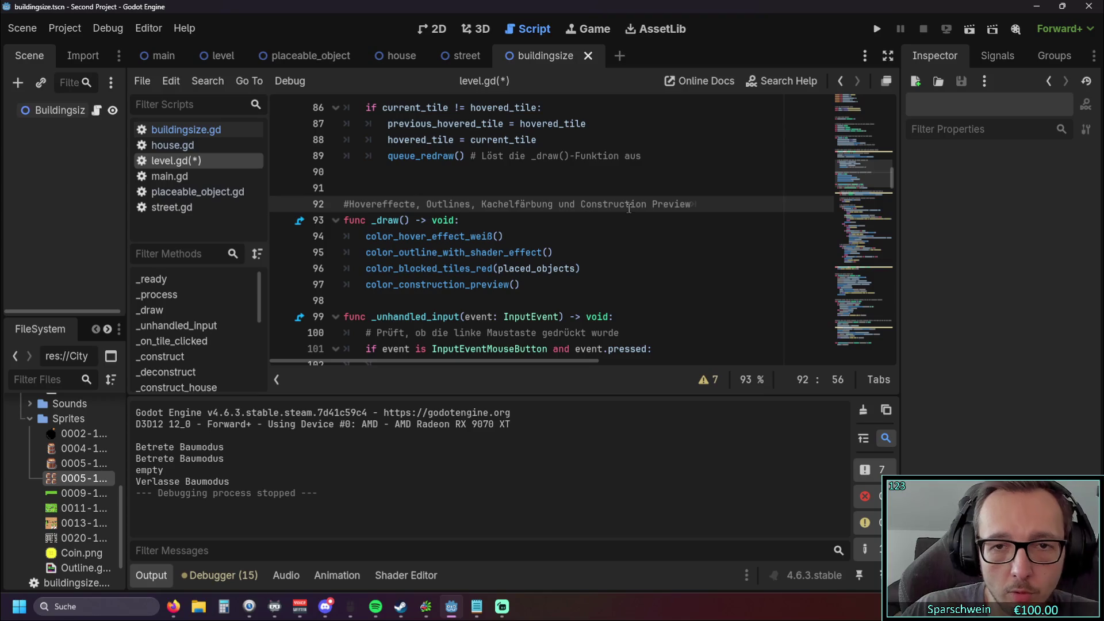
click(582, 223)
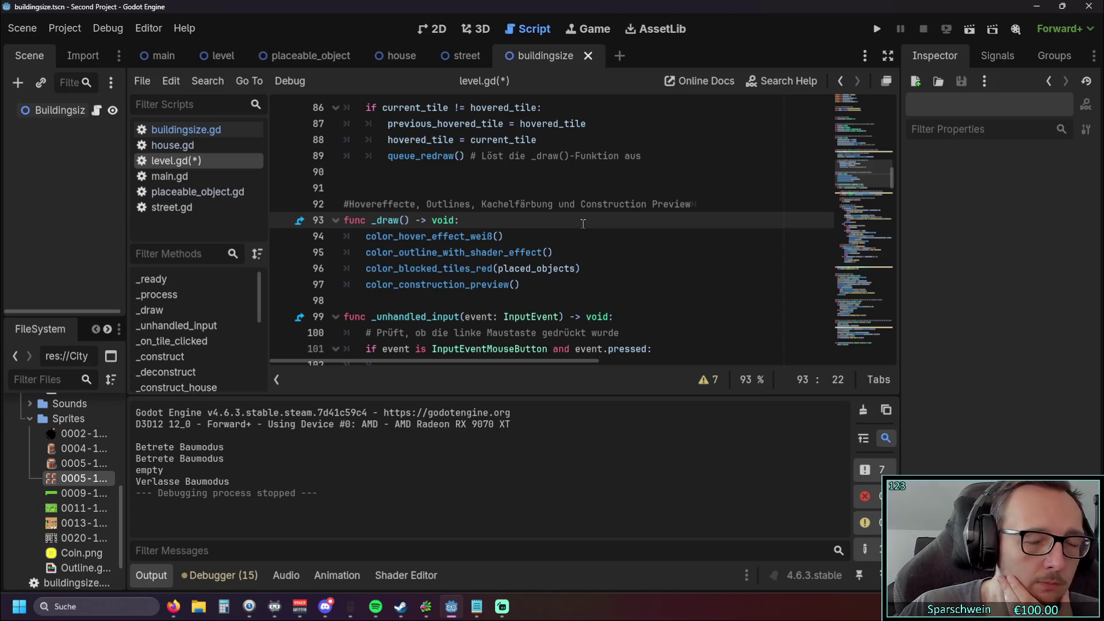
scroll(582, 224, down, 1)
Step: Copy the ' -> void' return type from the _draw header
scroll(516, 234, up, 1)
drag(410, 220, 455, 221)
key(ctrl+c)
click(506, 227)
scroll(535, 237, down, 20)
scroll(555, 247, down, 20)
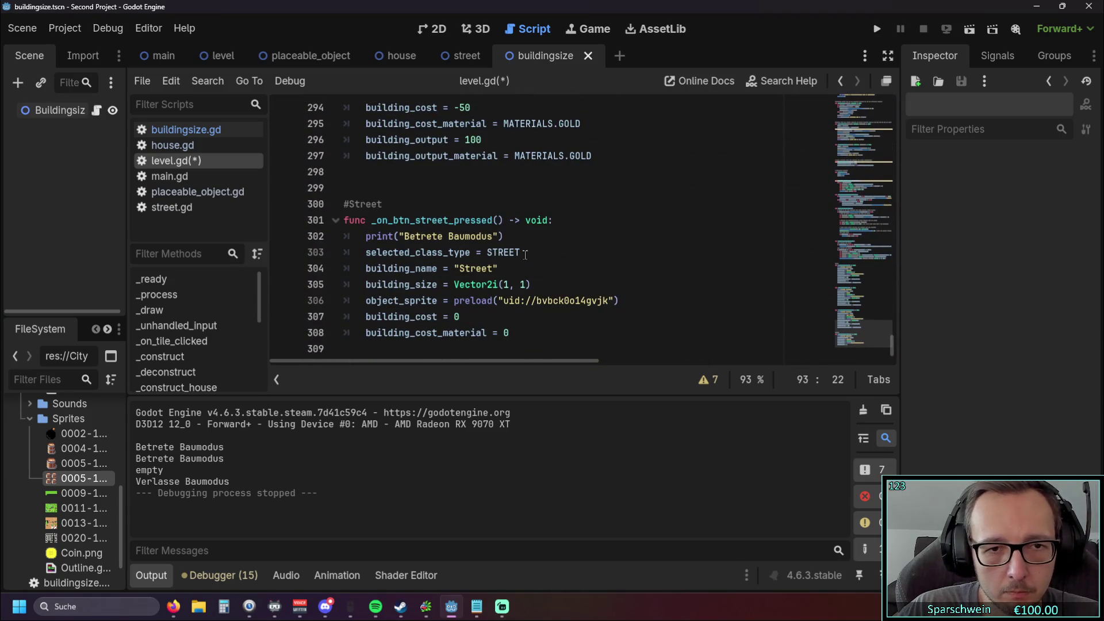
scroll(525, 254, up, 13)
scroll(533, 260, up, 5)
click(571, 220)
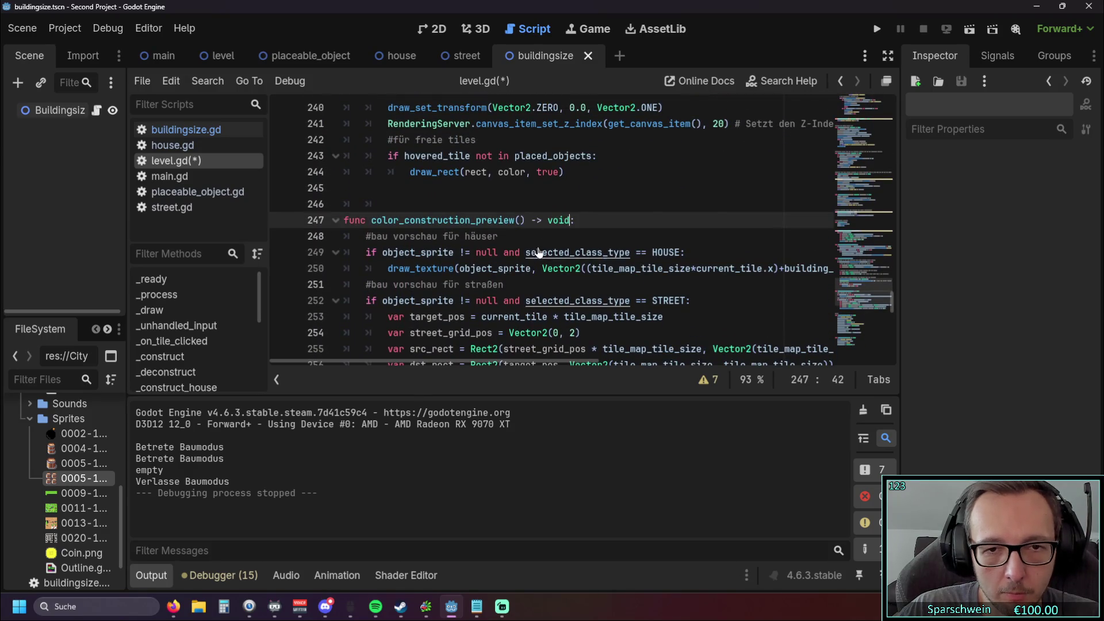
scroll(551, 246, up, 6)
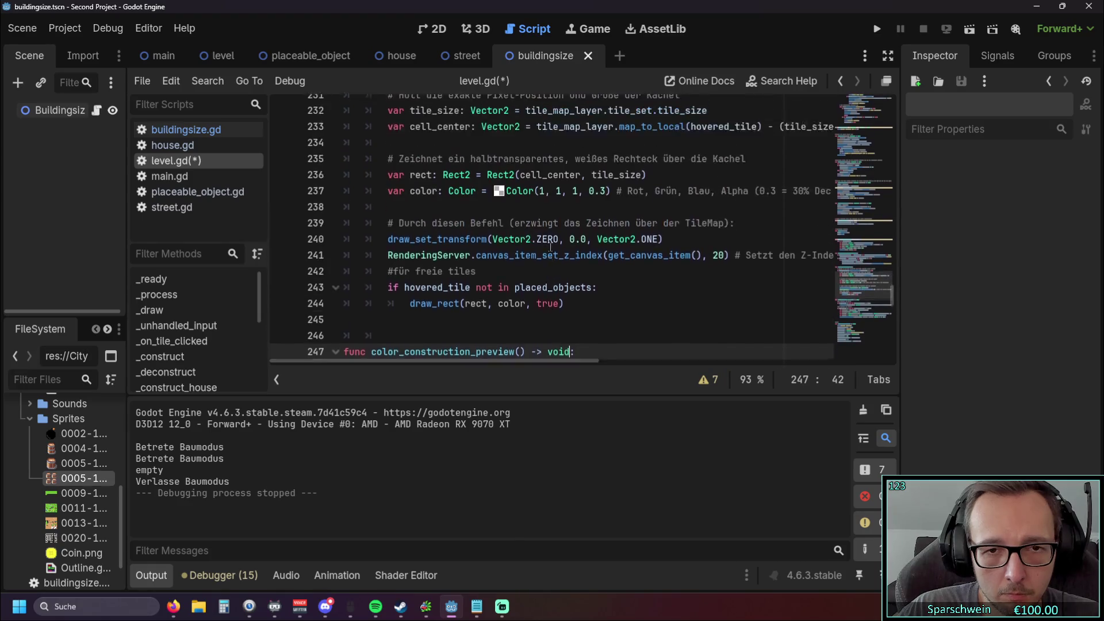
click(553, 207)
scroll(549, 244, up, 2)
scroll(552, 236, up, 4)
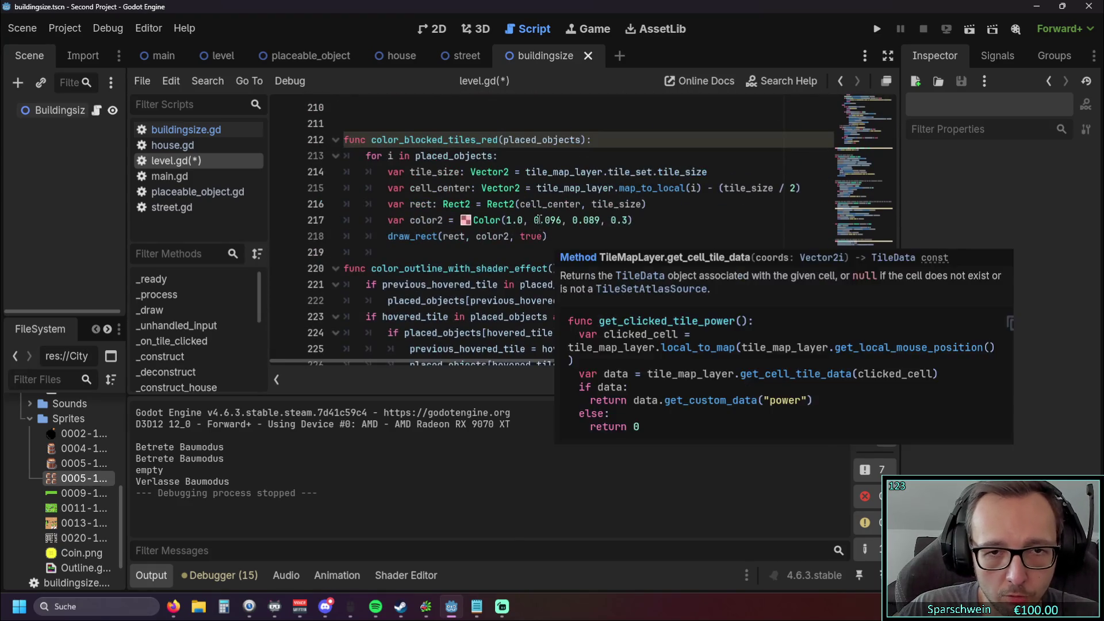
scroll(558, 225, down, 4)
Step: Add '-> void' to the color_outline_with_shader_effect and color_blocked_tiles_red headers
click(561, 219)
key(ctrl+v)
scroll(552, 230, up, 2)
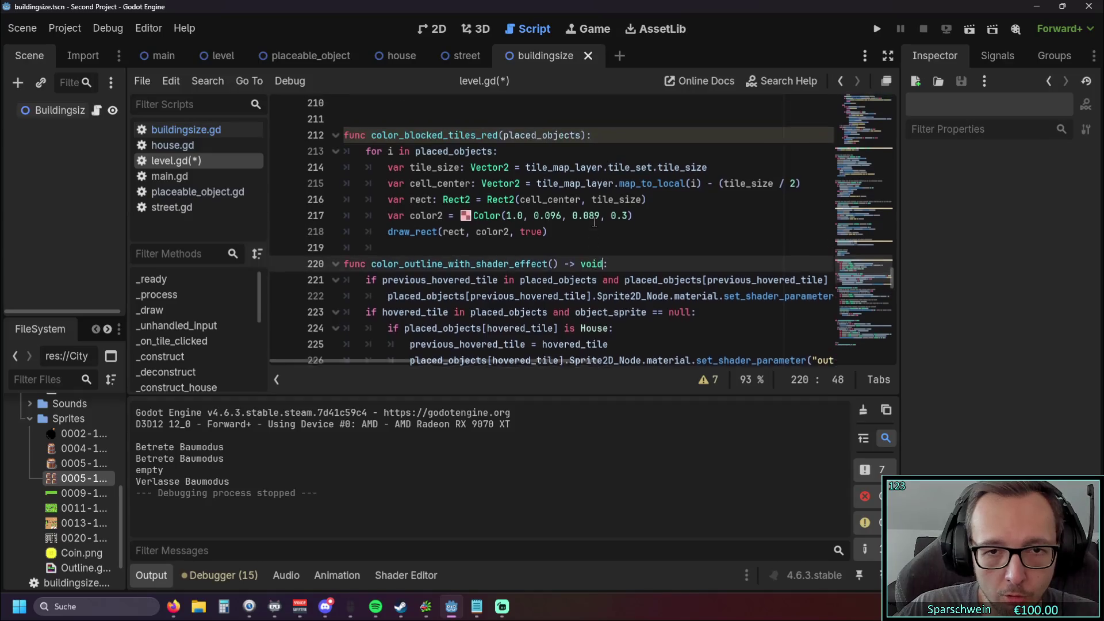
click(598, 182)
key(ctrl+v)
scroll(502, 230, up, 3)
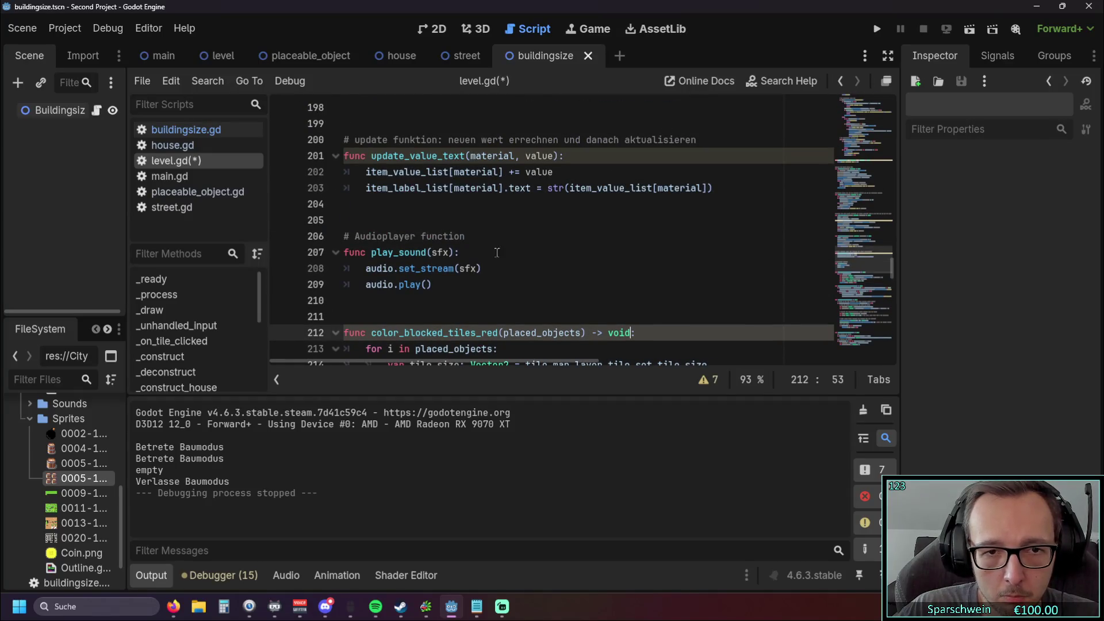
Step: Add '-> void' to the play_sound and update_value_text headers
click(454, 253)
key(ctrl+v)
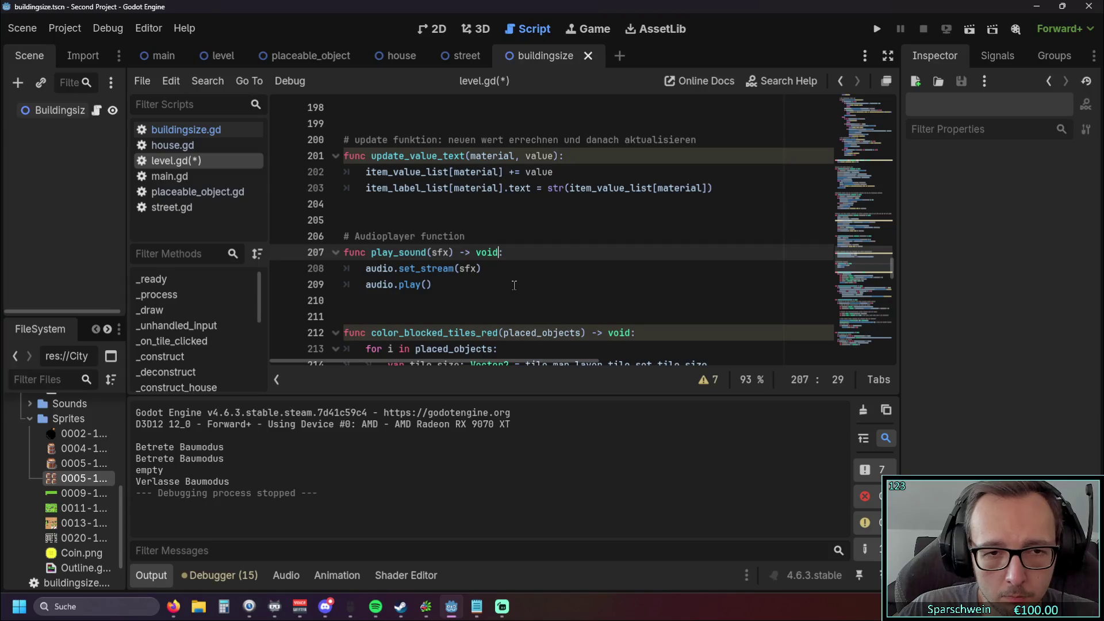
click(514, 285)
scroll(530, 295, up, 1)
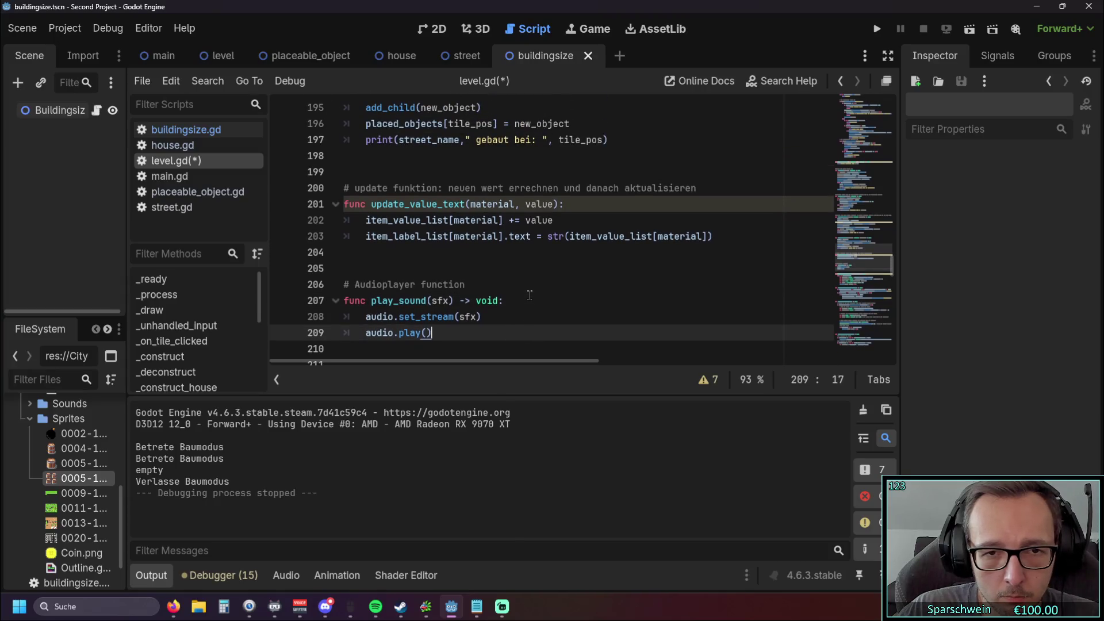
click(558, 206)
key(ctrl+v)
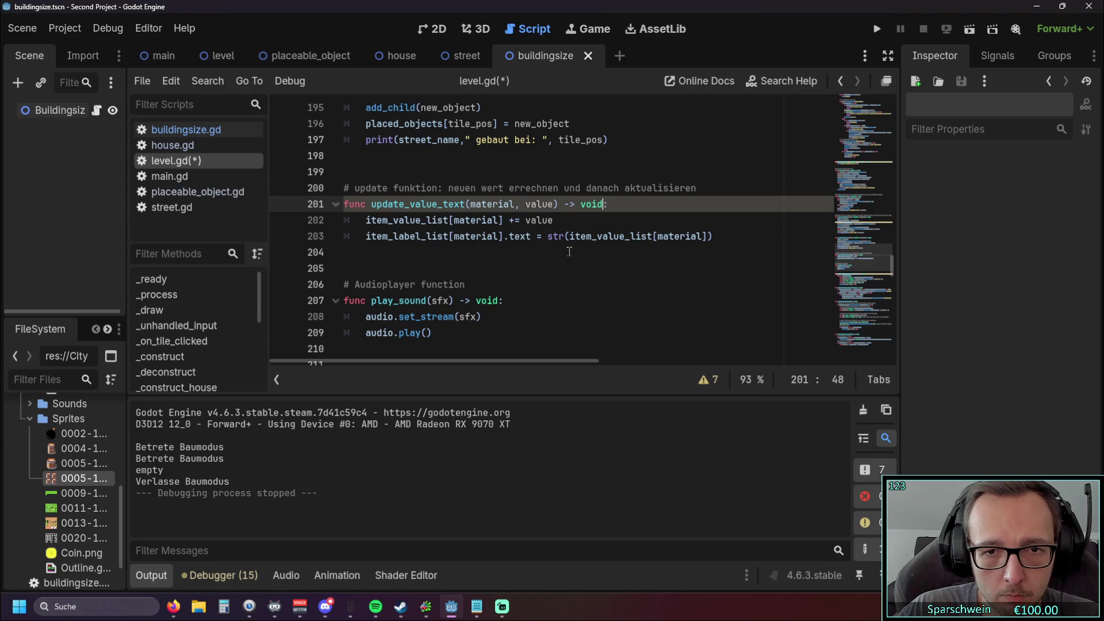
scroll(570, 250, up, 3)
scroll(608, 208, up, 6)
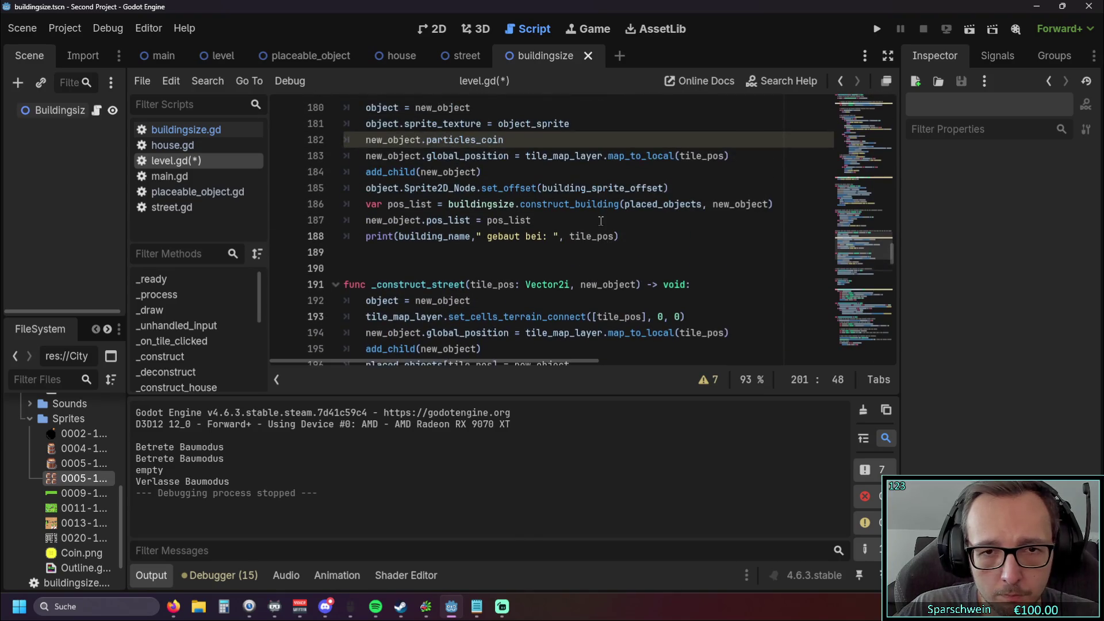
scroll(597, 227, up, 8)
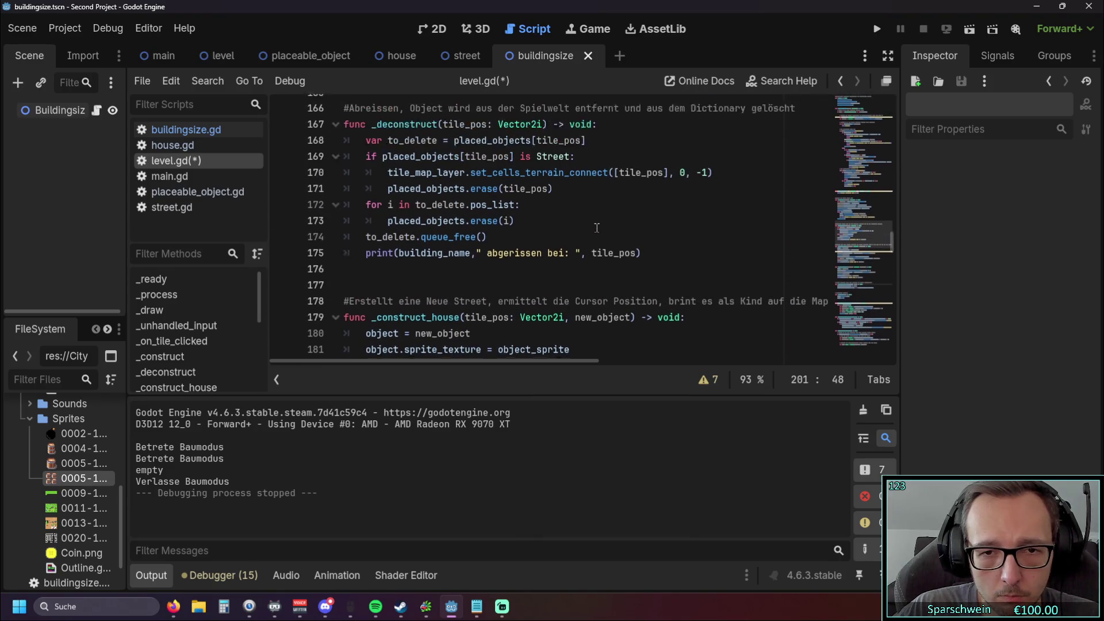
scroll(597, 229, up, 12)
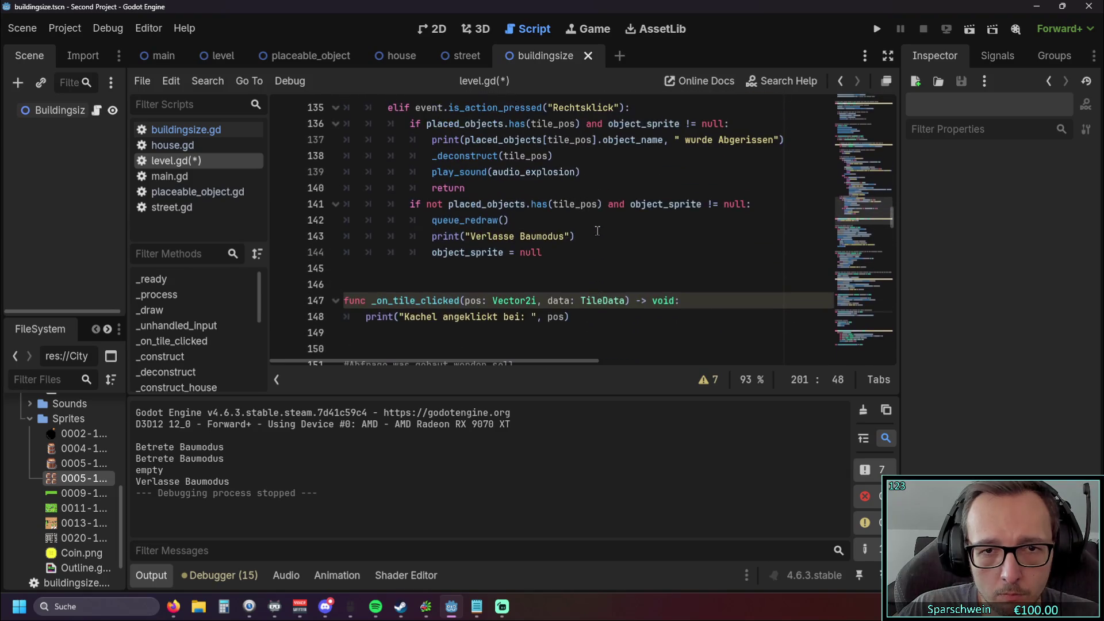
scroll(598, 231, up, 4)
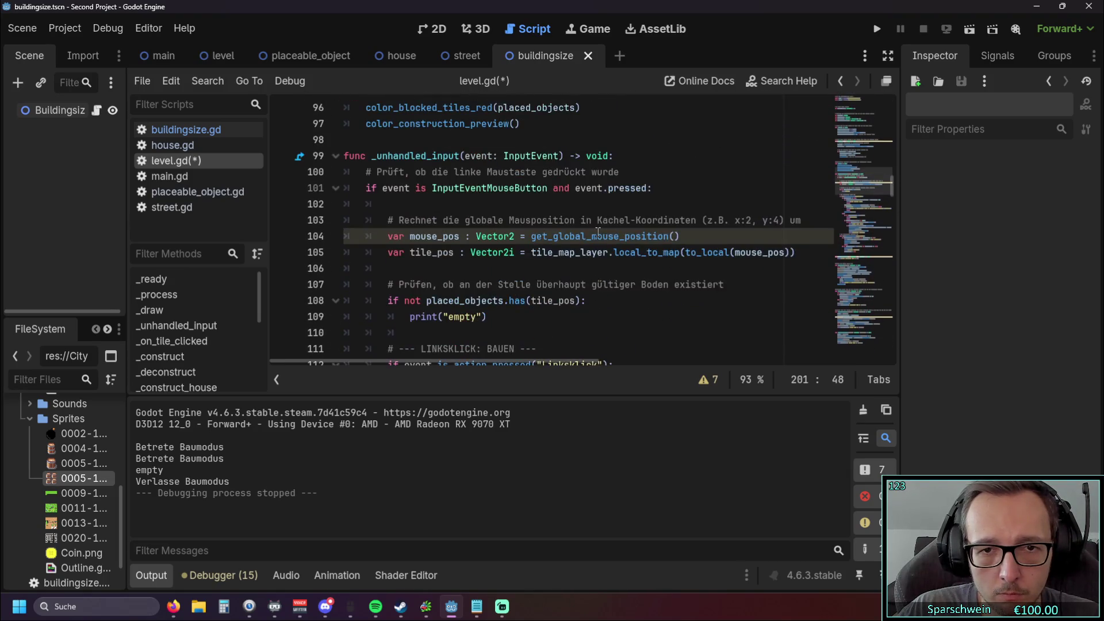
scroll(609, 256, up, 1)
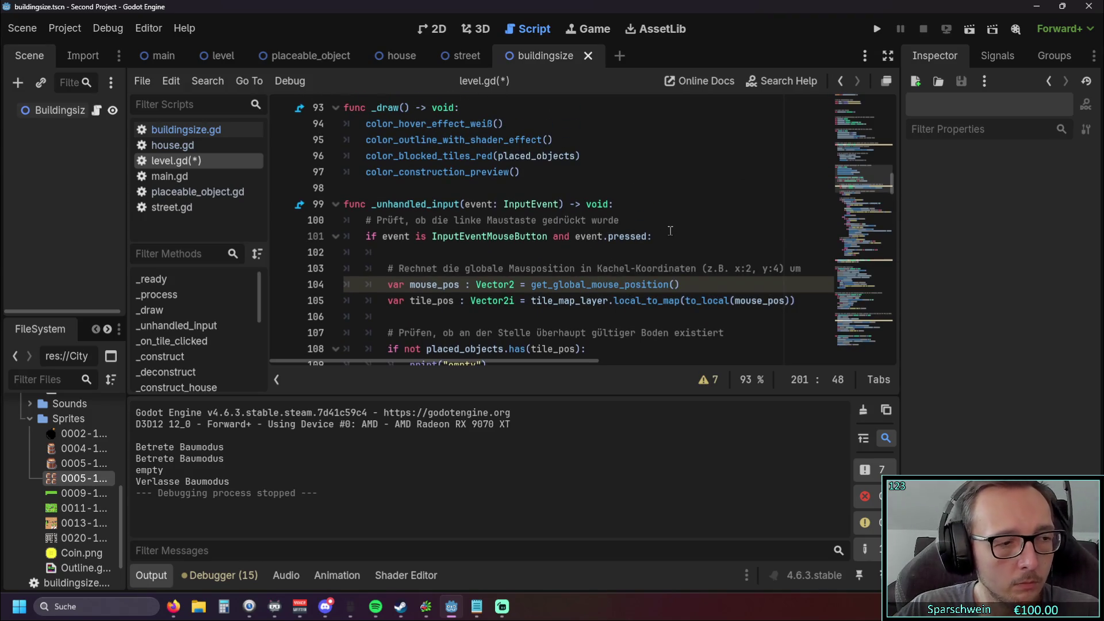
scroll(668, 229, up, 2)
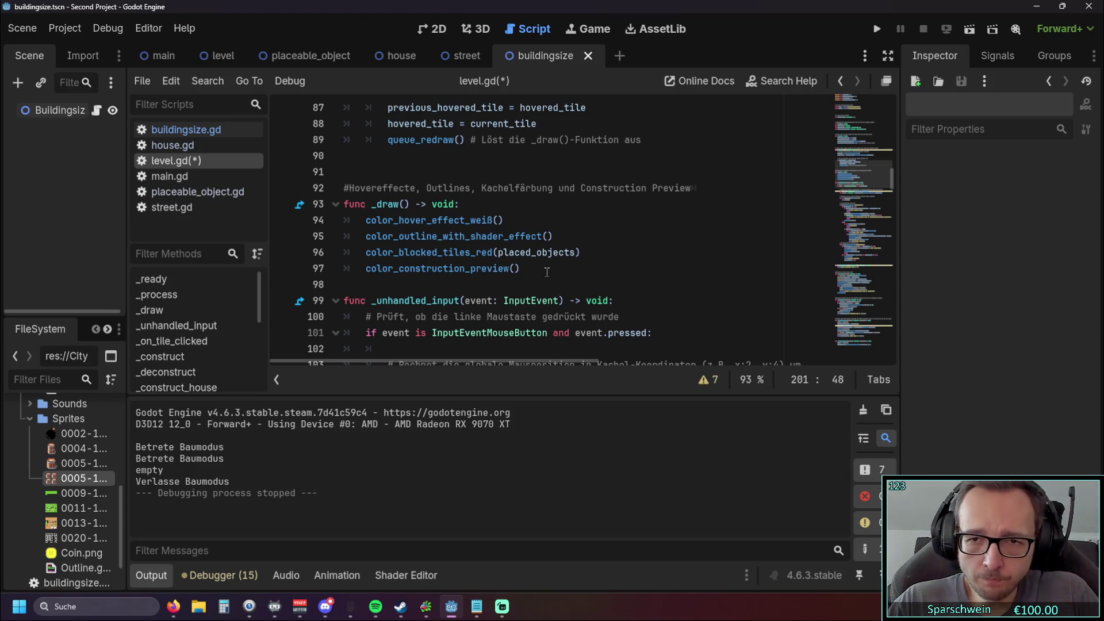
scroll(490, 274, down, 5)
scroll(501, 267, up, 5)
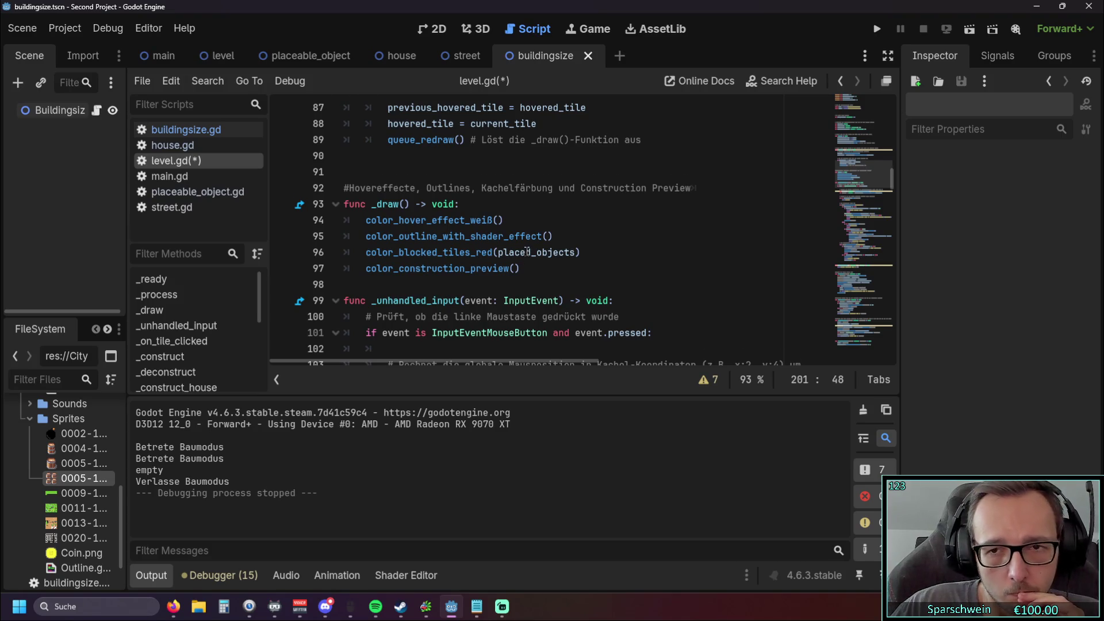
scroll(527, 259, down, 3)
scroll(489, 230, up, 3)
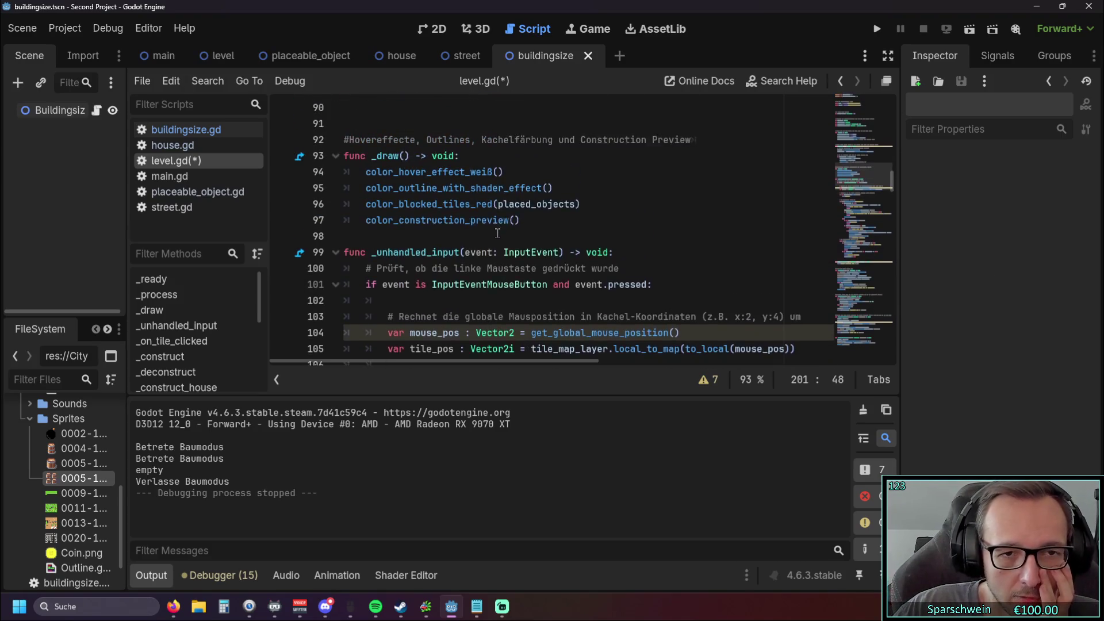
click(538, 274)
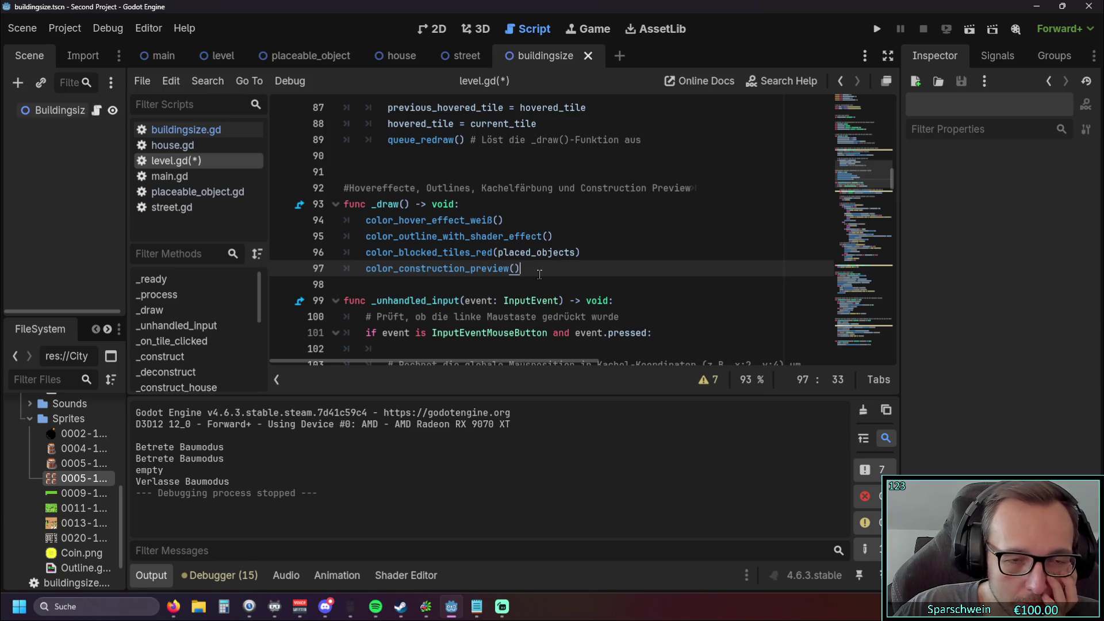
scroll(540, 274, down, 3)
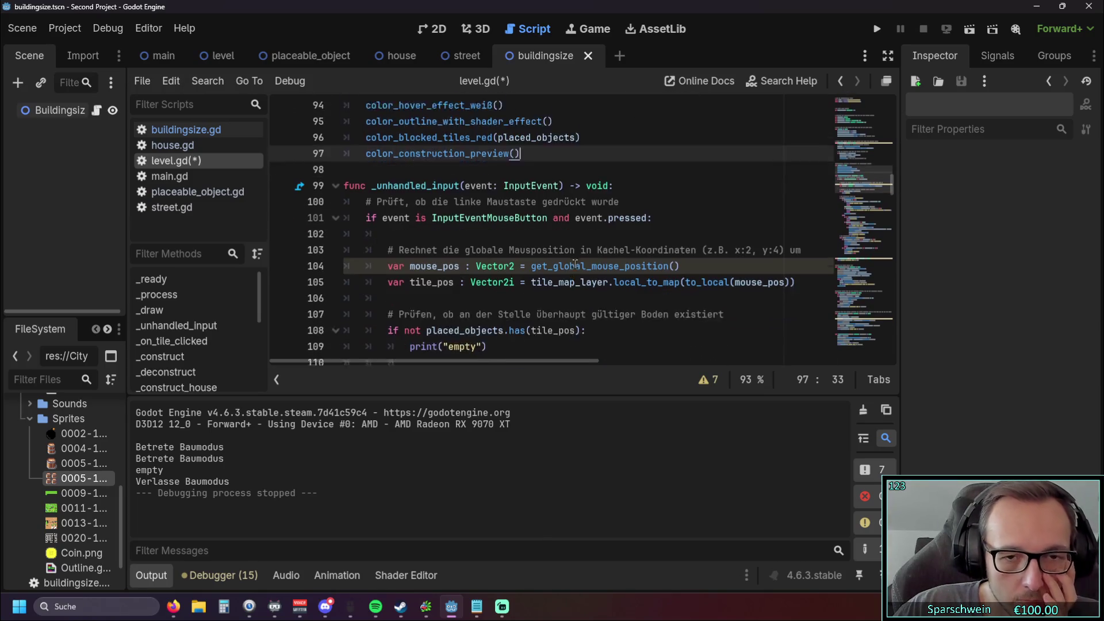
scroll(613, 264, down, 5)
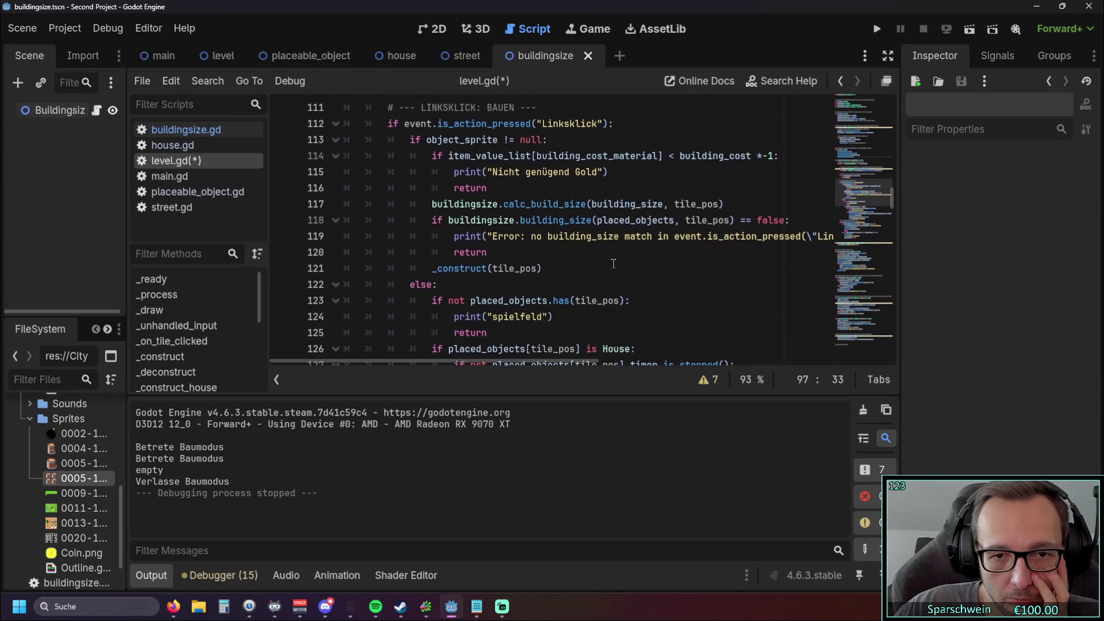
scroll(610, 264, down, 7)
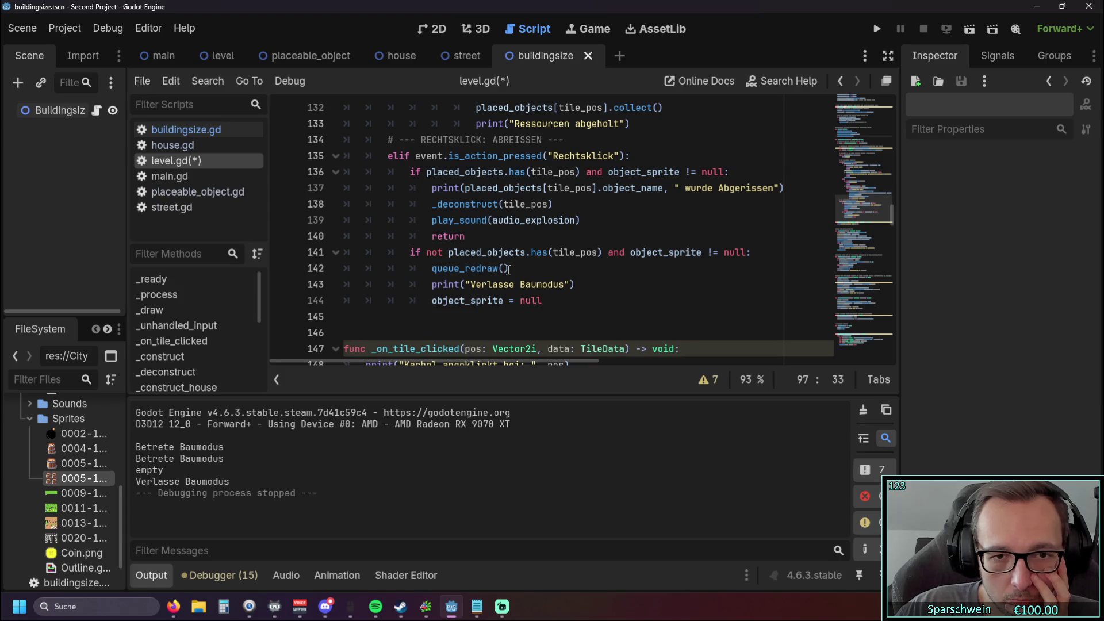
drag(511, 270, 433, 271)
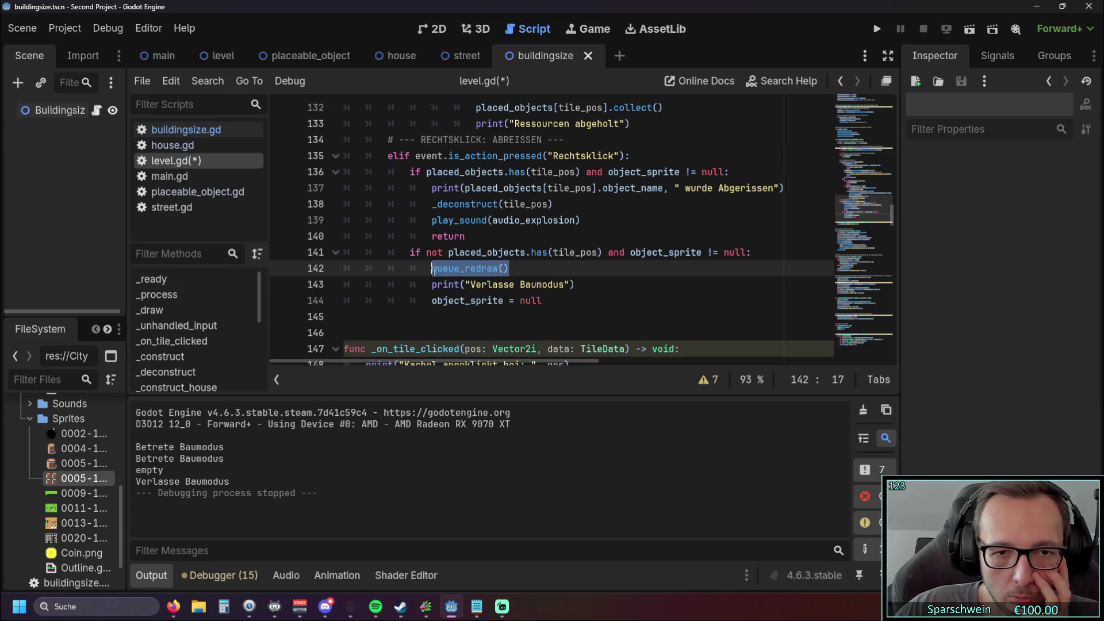
scroll(468, 268, up, 1)
scroll(468, 268, up, 12)
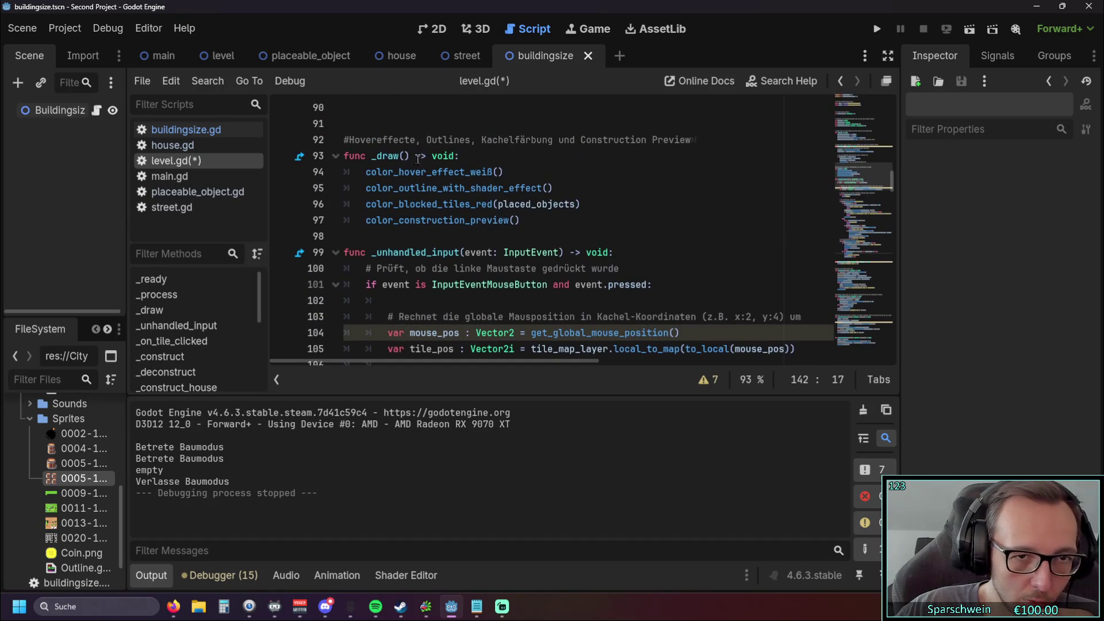
scroll(466, 245, down, 13)
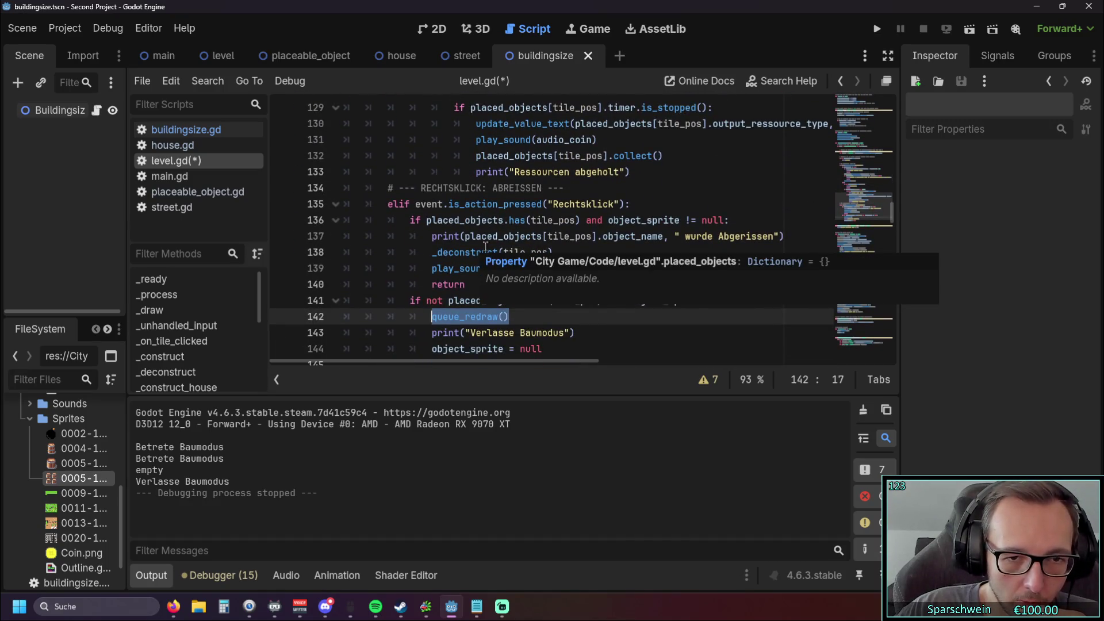
mouse_move(481, 268)
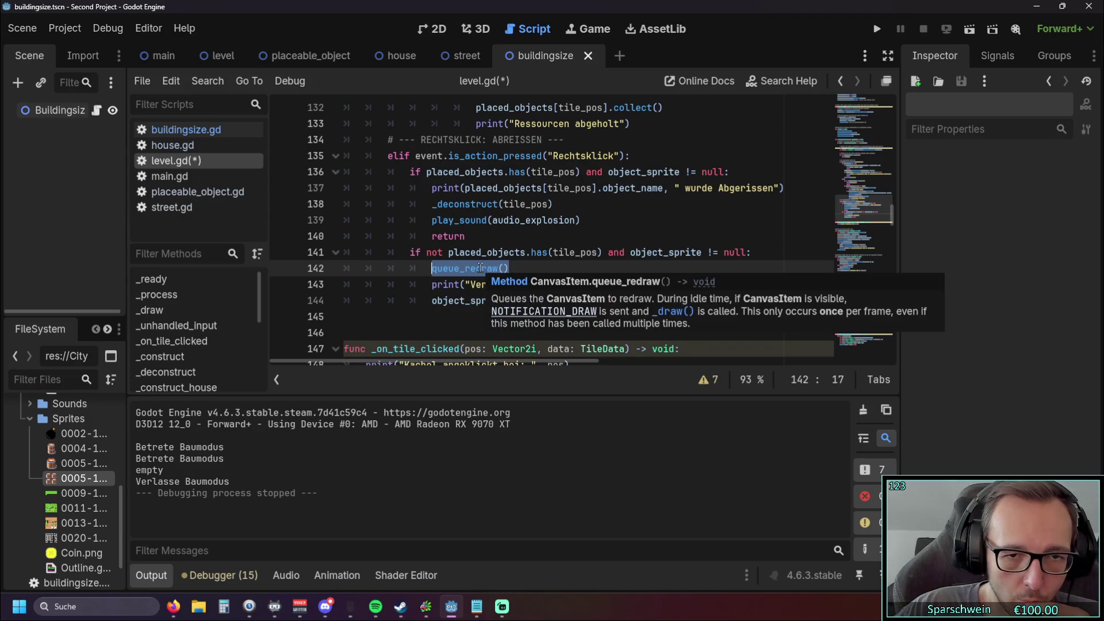
click(518, 268)
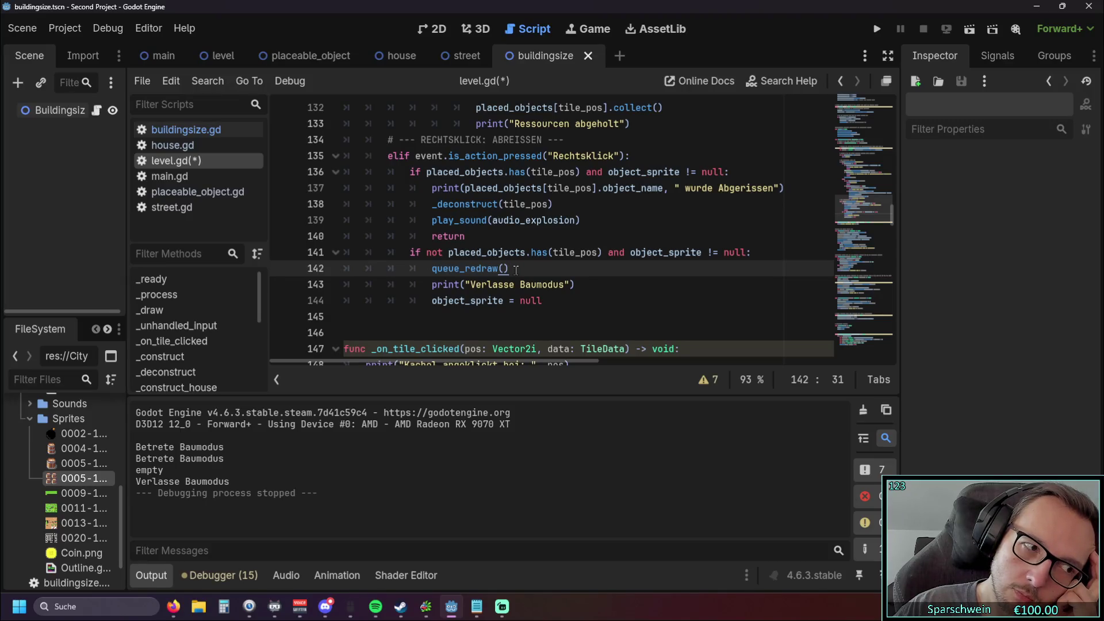
scroll(516, 270, up, 15)
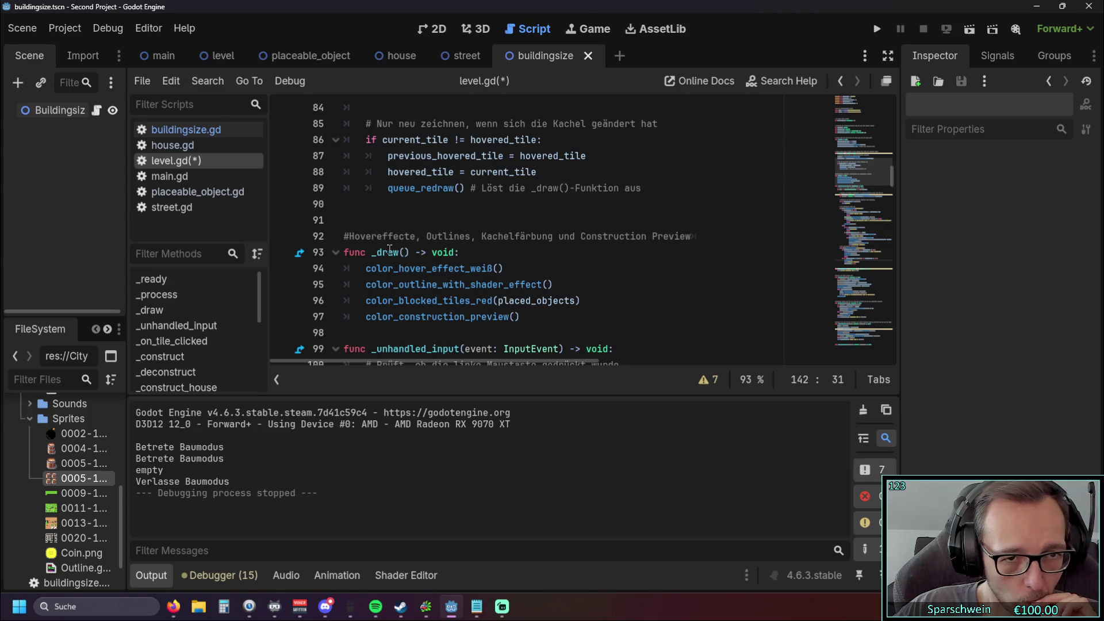
mouse_move(390, 249)
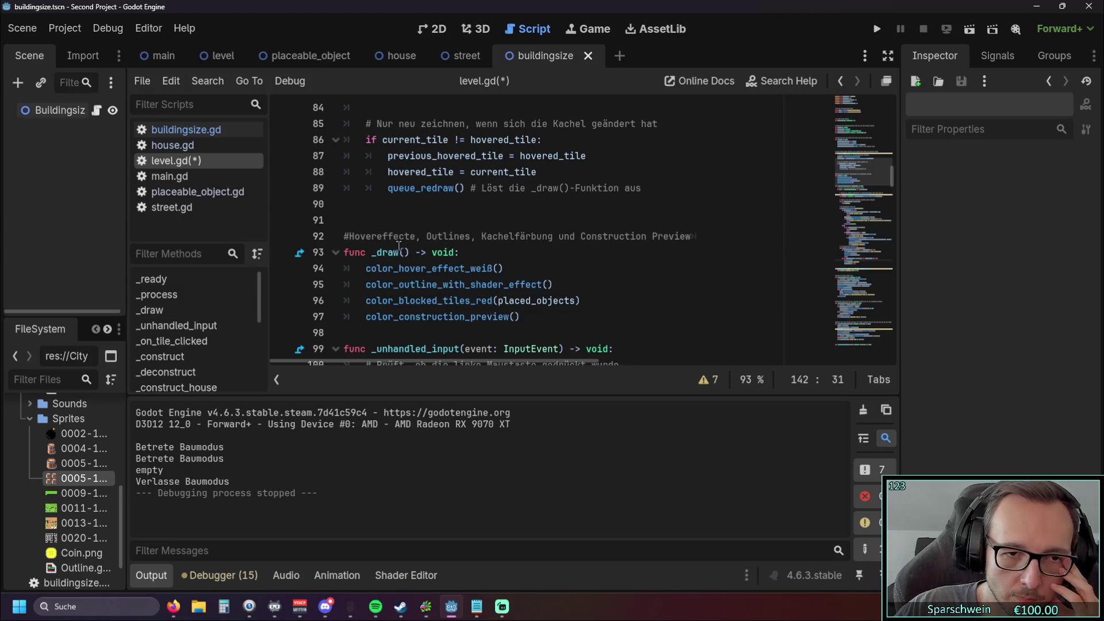
scroll(396, 248, down, 1)
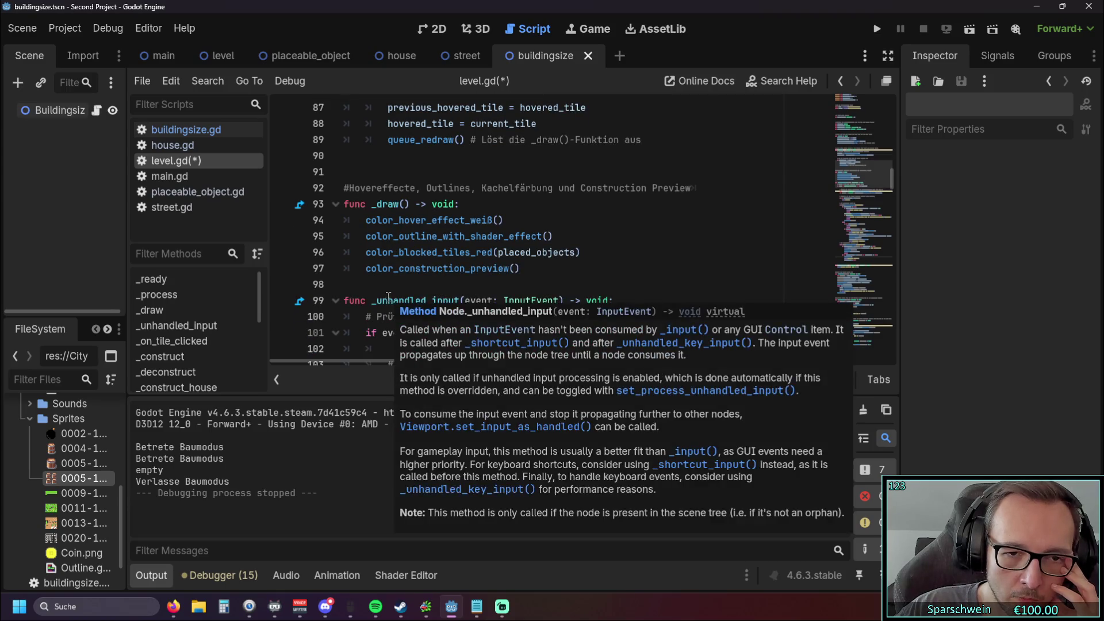
mouse_move(387, 205)
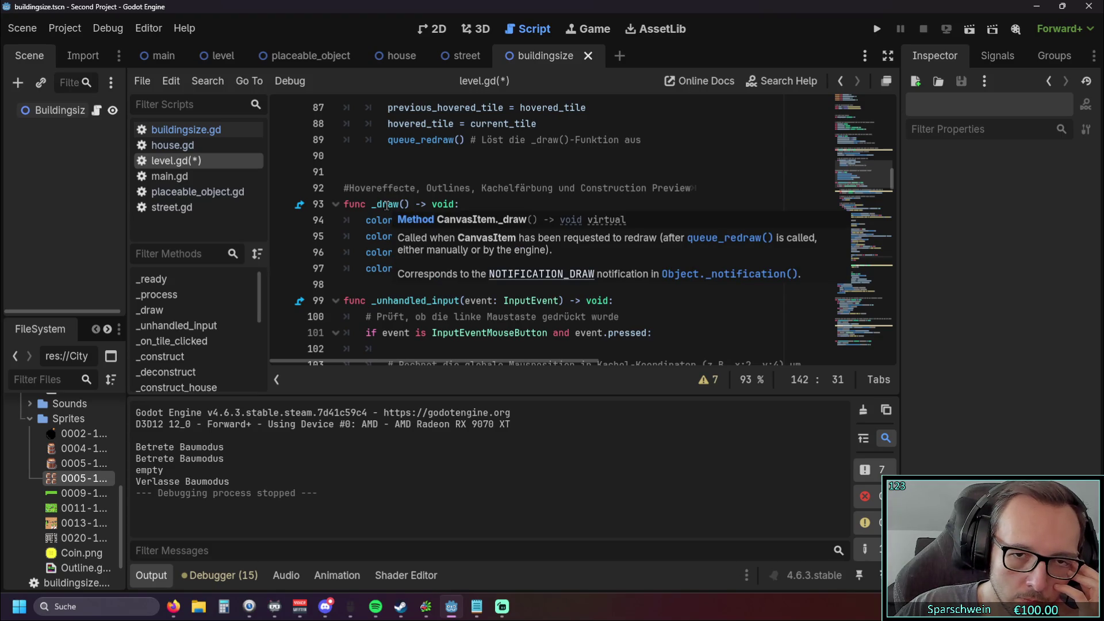
click(383, 206)
key(Down)
key(Down)
key(Down)
click(380, 205)
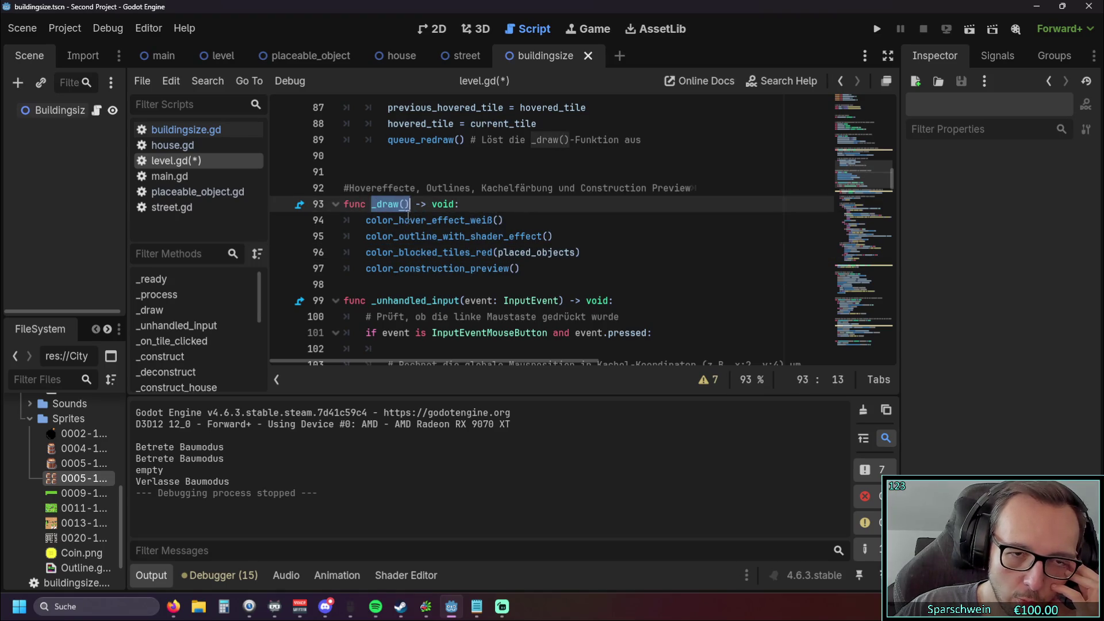
key(Down)
key(Down)
click(472, 188)
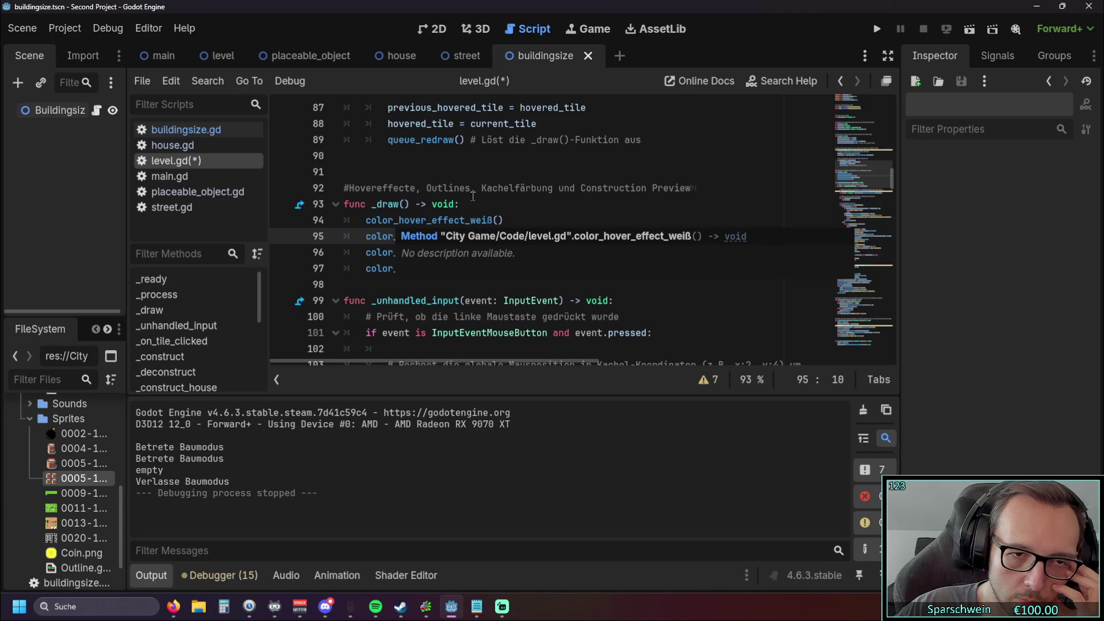
scroll(528, 286, down, 10)
scroll(528, 285, down, 20)
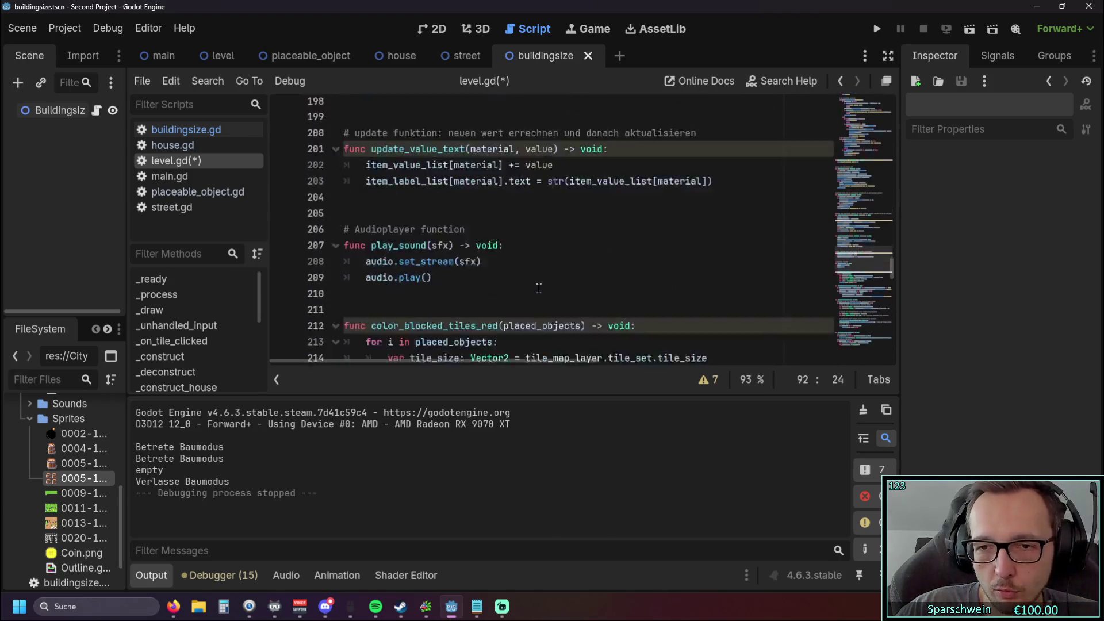
scroll(541, 288, up, 4)
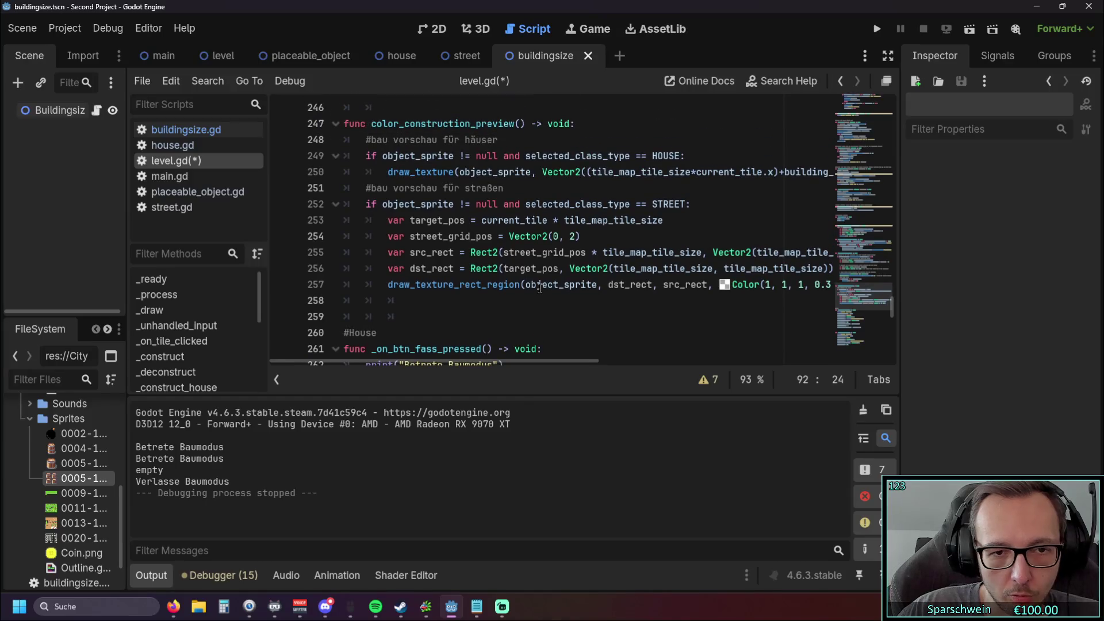
click(389, 283)
key(Down)
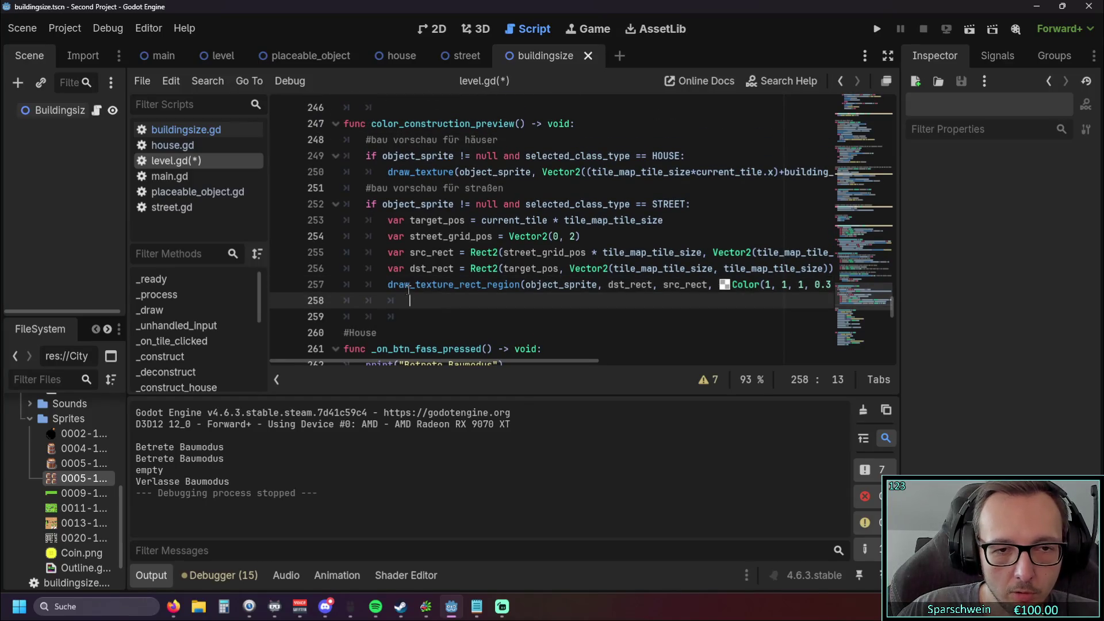
mouse_move(408, 291)
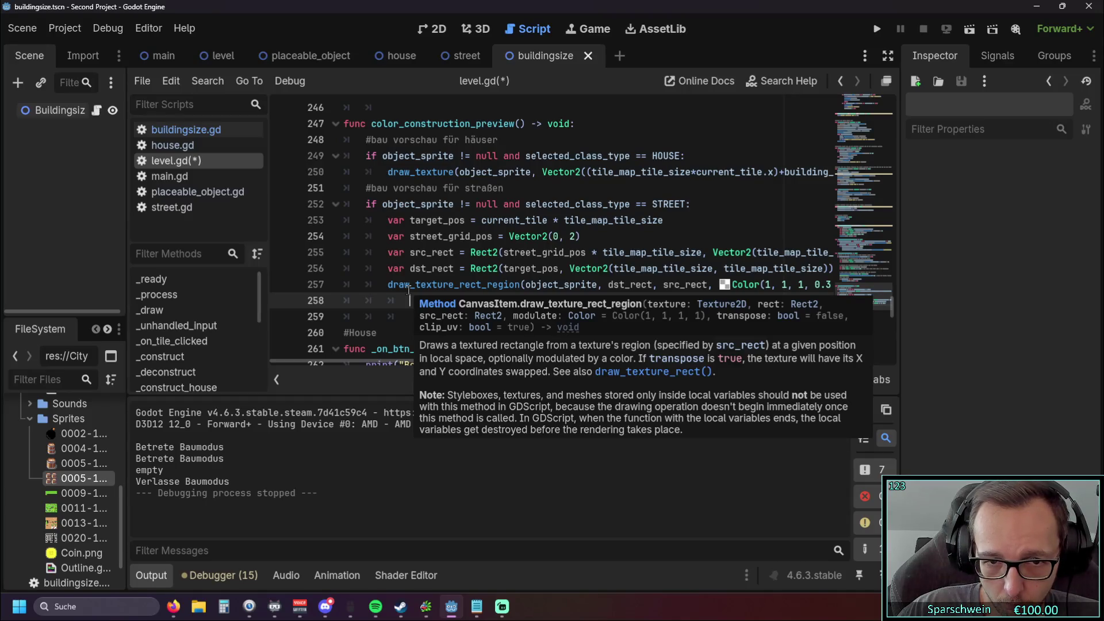
scroll(428, 234, up, 1)
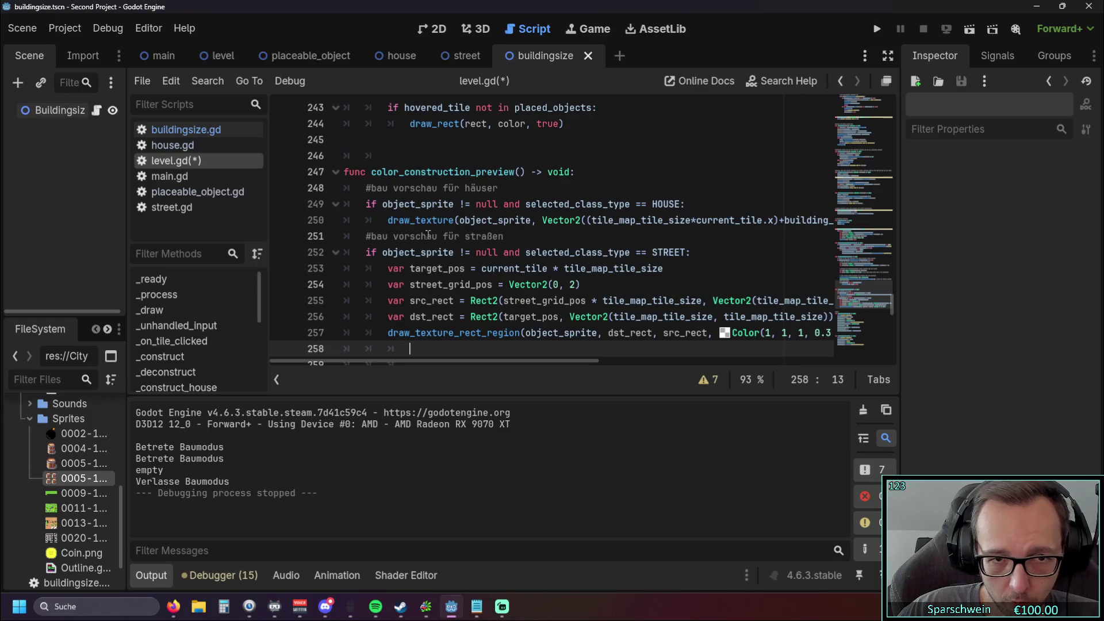
mouse_move(419, 220)
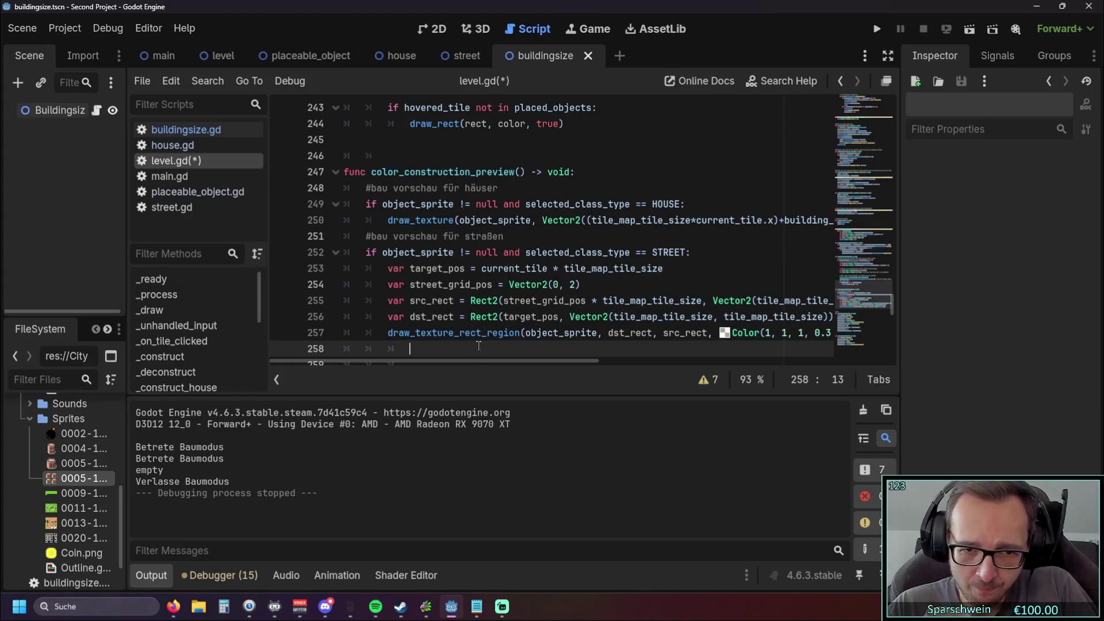
mouse_move(476, 362)
mouse_down()
mouse_move(488, 363)
mouse_move(436, 368)
mouse_up()
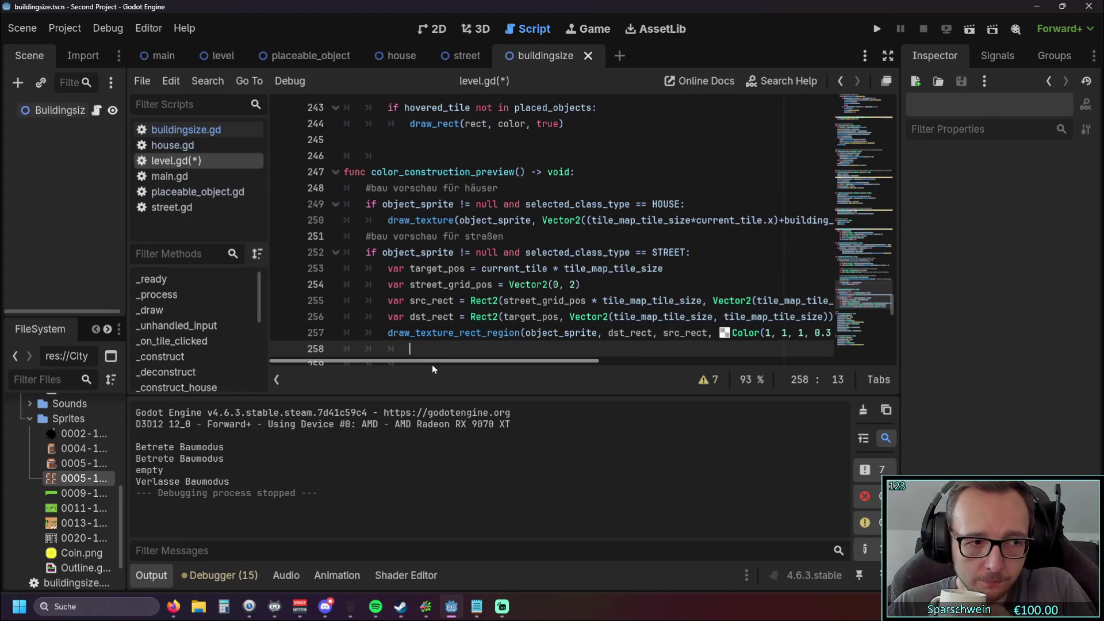
mouse_move(506, 302)
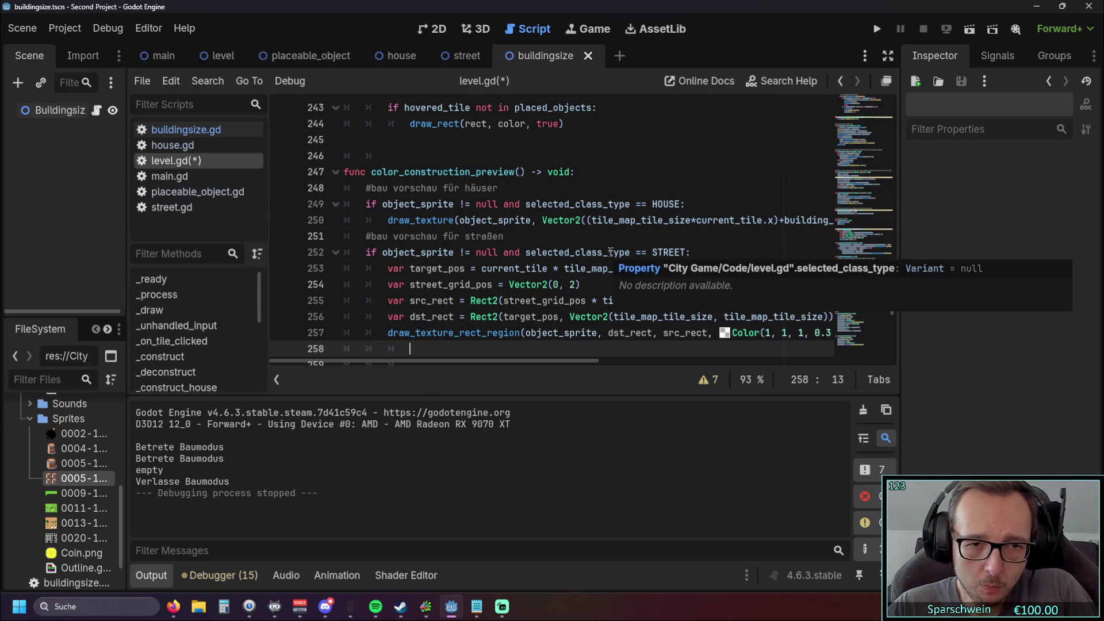
scroll(611, 252, up, 1)
scroll(611, 252, up, 20)
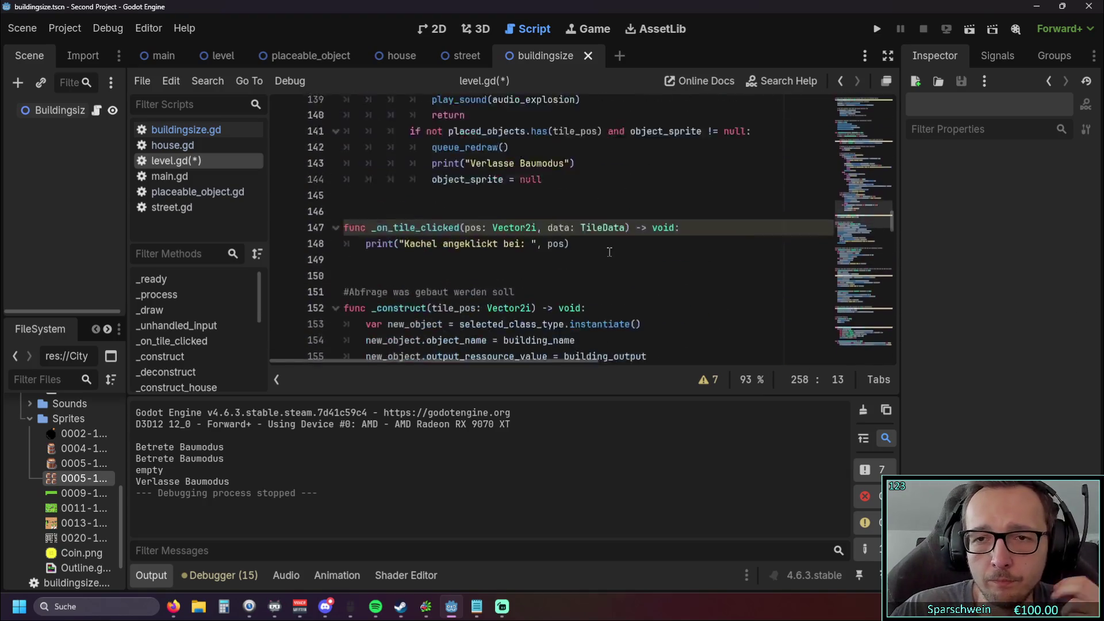
Step: Review the four calls inside _draw, ending with the construction preview call
scroll(609, 252, up, 5)
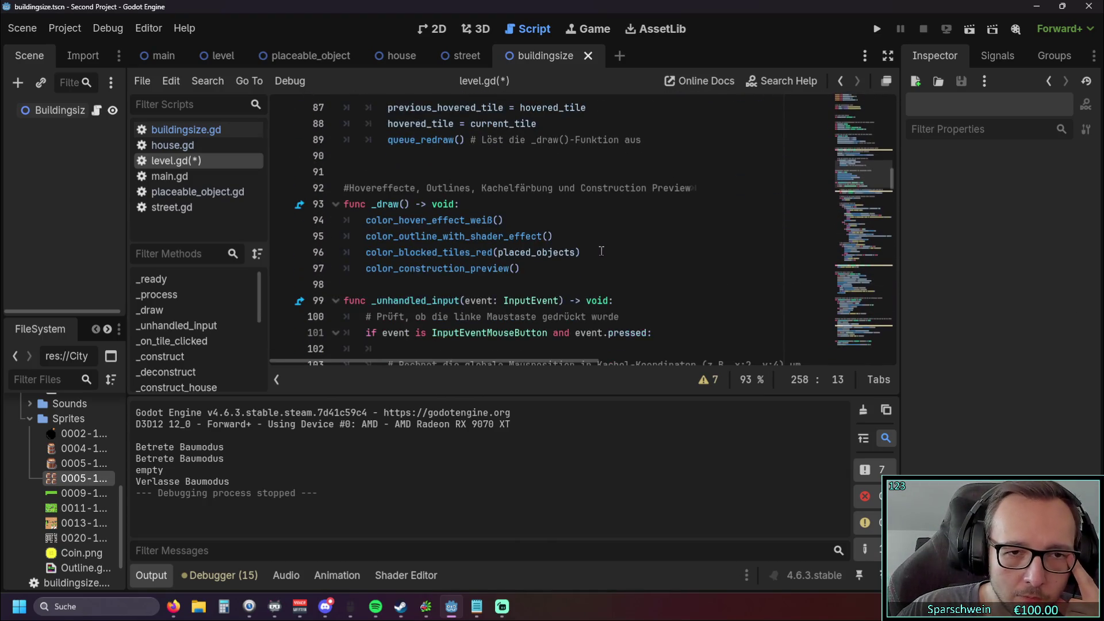
scroll(577, 253, up, 2)
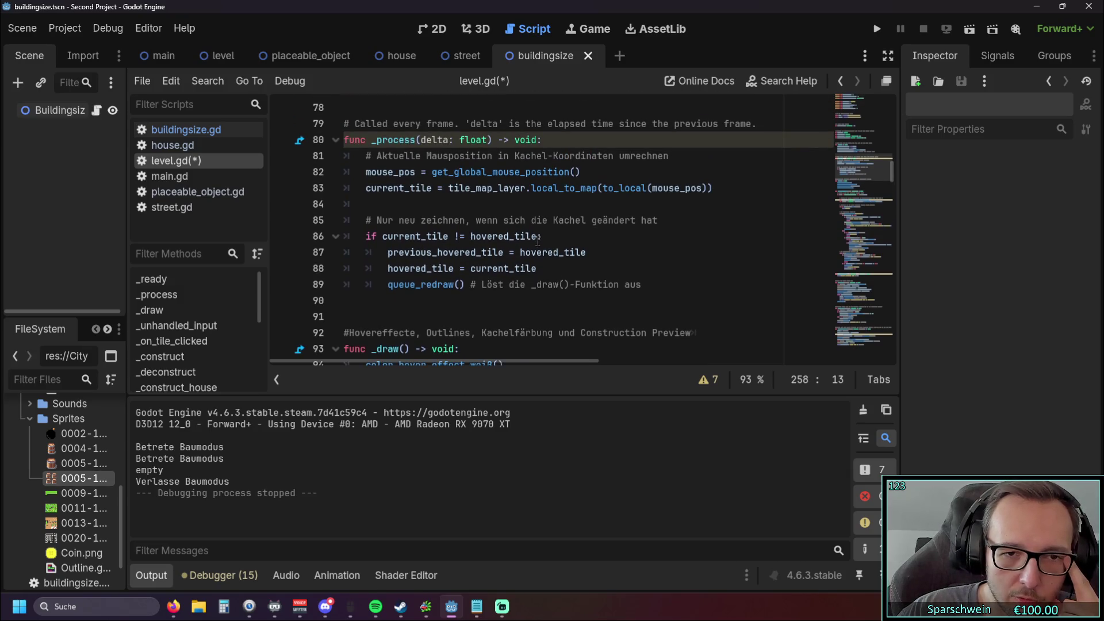
scroll(475, 279, down, 1)
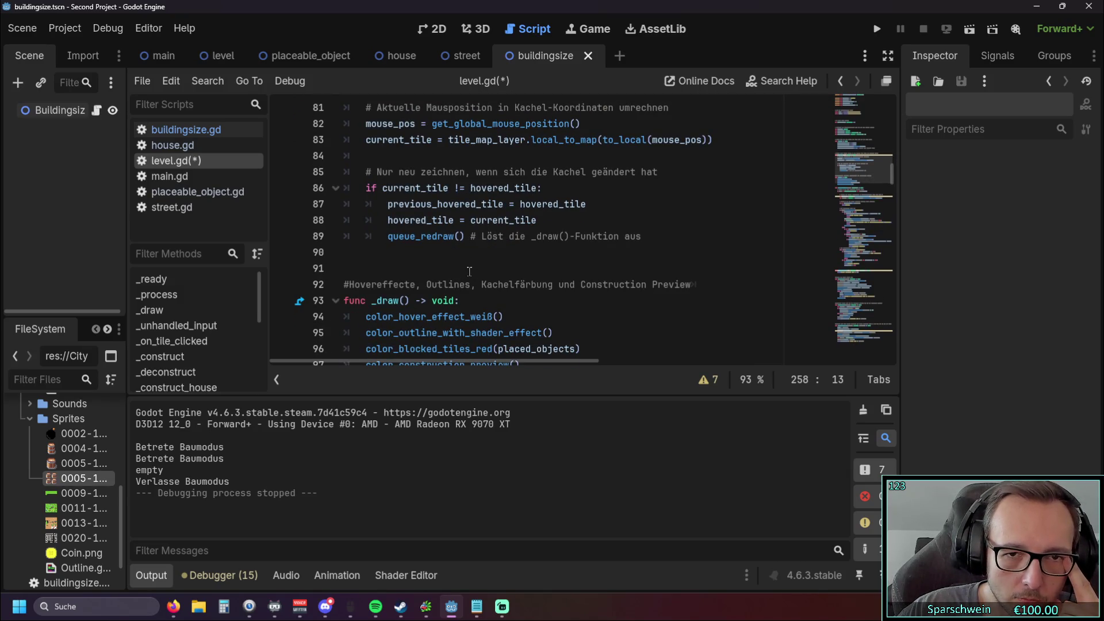
scroll(469, 271, down, 1)
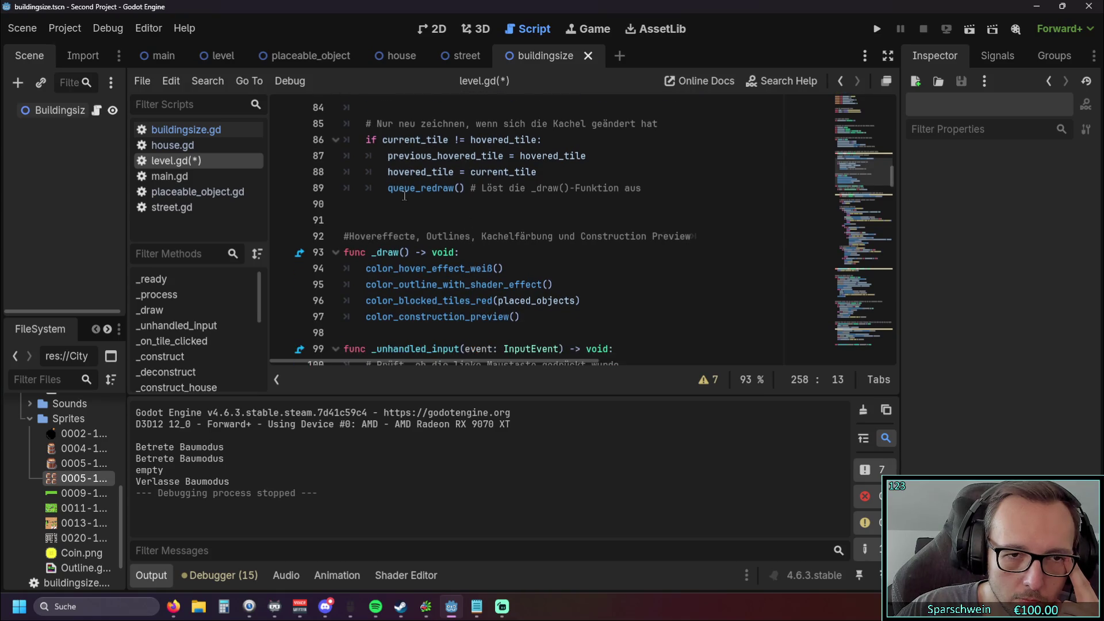
drag(388, 188, 465, 188)
click(468, 220)
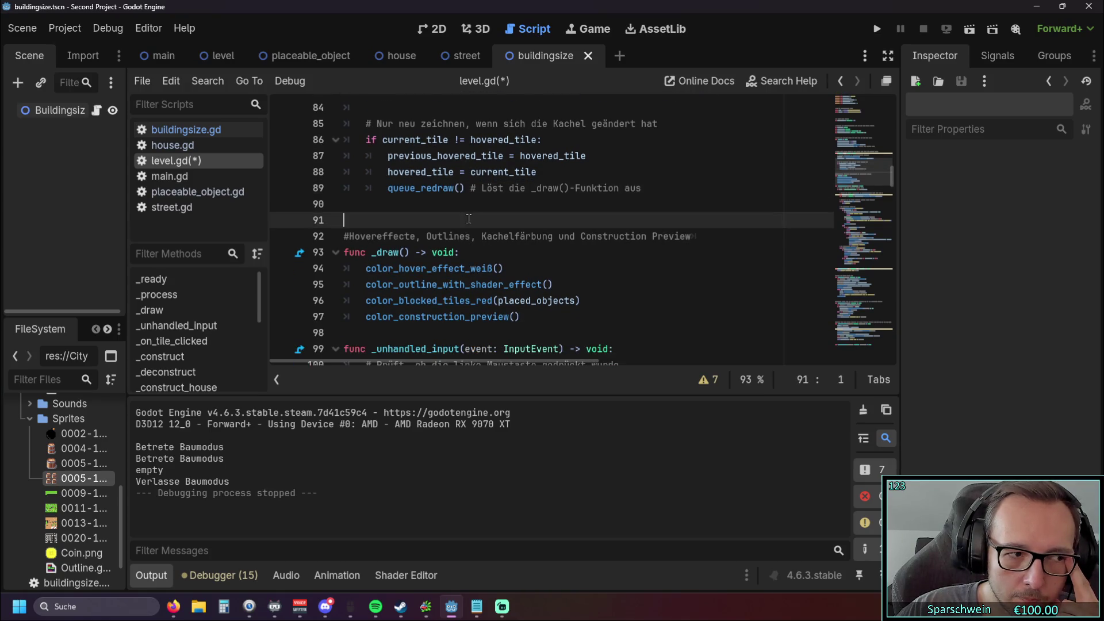
scroll(467, 220, up, 1)
scroll(466, 222, down, 1)
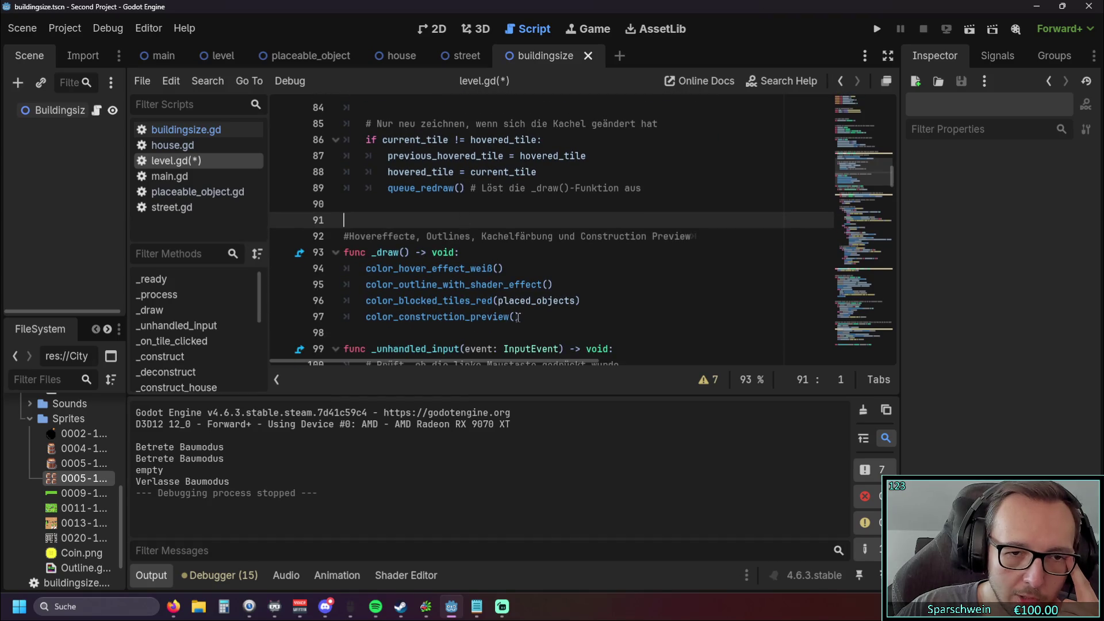
drag(520, 316, 357, 269)
click(553, 304)
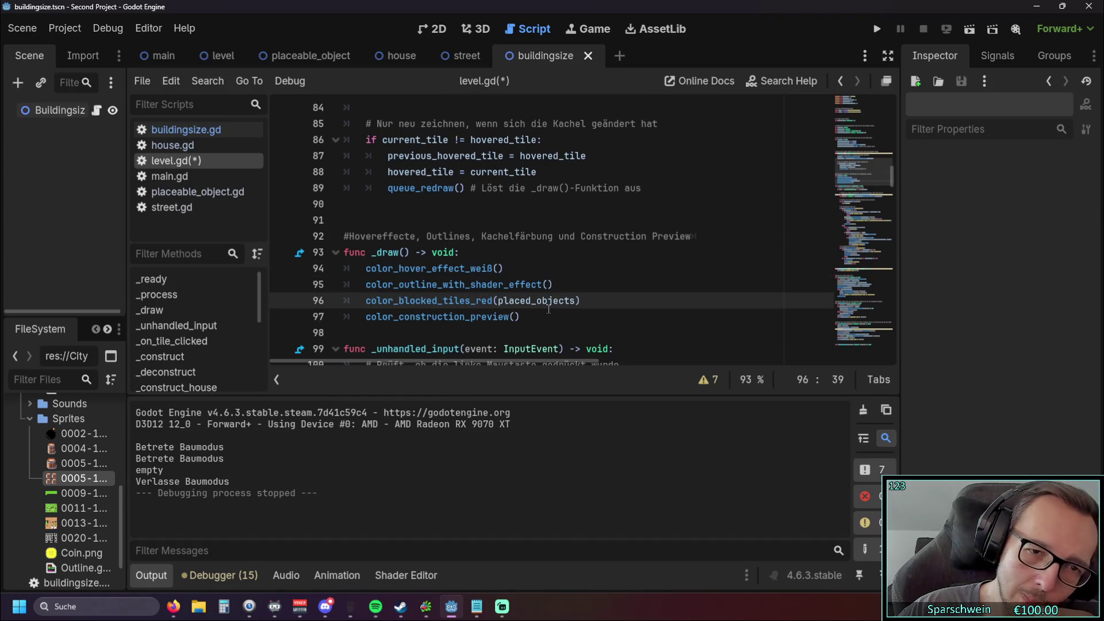
click(544, 317)
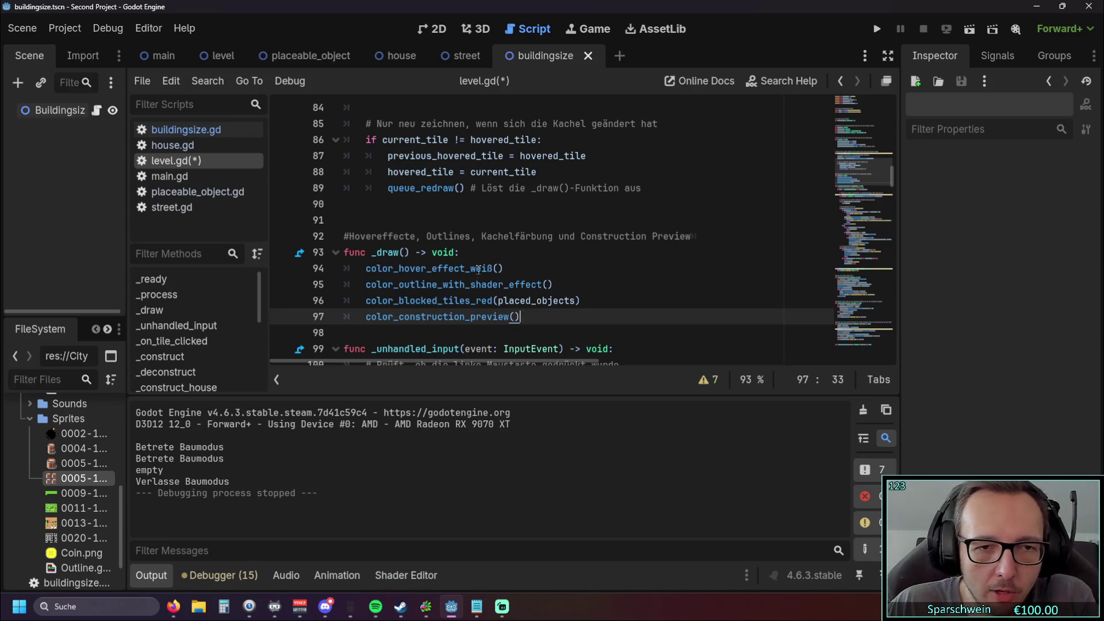
Step: Inspect the _deconstruct function body and the _draw calls again
scroll(548, 265, down, 20)
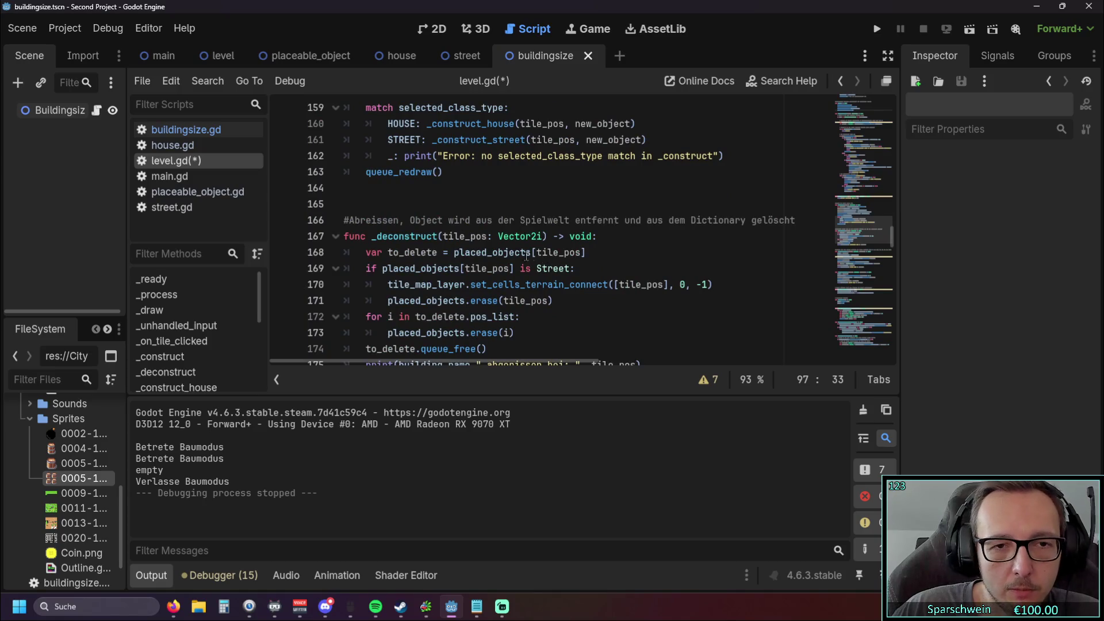
scroll(492, 250, down, 1)
mouse_move(693, 319)
mouse_down()
mouse_move(375, 217)
mouse_move(387, 205)
mouse_up()
scroll(535, 239, down, 15)
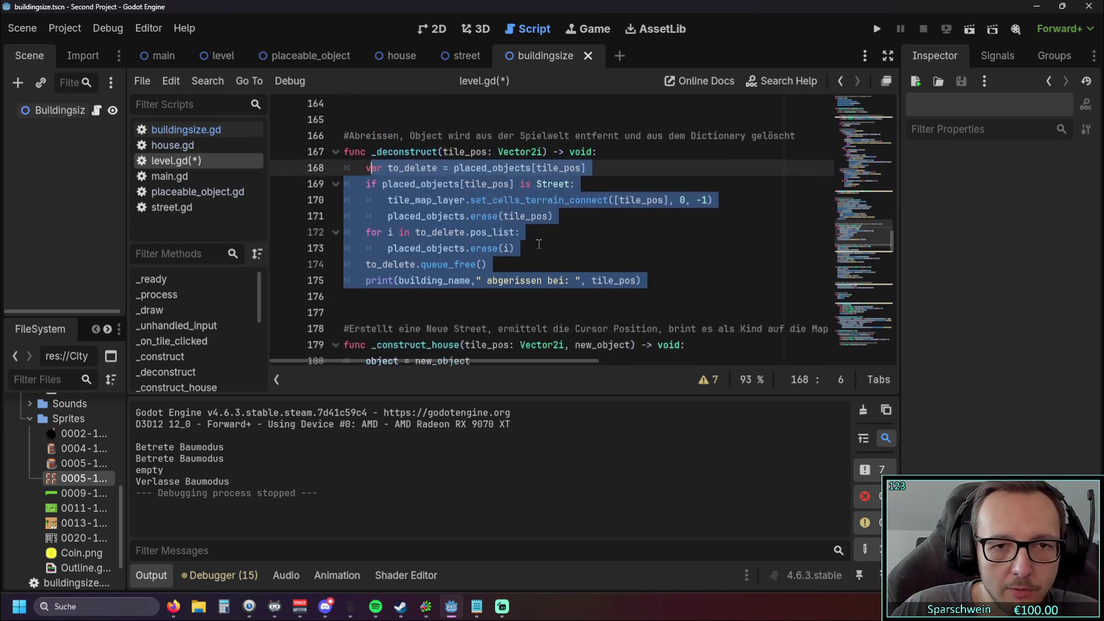
scroll(535, 239, down, 3)
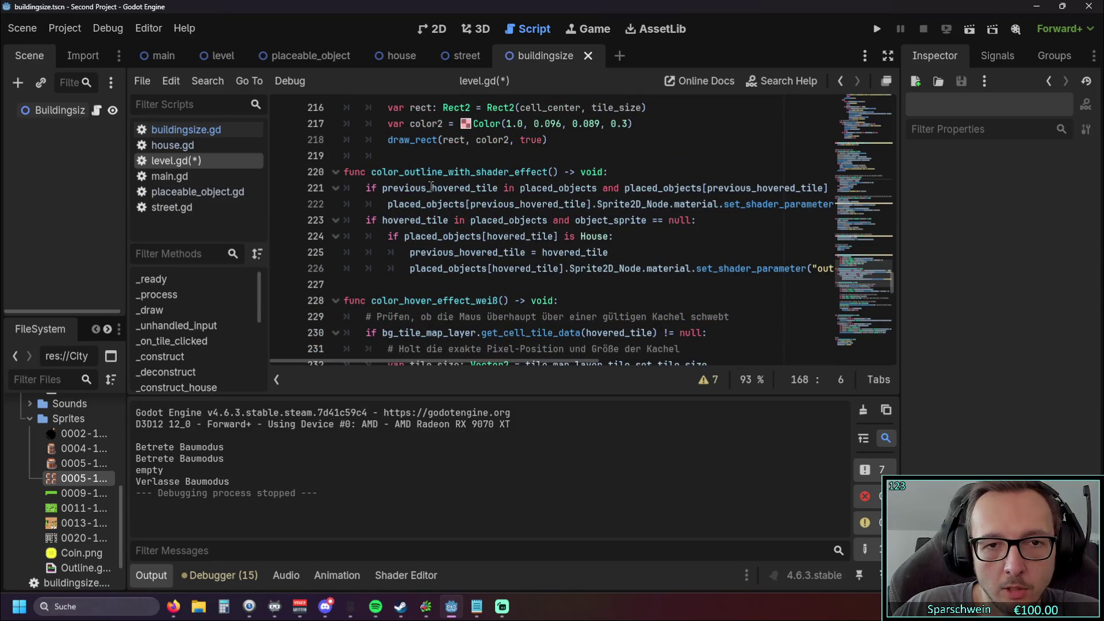
mouse_move(437, 363)
mouse_down()
mouse_move(592, 370)
mouse_move(403, 362)
mouse_up()
click(678, 236)
scroll(651, 229, up, 20)
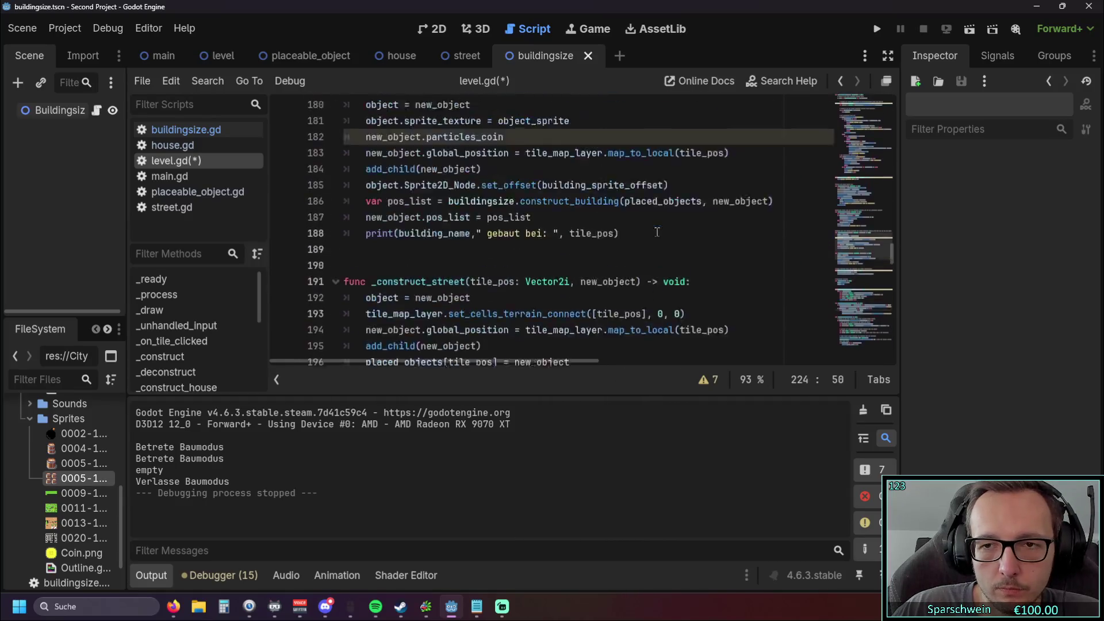
scroll(651, 230, up, 8)
scroll(638, 225, down, 2)
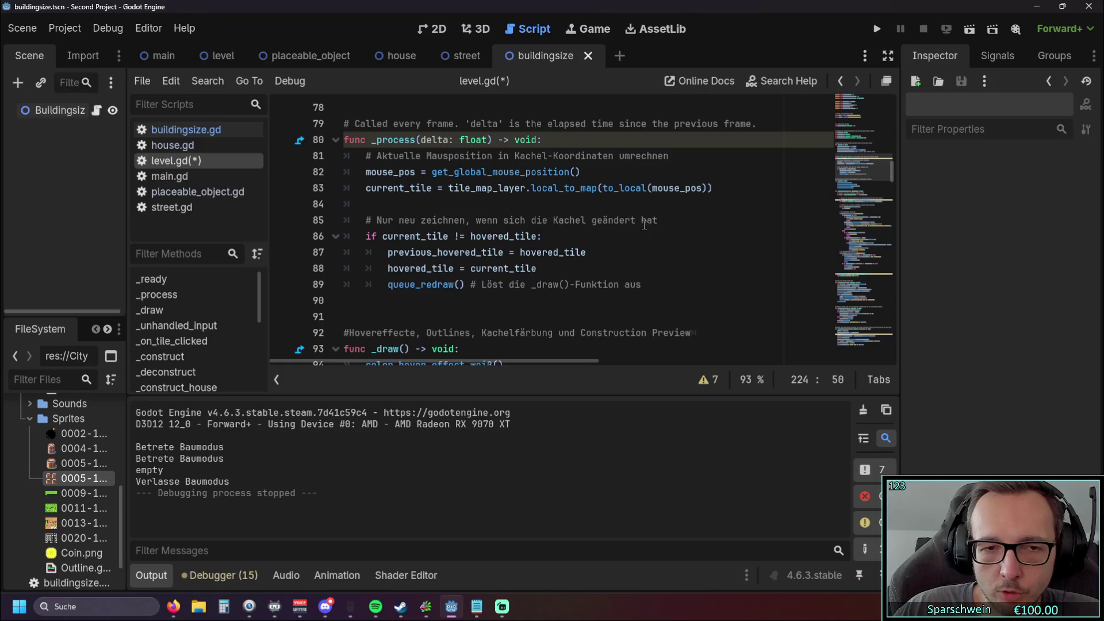
scroll(633, 218, up, 1)
scroll(633, 218, up, 3)
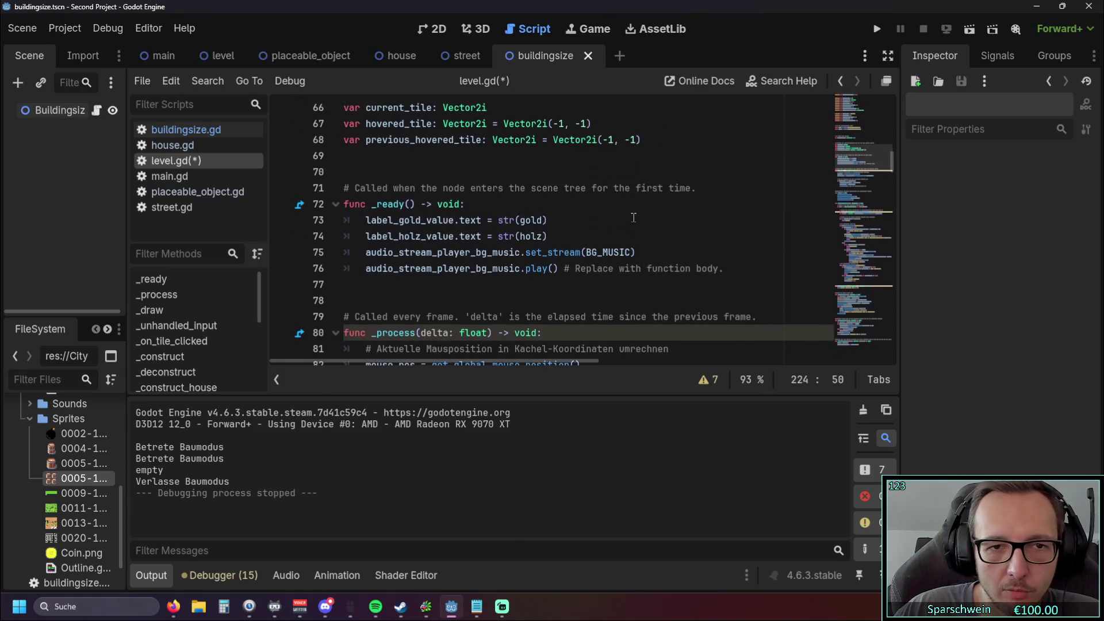
scroll(633, 217, up, 7)
scroll(636, 217, down, 13)
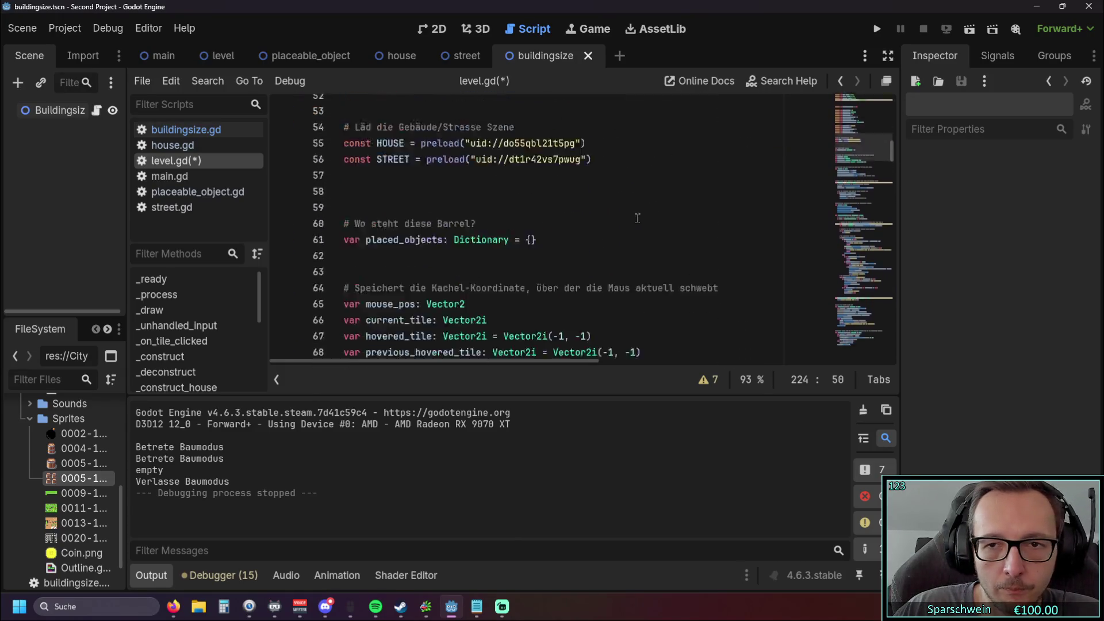
scroll(638, 217, down, 1)
drag(553, 236, 368, 236)
click(597, 260)
click(559, 268)
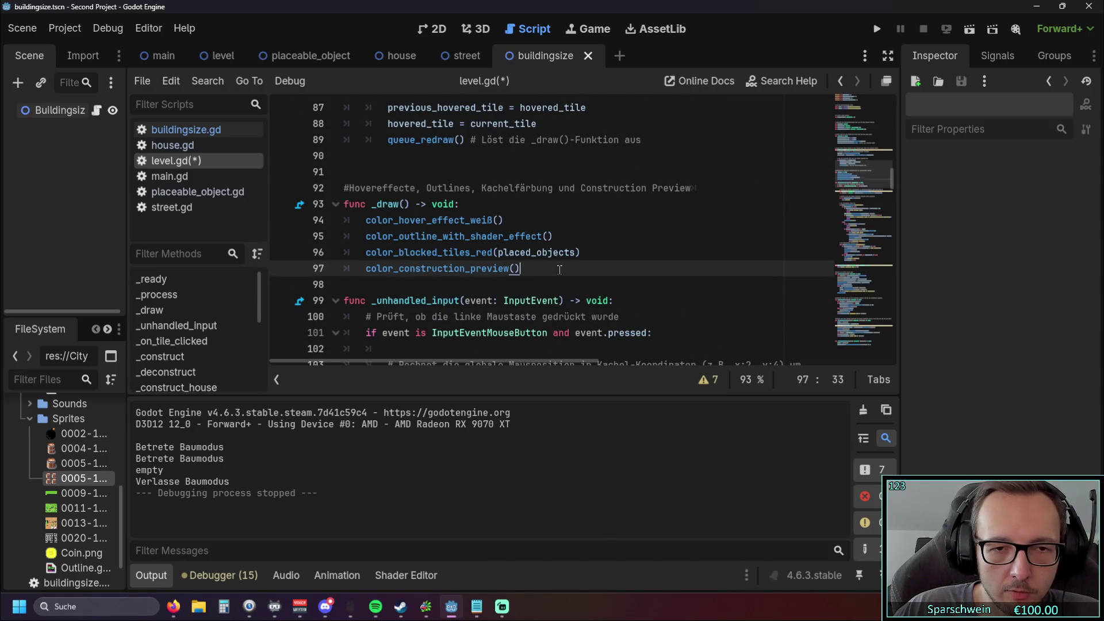
scroll(420, 198, up, 1)
Step: Add queue_redraw() after _deconstruct(tile_pos) in the right-click branch and run the project
drag(387, 189, 464, 190)
scroll(462, 201, down, 15)
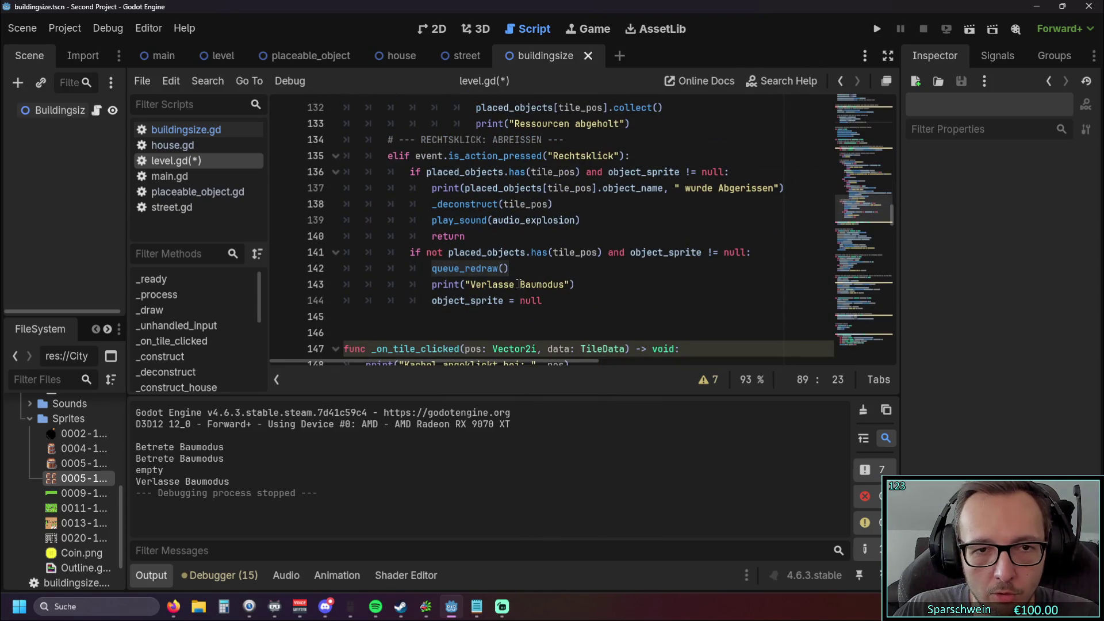
click(558, 207)
key(Return)
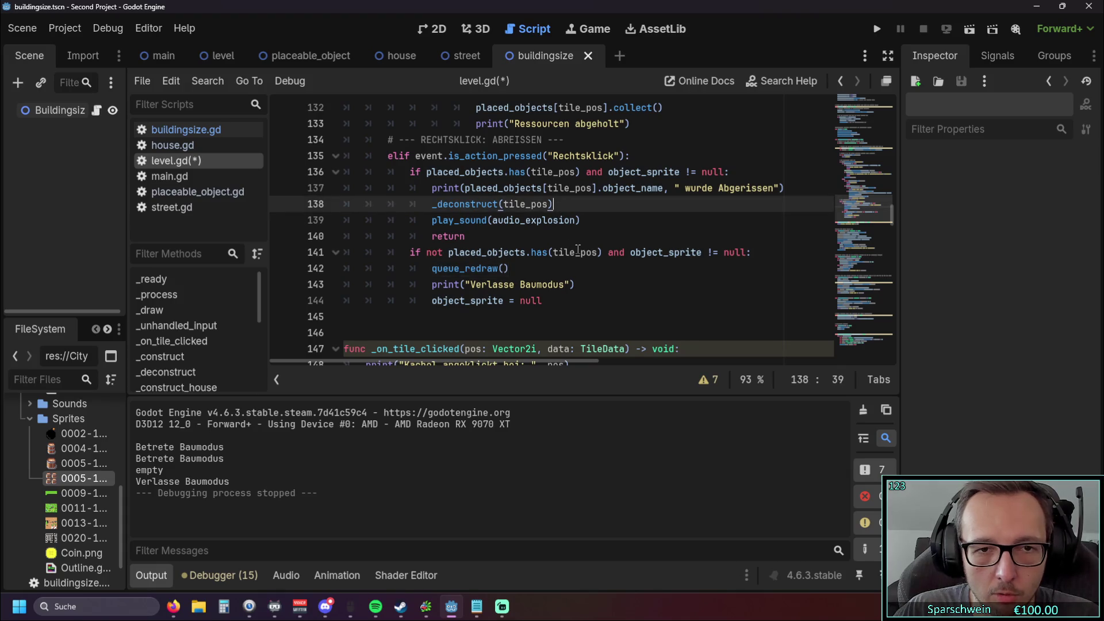
text(queue_redraw())
click(578, 252)
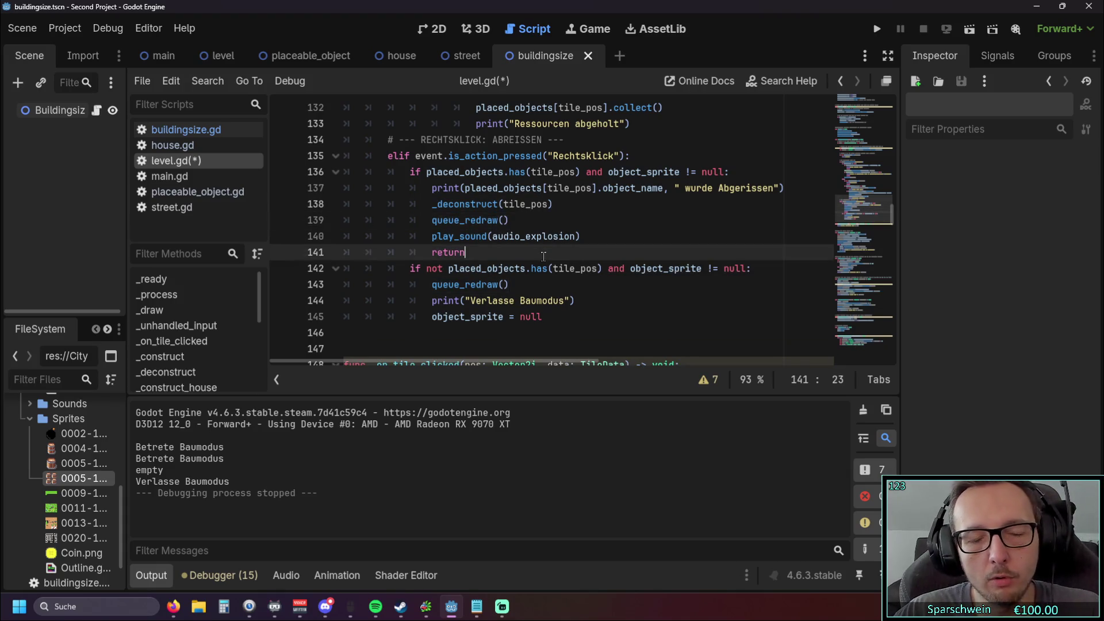
click(876, 28)
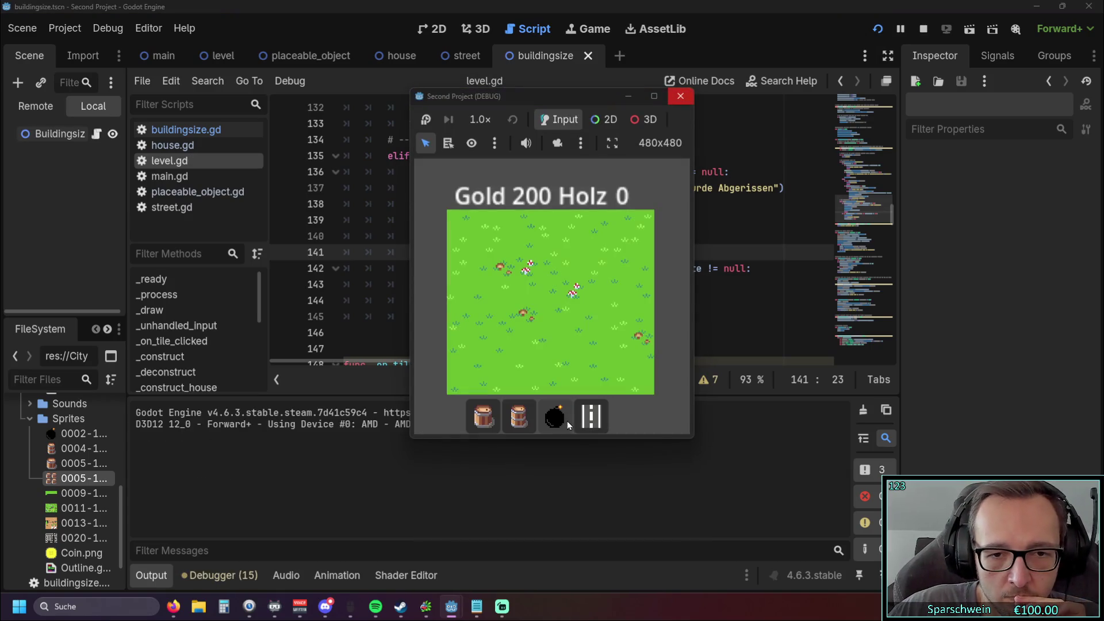
Step: Build a barrel on the grass field and demolish it
click(517, 421)
click(527, 269)
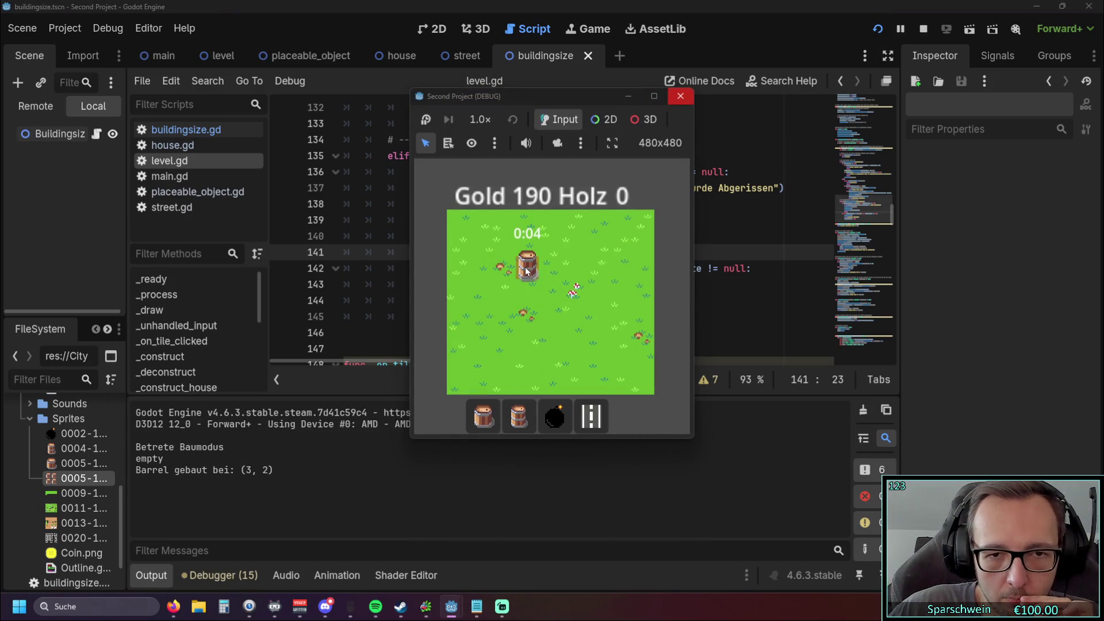
click(526, 272)
Step: Build and demolish Big Buckets at (4,3) twice and at (2,2)
click(518, 417)
click(549, 299)
click(550, 297)
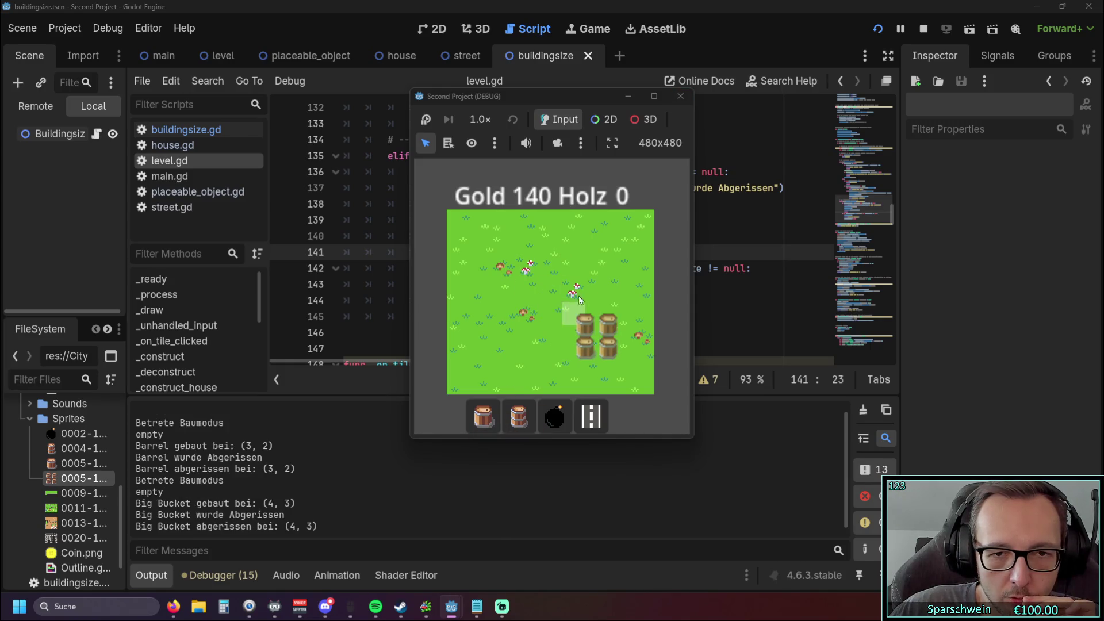
click(560, 299)
click(561, 299)
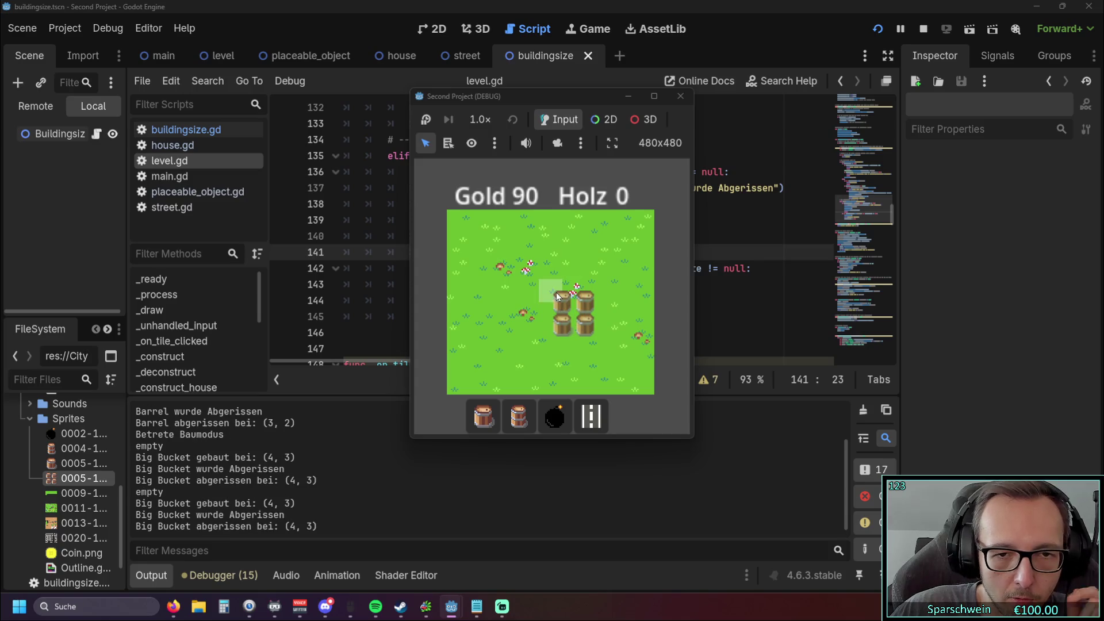
click(498, 278)
click(520, 282)
Step: Leave build mode, close the game window and return to level.gd
right_click(585, 310)
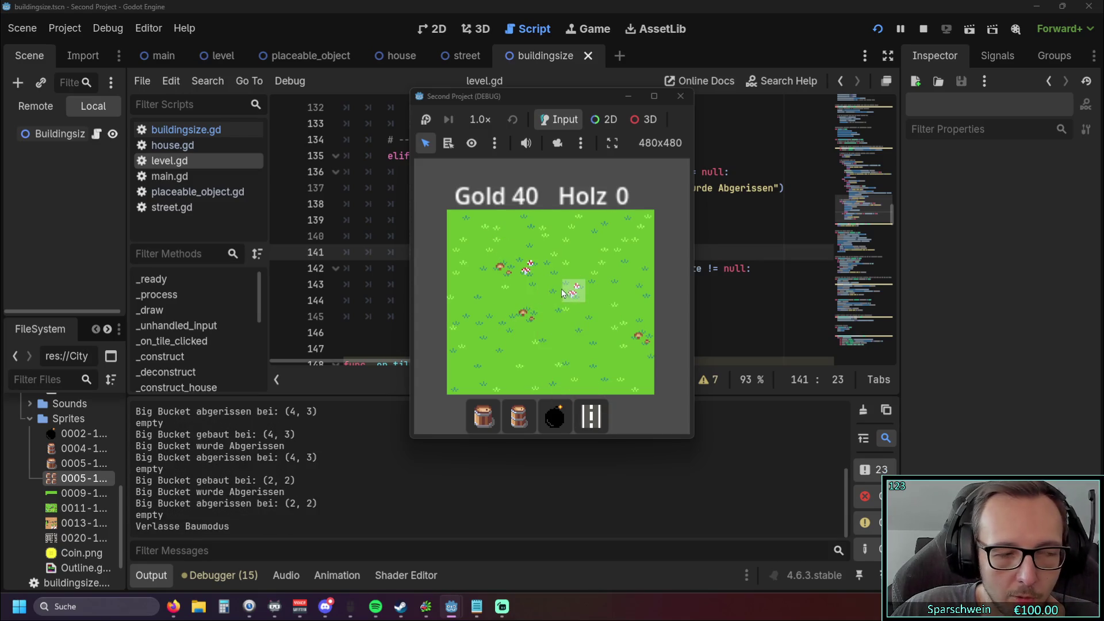
click(681, 96)
click(572, 236)
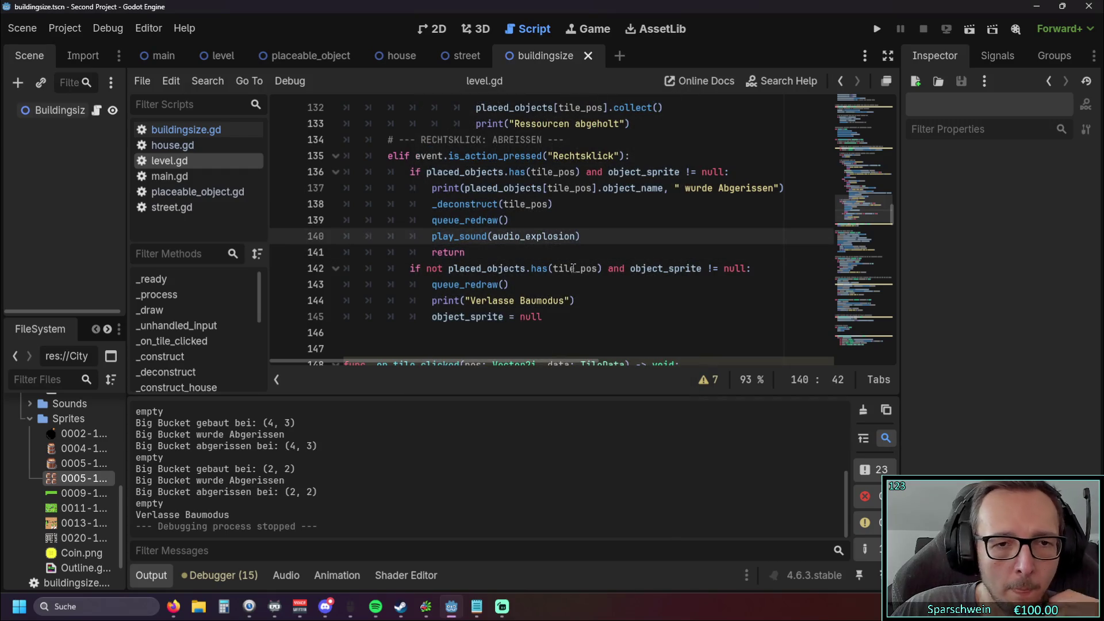
scroll(559, 261, up, 3)
scroll(570, 258, up, 3)
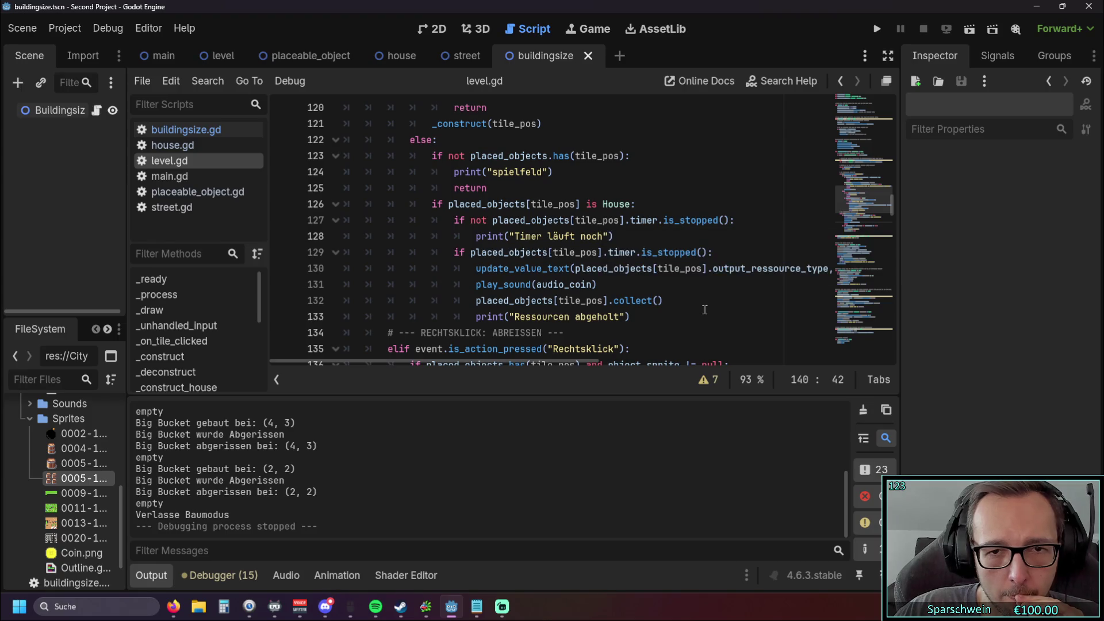
scroll(575, 300, up, 2)
scroll(633, 298, down, 2)
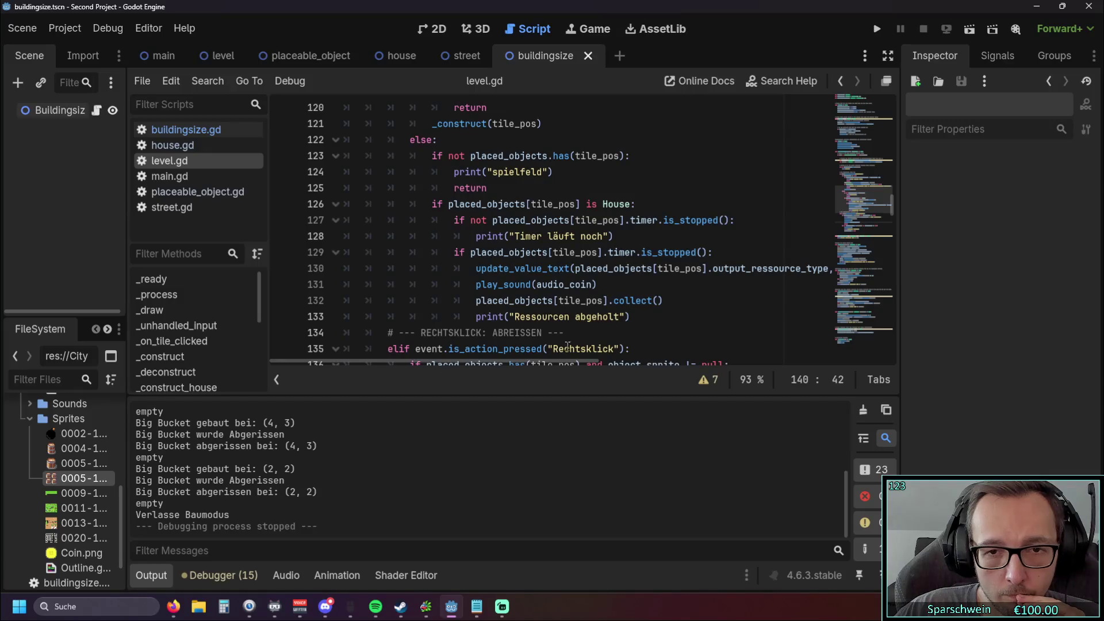
mouse_move(540, 361)
mouse_down()
mouse_move(610, 367)
mouse_move(458, 360)
mouse_up()
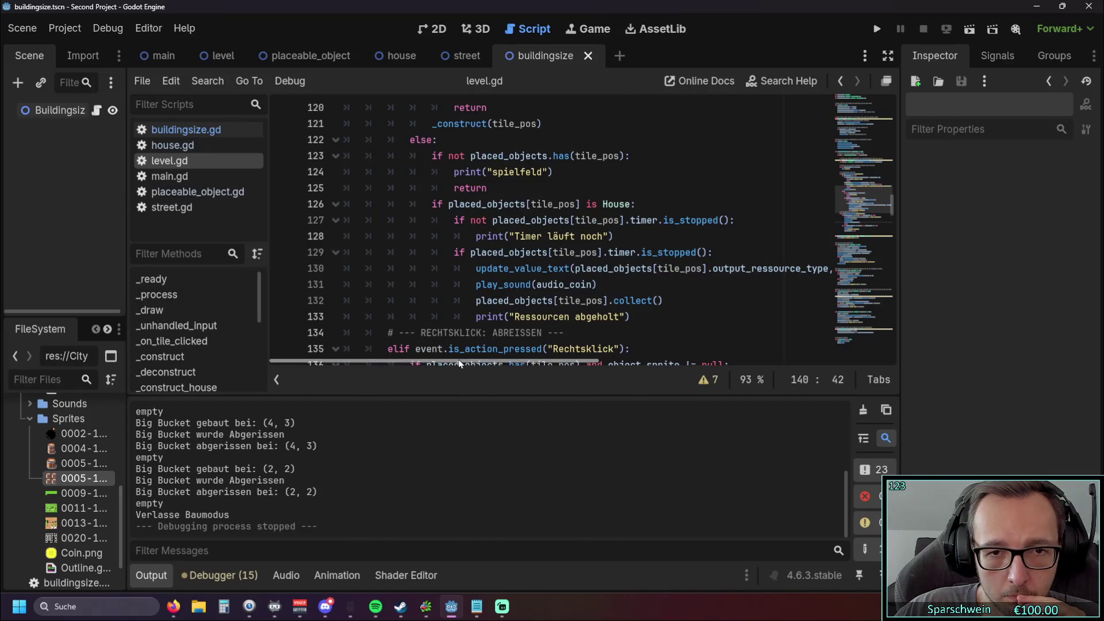
scroll(562, 268, up, 1)
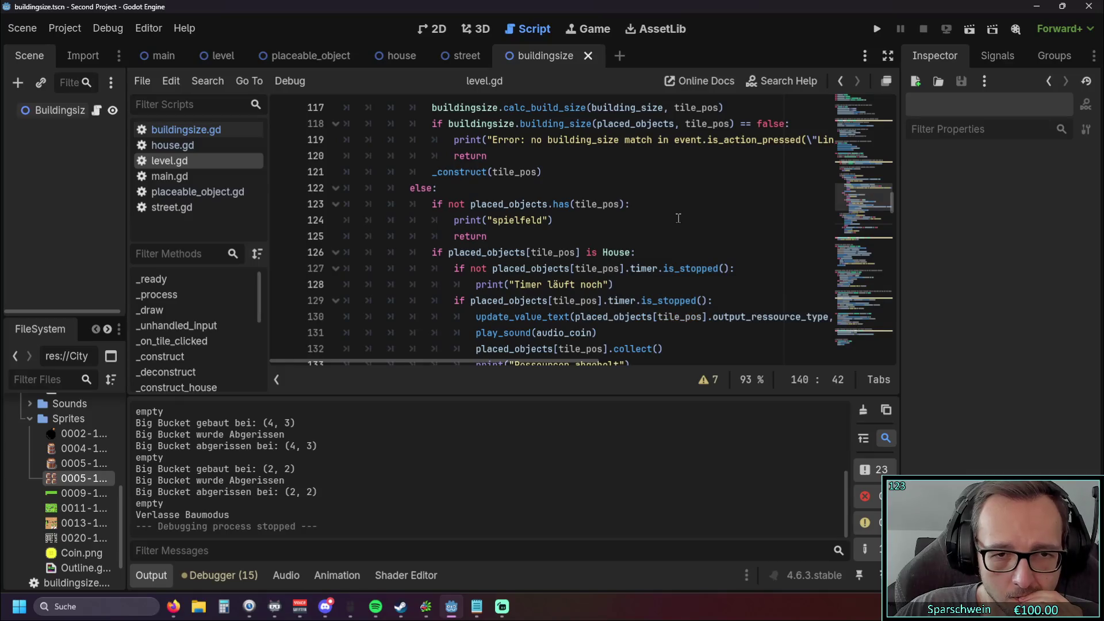
scroll(669, 218, up, 4)
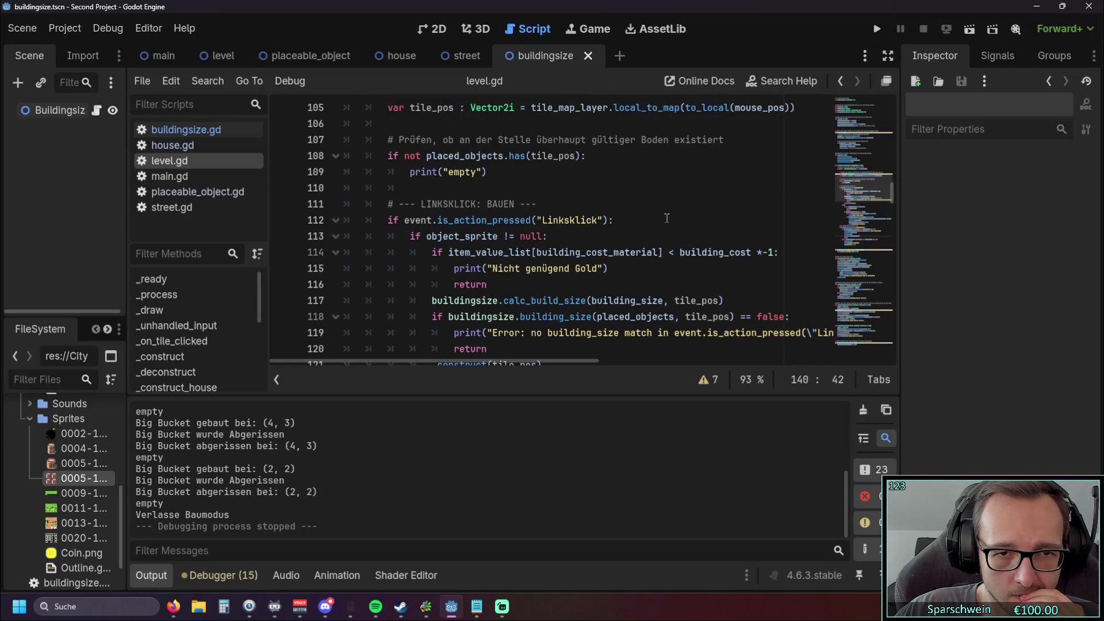
scroll(667, 218, down, 2)
scroll(680, 214, up, 1)
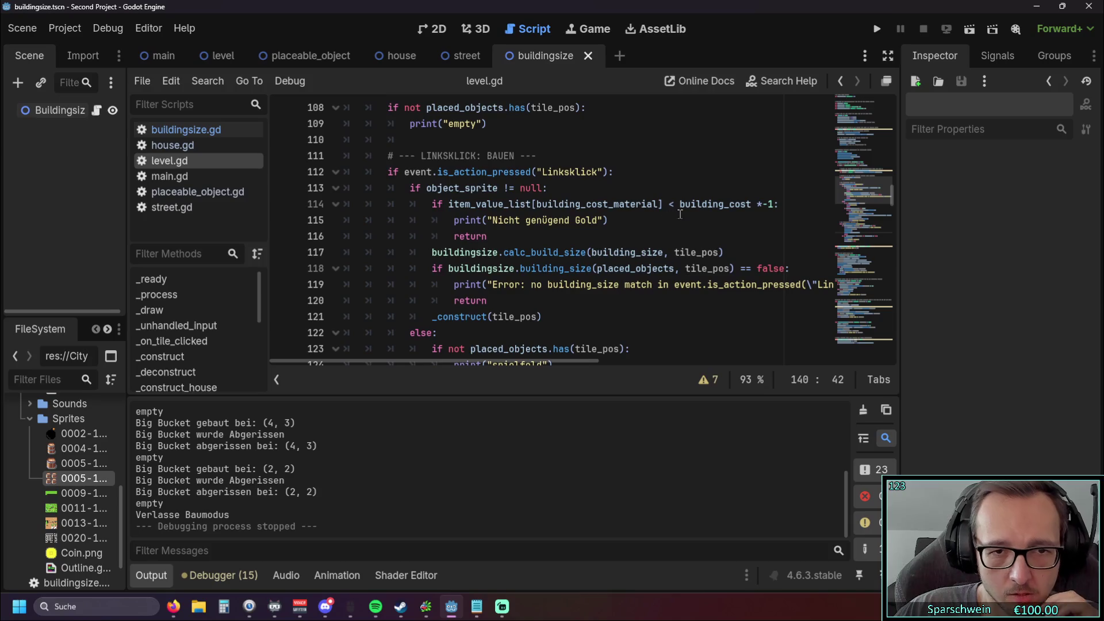
scroll(680, 214, up, 4)
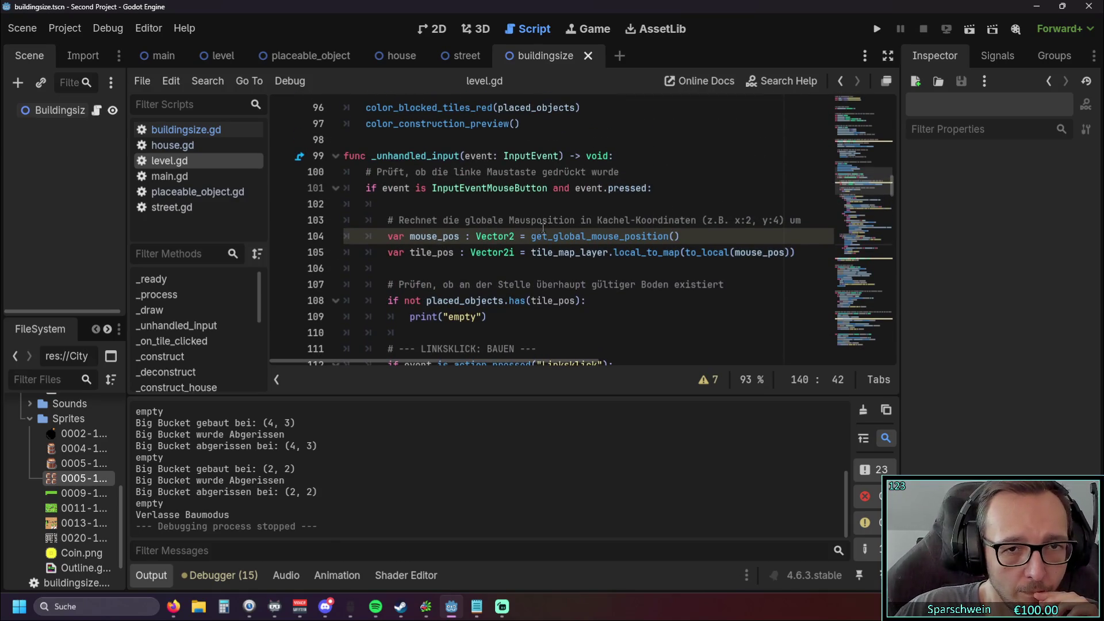
scroll(545, 235, up, 4)
scroll(517, 239, up, 2)
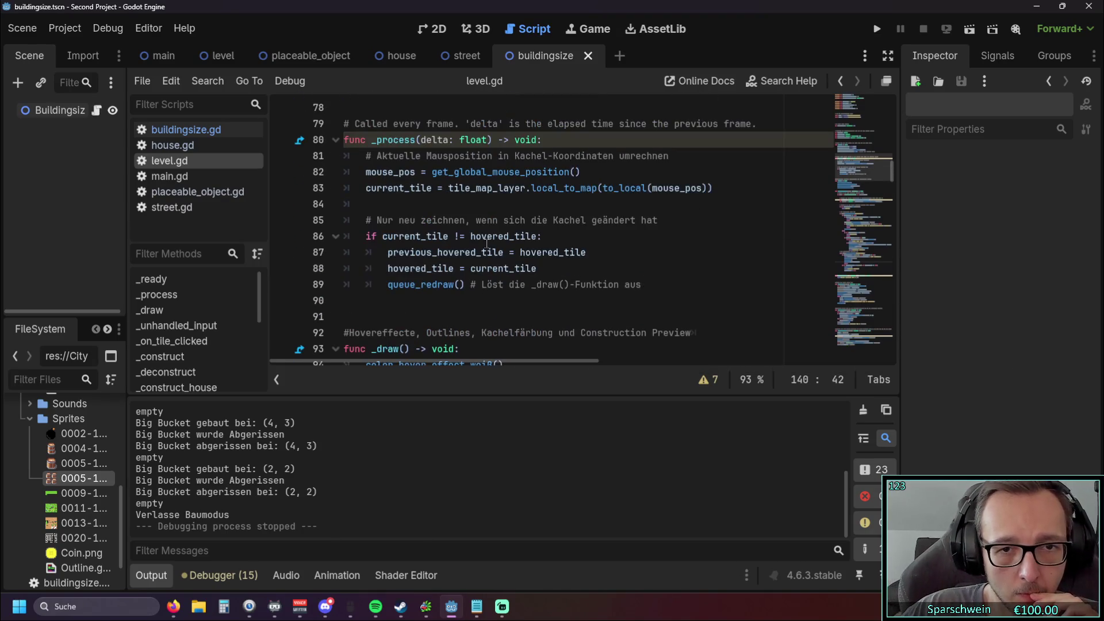
scroll(535, 255, down, 1)
scroll(539, 251, up, 2)
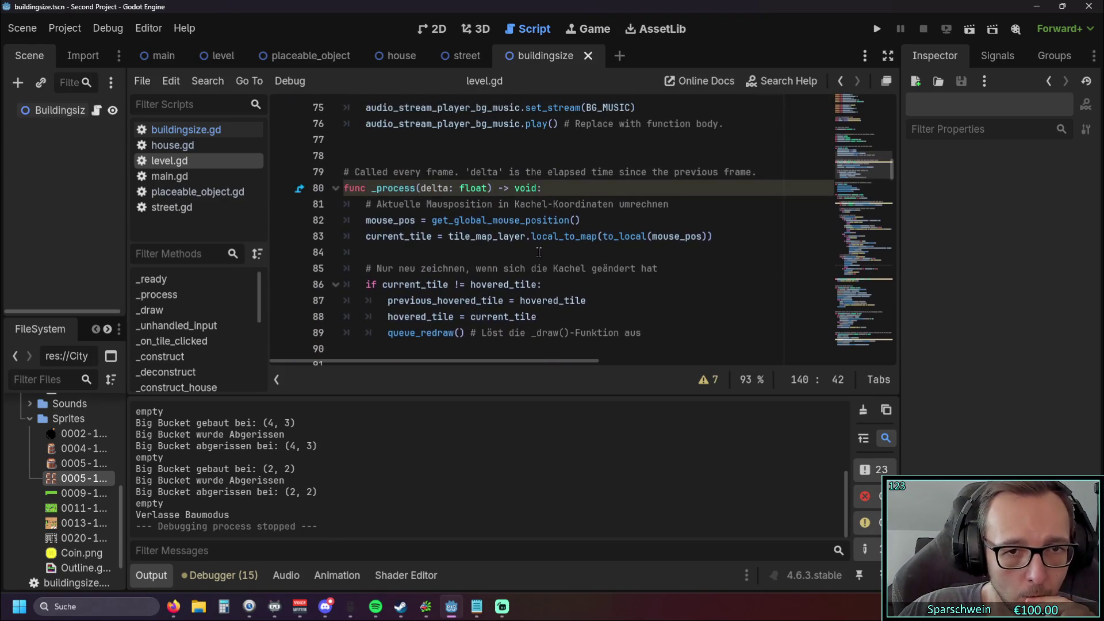
scroll(538, 252, down, 1)
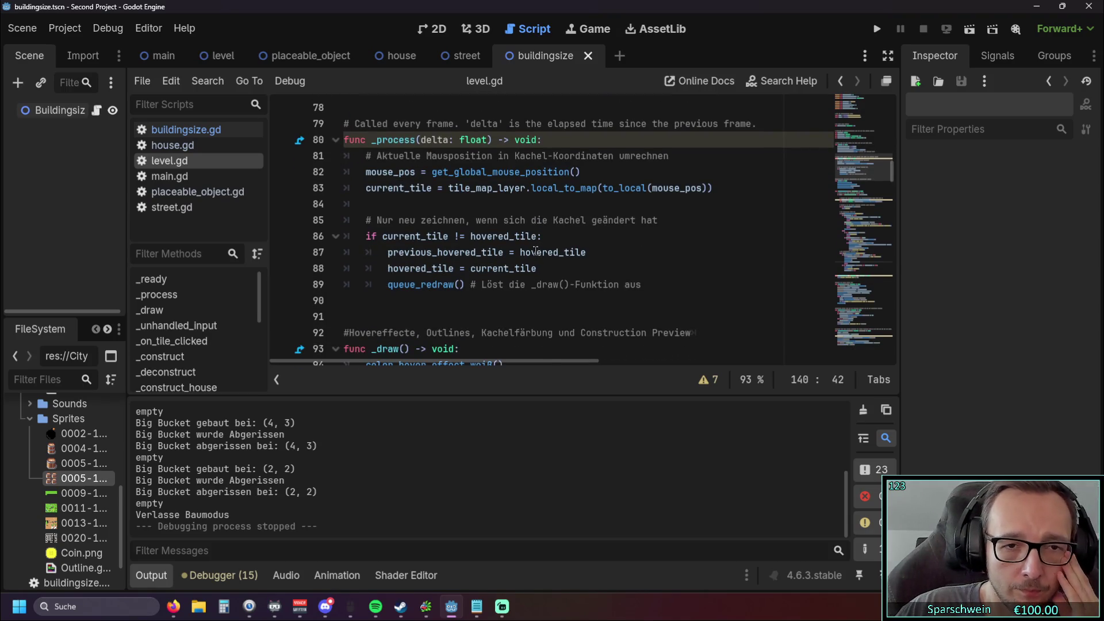
scroll(537, 251, down, 8)
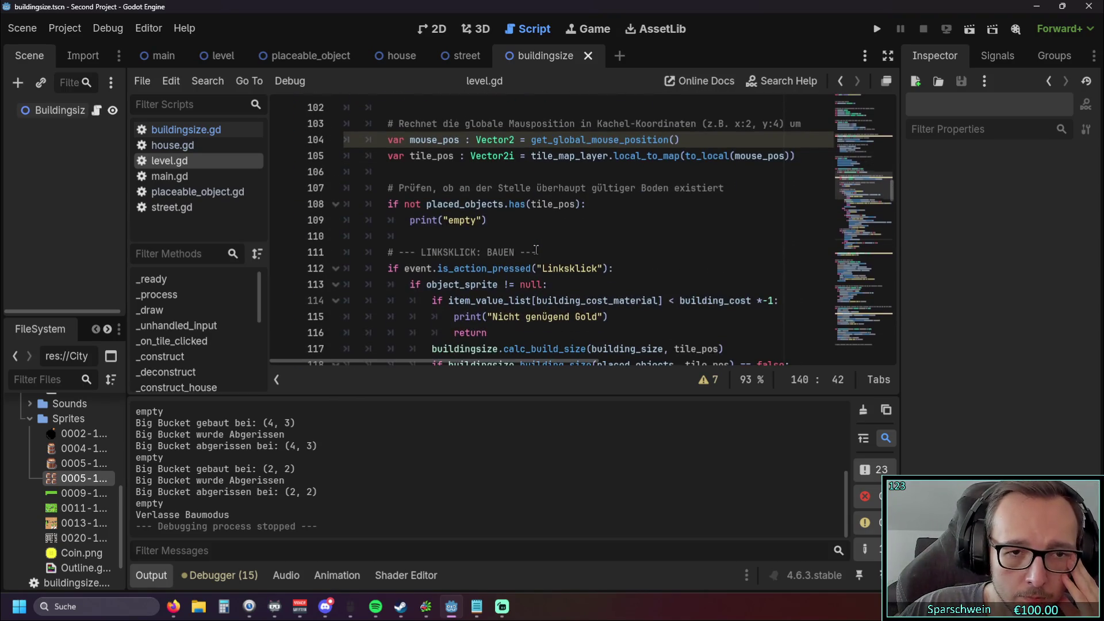
scroll(537, 249, down, 2)
scroll(543, 247, up, 1)
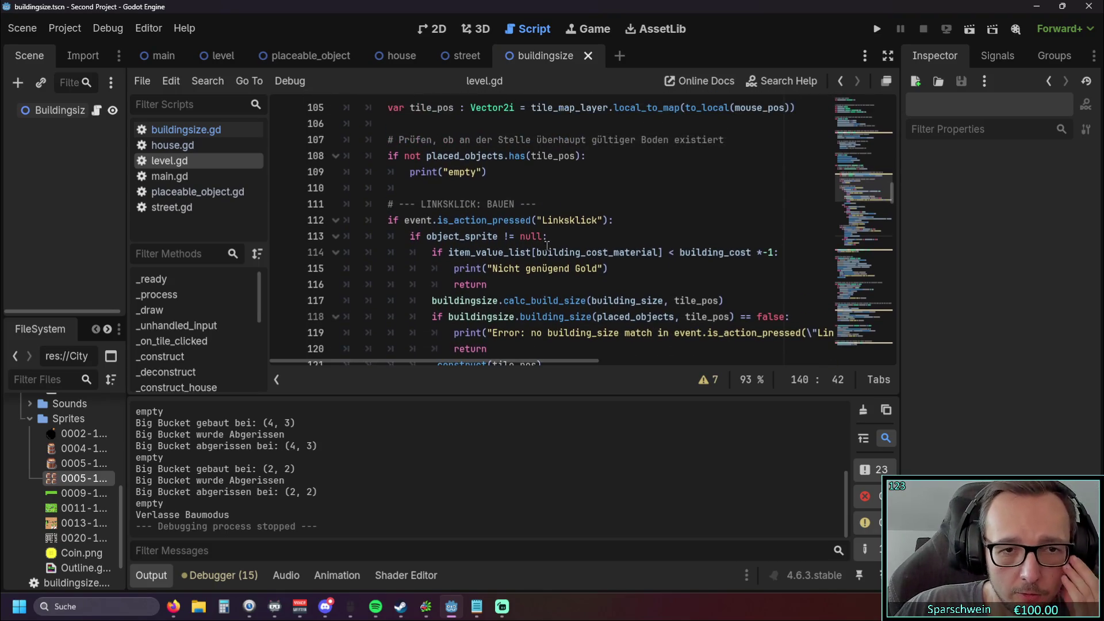
scroll(546, 245, down, 1)
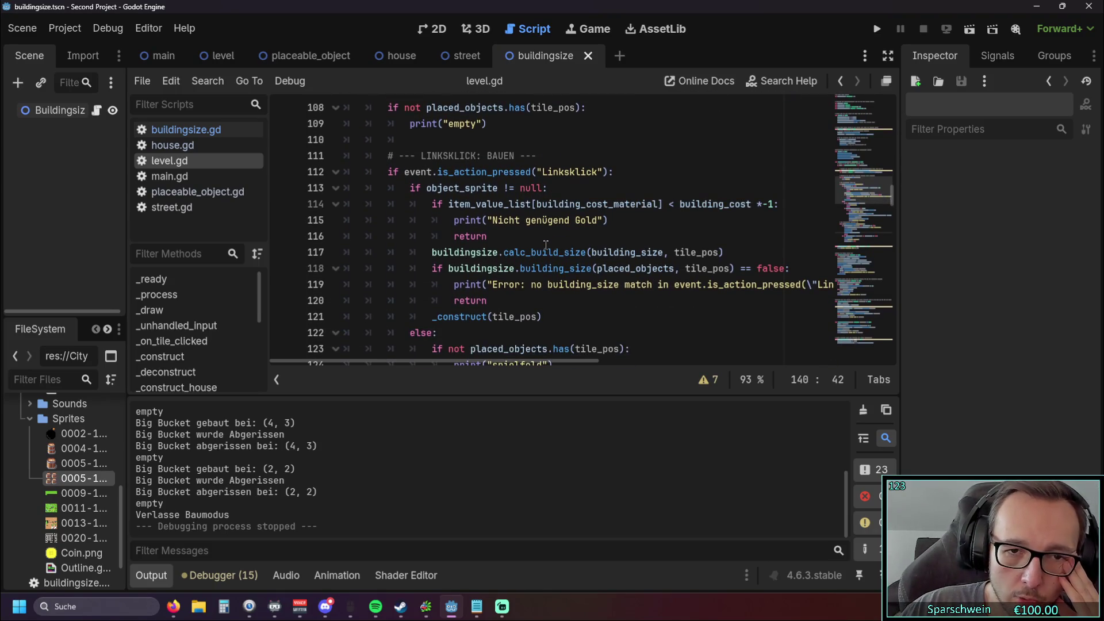
scroll(549, 264, down, 1)
scroll(598, 256, down, 2)
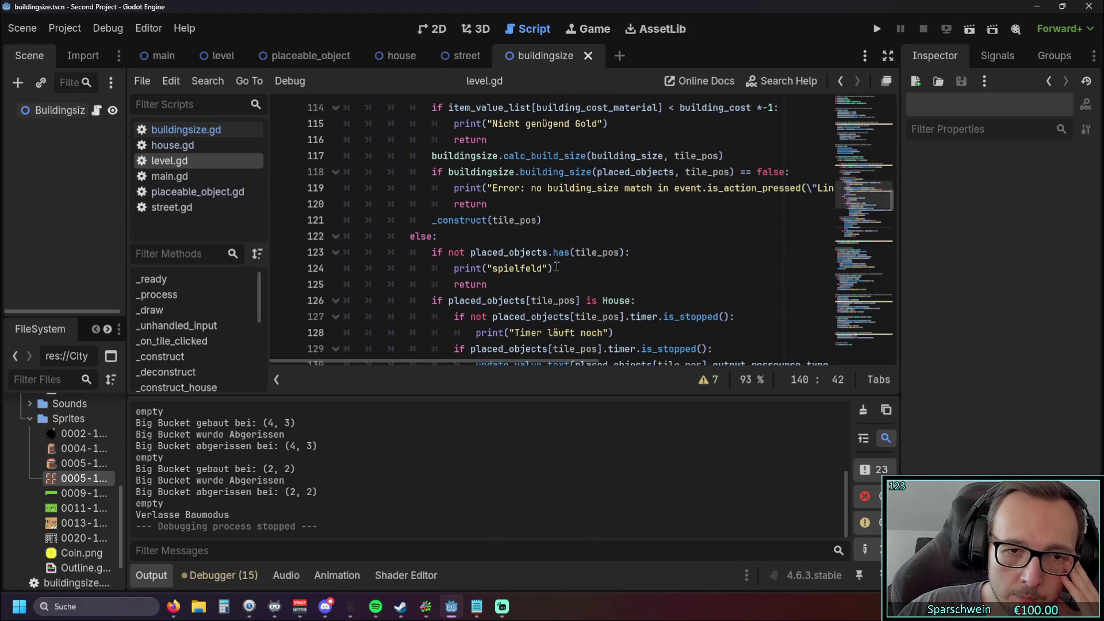
scroll(645, 249, down, 2)
scroll(644, 248, up, 6)
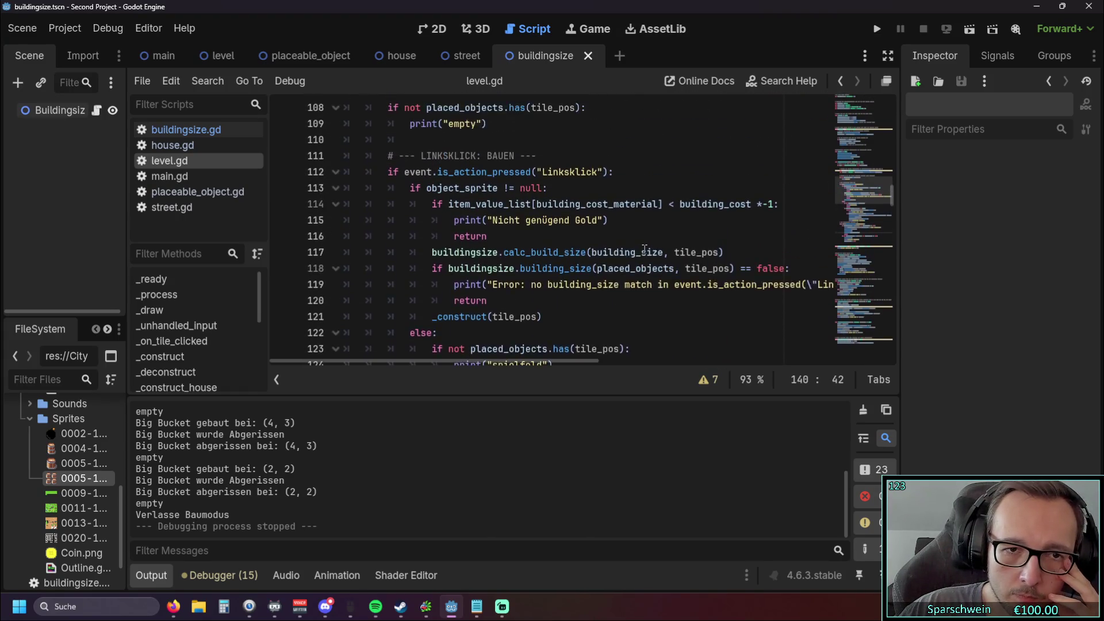
scroll(643, 250, down, 5)
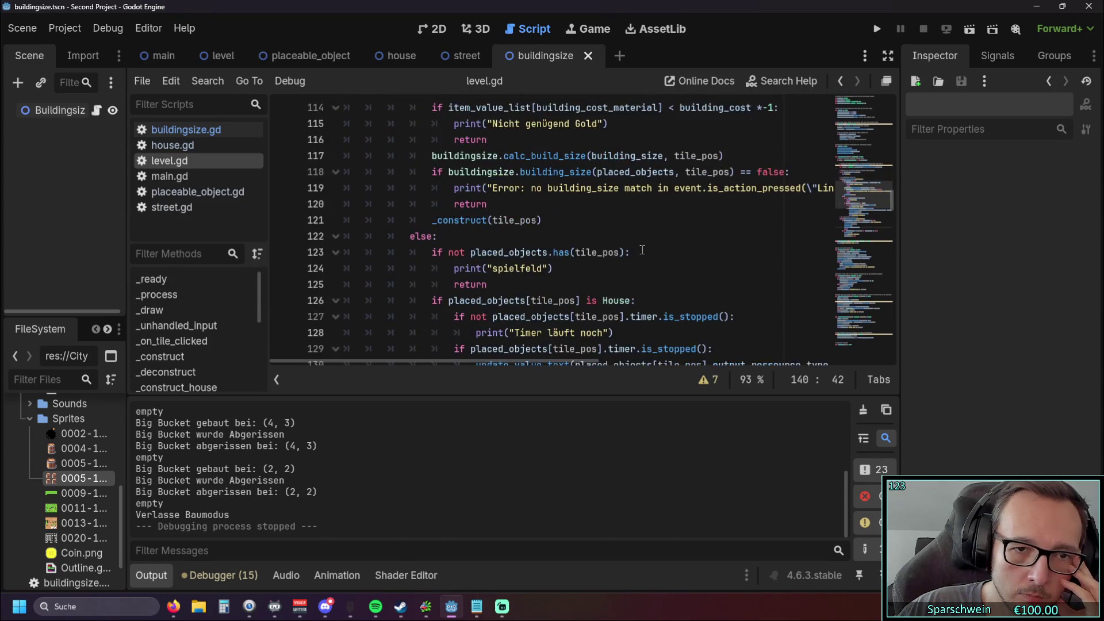
scroll(642, 250, down, 1)
mouse_move(647, 266)
mouse_down()
mouse_move(576, 219)
mouse_move(397, 220)
mouse_move(443, 251)
mouse_move(393, 221)
mouse_up()
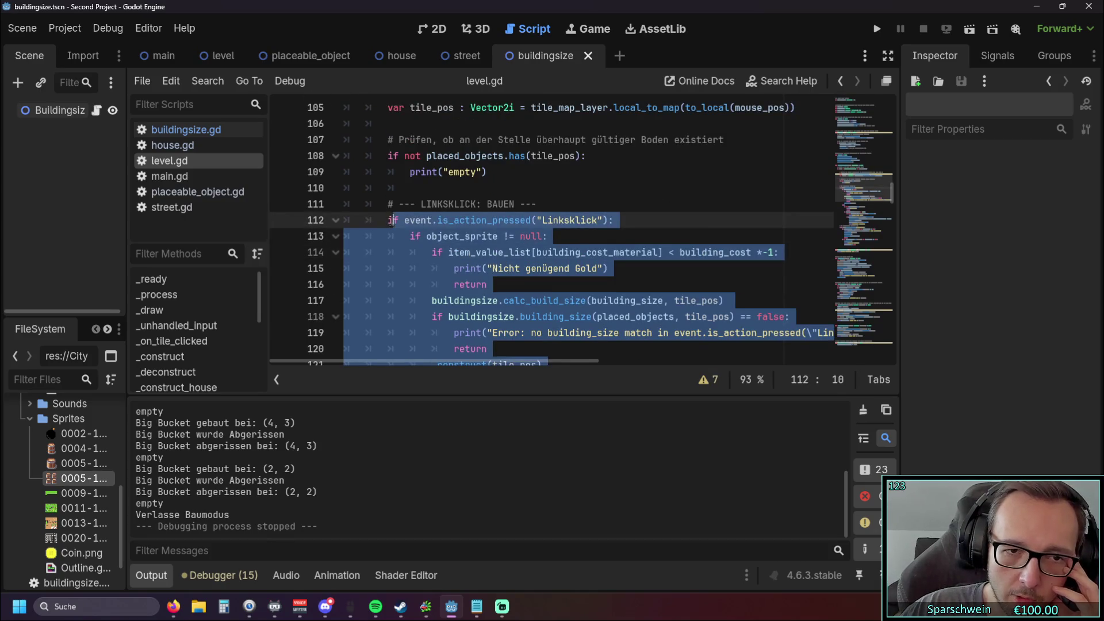
click(629, 208)
scroll(605, 219, up, 3)
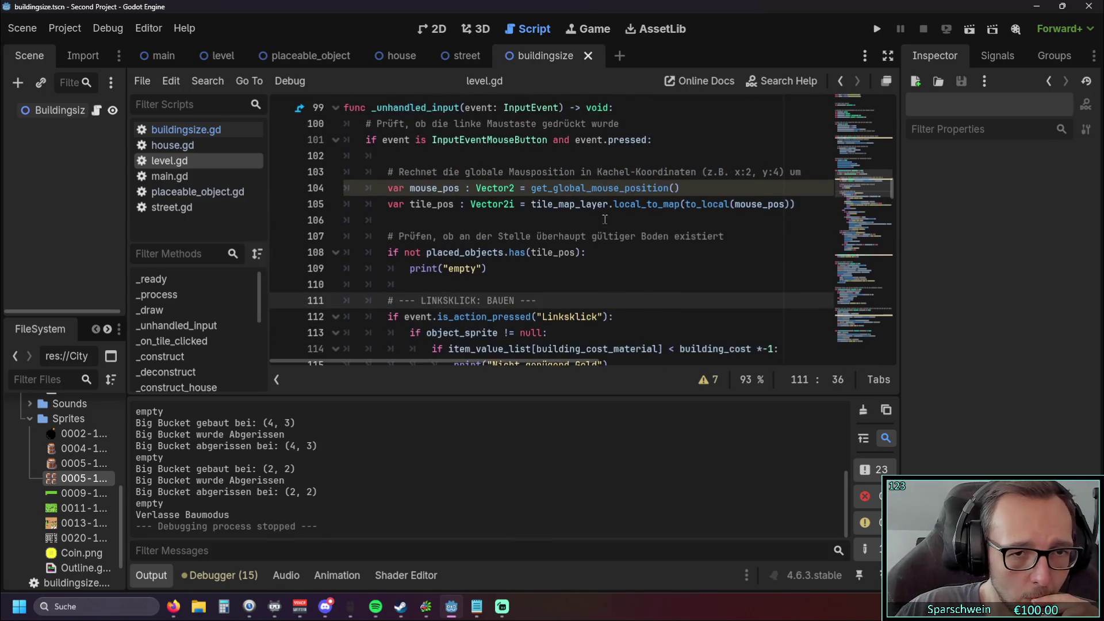
scroll(605, 219, down, 3)
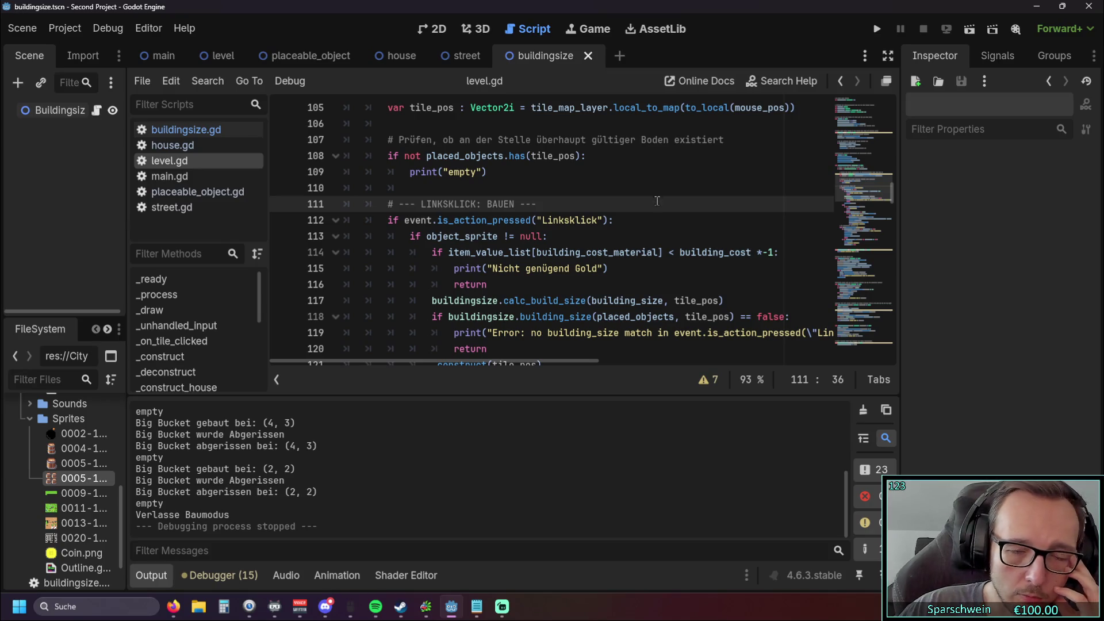
scroll(633, 203, down, 7)
scroll(626, 202, down, 3)
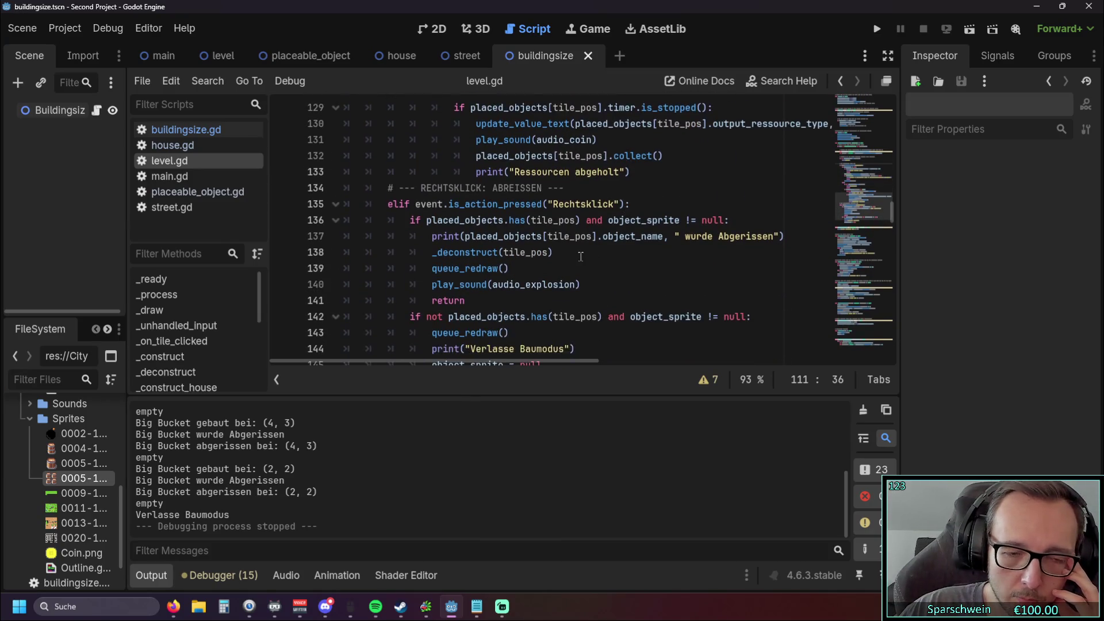
scroll(564, 323, up, 1)
mouse_move(564, 323)
mouse_down()
mouse_move(368, 236)
mouse_move(346, 138)
mouse_up()
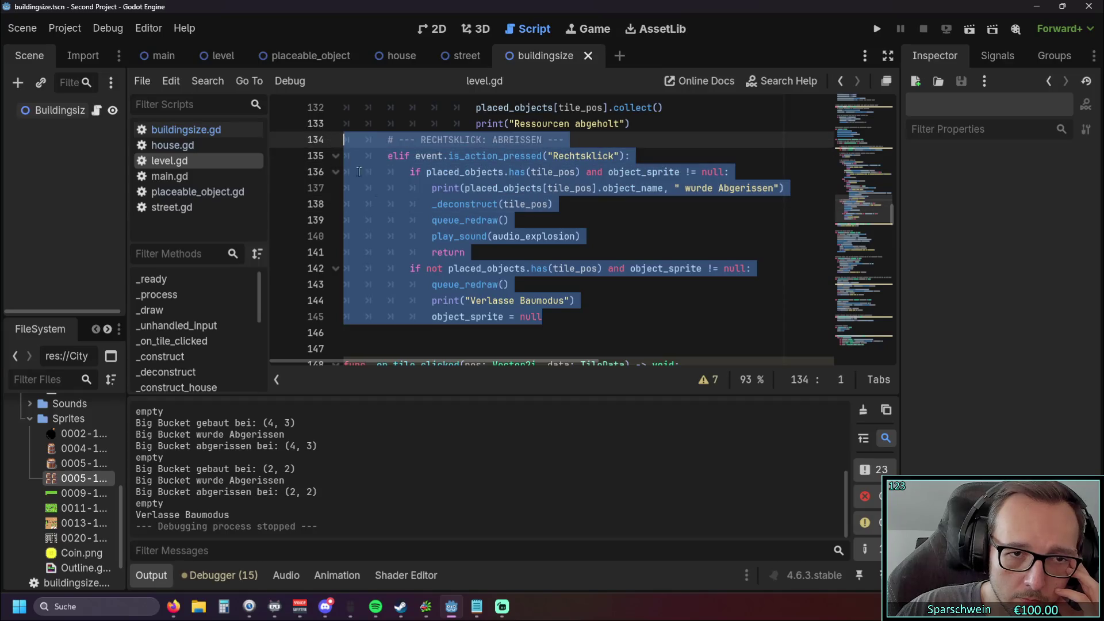
click(593, 311)
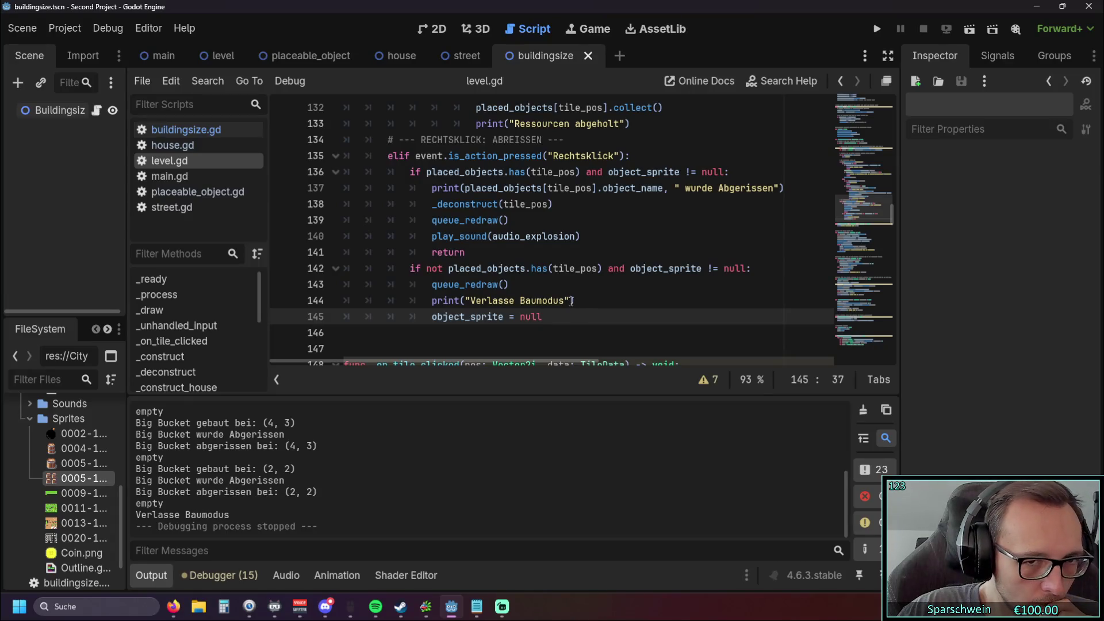
scroll(571, 300, up, 1)
scroll(572, 300, down, 1)
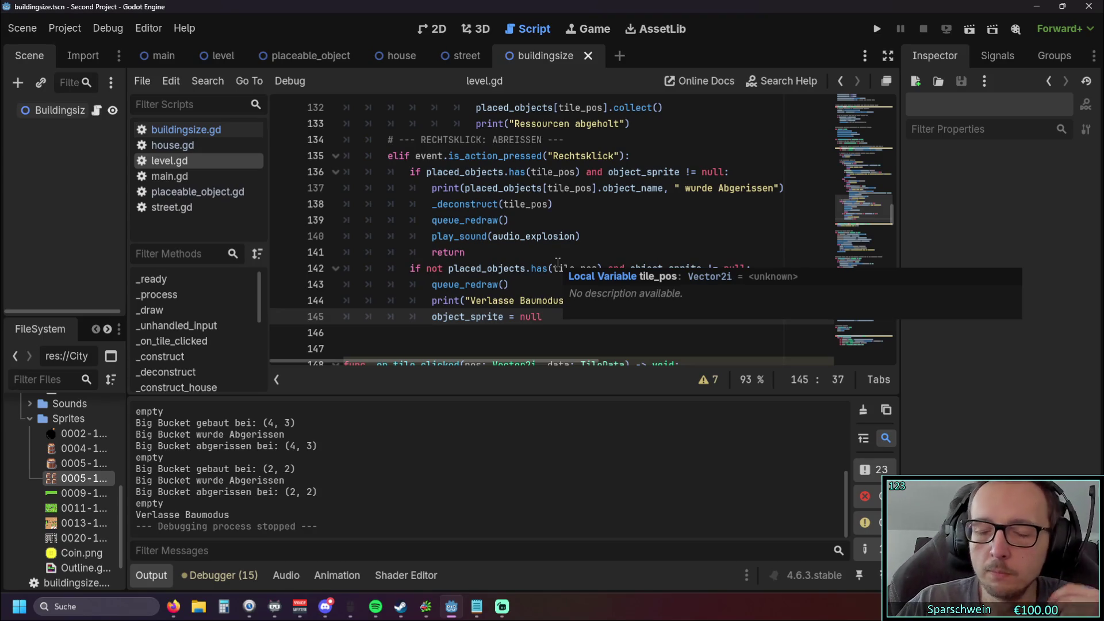
key(F5)
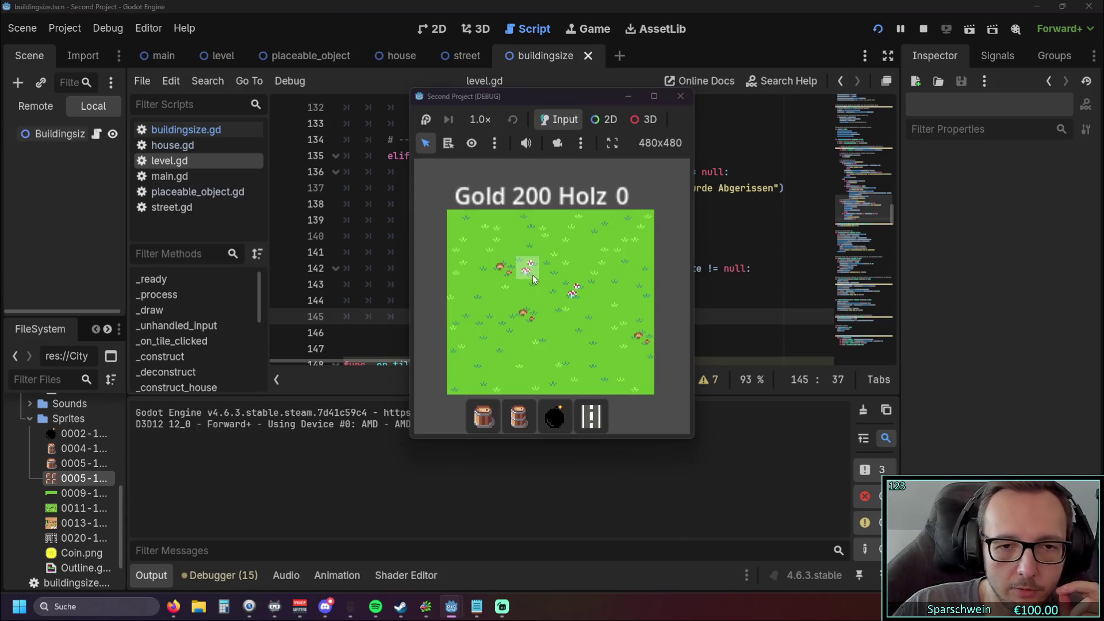
Step: Select the barrel and build then demolish barrels on several grass tiles
click(516, 421)
click(527, 295)
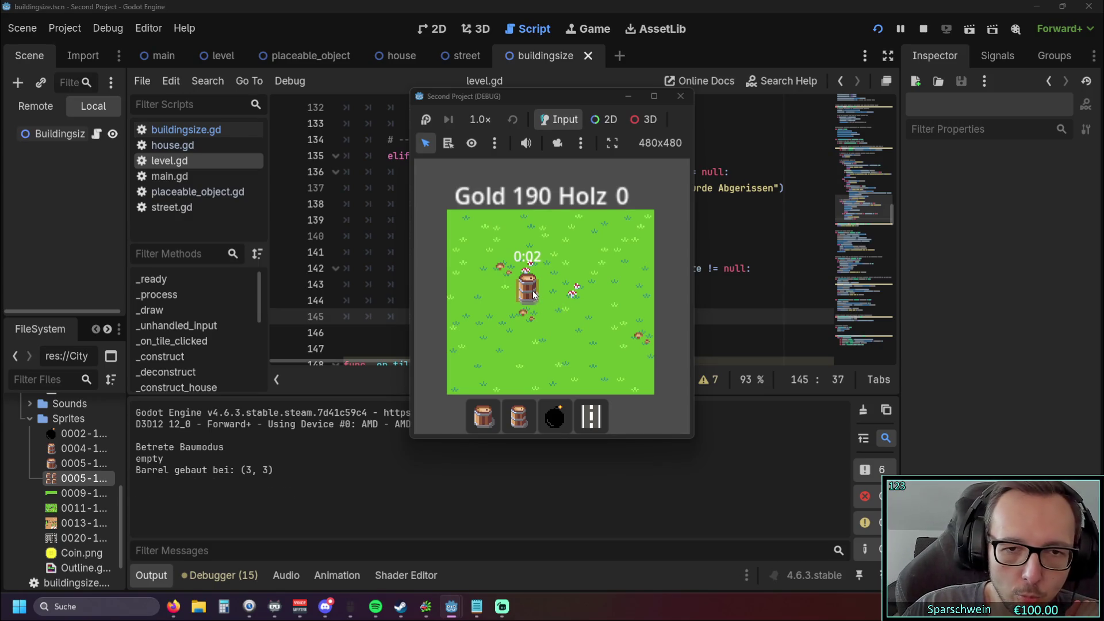
right_click(535, 308)
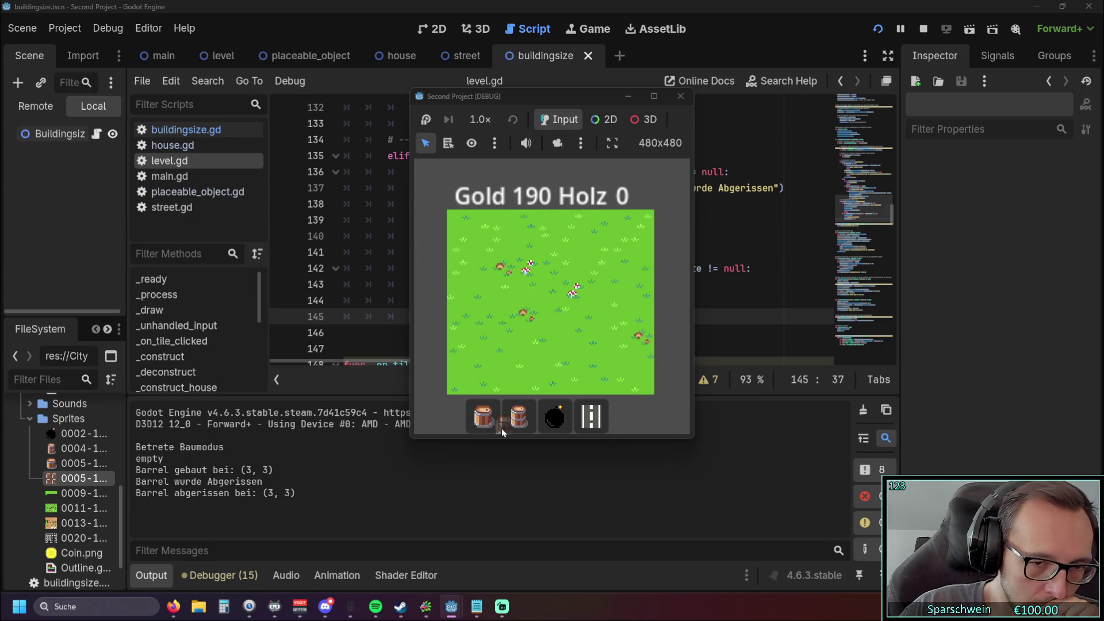
click(549, 298)
click(549, 298)
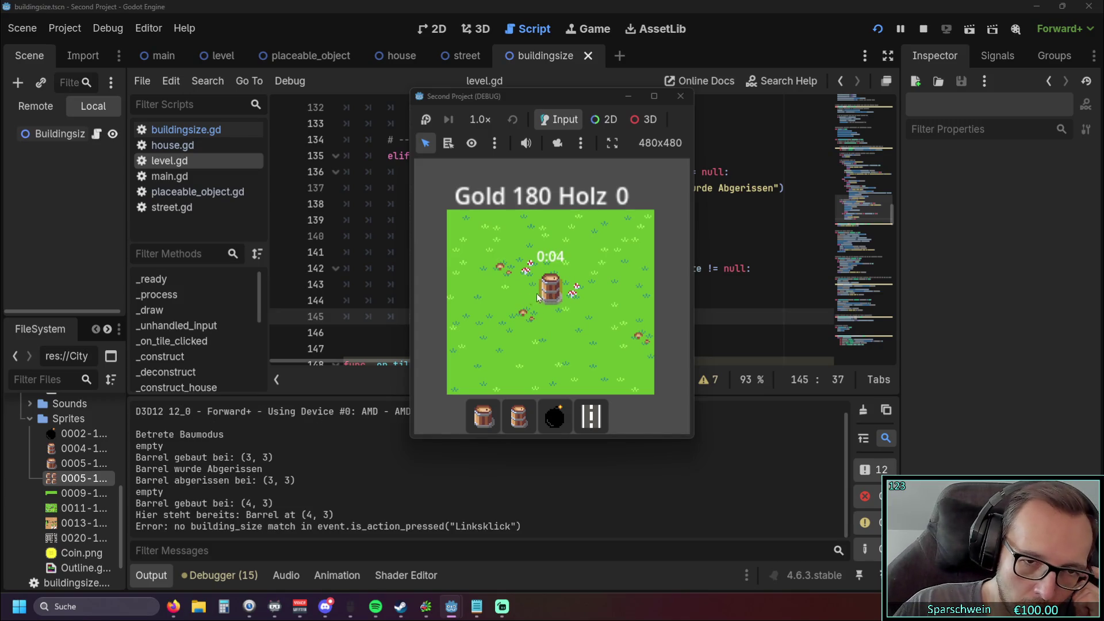
click(502, 296)
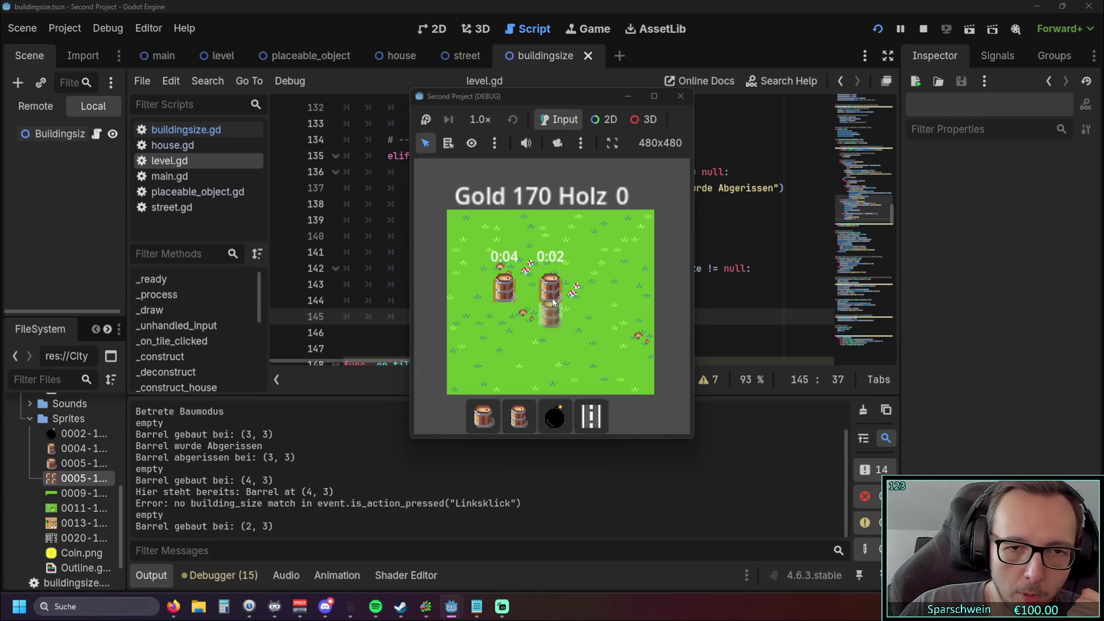
right_click(551, 299)
right_click(505, 294)
click(571, 271)
click(550, 320)
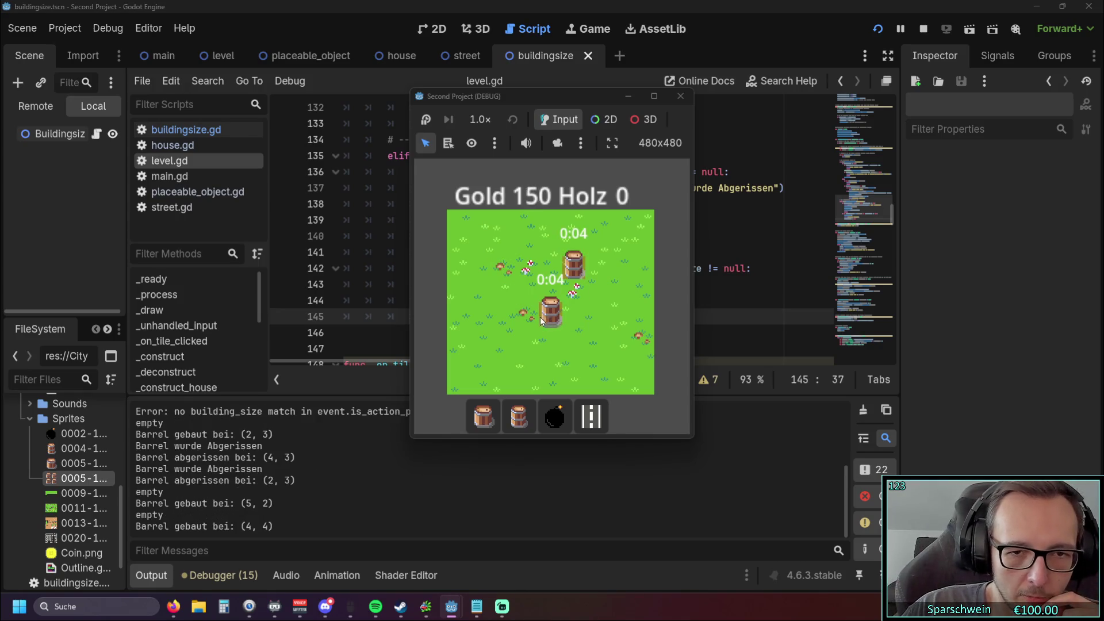
right_click(550, 320)
right_click(581, 261)
click(526, 298)
click(572, 298)
right_click(526, 298)
right_click(572, 298)
Step: Repeatedly build and demolish barrels at (3, 4) and (4, 3), then leave build mode and stop the game
click(526, 321)
right_click(528, 312)
click(552, 291)
right_click(552, 290)
click(552, 291)
right_click(555, 291)
click(556, 291)
right_click(558, 291)
click(558, 291)
right_click(557, 291)
click(558, 291)
right_click(558, 291)
click(558, 290)
right_click(558, 291)
click(558, 290)
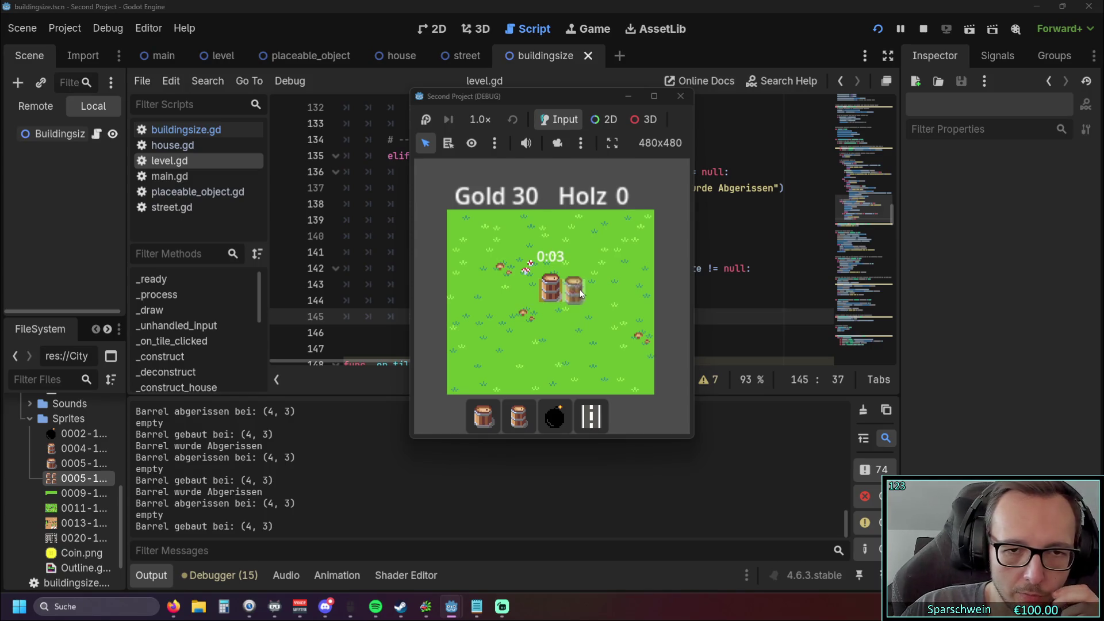
right_click(580, 289)
click(682, 98)
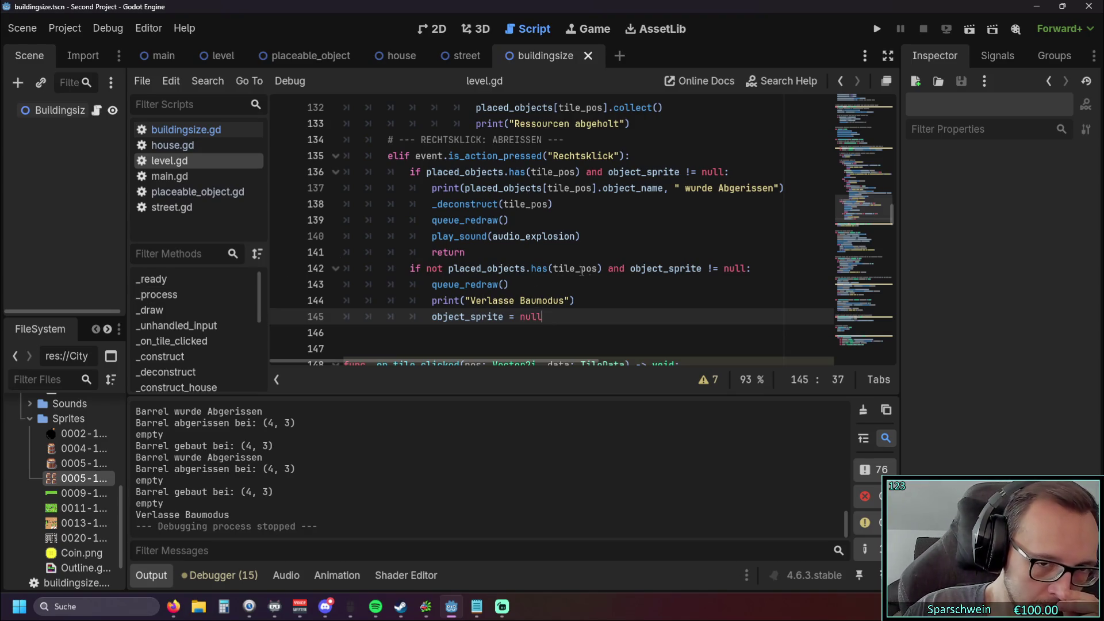
scroll(570, 253, down, 15)
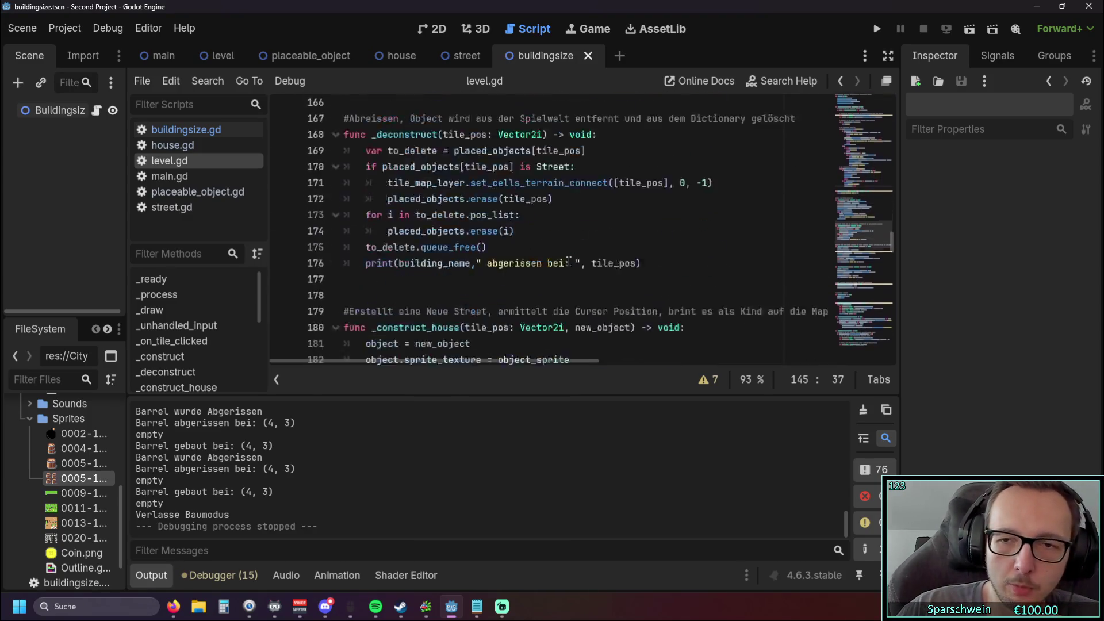
scroll(570, 253, down, 18)
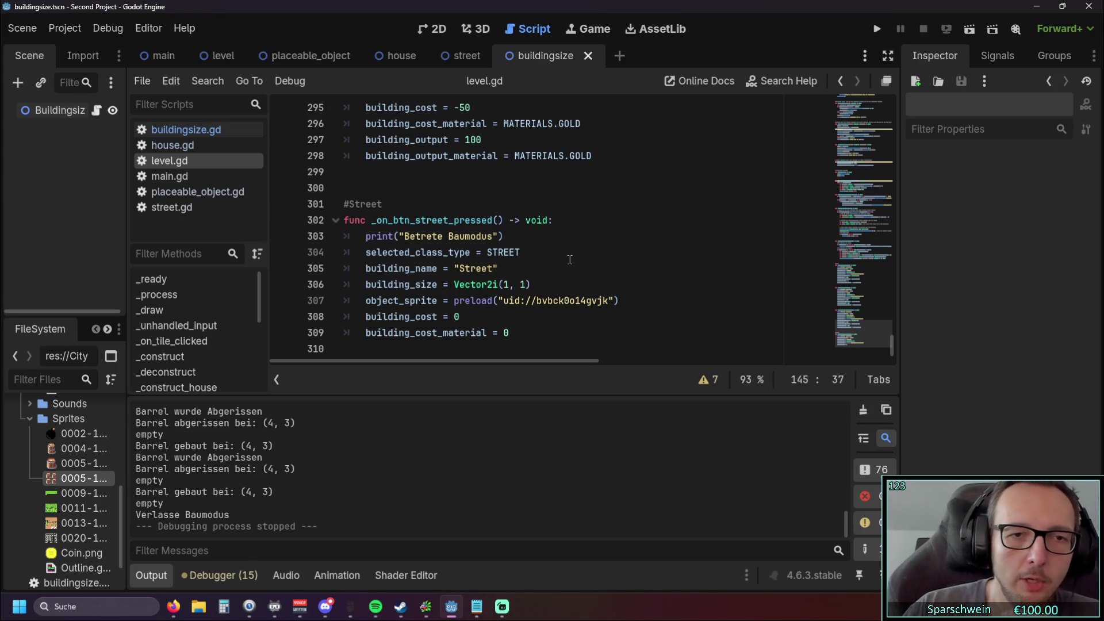
scroll(568, 254, up, 9)
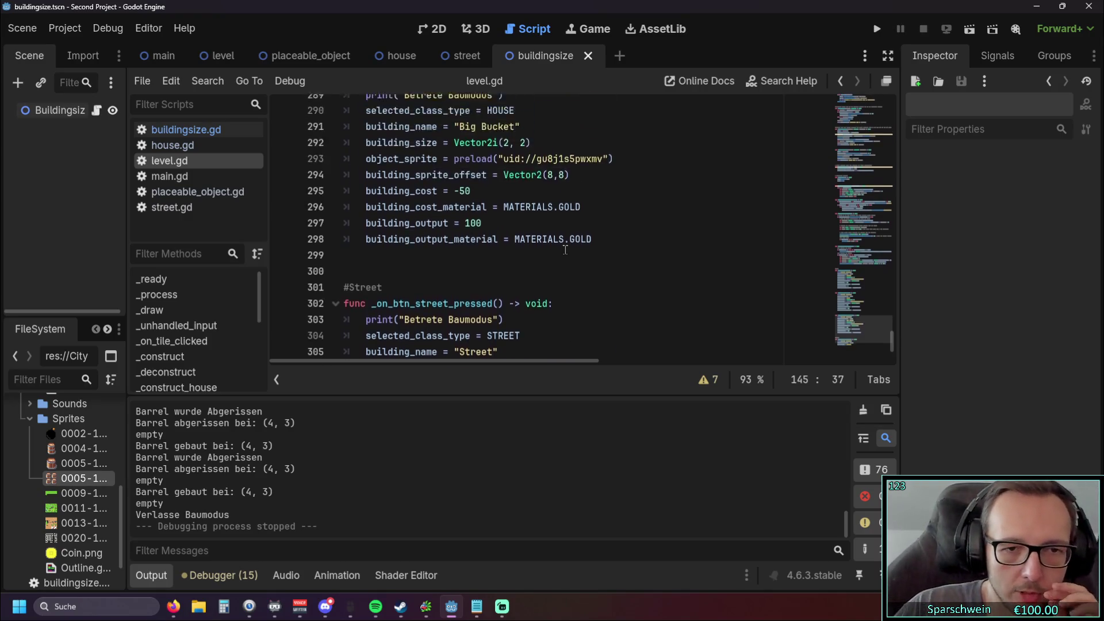
scroll(565, 250, up, 1)
scroll(565, 249, down, 1)
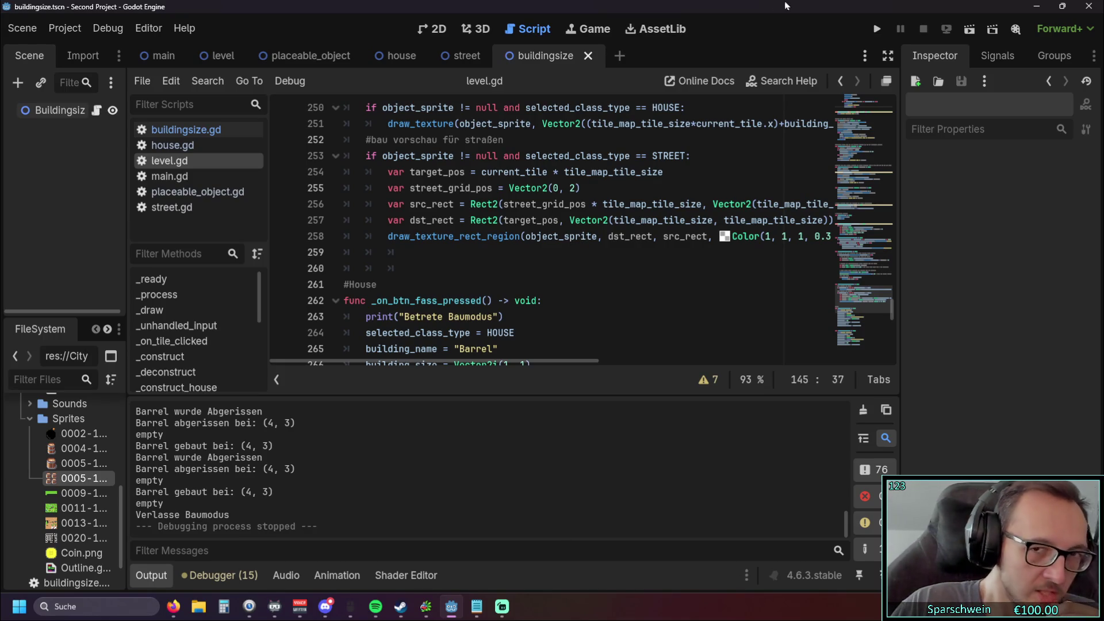
click(876, 28)
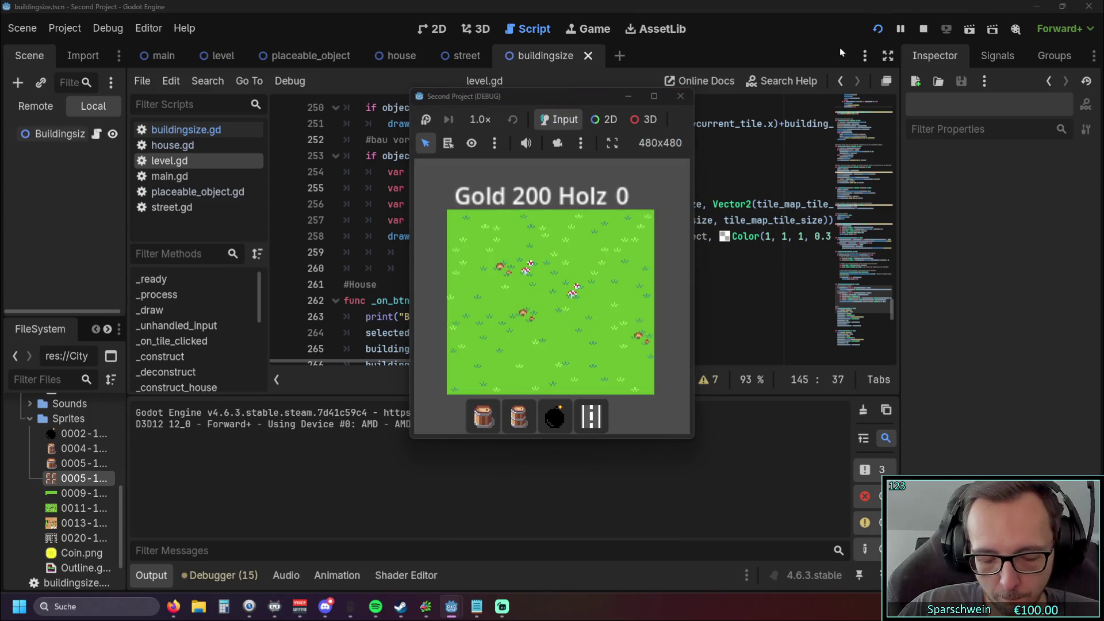
Step: Select the barrel and repeatedly build and demolish it on the same tile
click(518, 416)
click(527, 270)
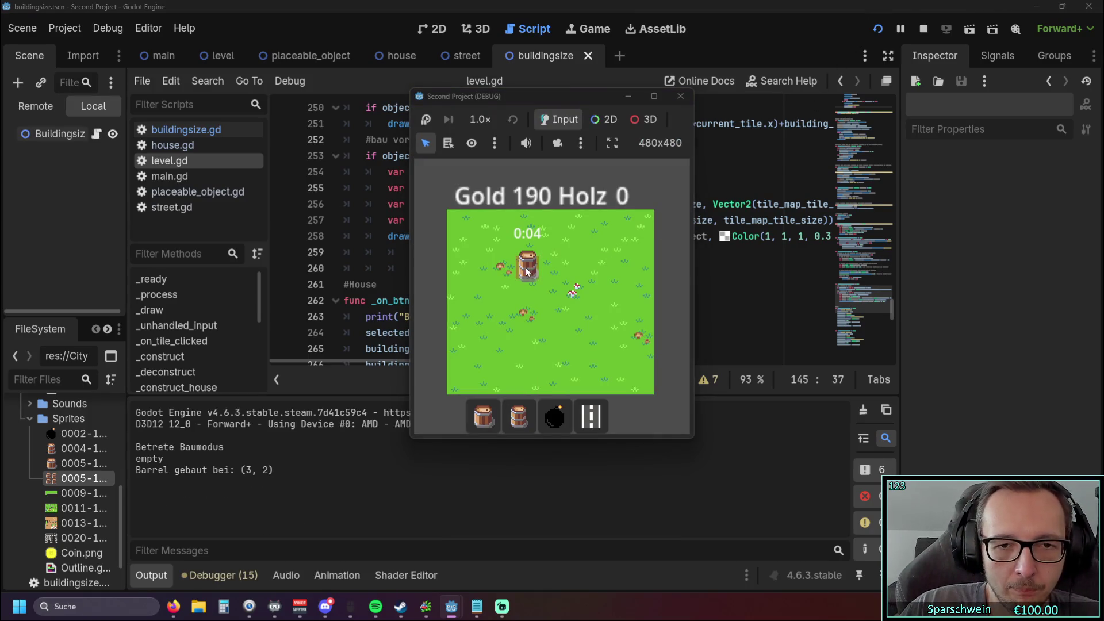
click(527, 271)
click(527, 271)
click(527, 273)
click(527, 272)
click(527, 272)
click(527, 272)
click(527, 272)
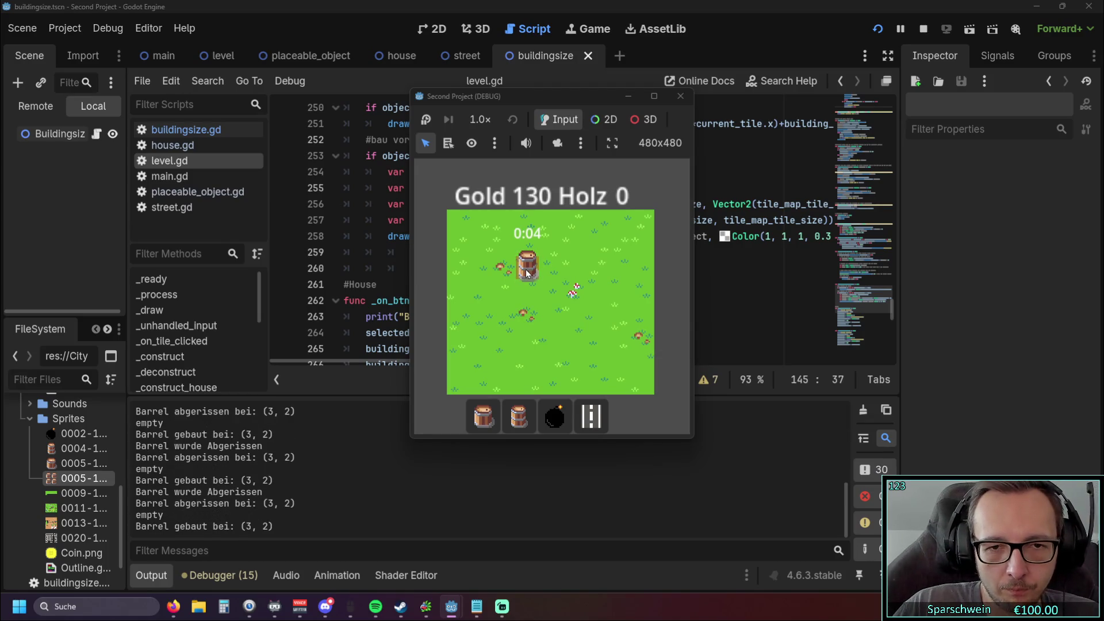
click(529, 271)
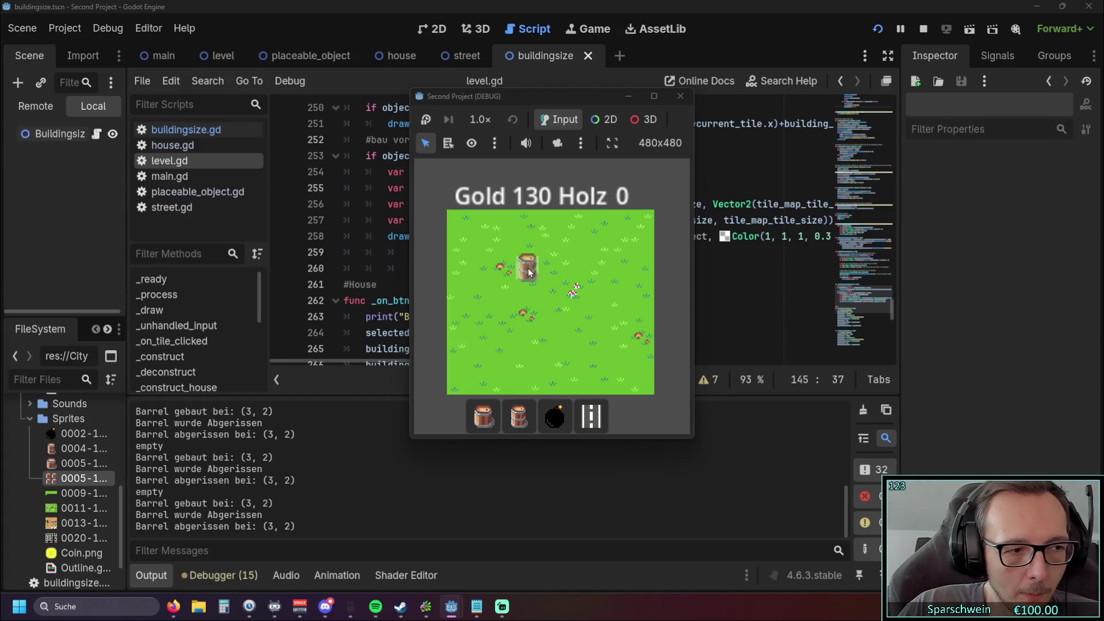
click(528, 271)
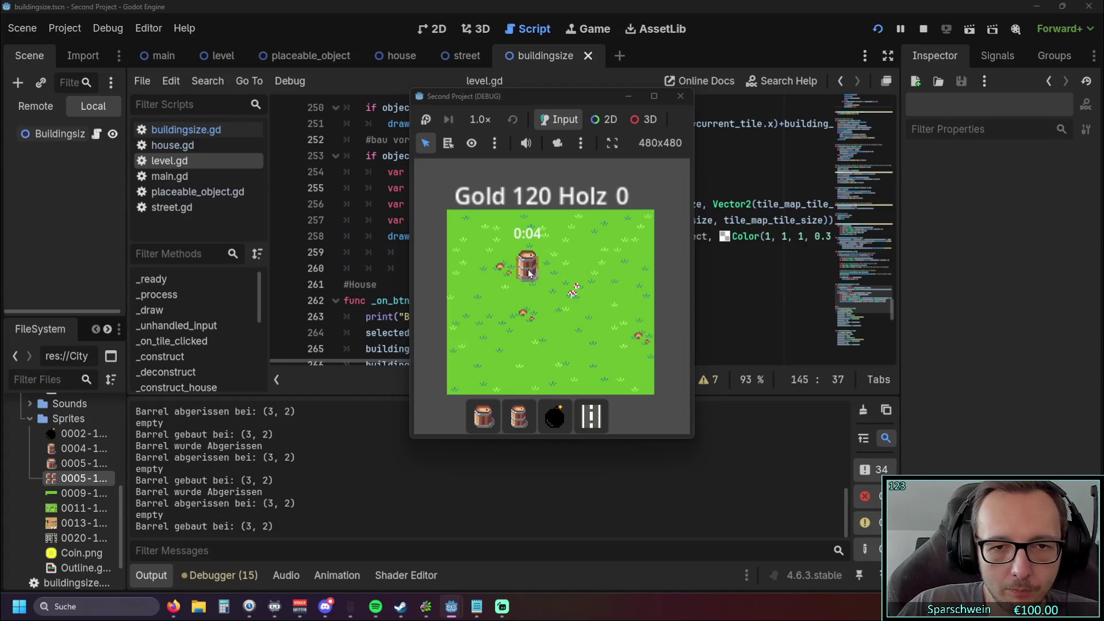
Step: Leave build mode, collect the coin from the finished barrel and stop the game
right_click(574, 275)
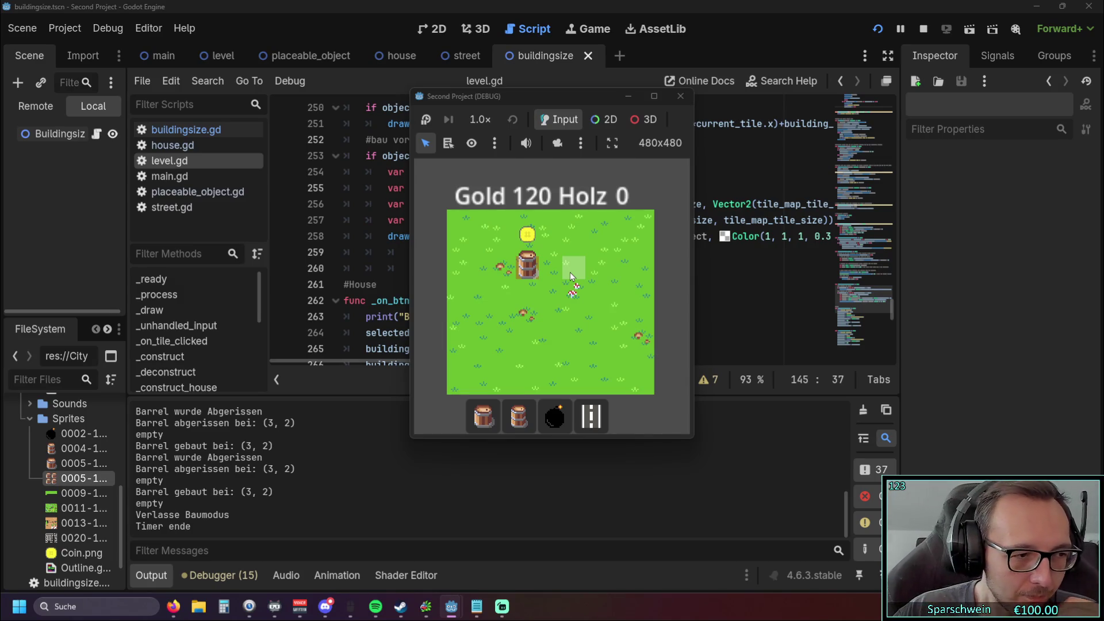
click(572, 278)
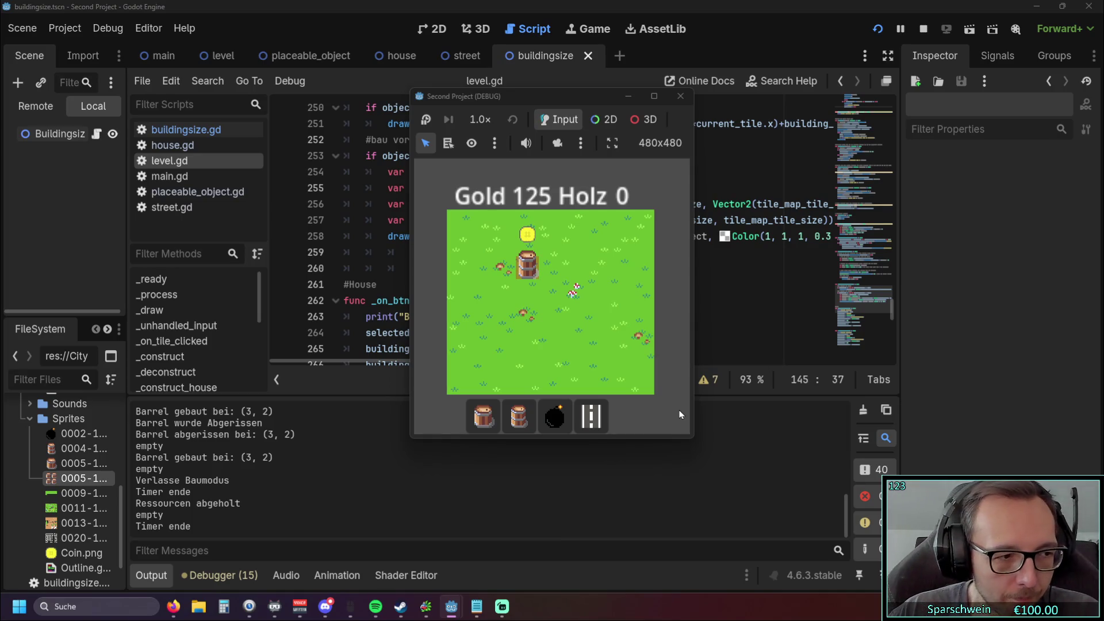
click(680, 96)
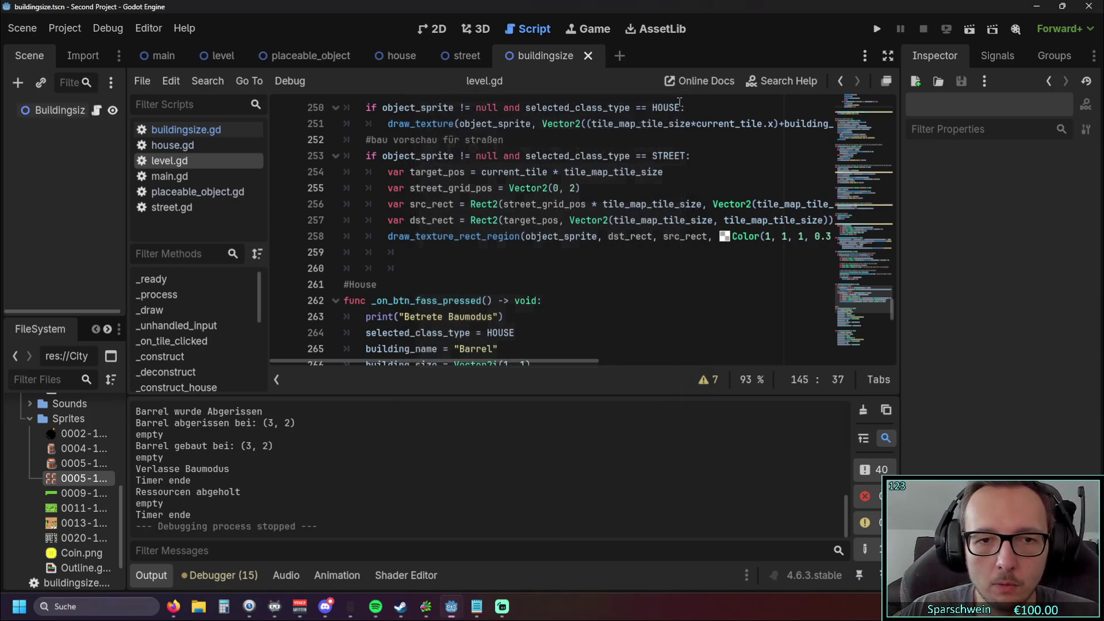
Step: Insert a blank line after line 250, inside the house branch of color_construction_preview
click(594, 266)
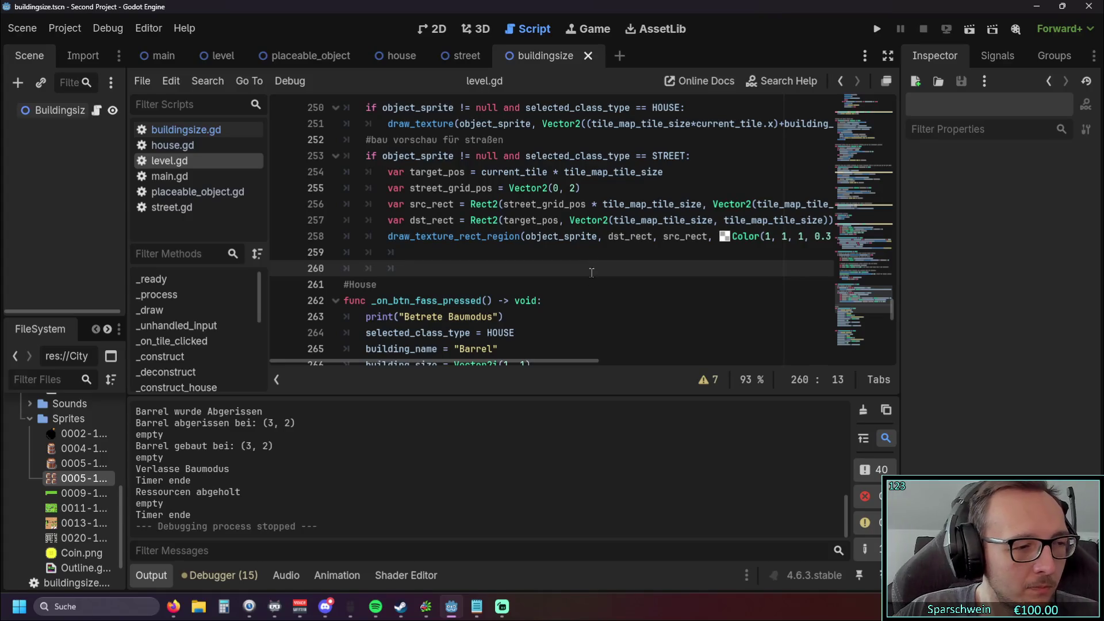
scroll(598, 319, up, 3)
scroll(596, 314, up, 1)
scroll(596, 314, up, 4)
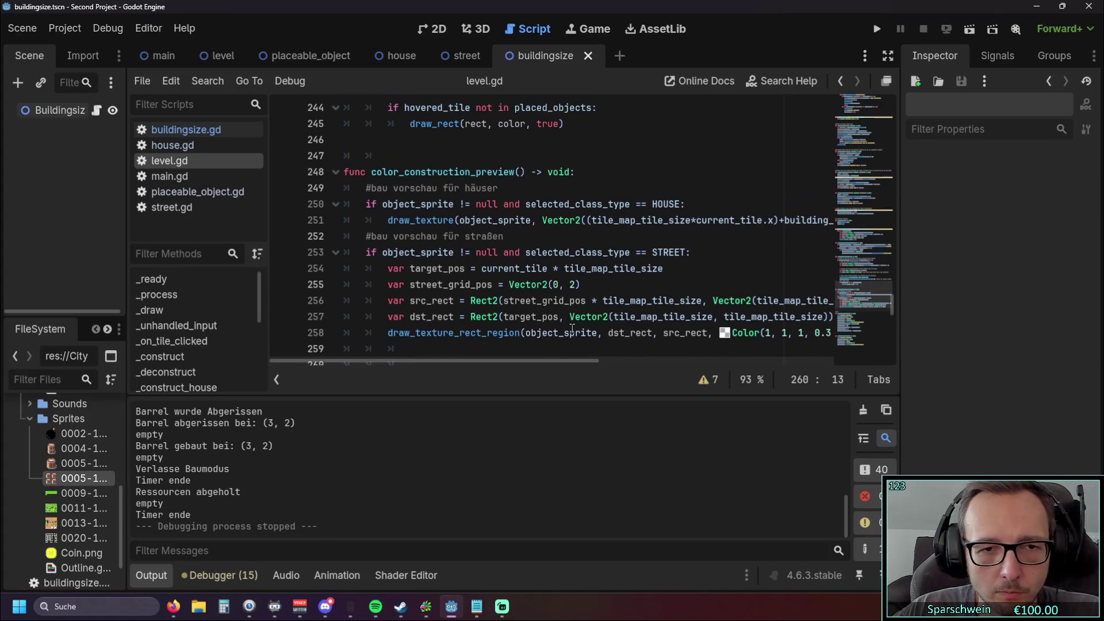
scroll(565, 322, down, 10)
scroll(561, 316, up, 12)
scroll(560, 312, down, 6)
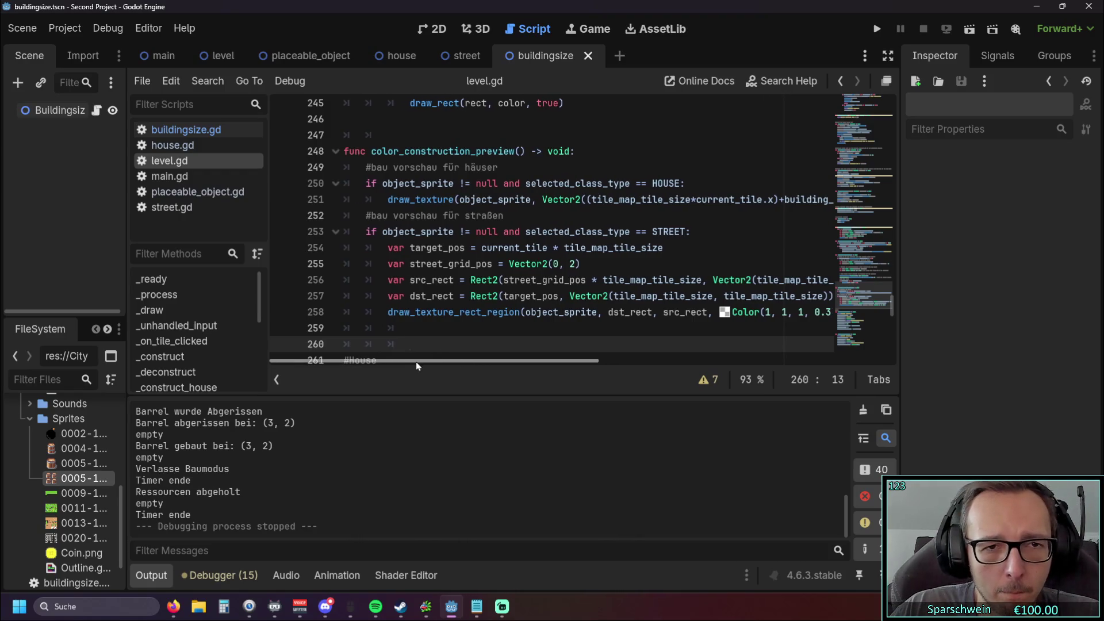
scroll(437, 345, down, 1)
scroll(484, 311, up, 1)
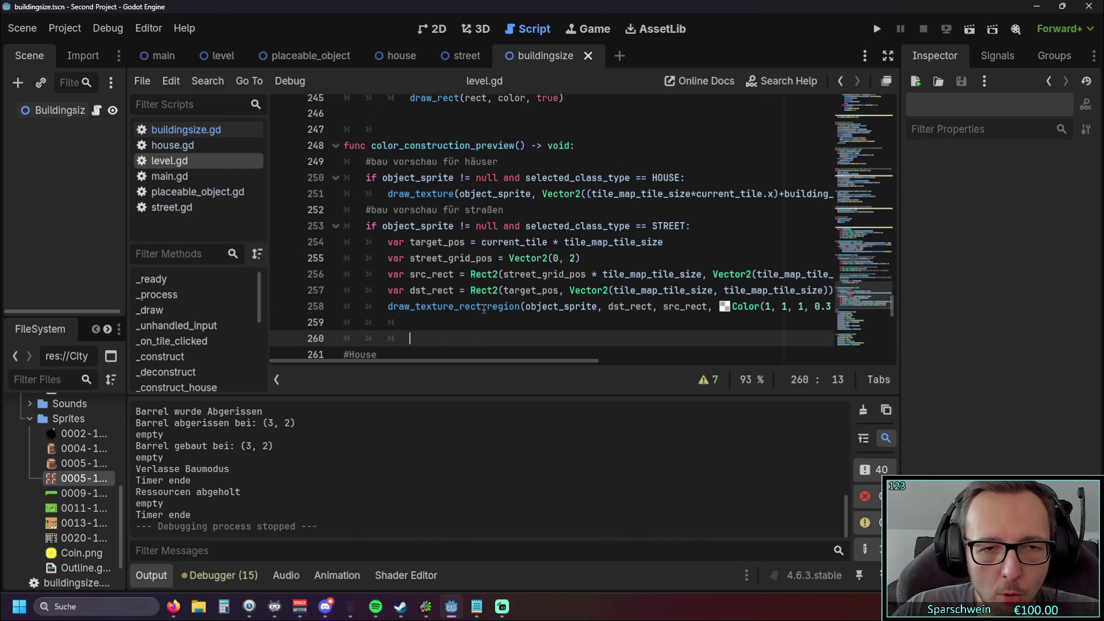
click(699, 187)
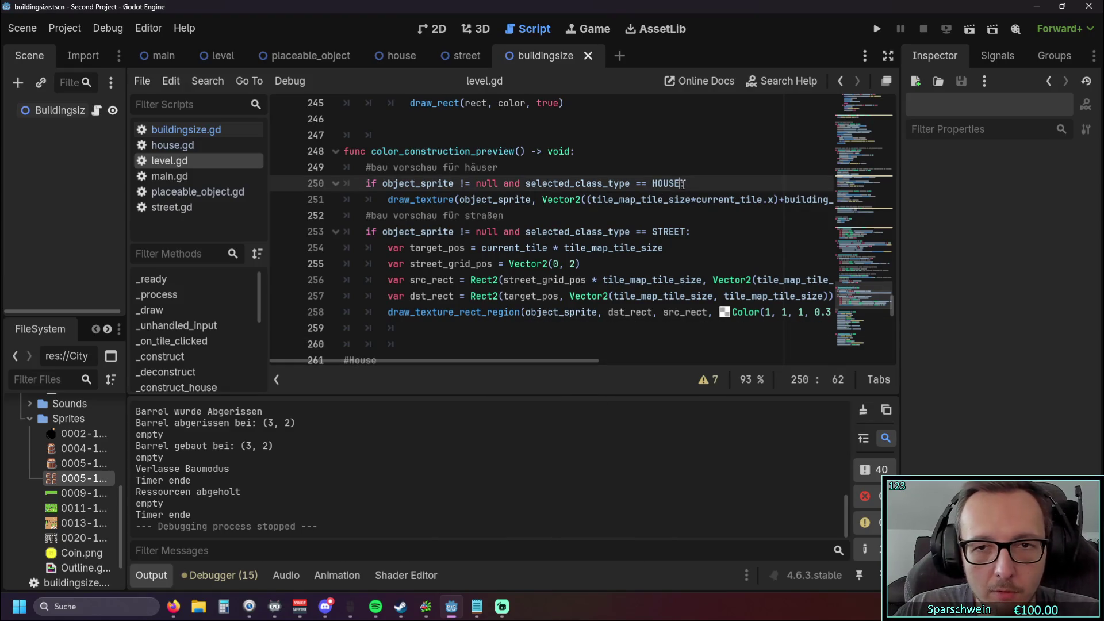
key(Return)
Step: Select object_sprite in the draw_texture call on line 252
mouse_move(452, 361)
mouse_down()
mouse_move(432, 360)
mouse_move(520, 351)
mouse_move(422, 344)
mouse_up()
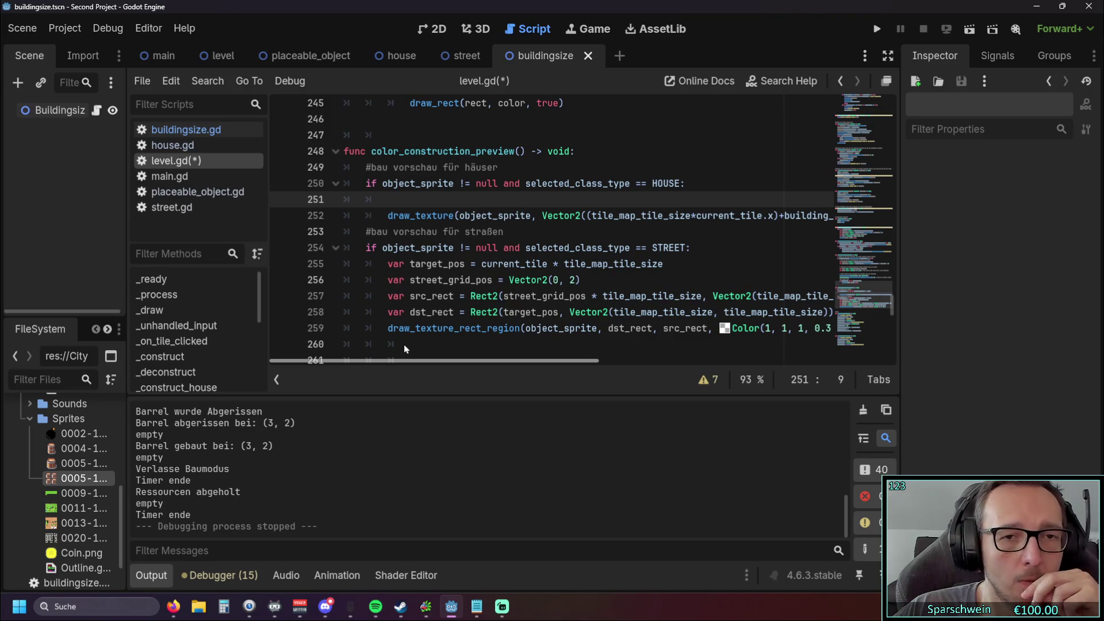
scroll(438, 270, up, 1)
scroll(455, 236, down, 1)
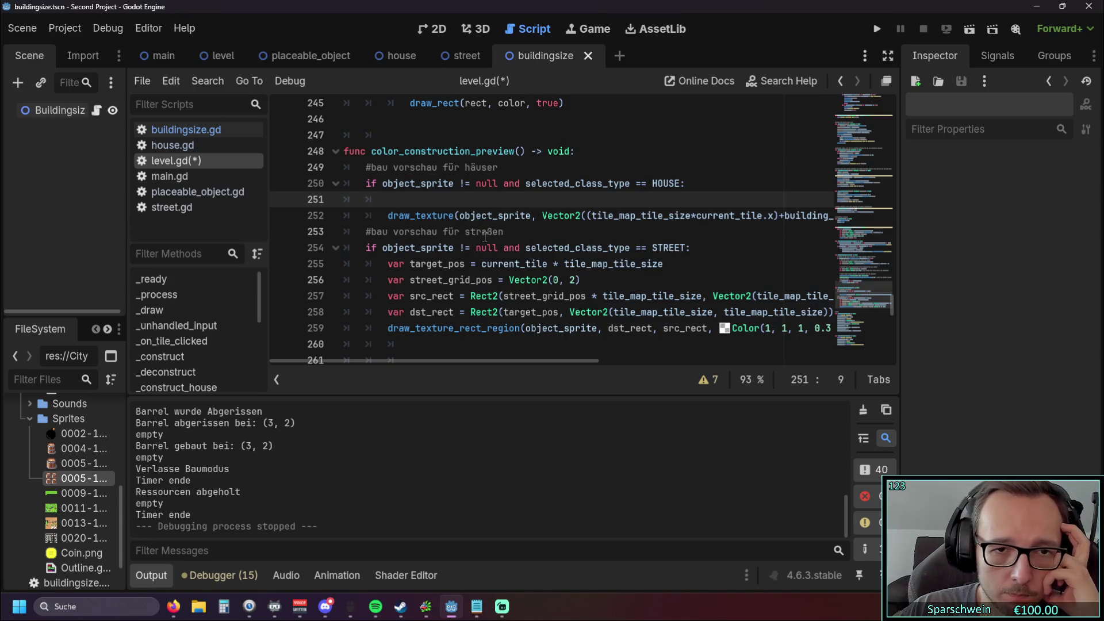
drag(460, 217, 531, 218)
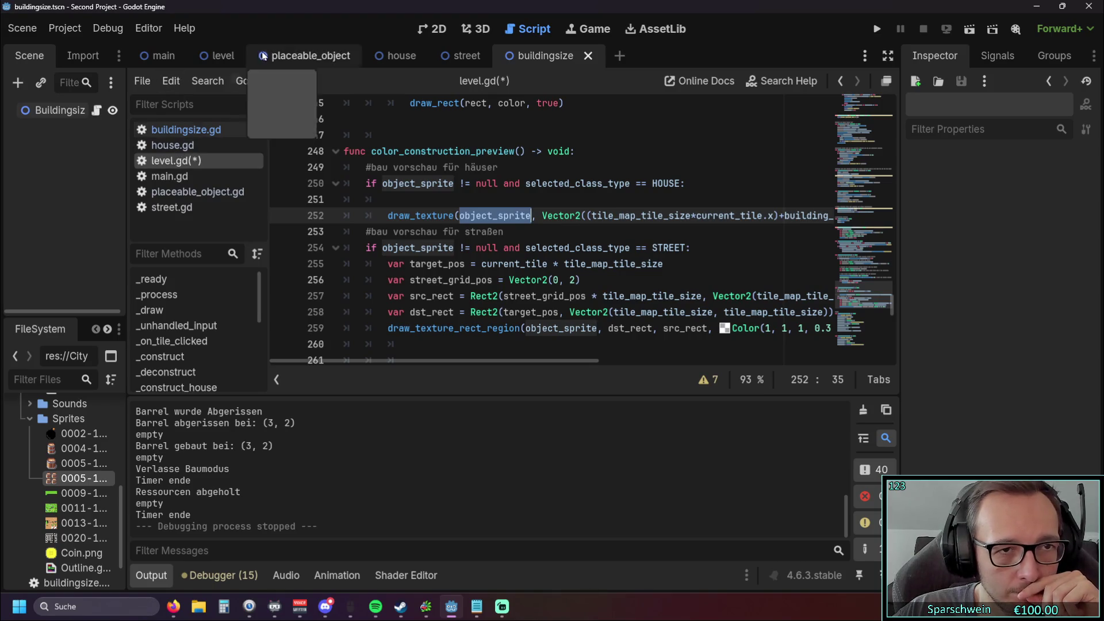
Step: Inspect the buildingsize node's texture settings in the level scene
click(210, 56)
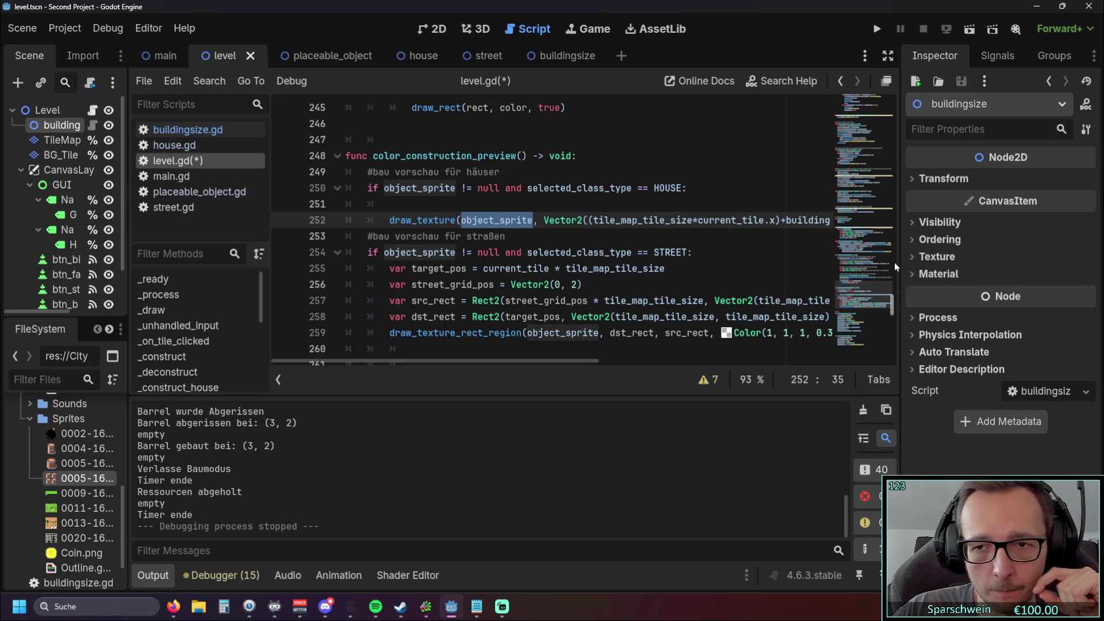
click(916, 257)
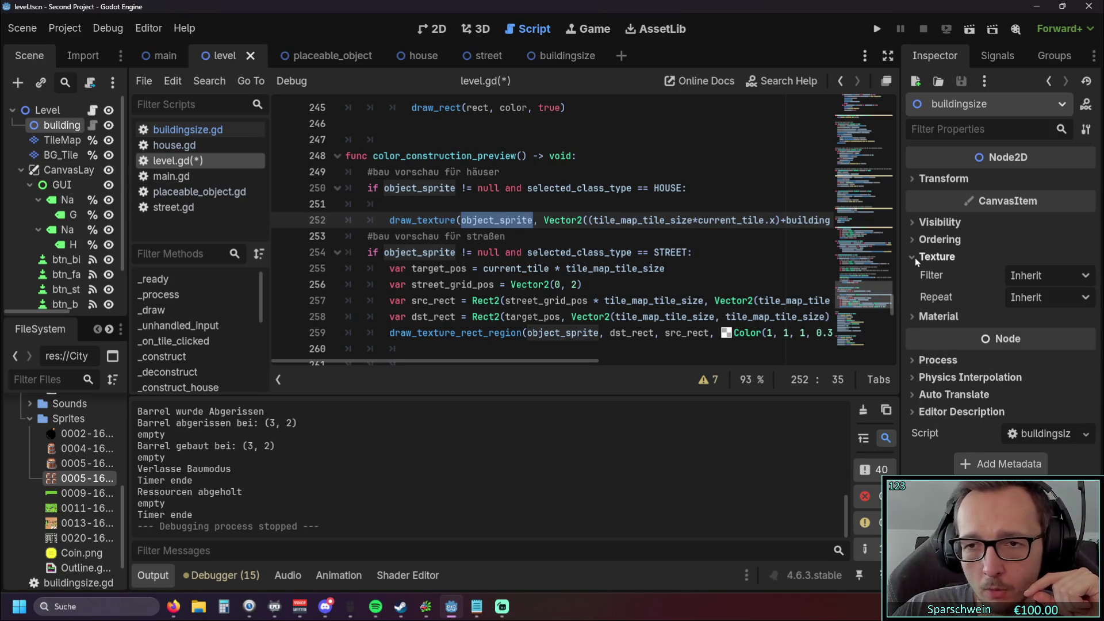
click(915, 257)
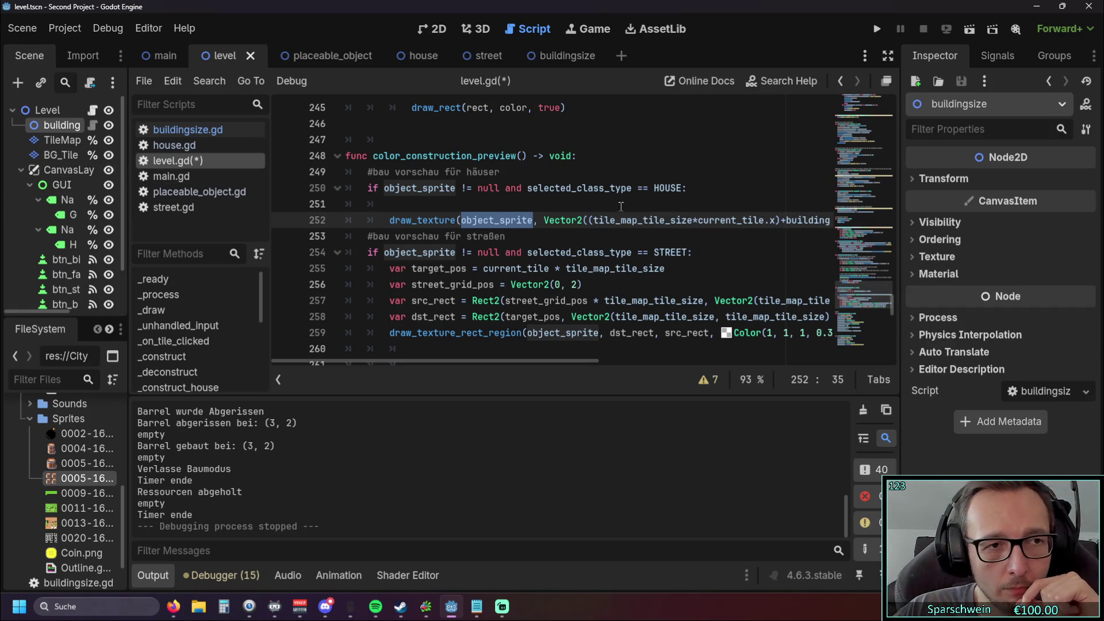
Step: In the house scene, check the Sprite2D texture Filter, leaving it at Nearest
click(323, 57)
click(404, 56)
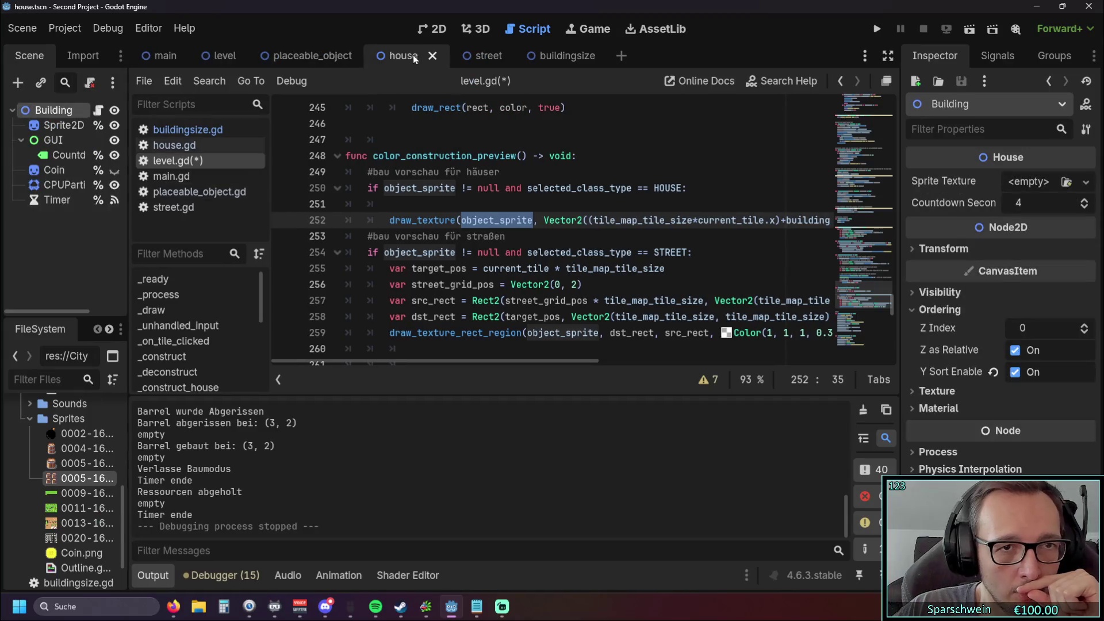
click(29, 128)
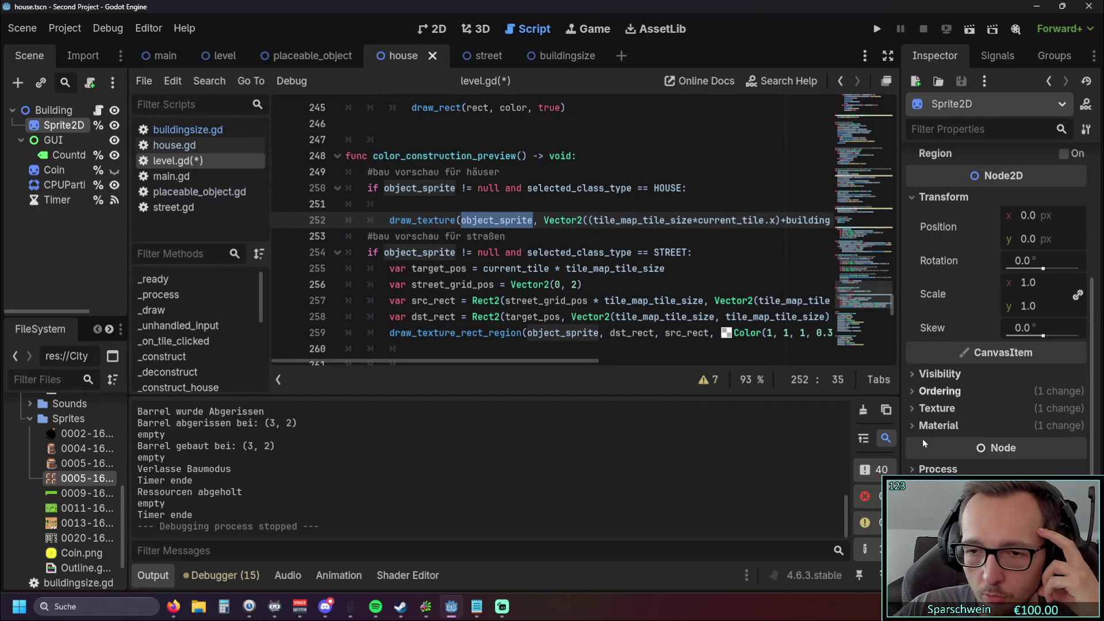
click(913, 413)
click(913, 411)
click(914, 409)
mouse_move(930, 426)
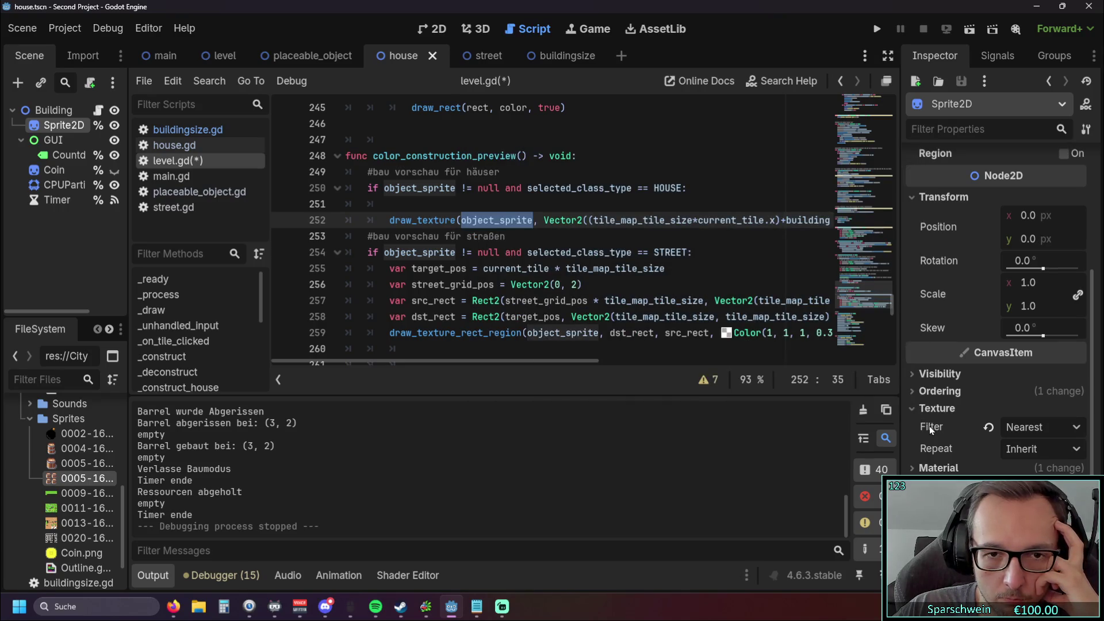
click(1025, 428)
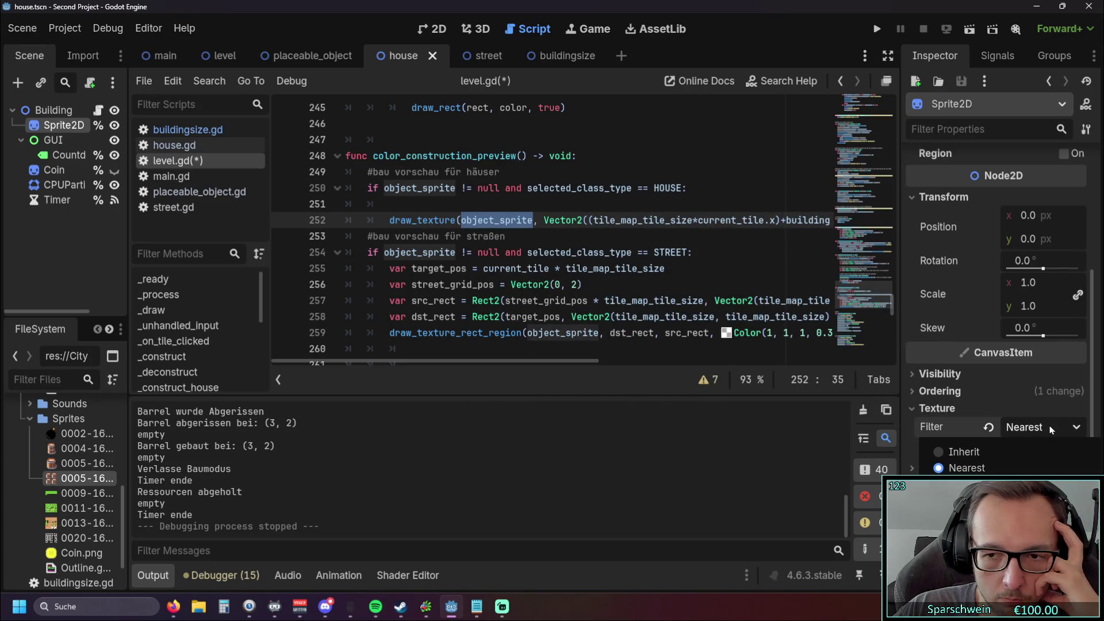
click(945, 428)
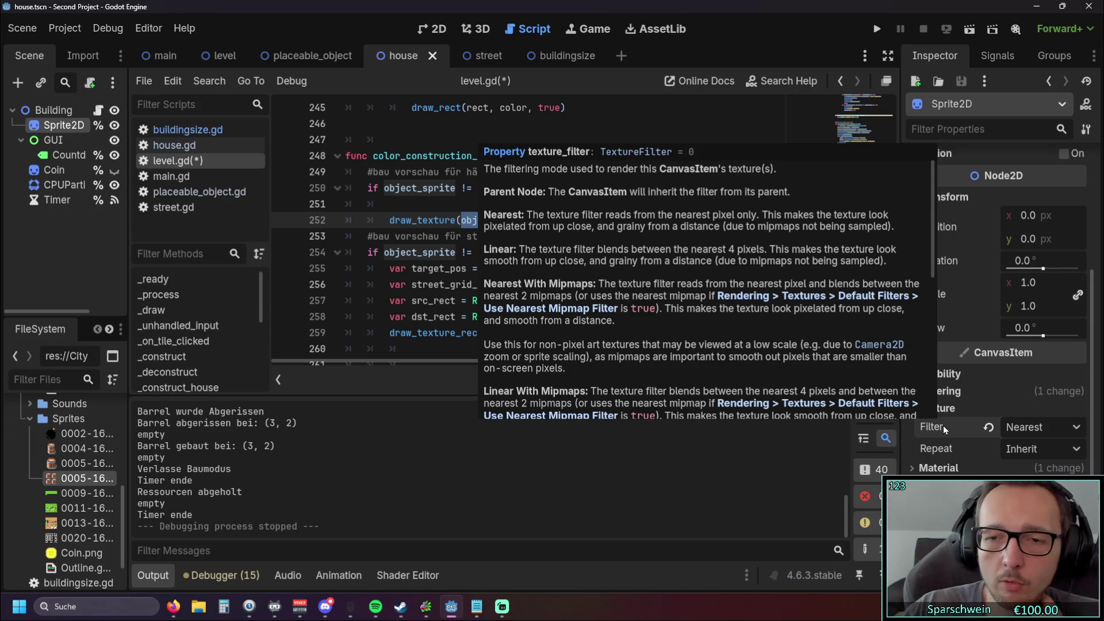
Step: Open the CanvasItem documentation for the Filter (texture_filter) property
right_click(943, 426)
click(955, 503)
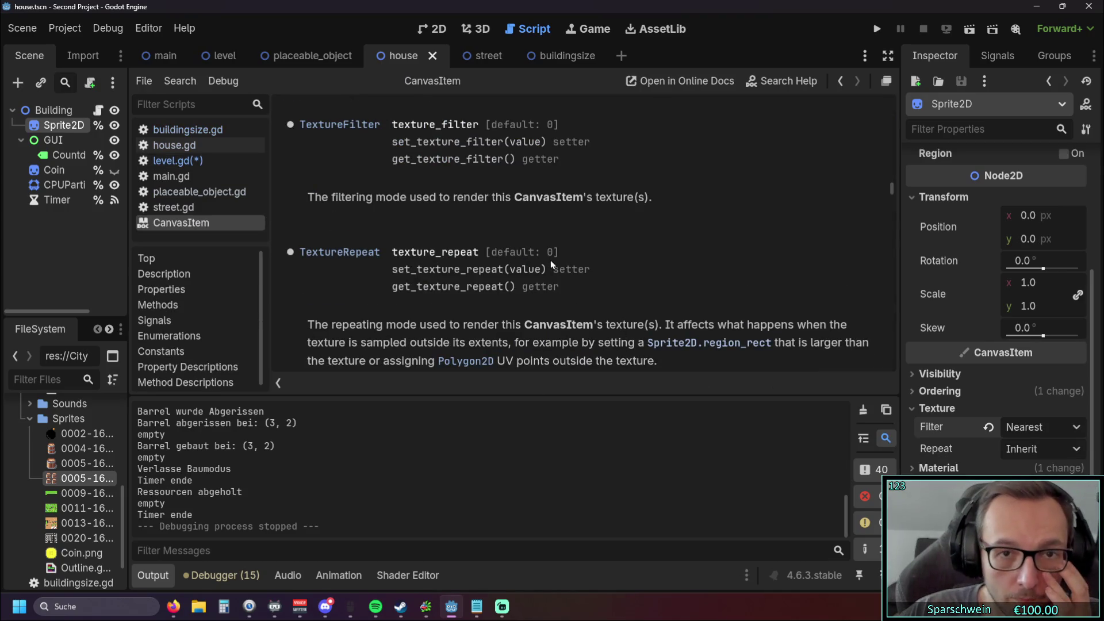
scroll(547, 257, up, 1)
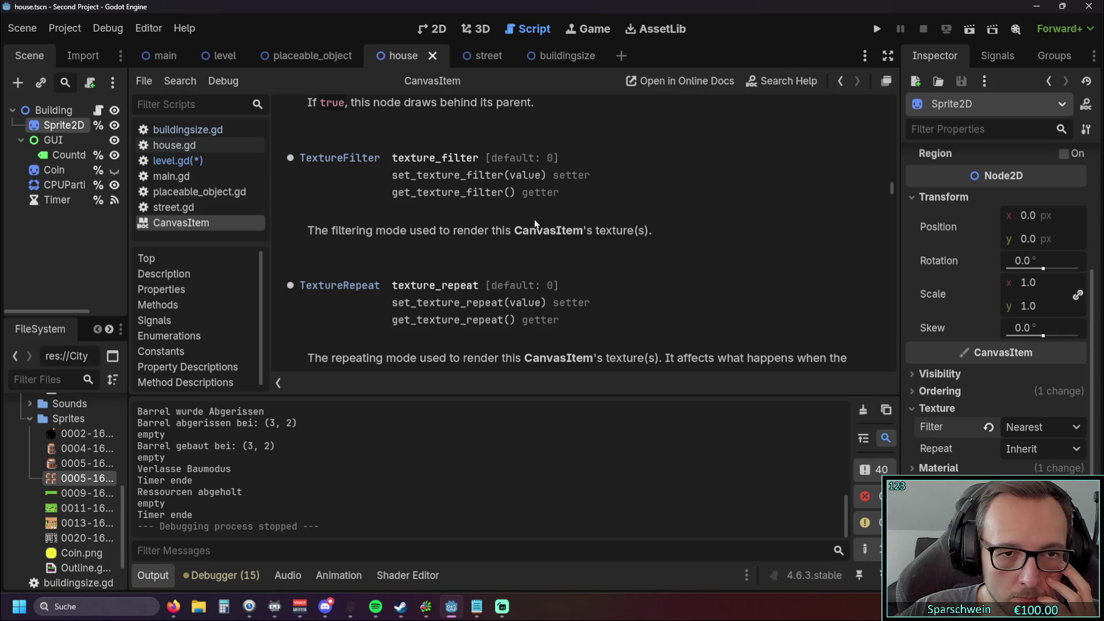
Step: Return to level.gd and select object_sprite on line 252
click(202, 163)
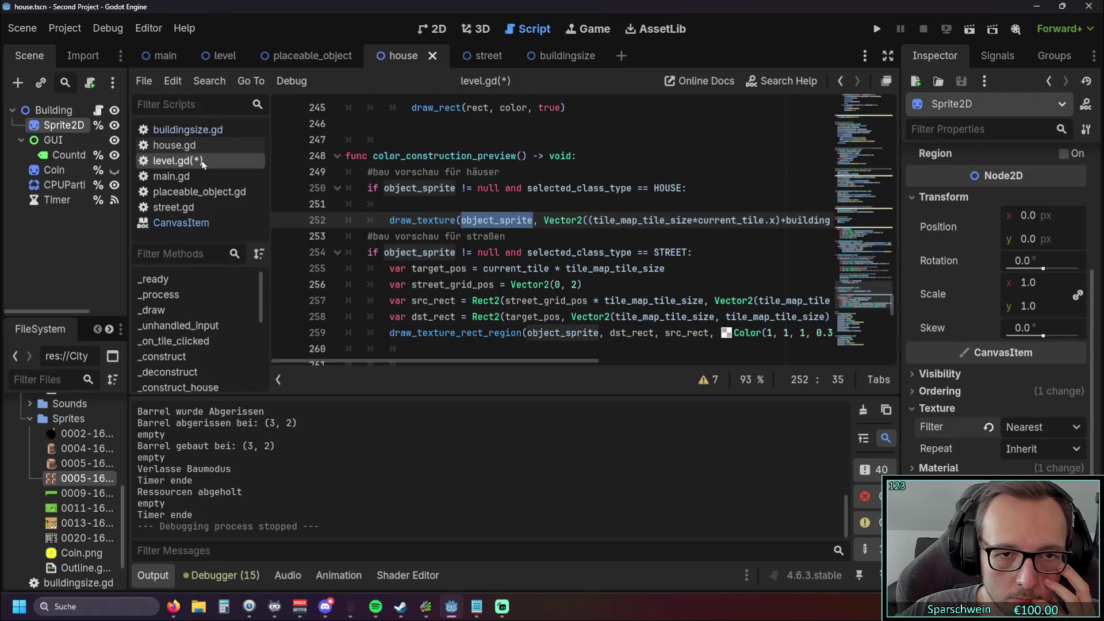
click(446, 200)
drag(461, 220, 529, 223)
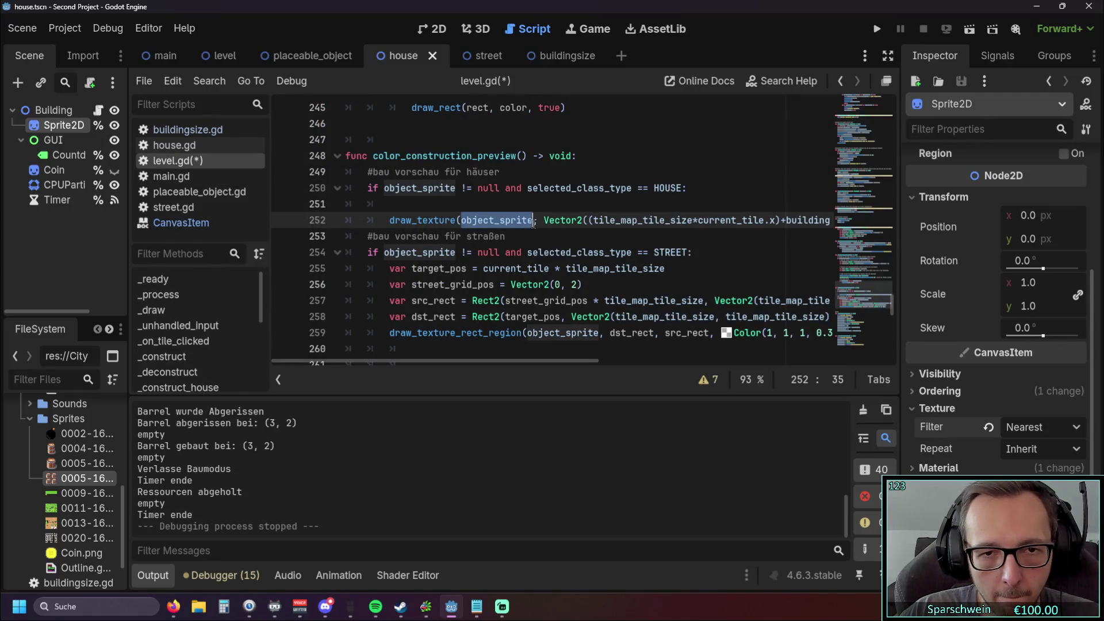
Step: Paste object_sprite into line 251 and append '= object_sprite.'
key(ctrl+c)
click(395, 203)
key(ctrl+v)
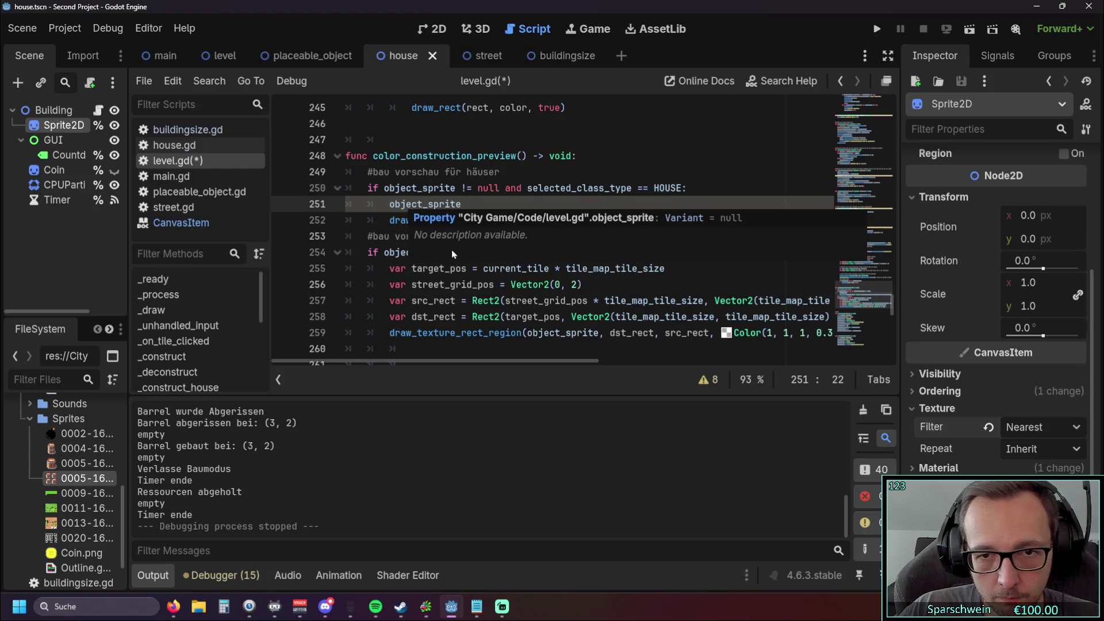
click(473, 188)
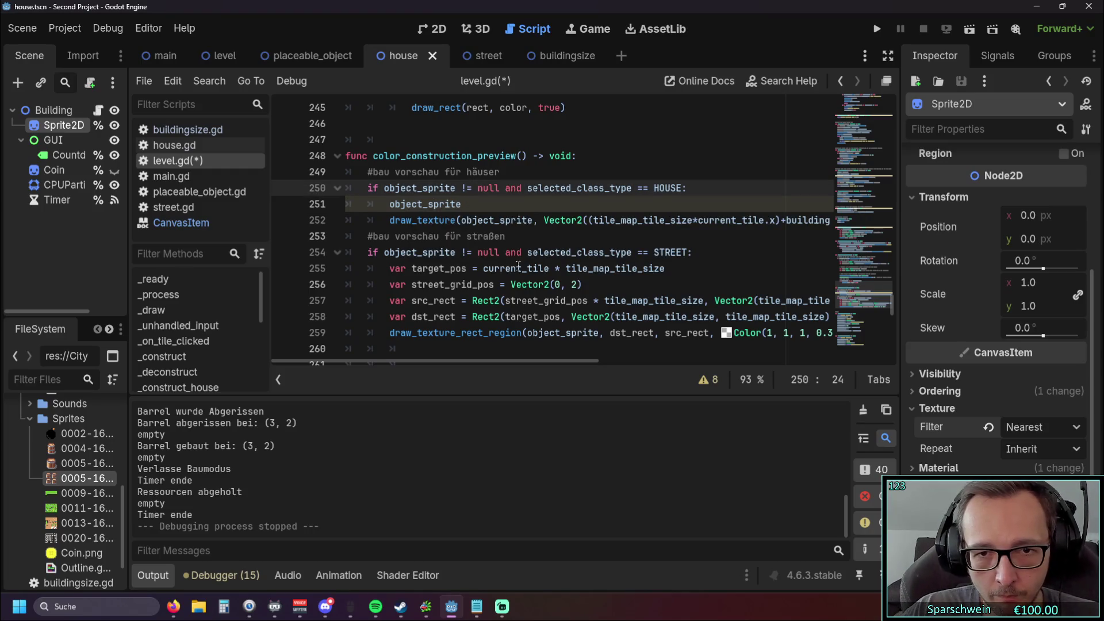
mouse_move(484, 360)
mouse_down()
mouse_move(783, 374)
mouse_move(486, 366)
mouse_up()
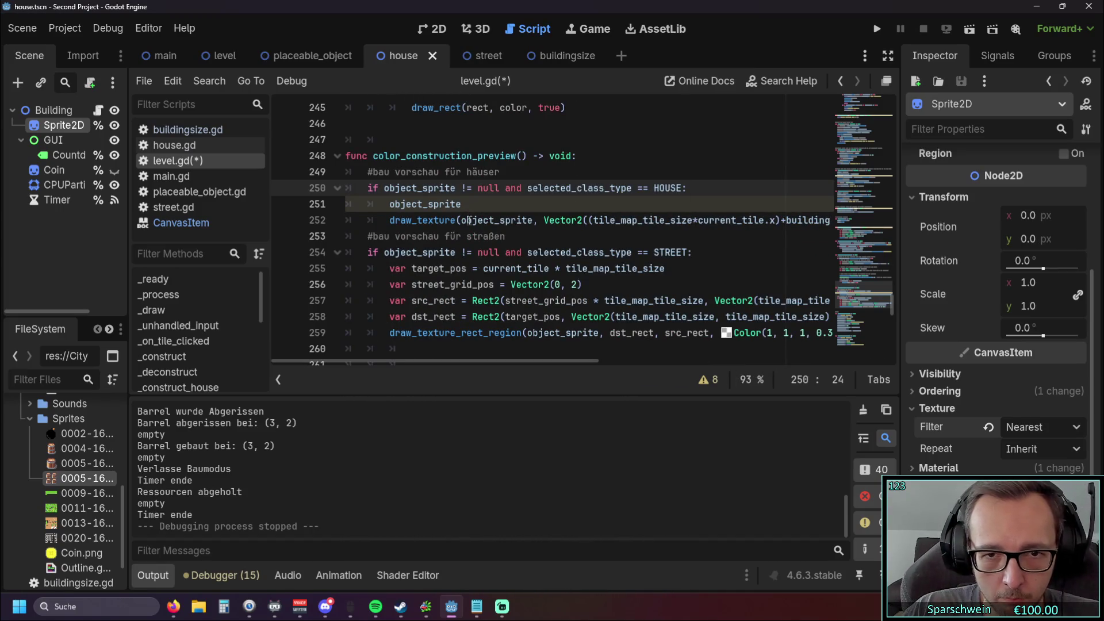
click(484, 207)
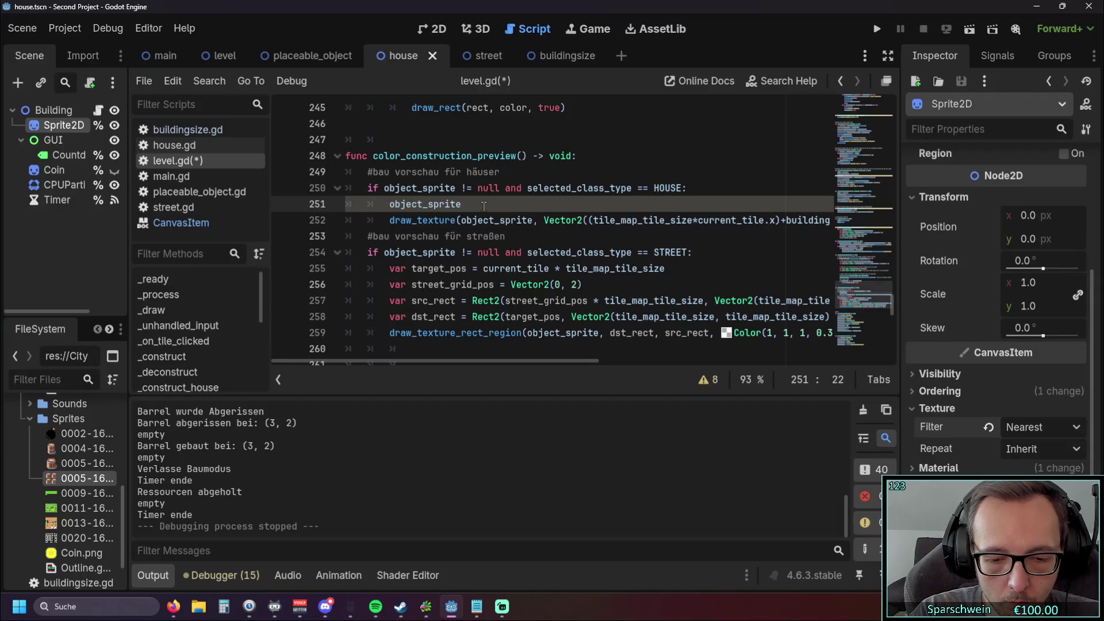
text(= object_sprite)
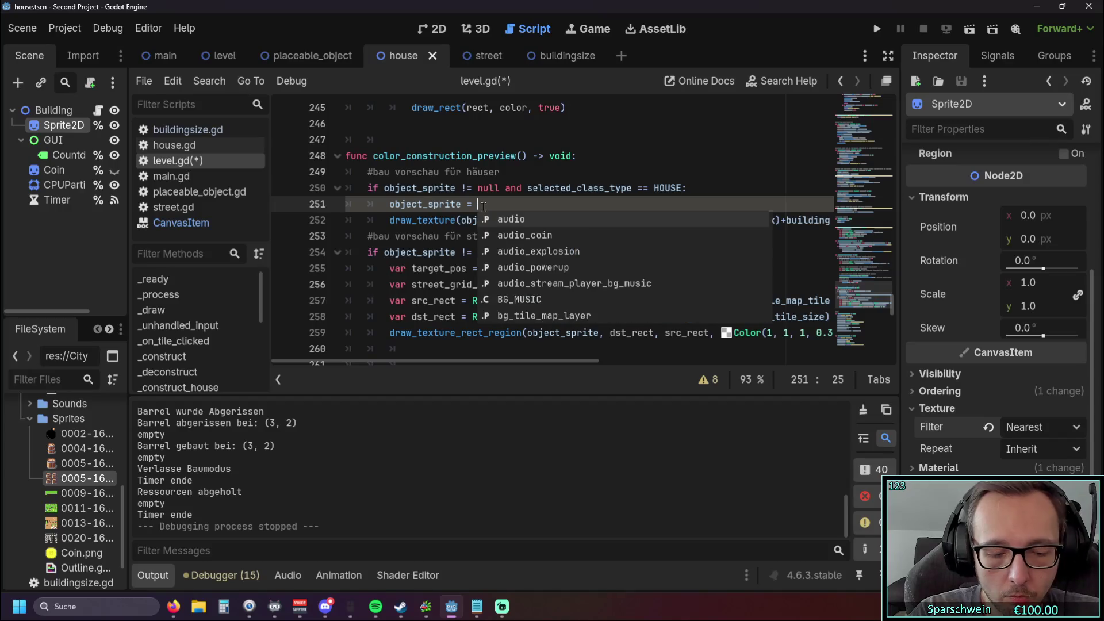
text(.)
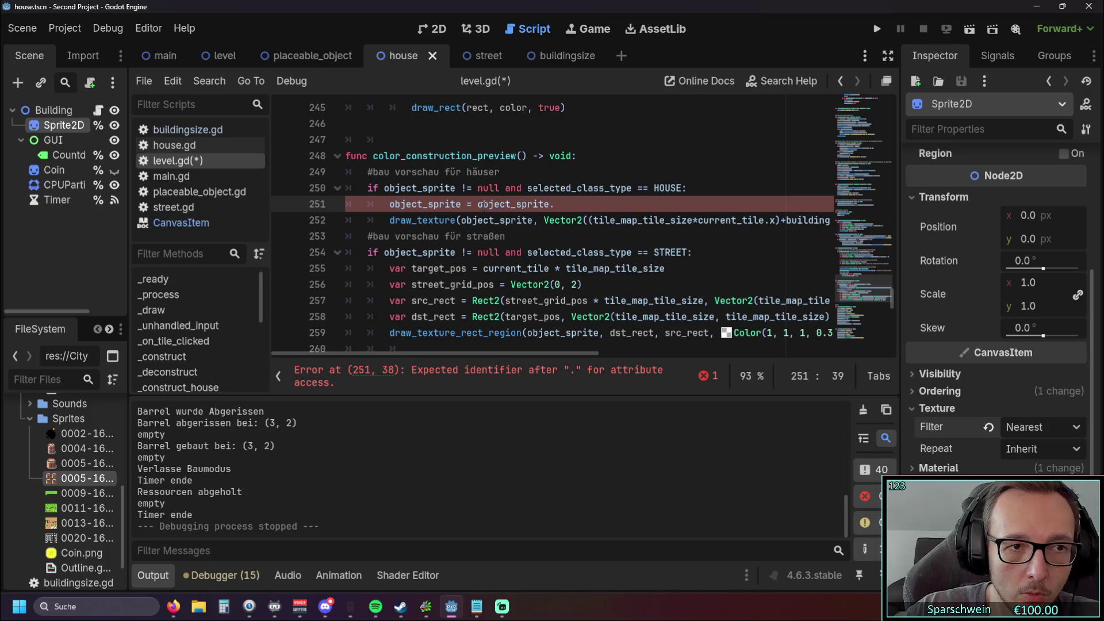
Step: Complete line 251 with set_texture_filter(Nearest, checking the CanvasItem docs along the way
click(178, 223)
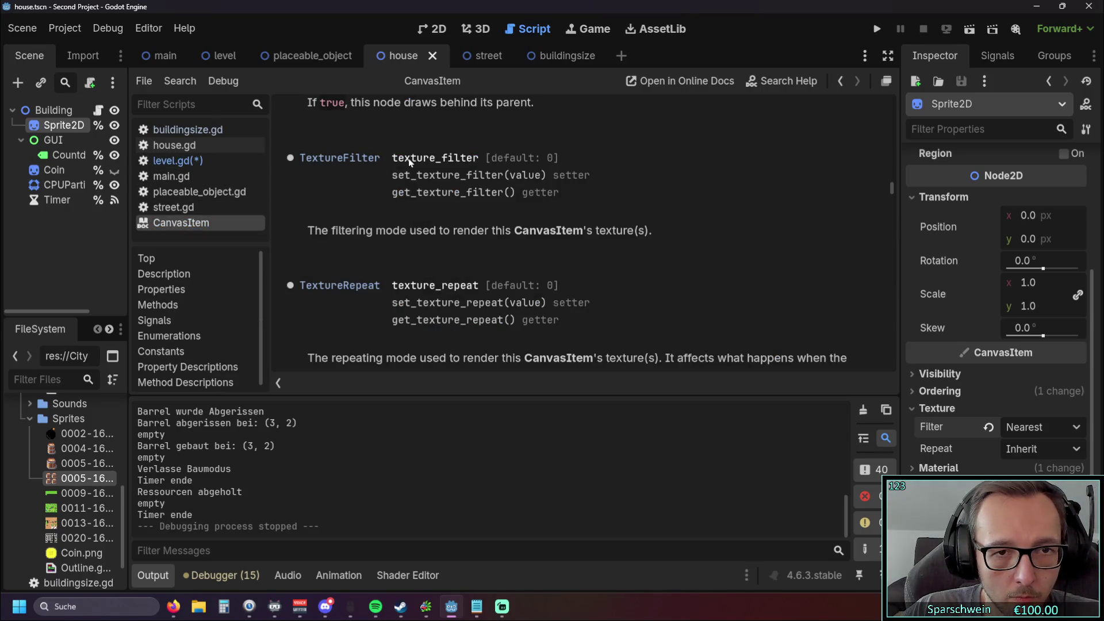
click(196, 160)
text(texture)
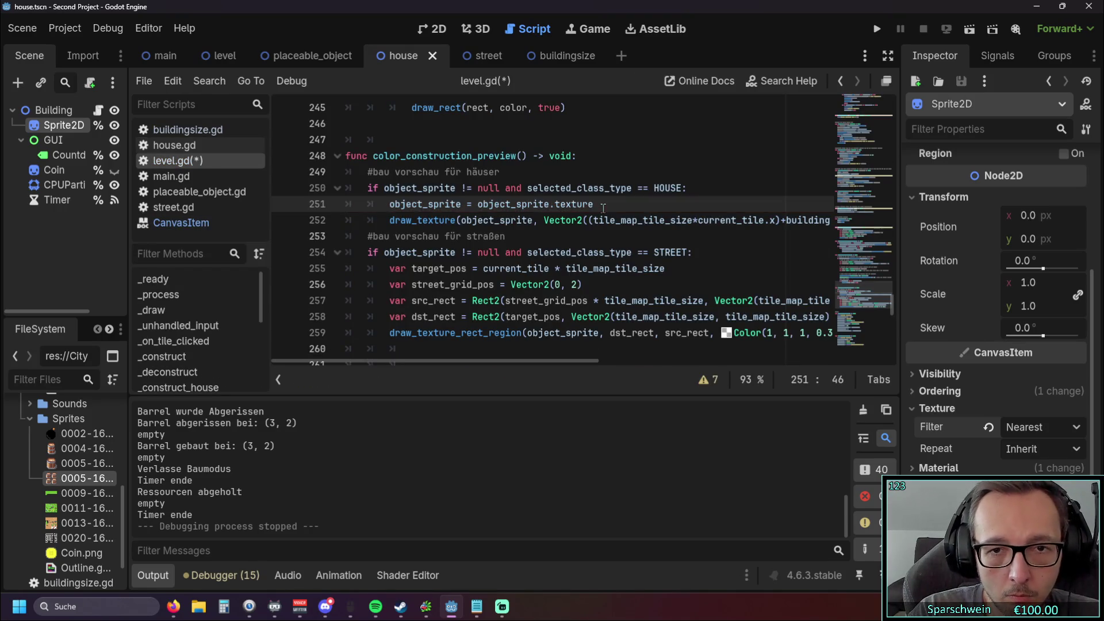
text(_filter)
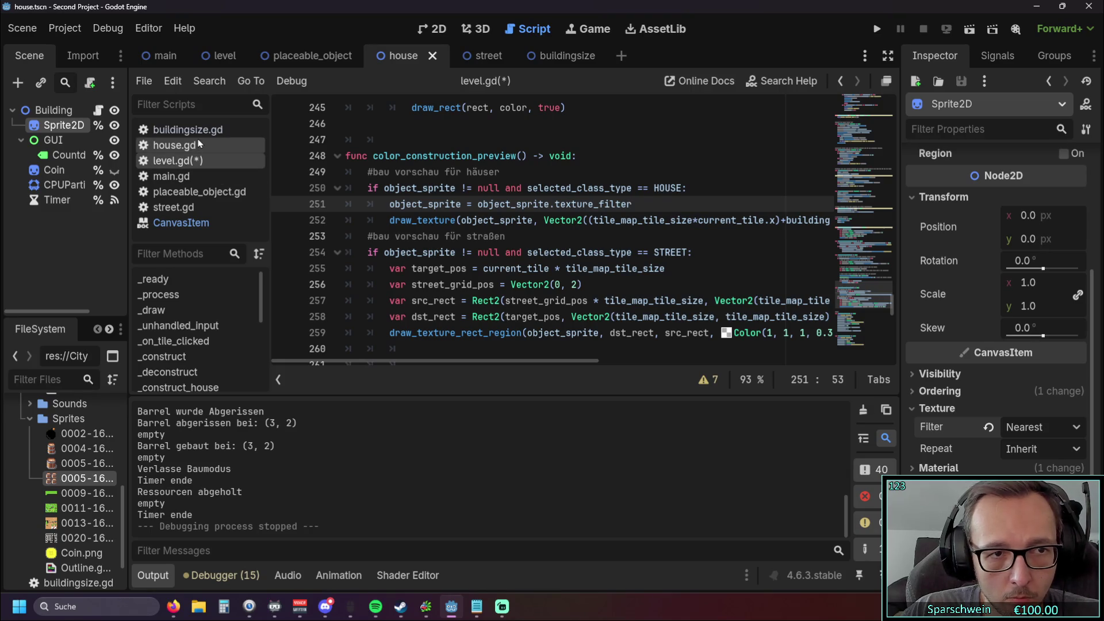
click(193, 222)
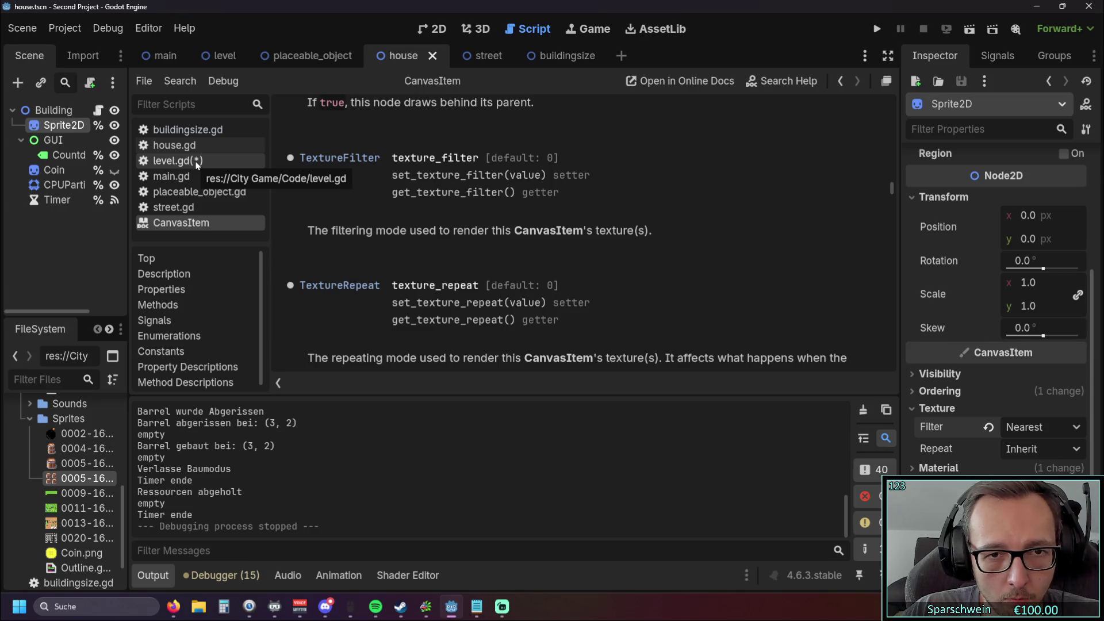
click(197, 164)
text(set)
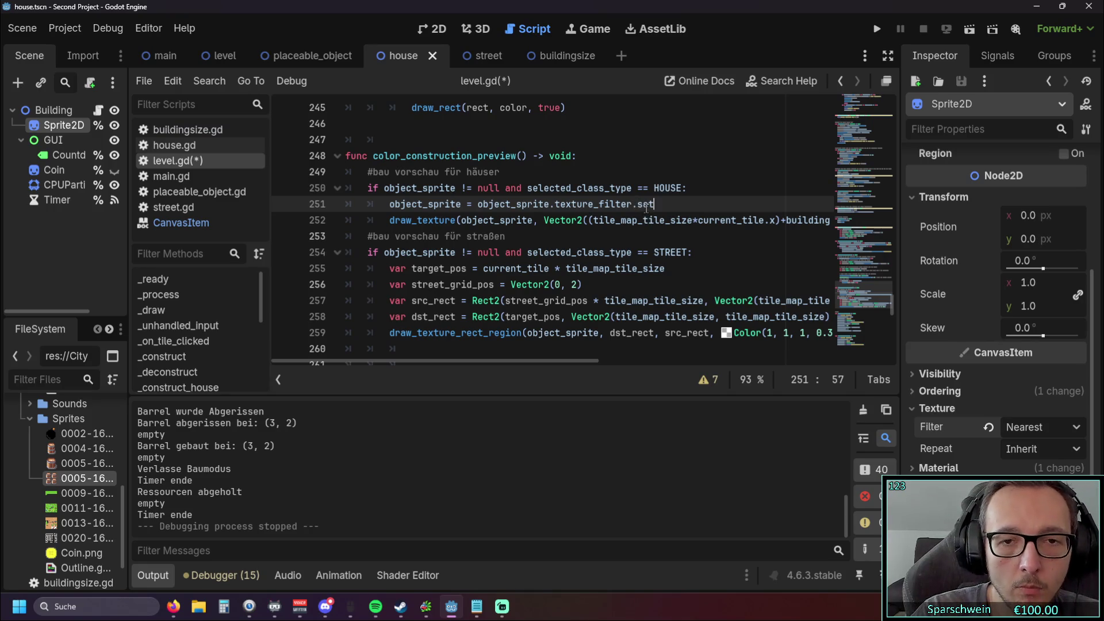
text(_texture)
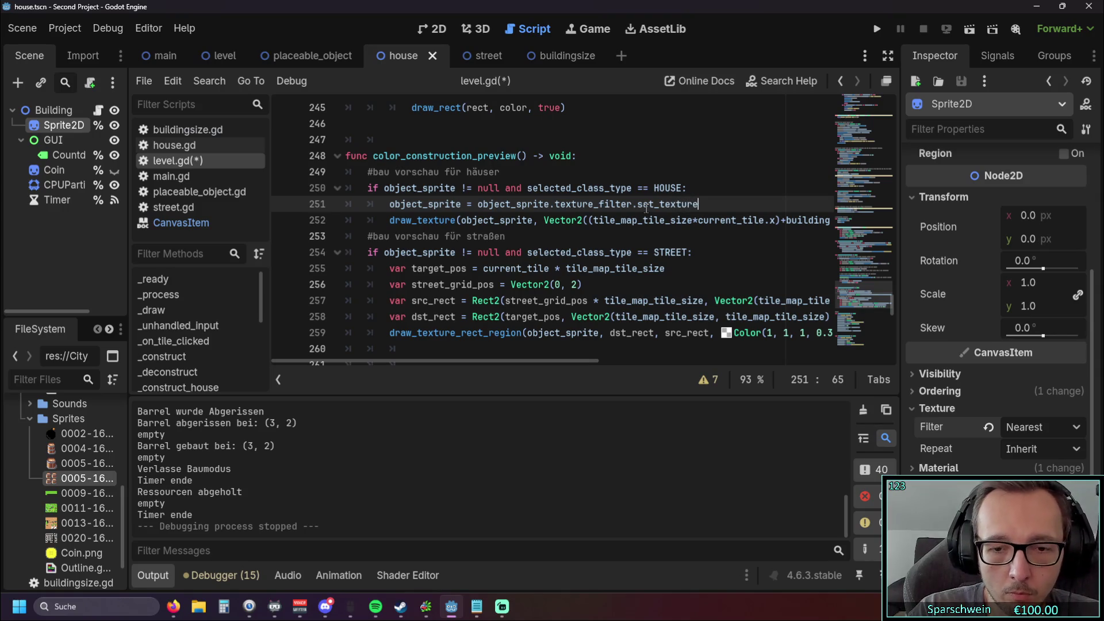
text(_filter)
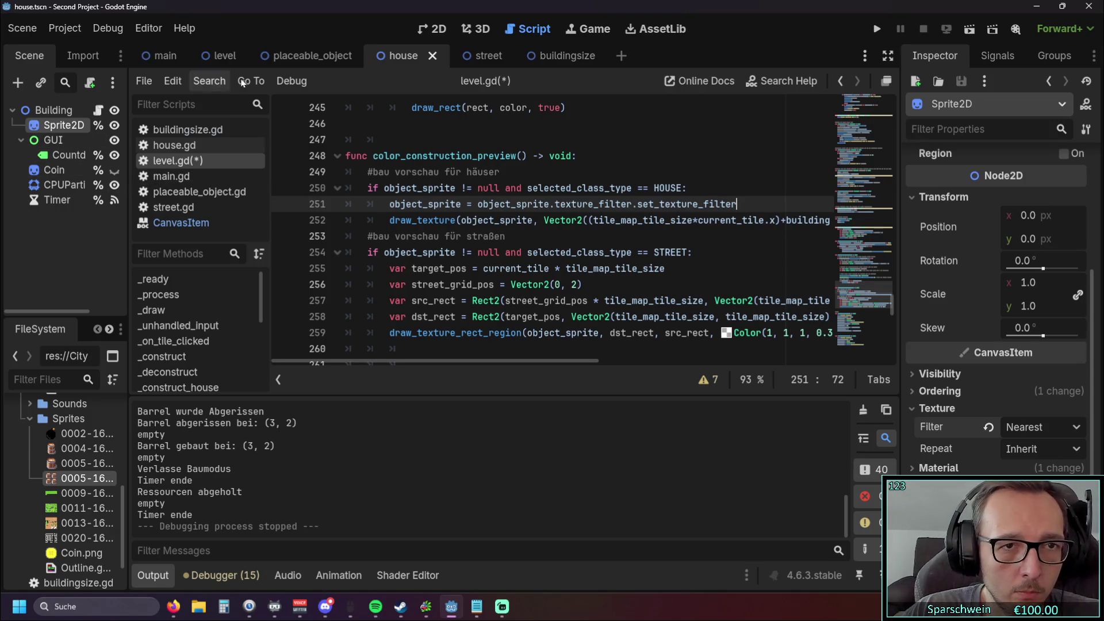
click(181, 222)
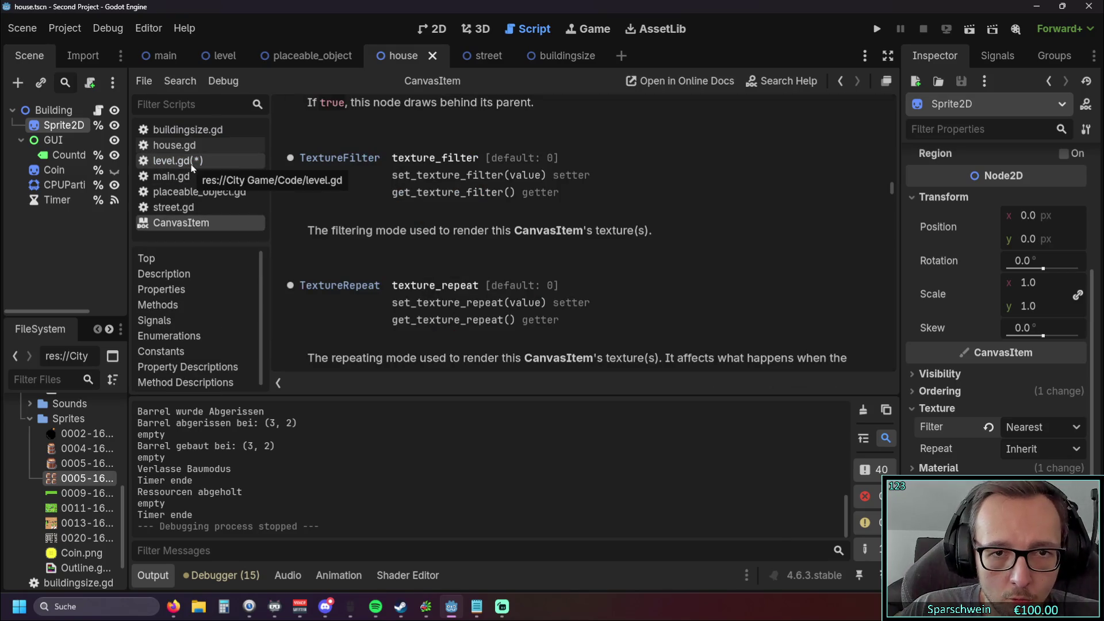
click(191, 163)
text((Nea)
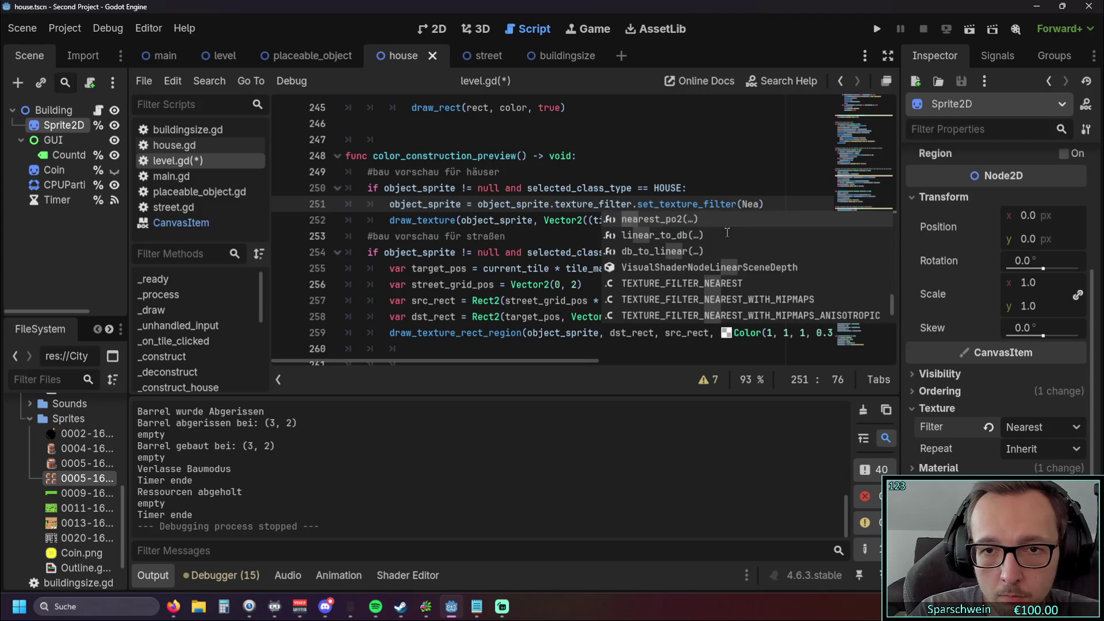
text(rest)
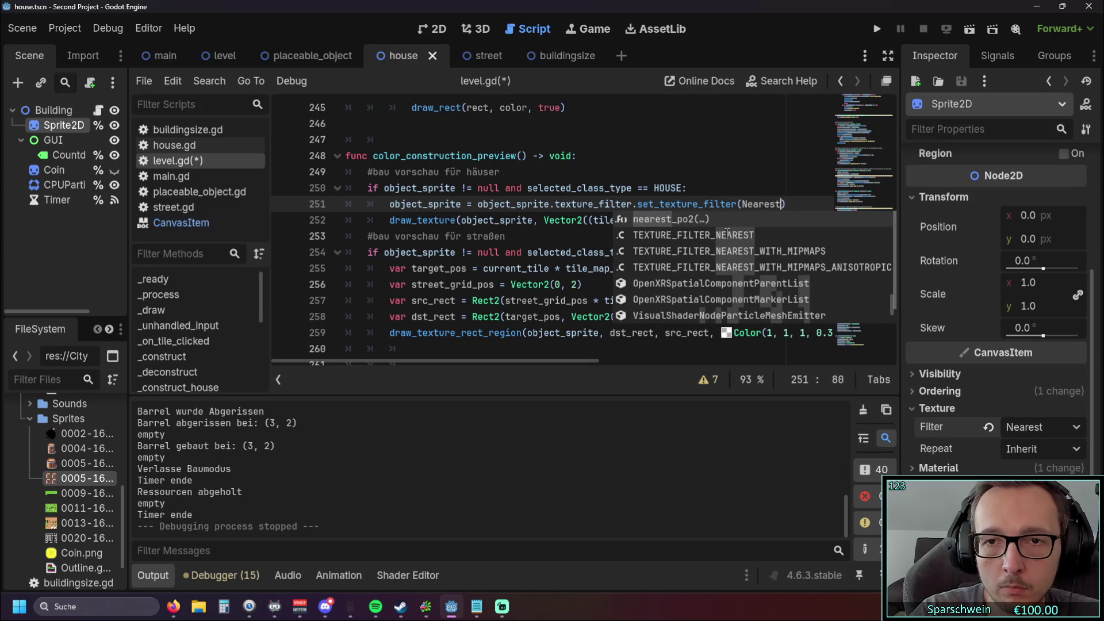
Step: Replace Nearest with 2 in the set_texture_filter call and run the game
click(664, 188)
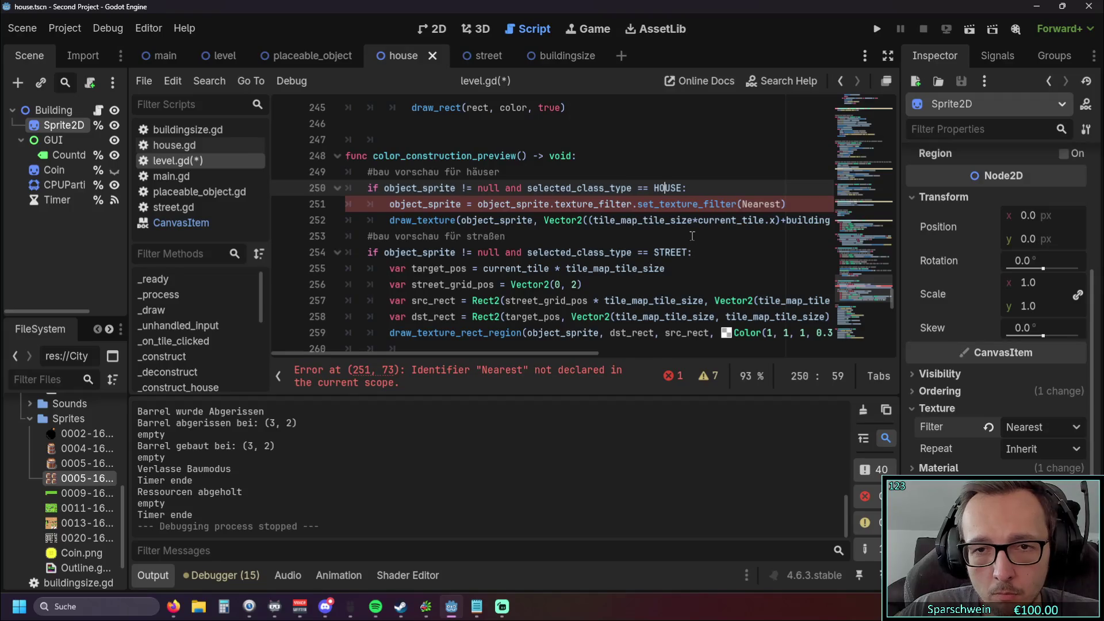
click(743, 204)
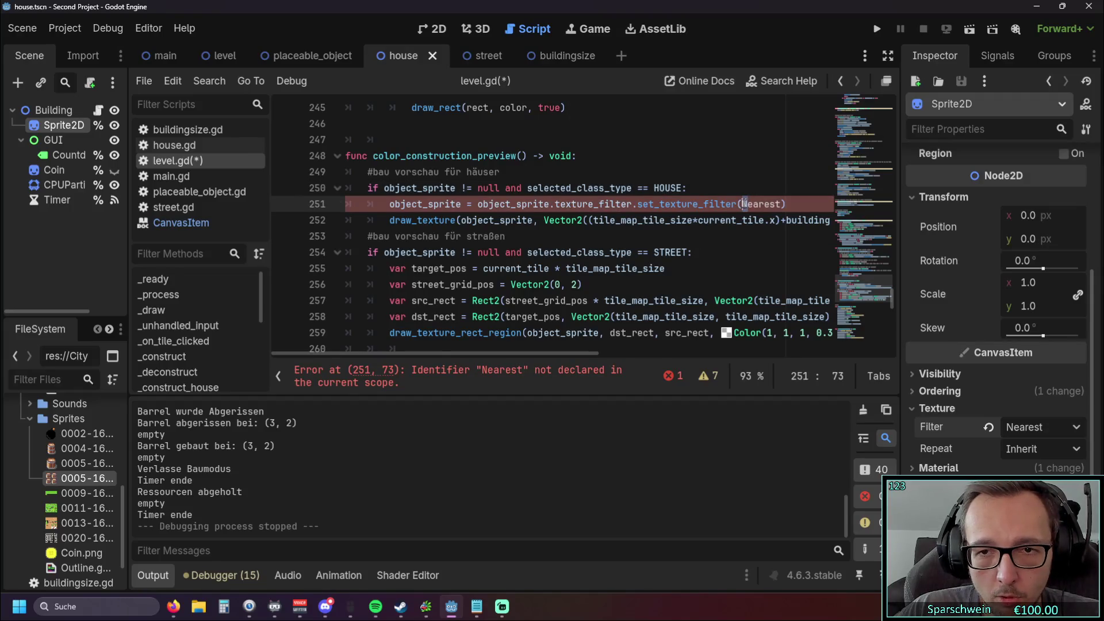
key(Delete)
text(n)
double_click(779, 204)
text(2)
click(733, 237)
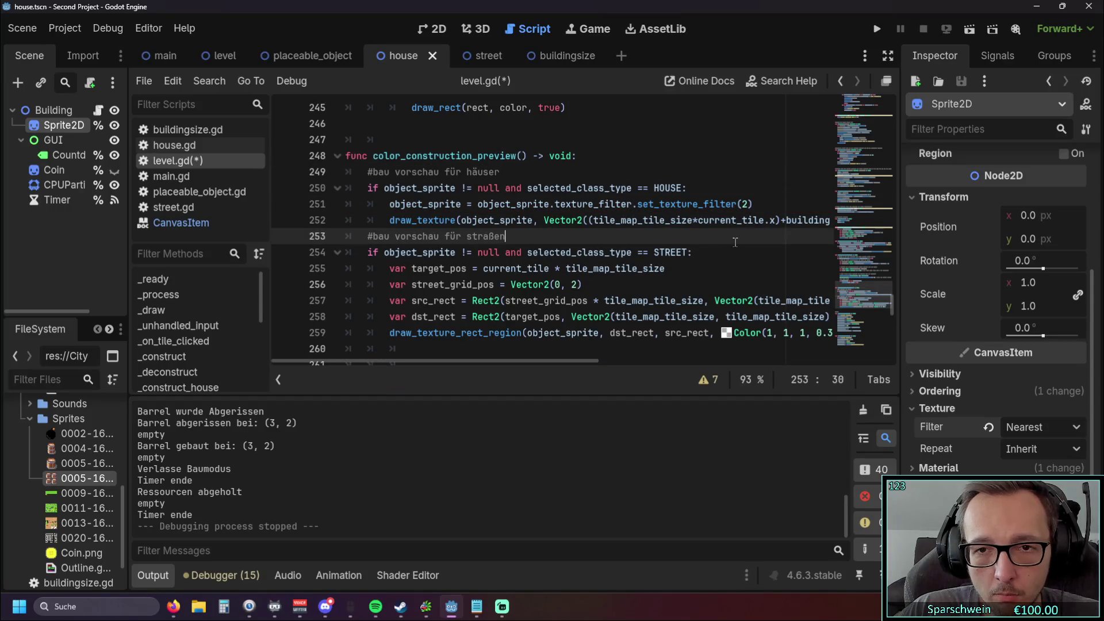
click(882, 29)
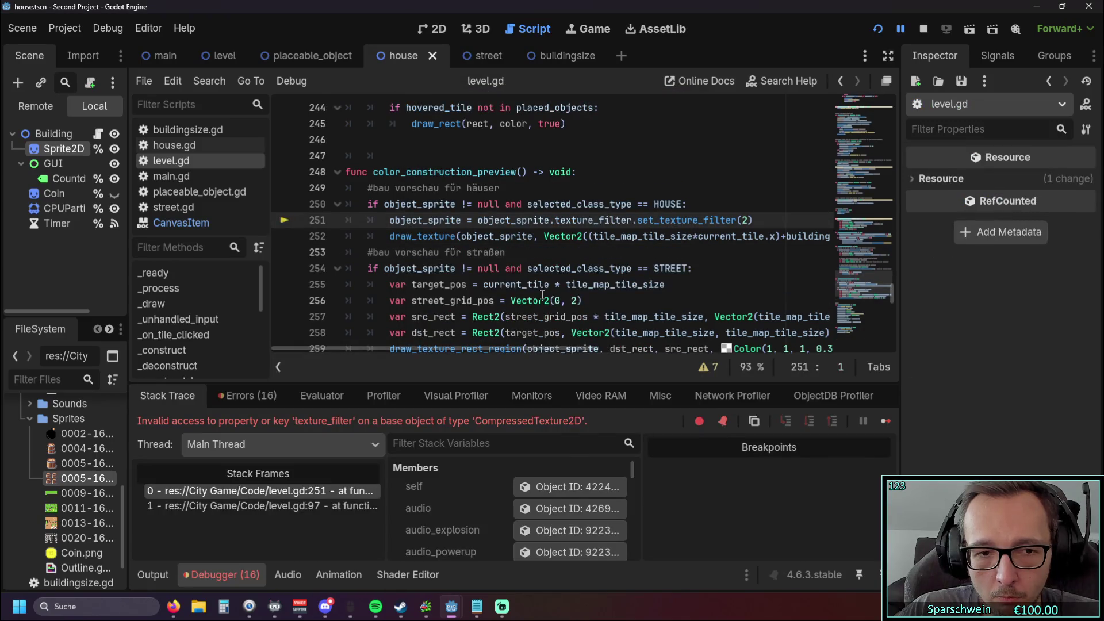
Step: Reread the CanvasItem texture_filter help page after the CompressedTexture2D error
scroll(571, 312, down, 1)
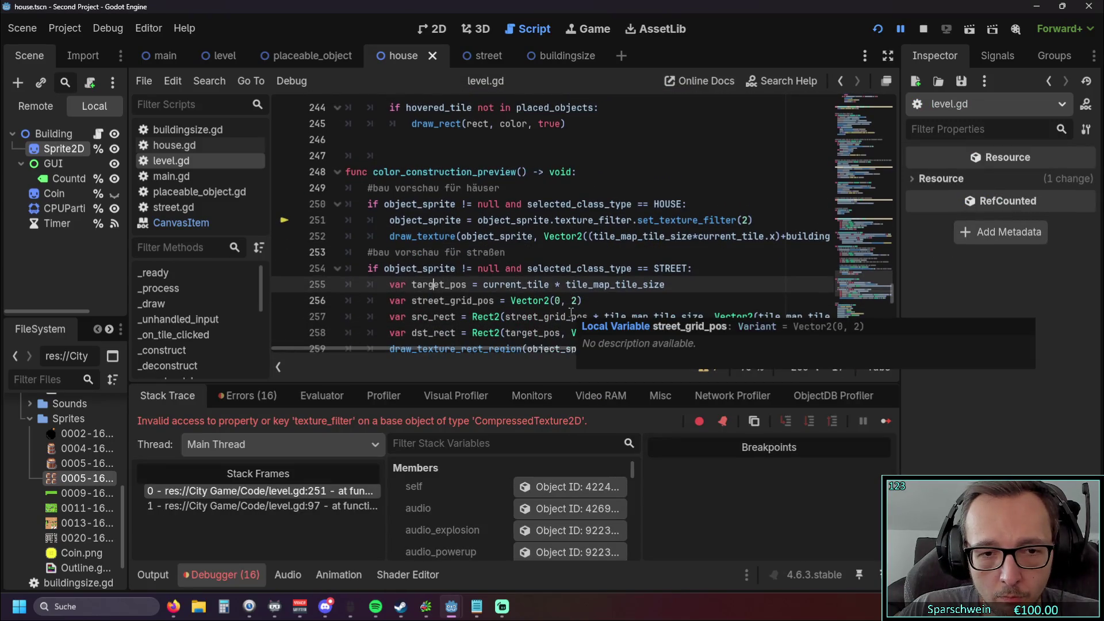
scroll(603, 296, up, 1)
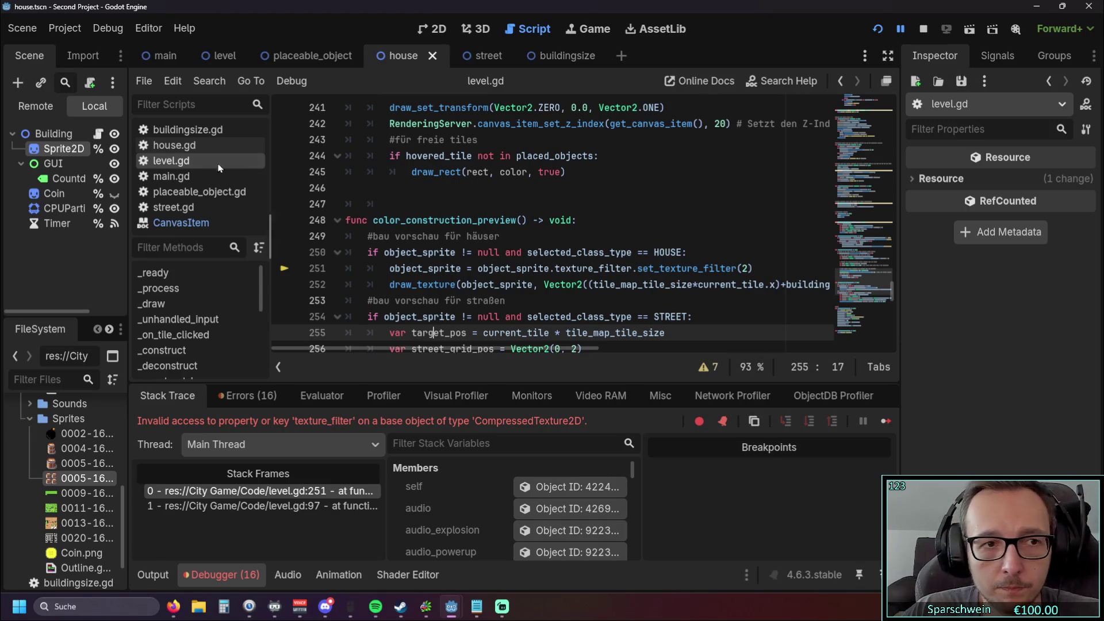
click(181, 222)
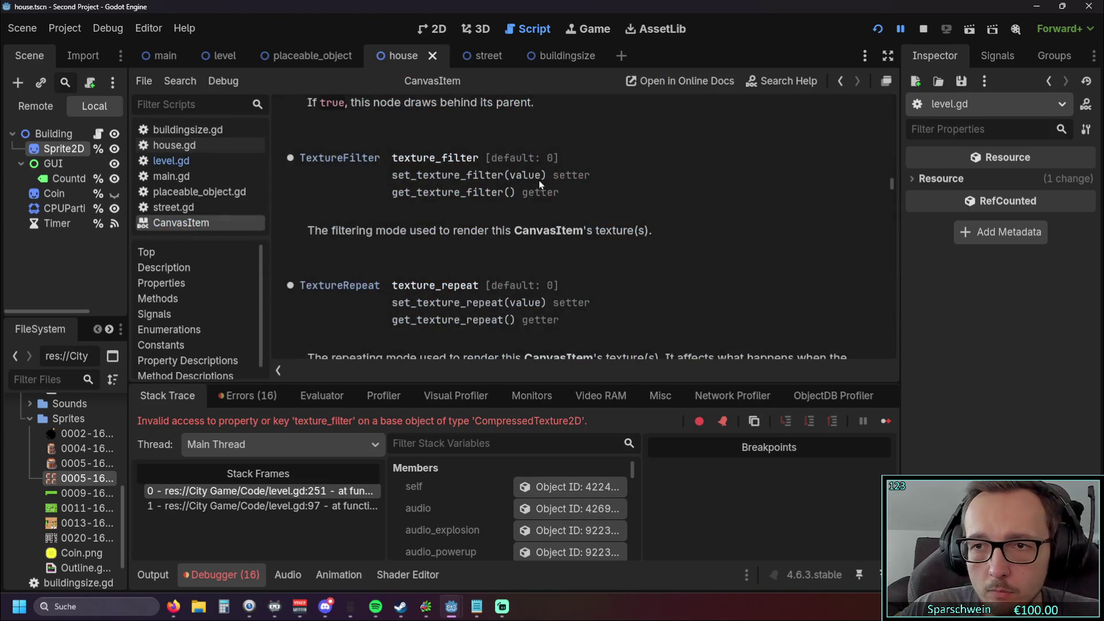
Step: Browse the Sprite2D node's properties in the Inspector
click(69, 148)
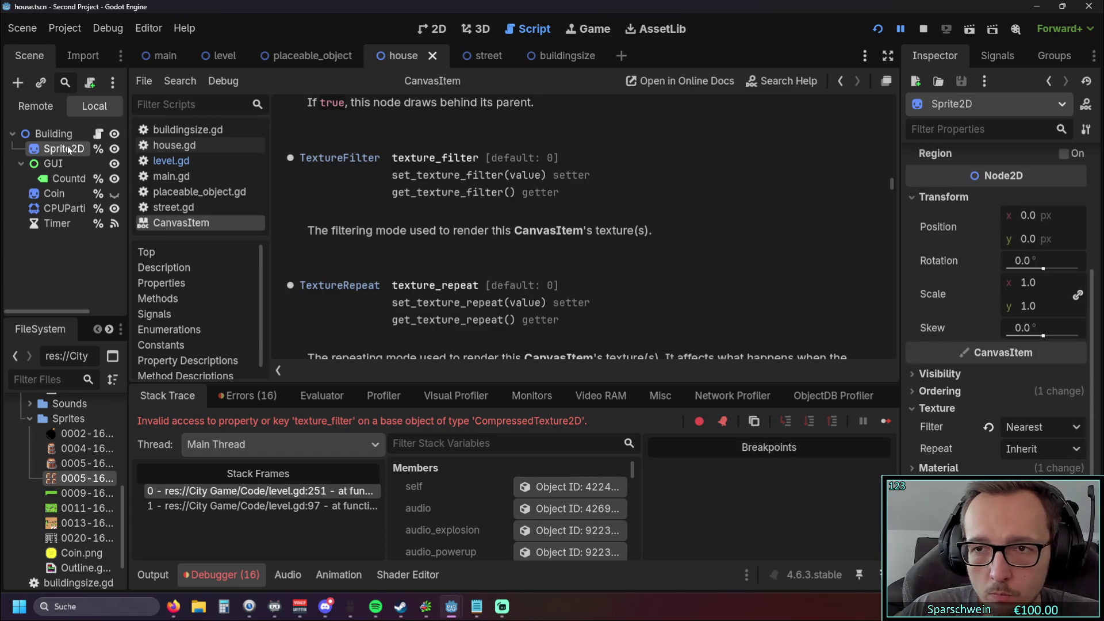
scroll(788, 227, up, 1)
scroll(782, 224, down, 1)
scroll(777, 221, up, 1)
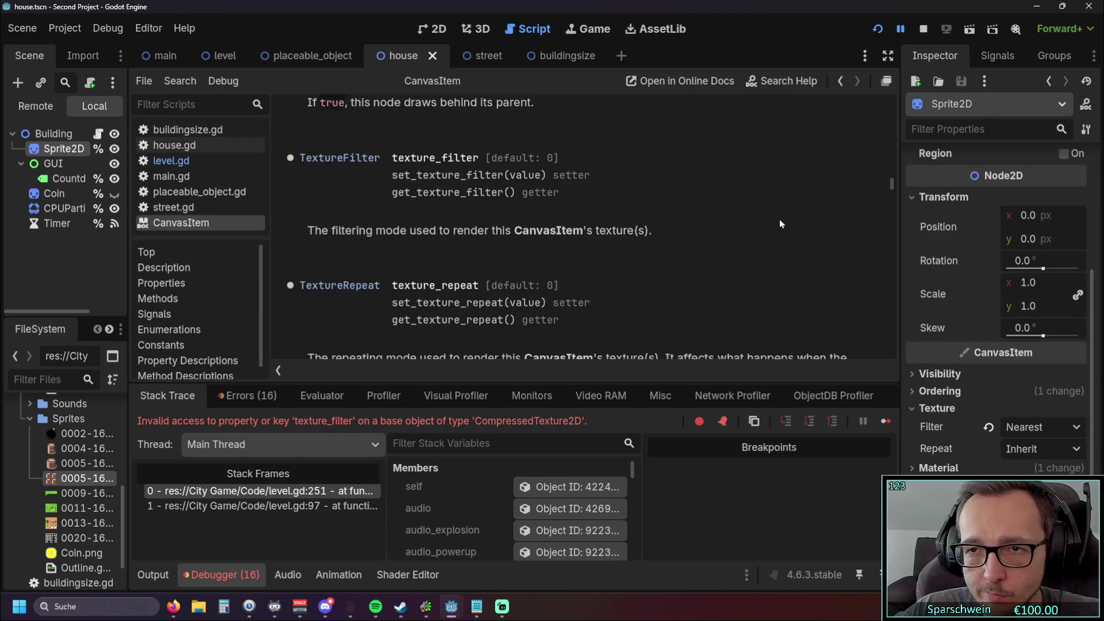
scroll(767, 215, down, 1)
scroll(740, 236, down, 1)
scroll(679, 229, up, 1)
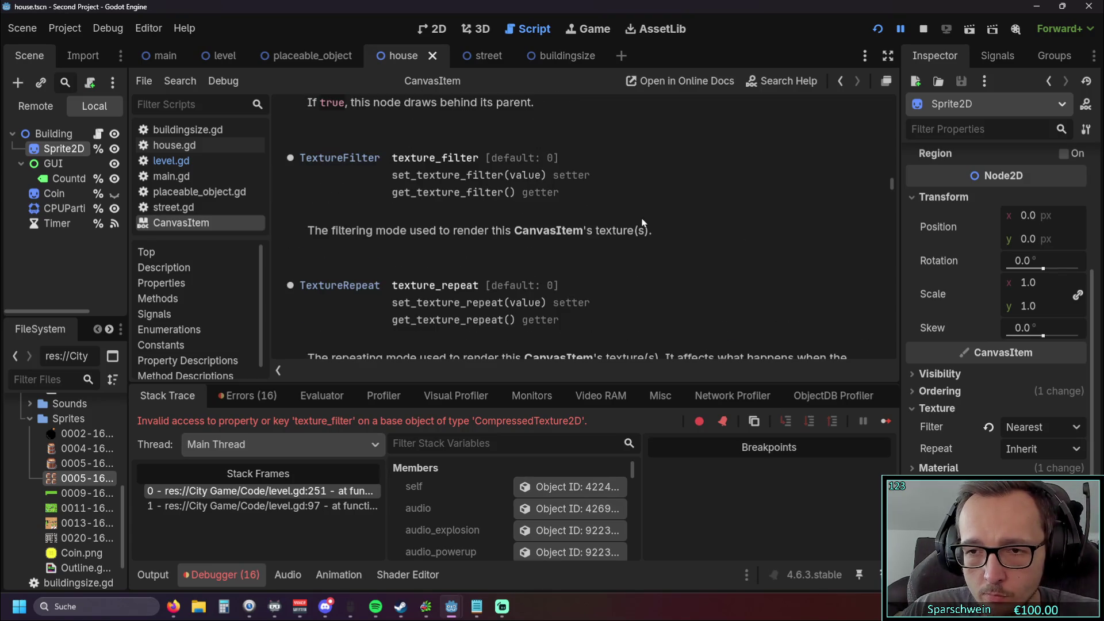
scroll(645, 223, up, 1)
scroll(985, 301, up, 4)
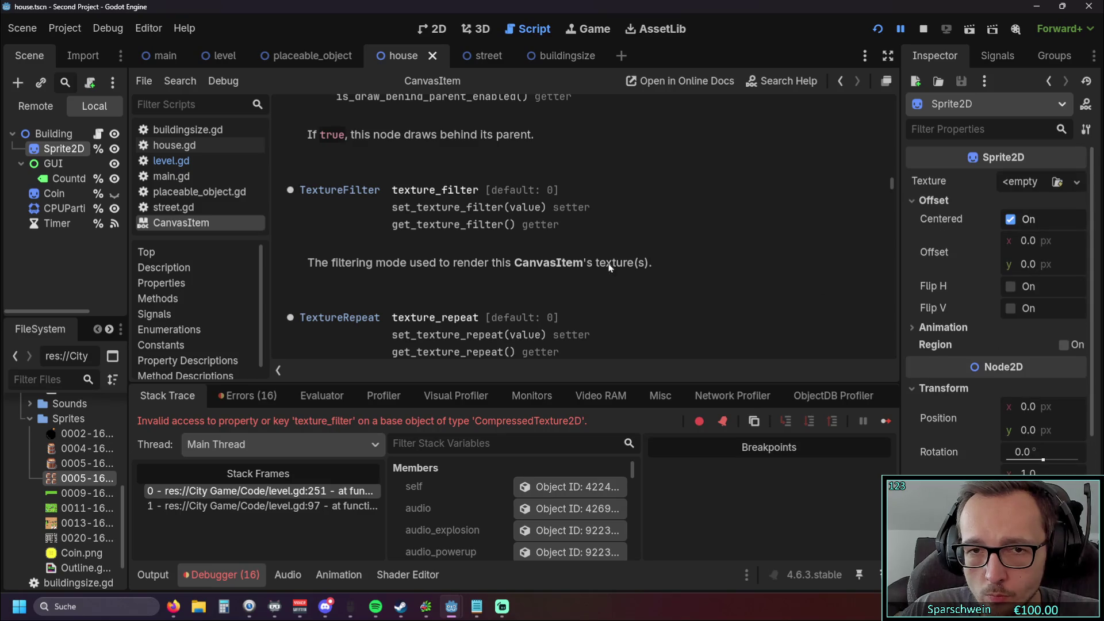
scroll(650, 271, down, 2)
scroll(544, 251, up, 2)
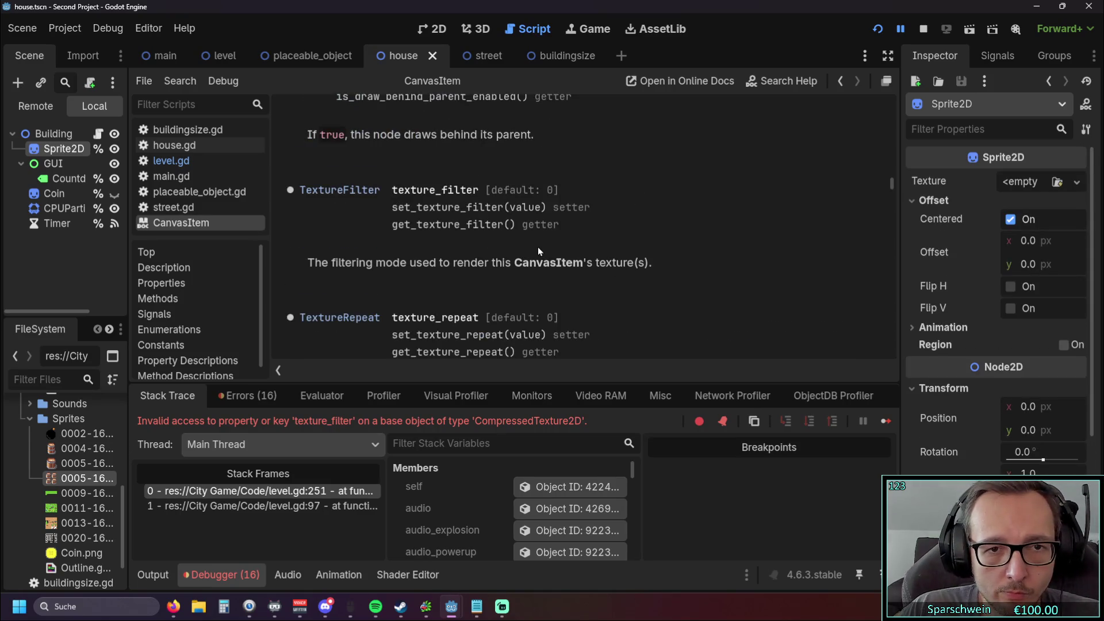
scroll(520, 246, up, 1)
scroll(511, 242, down, 1)
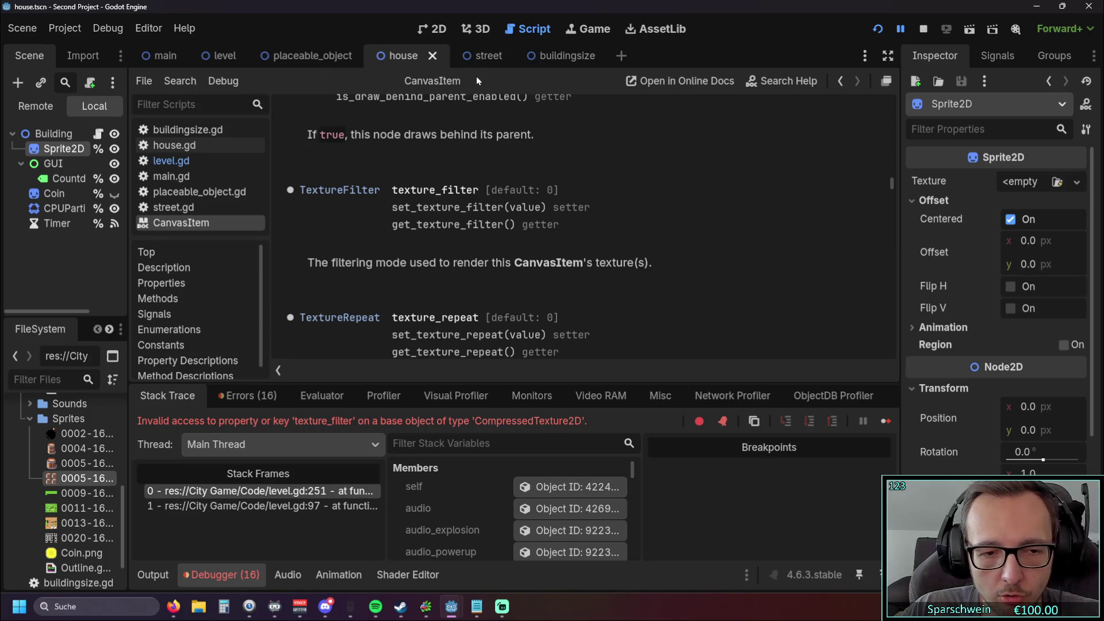
Step: Switch through the street and placeable_object scenes back to the level scene
click(477, 57)
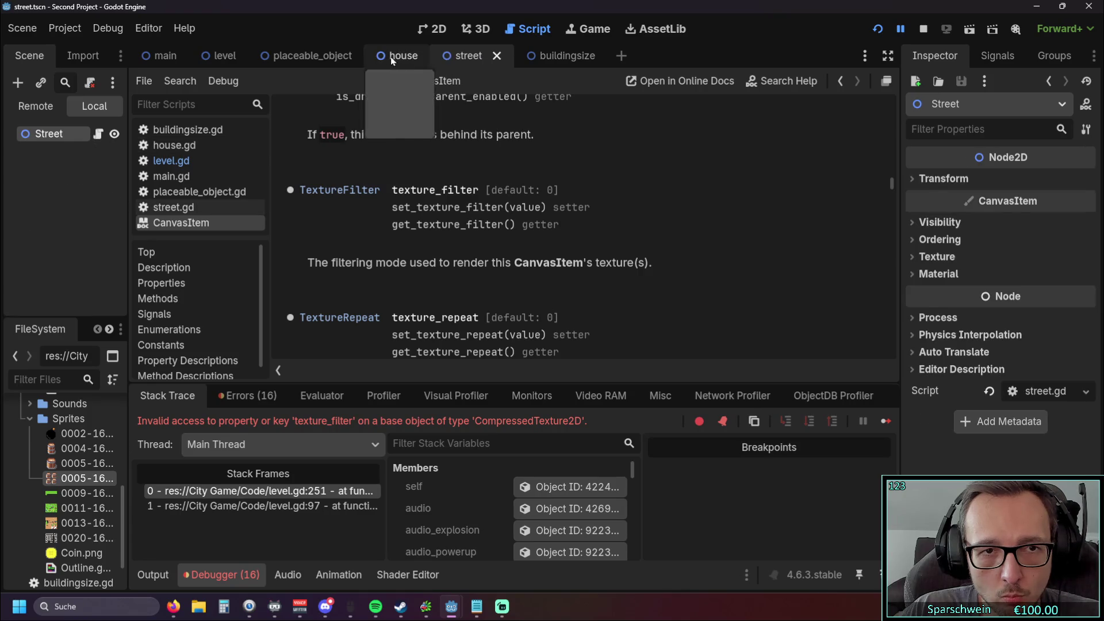
click(311, 56)
click(207, 56)
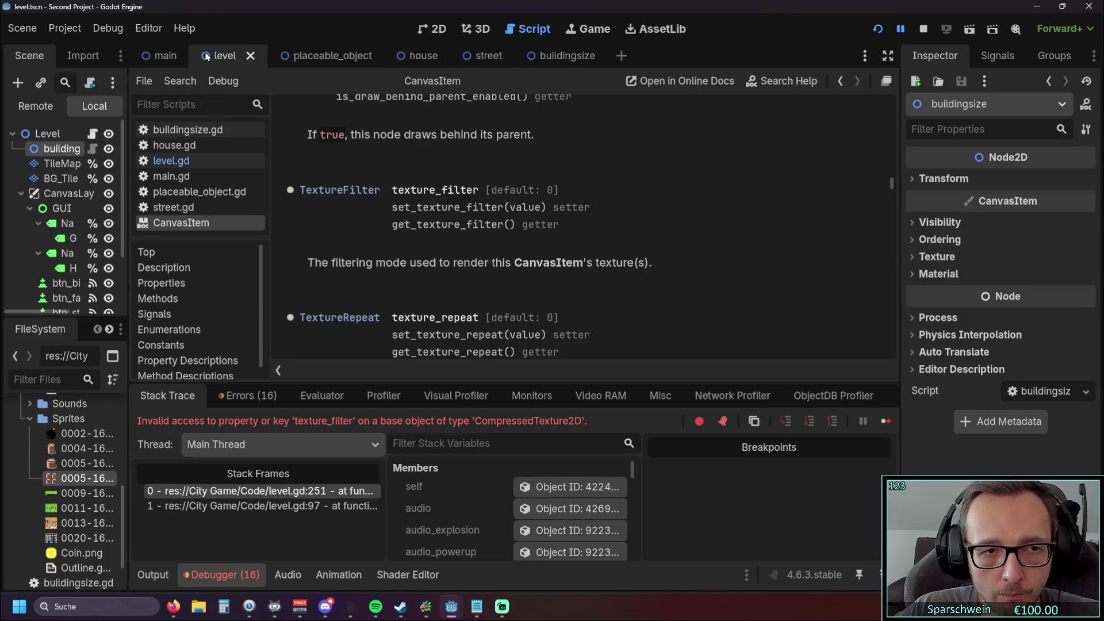
Step: In level.gd, delete the 2 argument from set_texture_filter on line 251
click(171, 161)
scroll(568, 237, down, 2)
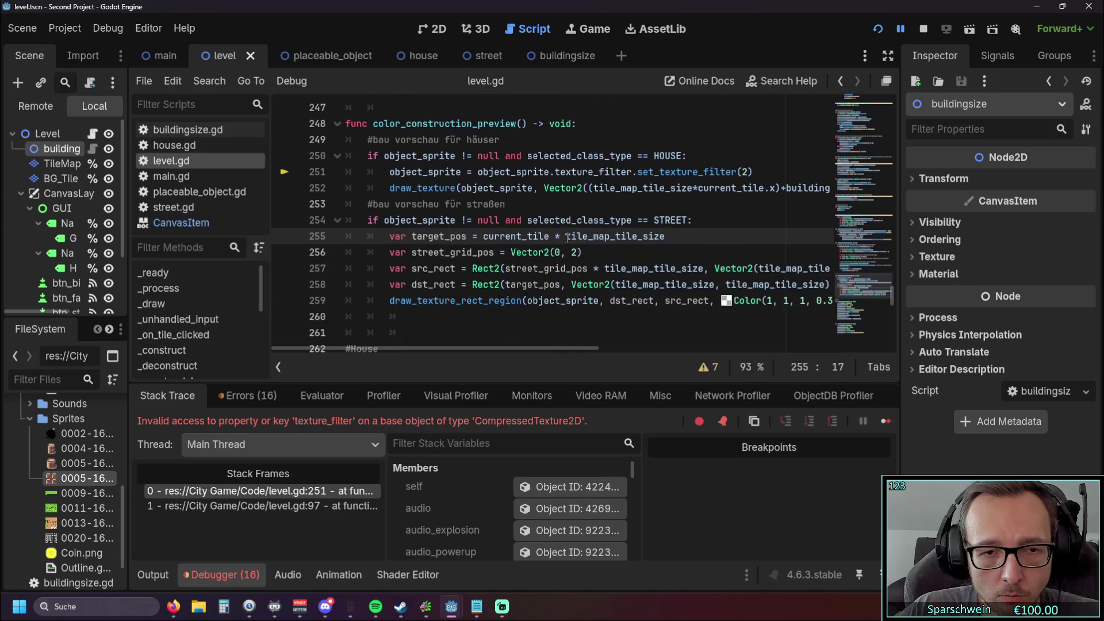
scroll(568, 237, up, 1)
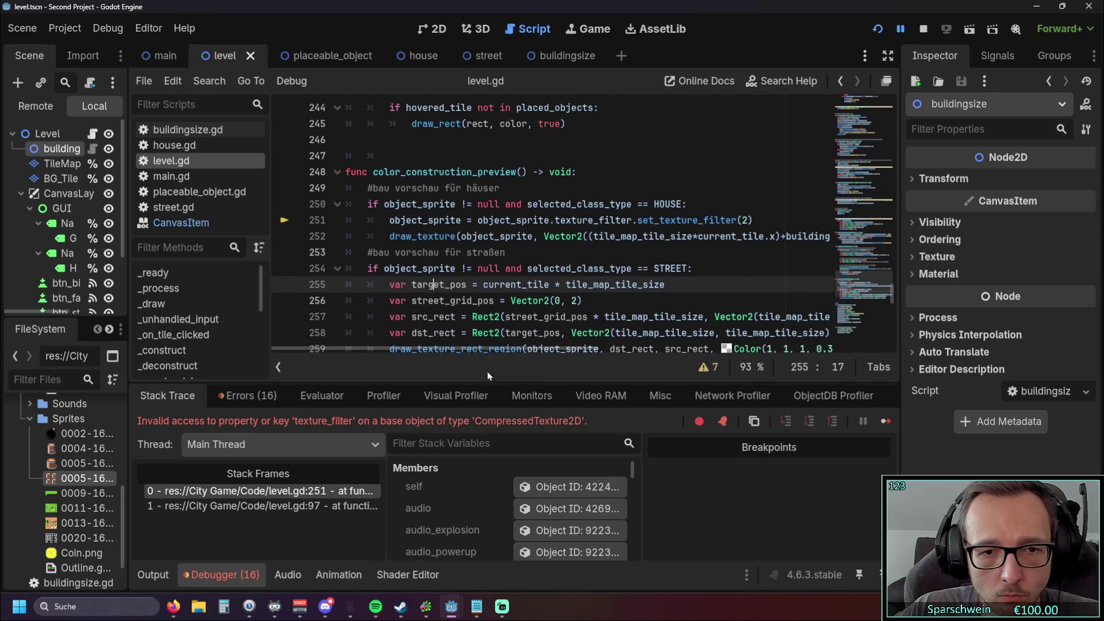
mouse_move(482, 347)
mouse_down()
mouse_move(547, 347)
mouse_move(427, 352)
mouse_up()
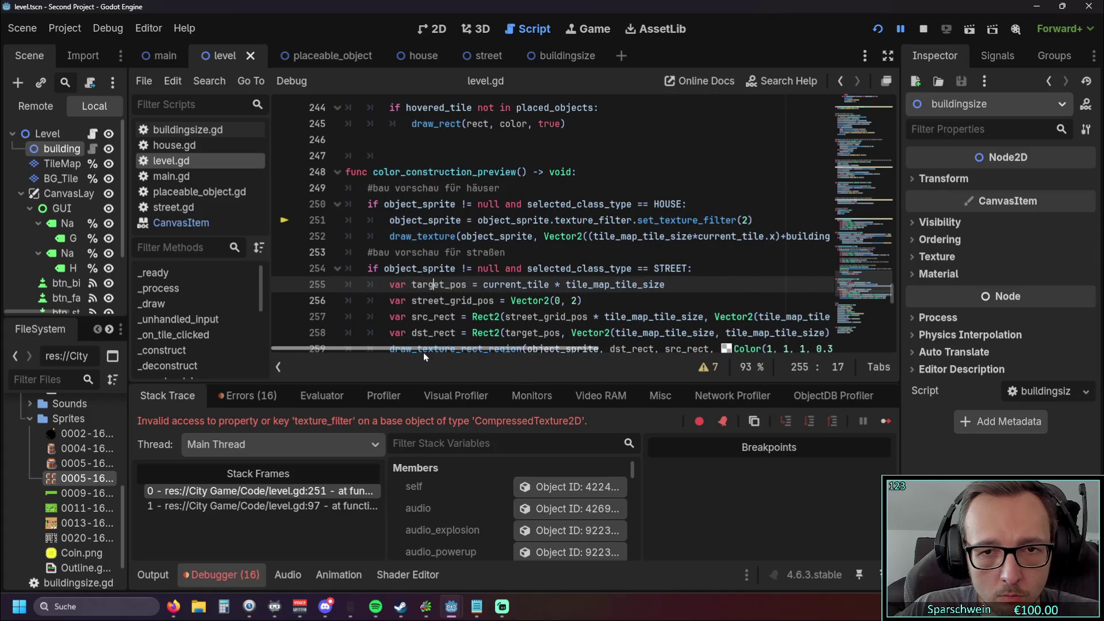
drag(631, 221, 552, 221)
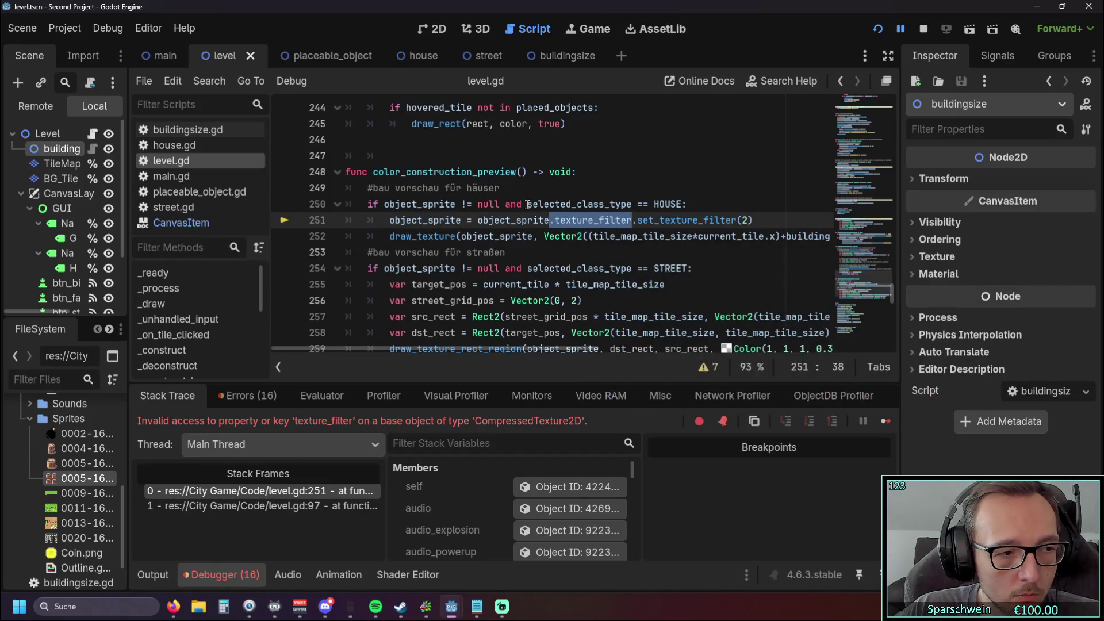
click(659, 171)
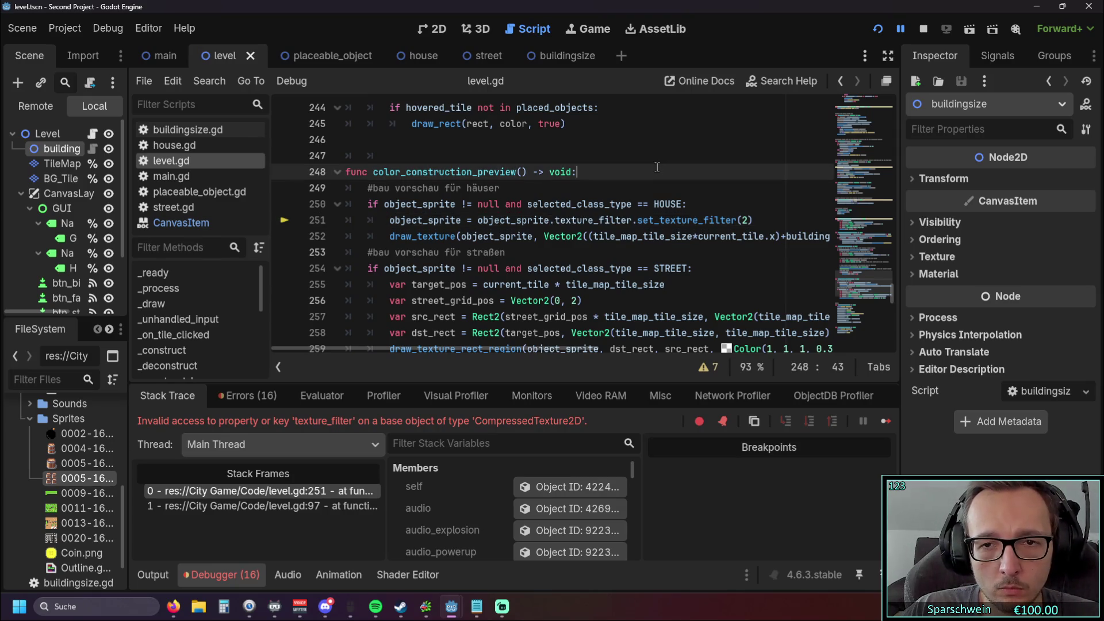
click(746, 221)
key(BackSpace)
click(656, 188)
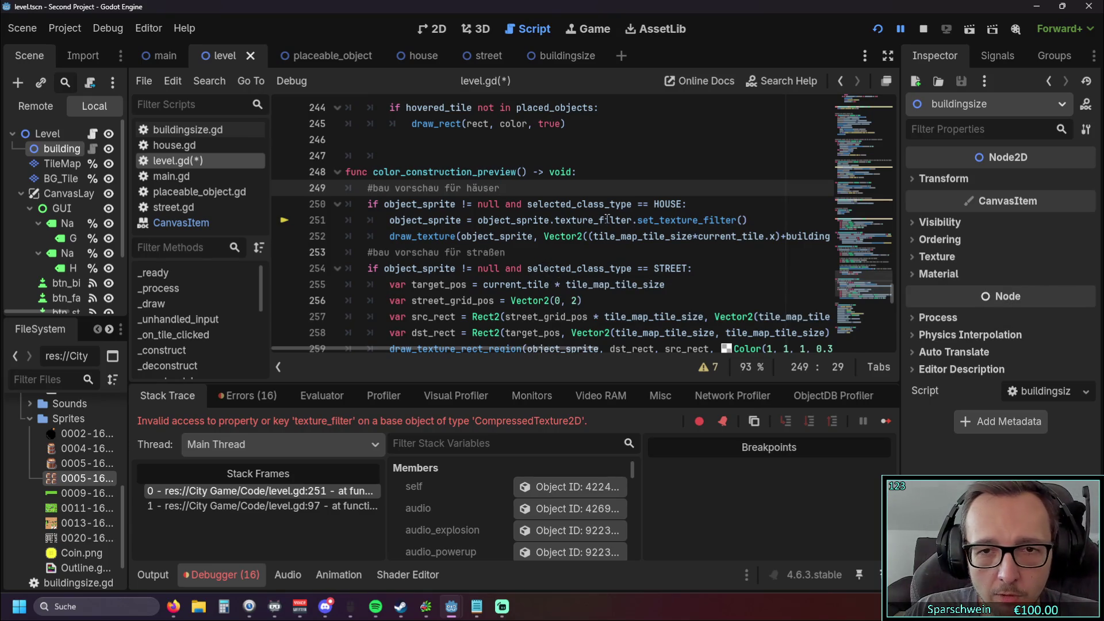
Step: Remove .set_texture_filter() from line 251 and run the game again
mouse_move(747, 220)
mouse_down()
mouse_move(621, 219)
mouse_move(633, 220)
mouse_up()
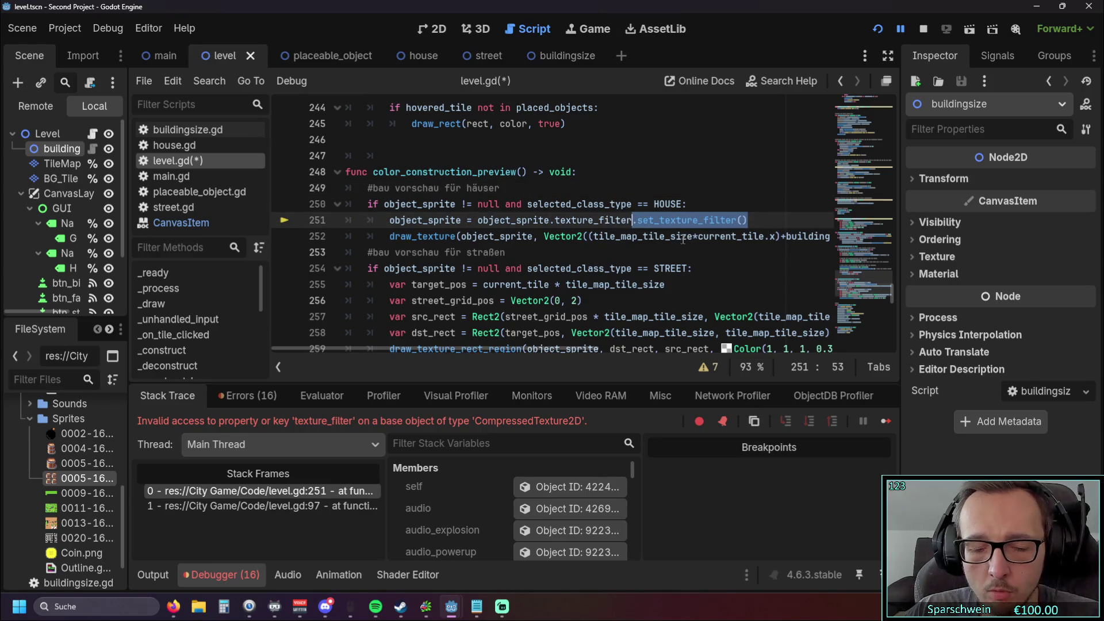
key(Delete)
click(636, 245)
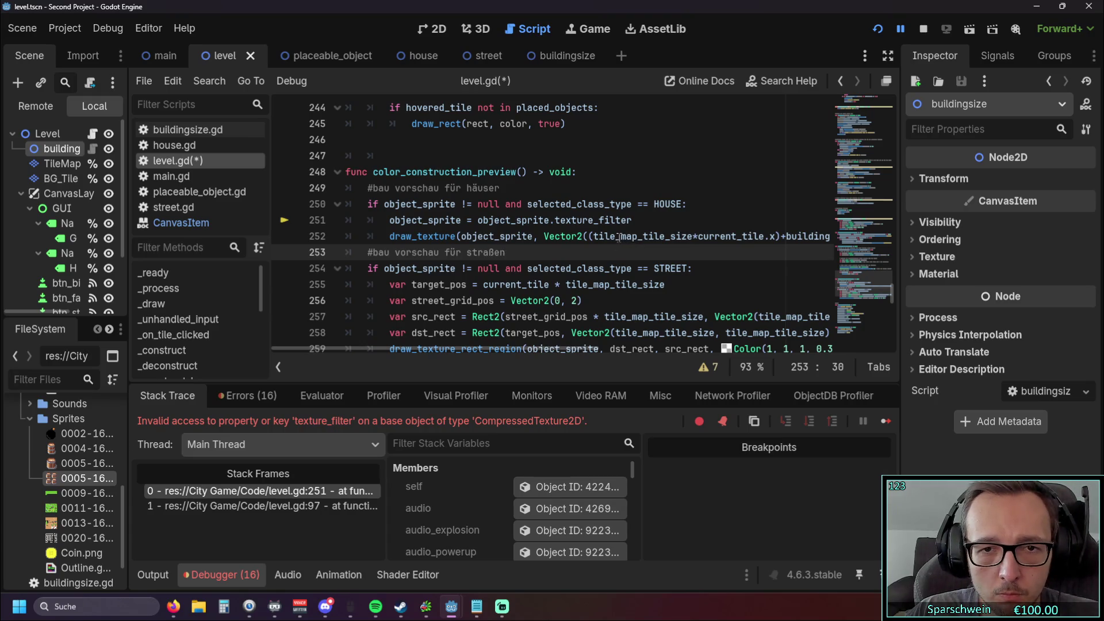
click(875, 31)
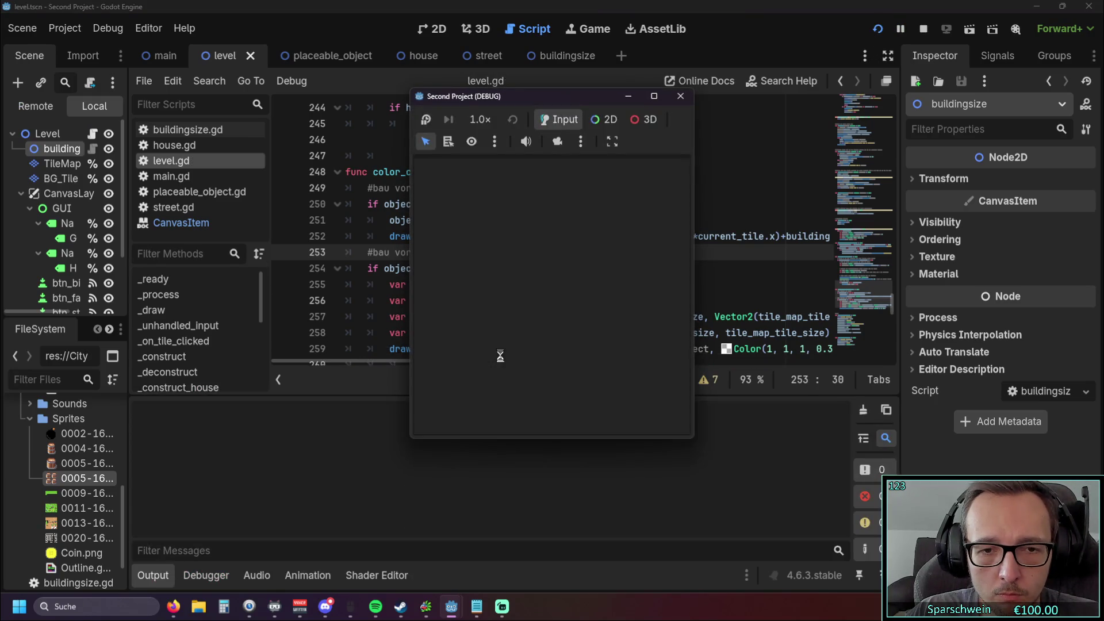
Step: Trigger the construction preview in the running game, hitting the texture_filter break at line 251
click(500, 352)
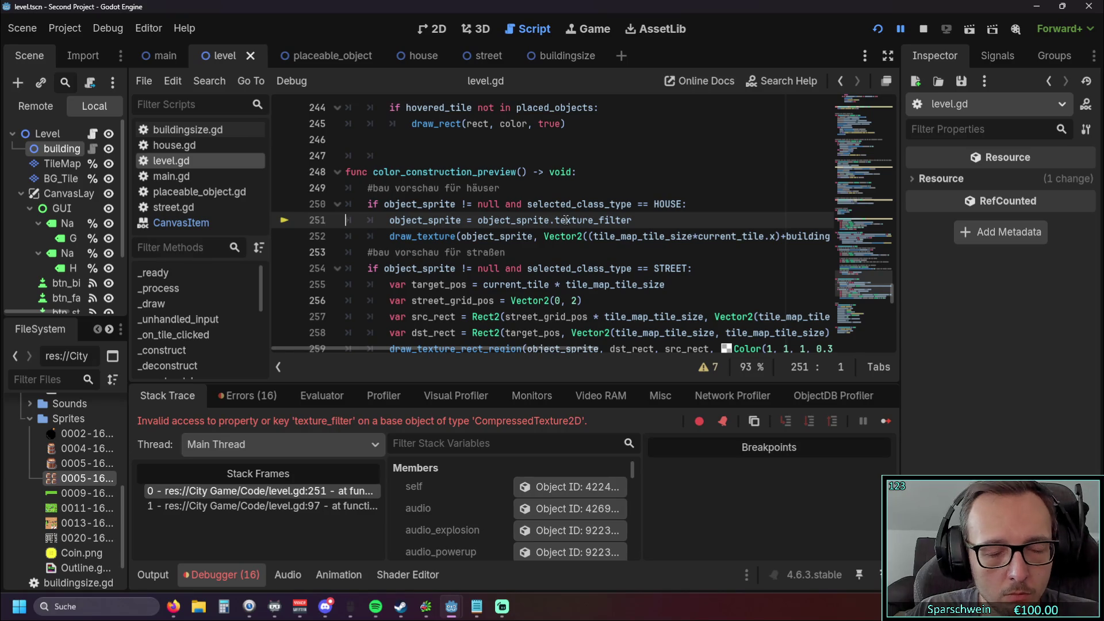
scroll(558, 265, up, 1)
scroll(558, 265, down, 1)
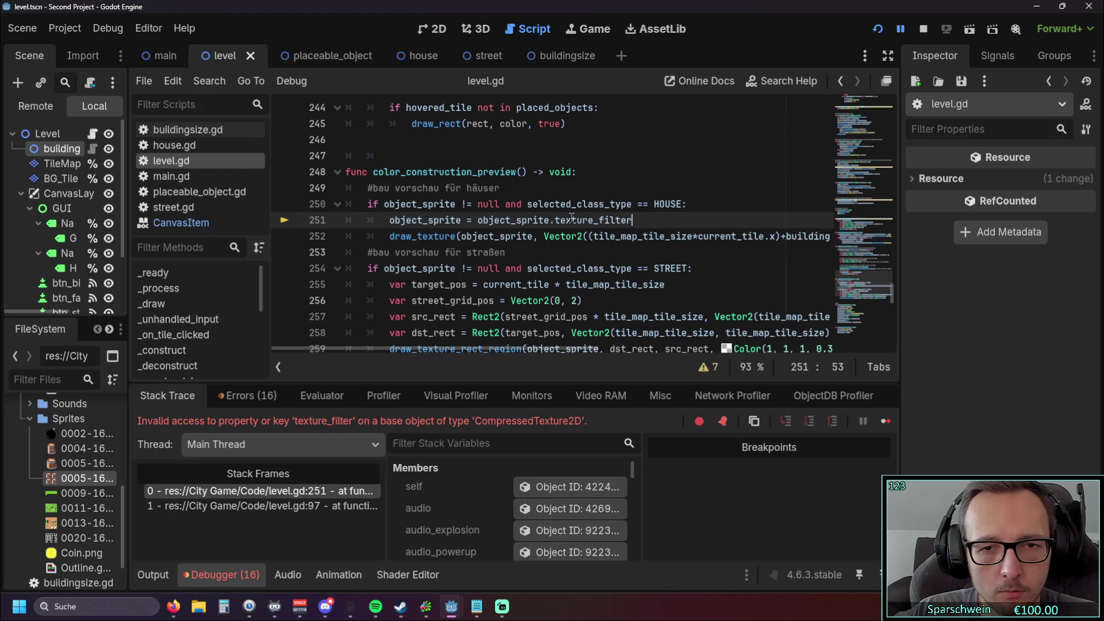
Step: Replace texture_filter with set_texture_filter(2) on line 251 and test it in the game
drag(633, 220, 550, 220)
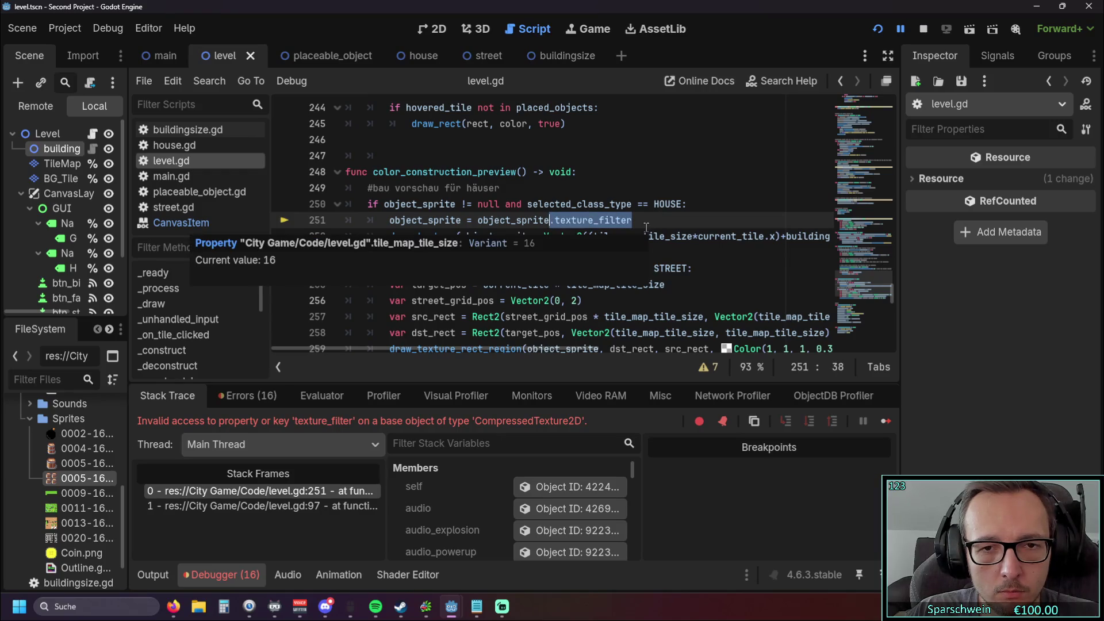
drag(633, 220, 554, 220)
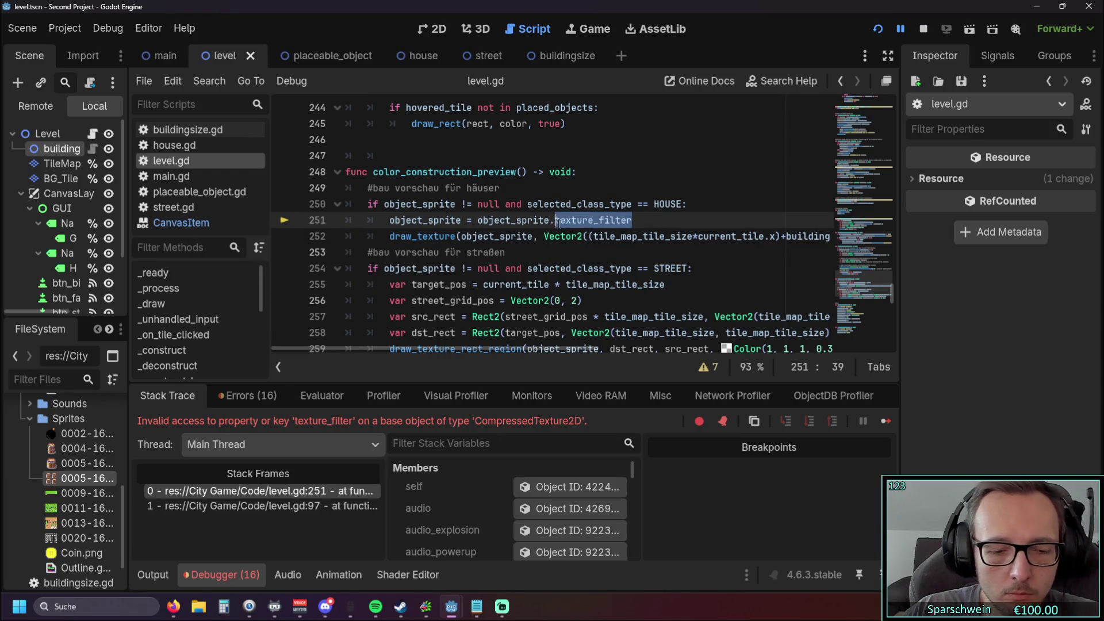
text(set_textur)
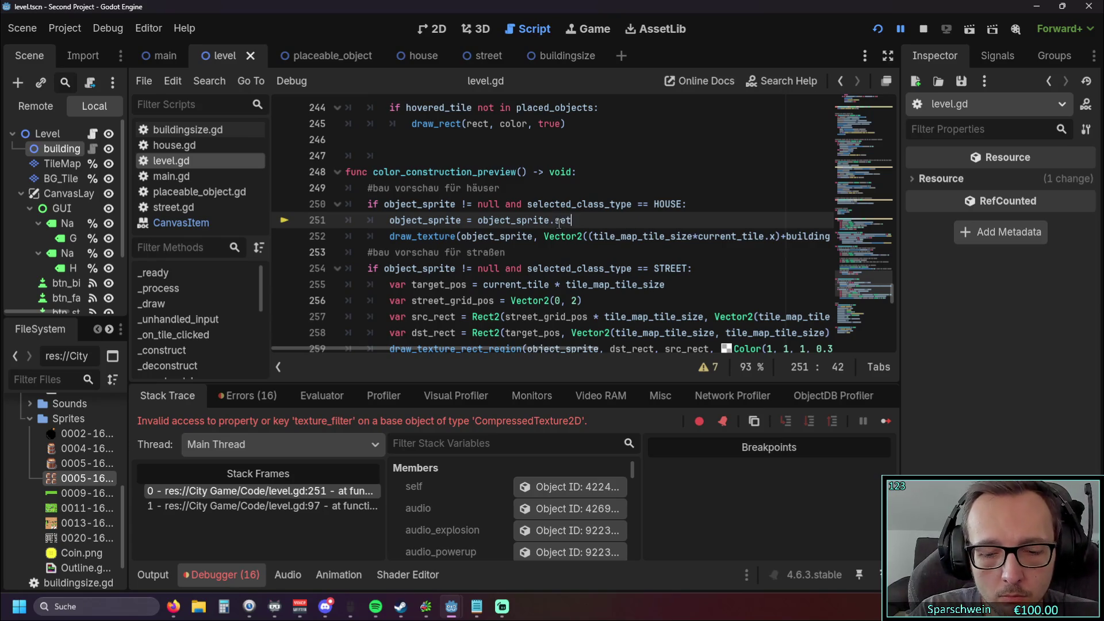
text(e)
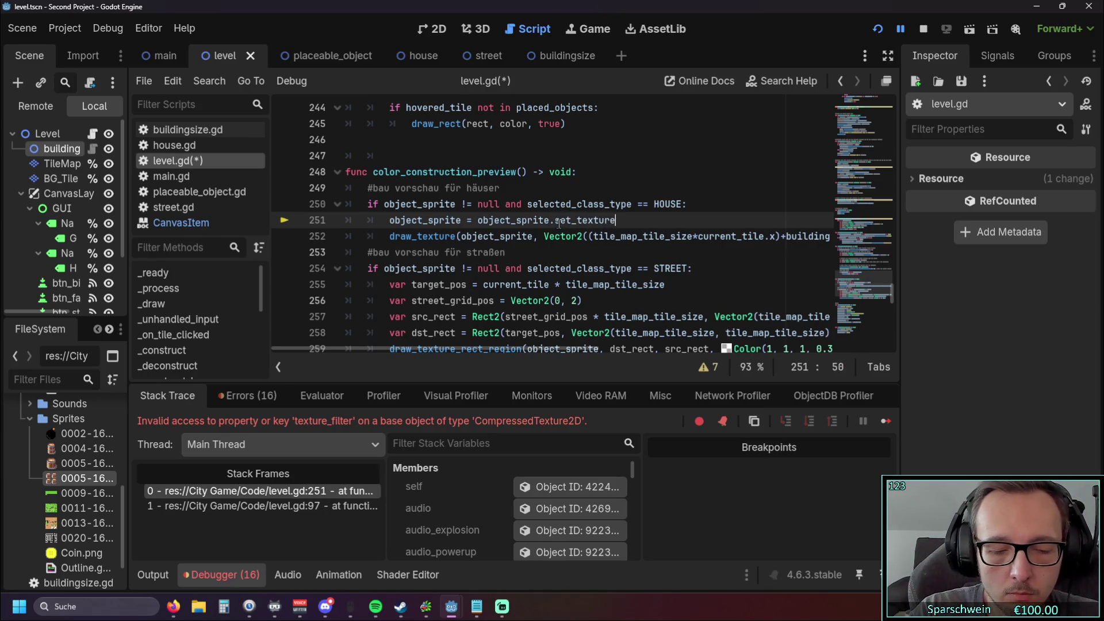
text(_filter(2)
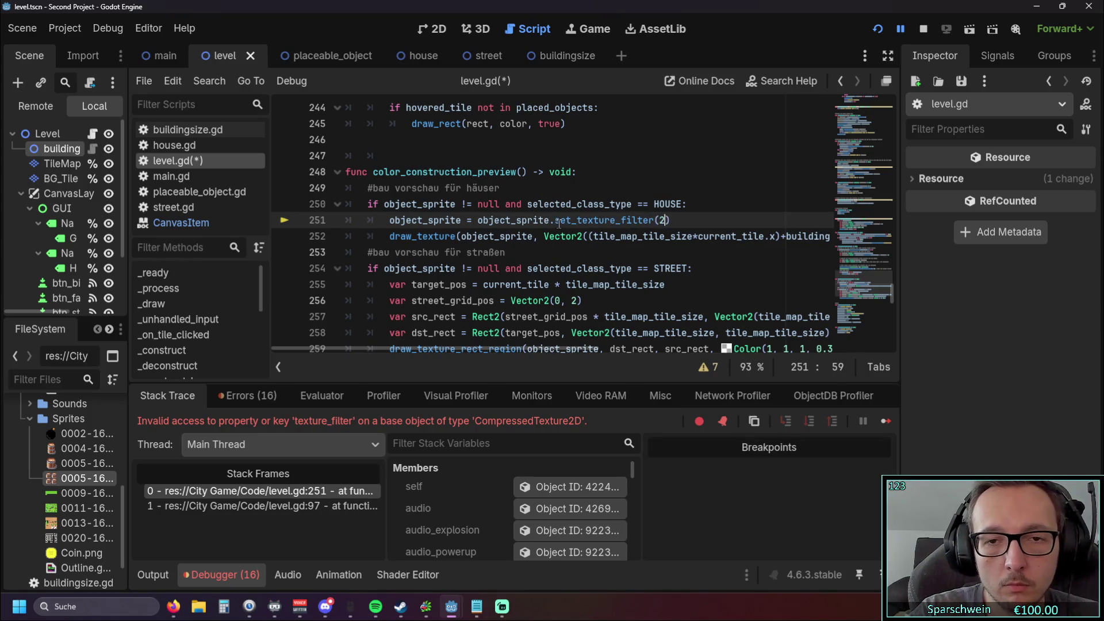
click(552, 252)
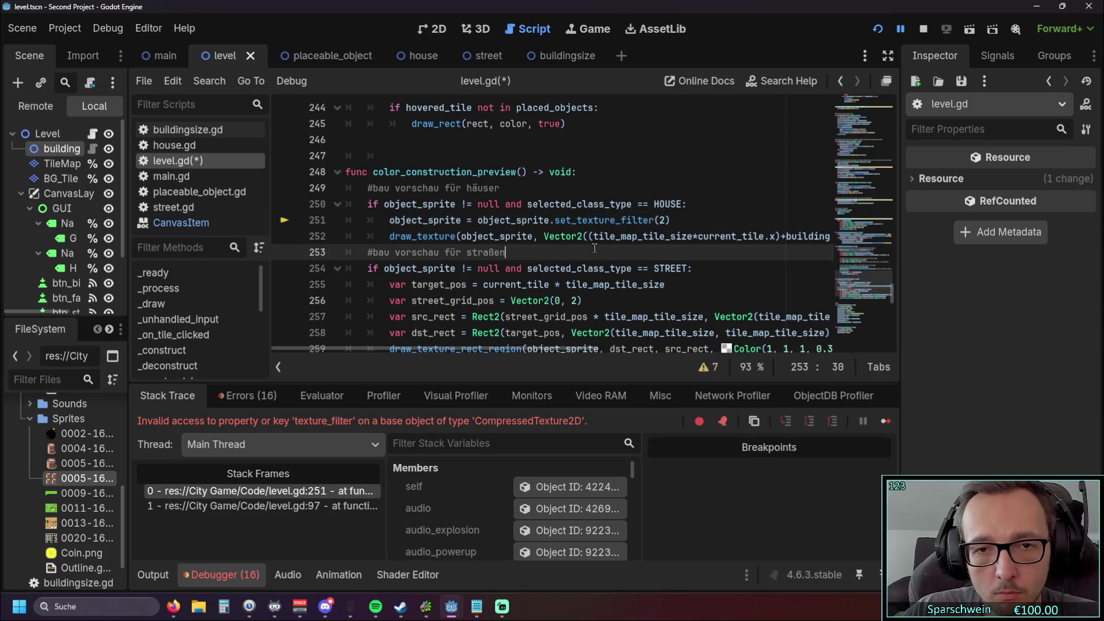
click(879, 30)
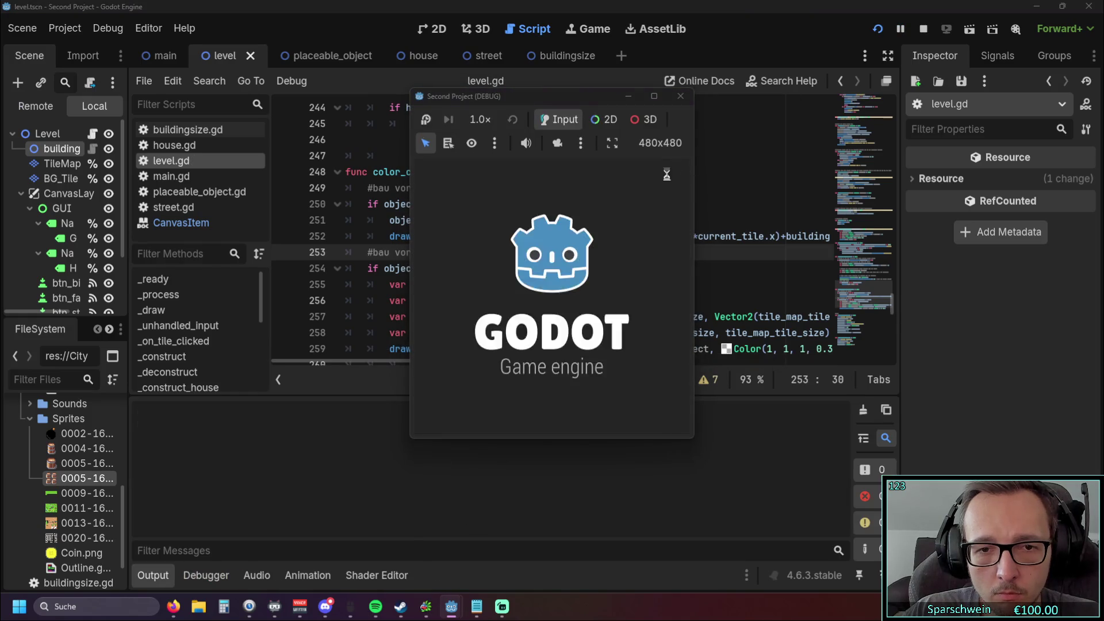
click(525, 409)
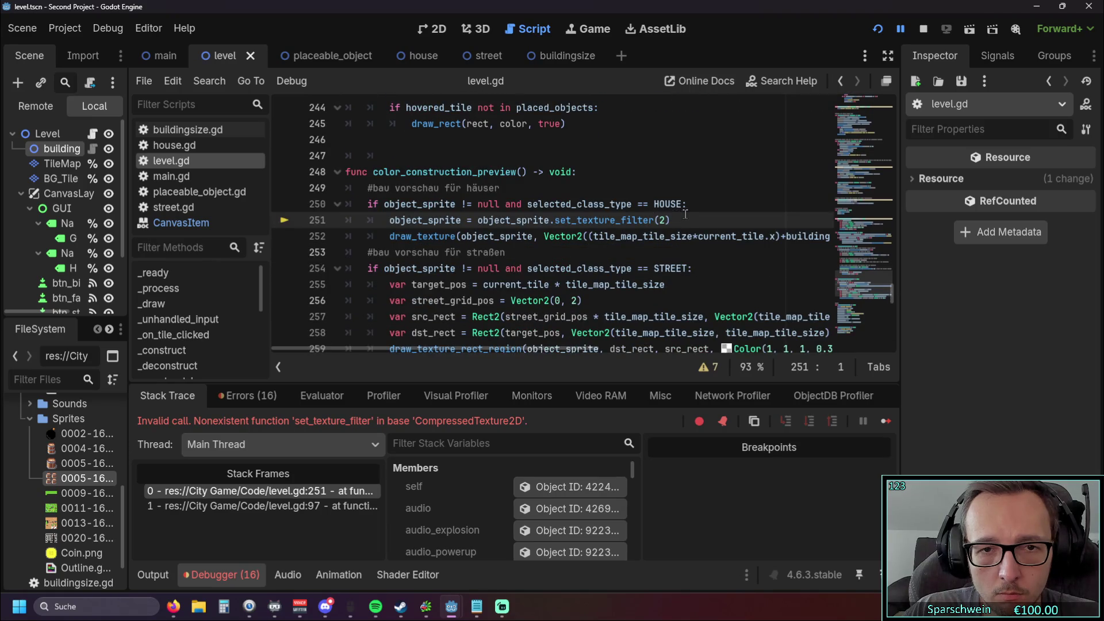
Step: Delete the set_texture_filter(2) call from line 251 and bring up Search Help
drag(671, 220, 551, 221)
key(BackSpace)
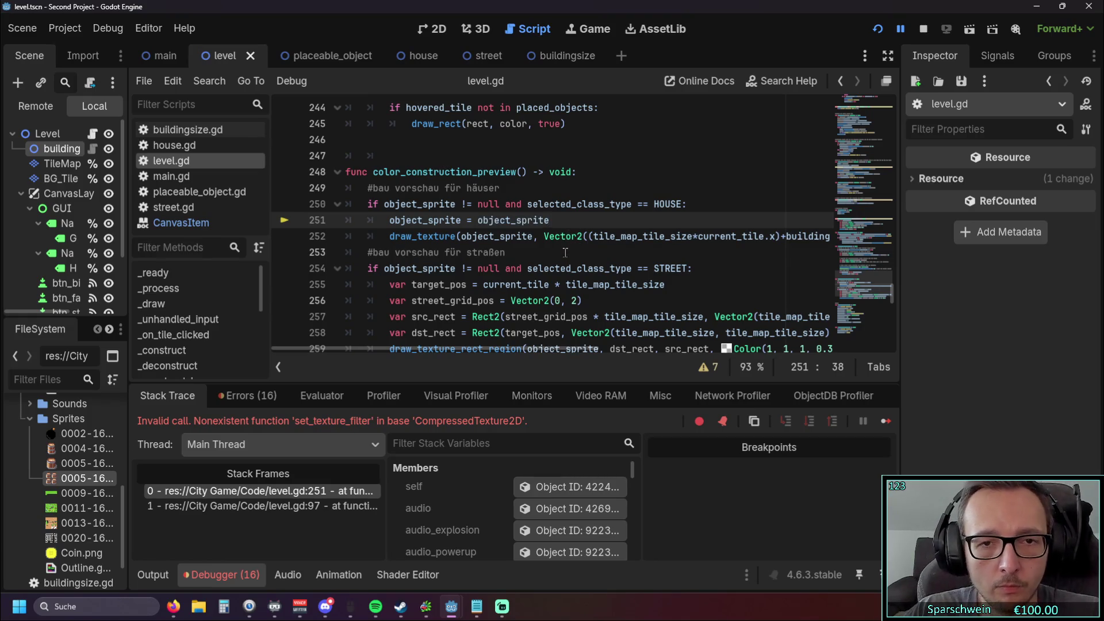
click(566, 253)
key(F1)
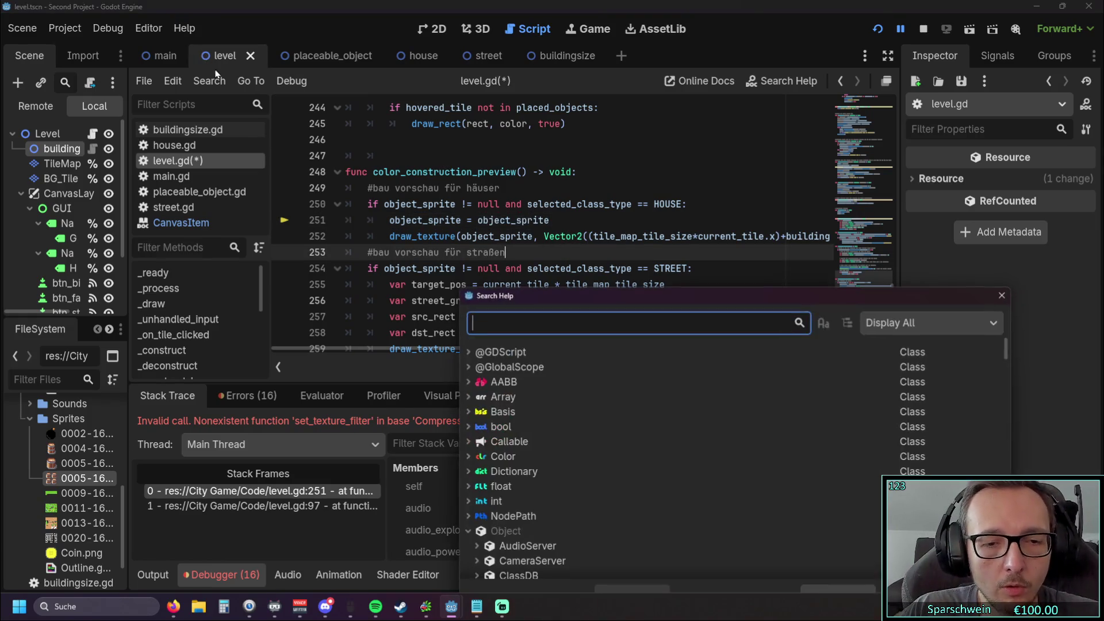
Step: Search the help for 'compressed' and open CompressedTexture2D from the results
drag(639, 298, 736, 220)
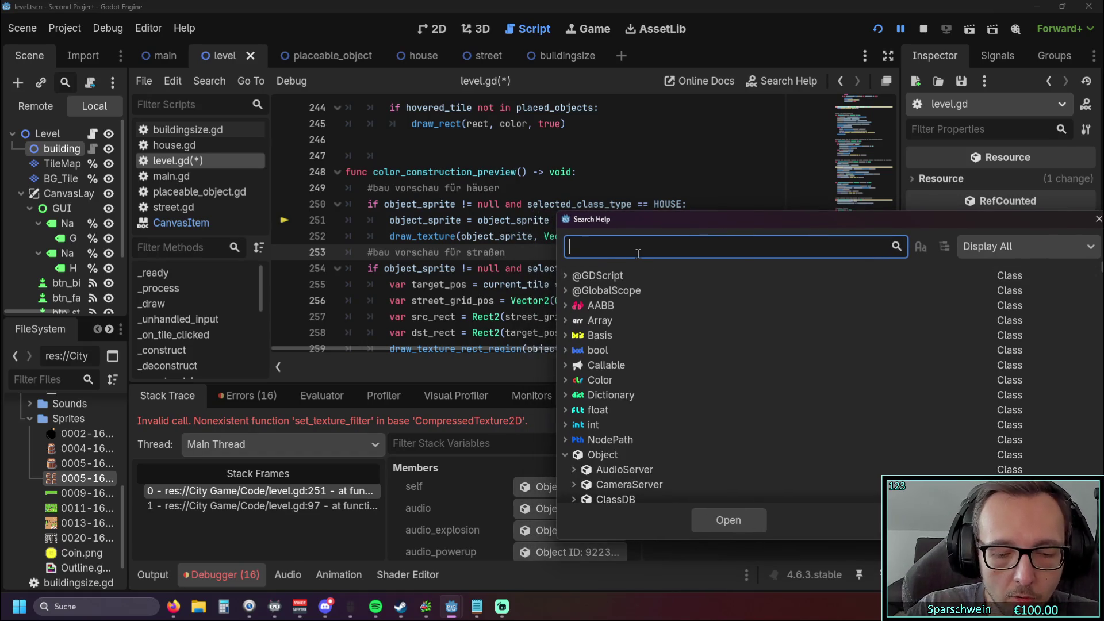
text(crompre)
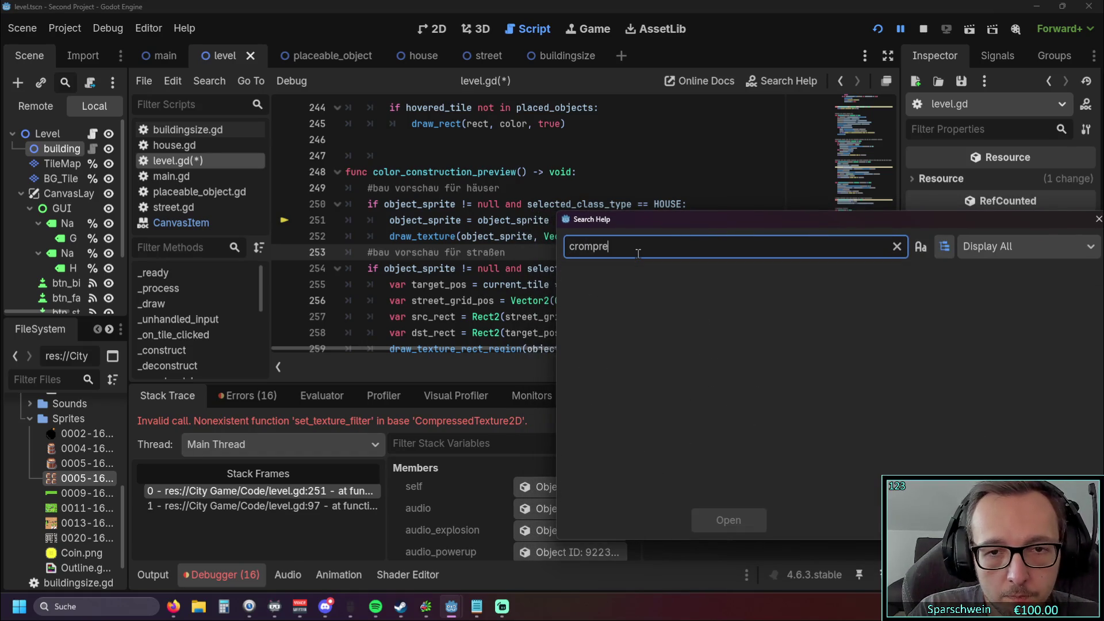
key(BackSpace)
key(BackSpace)
key(BackSpace)
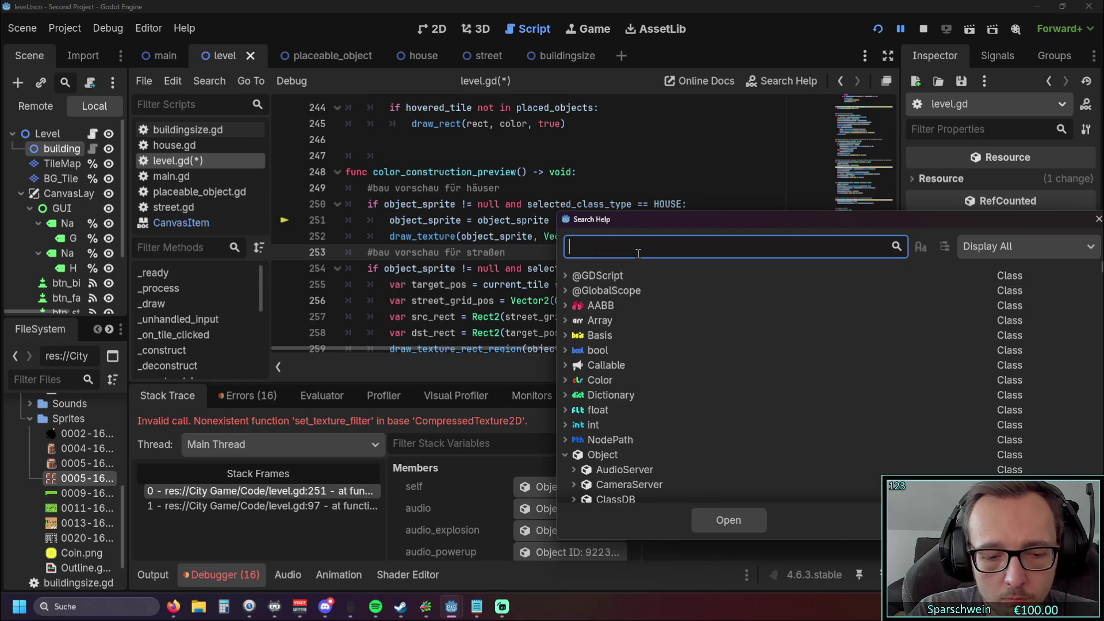
text(compress)
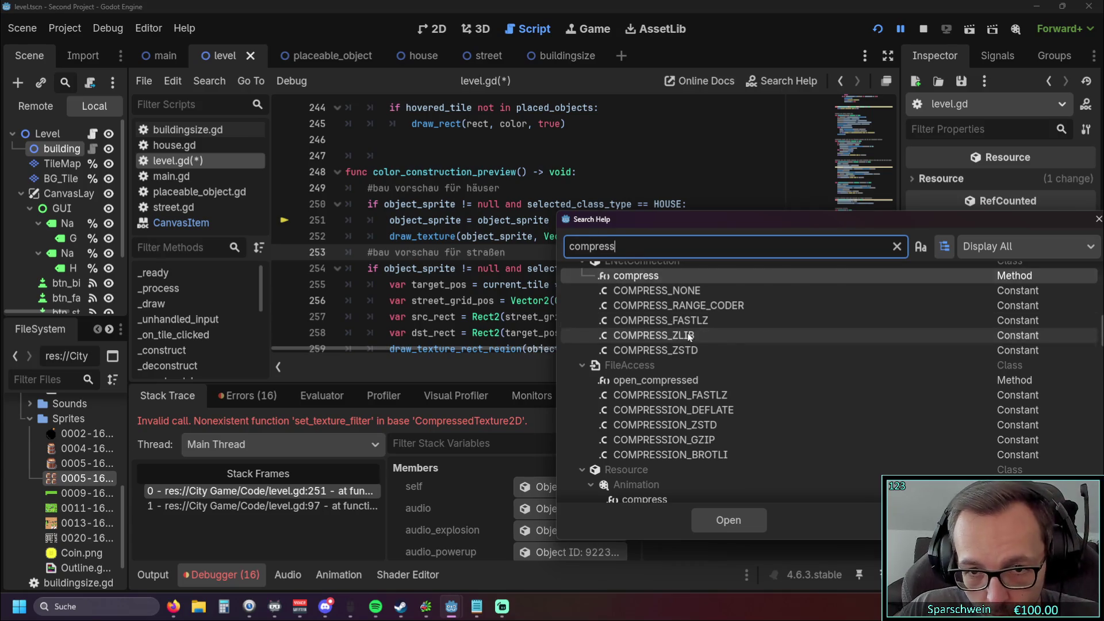
scroll(690, 338, up, 10)
text(ed)
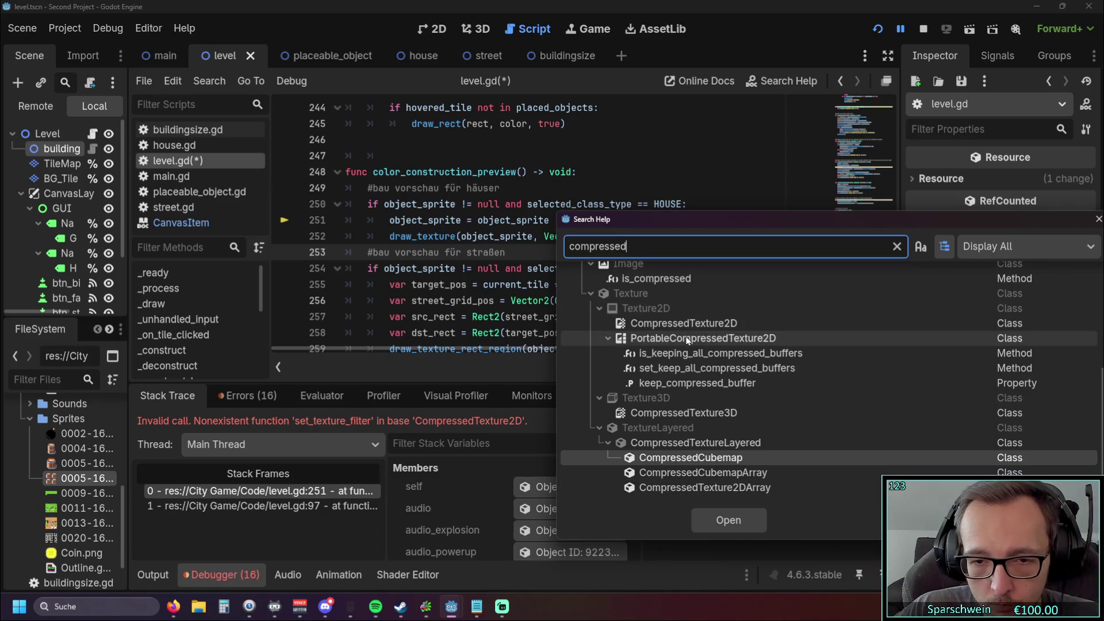
scroll(680, 406, up, 3)
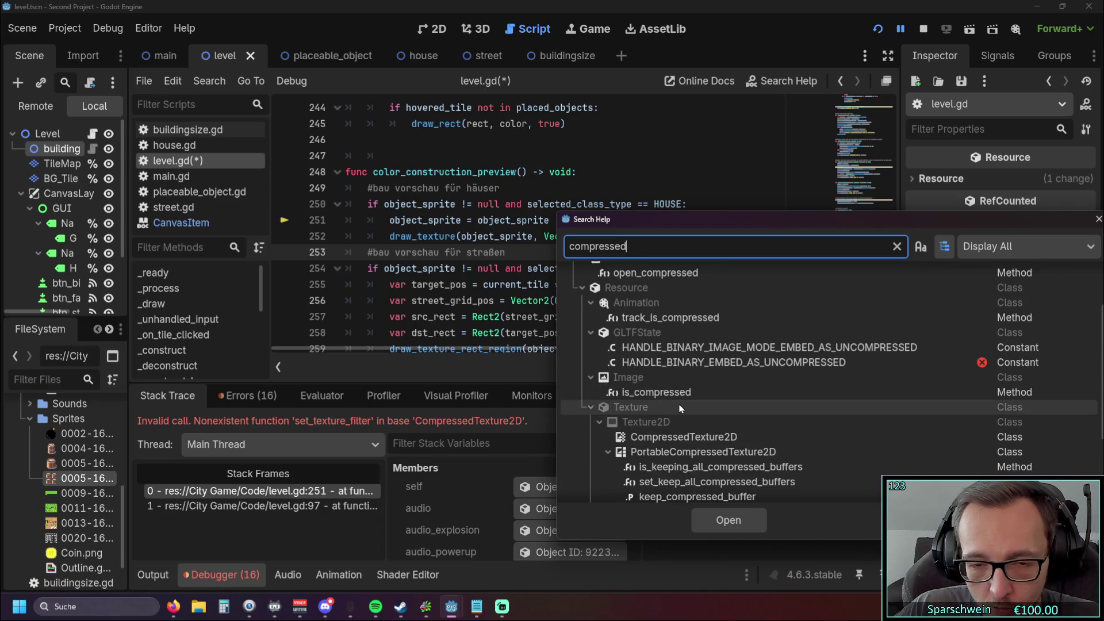
scroll(658, 428, up, 3)
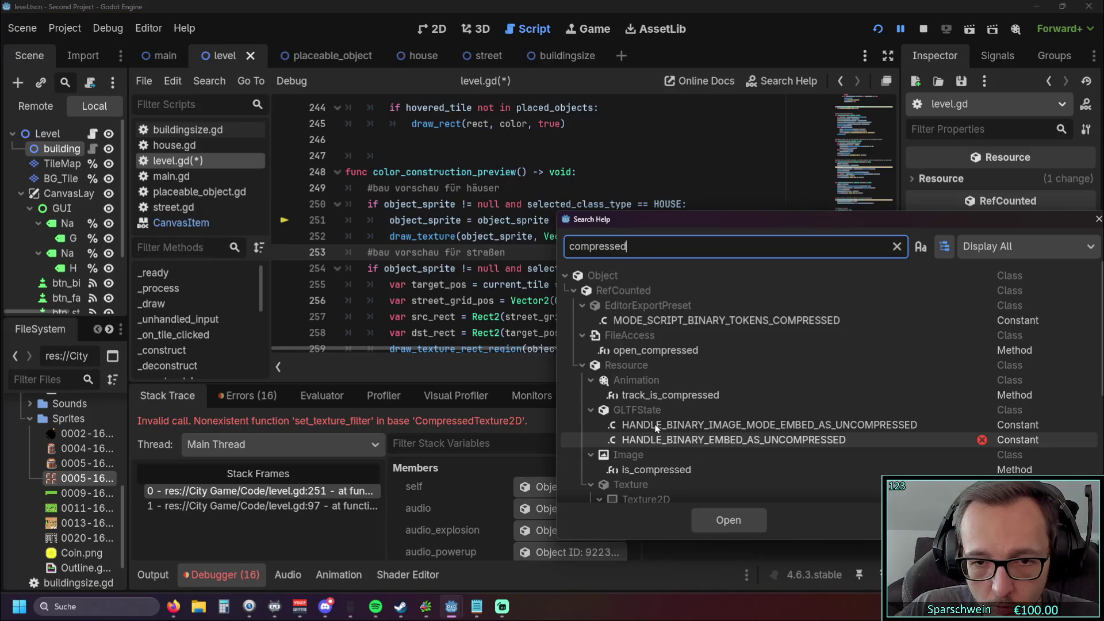
scroll(616, 271, down, 1)
scroll(618, 277, down, 2)
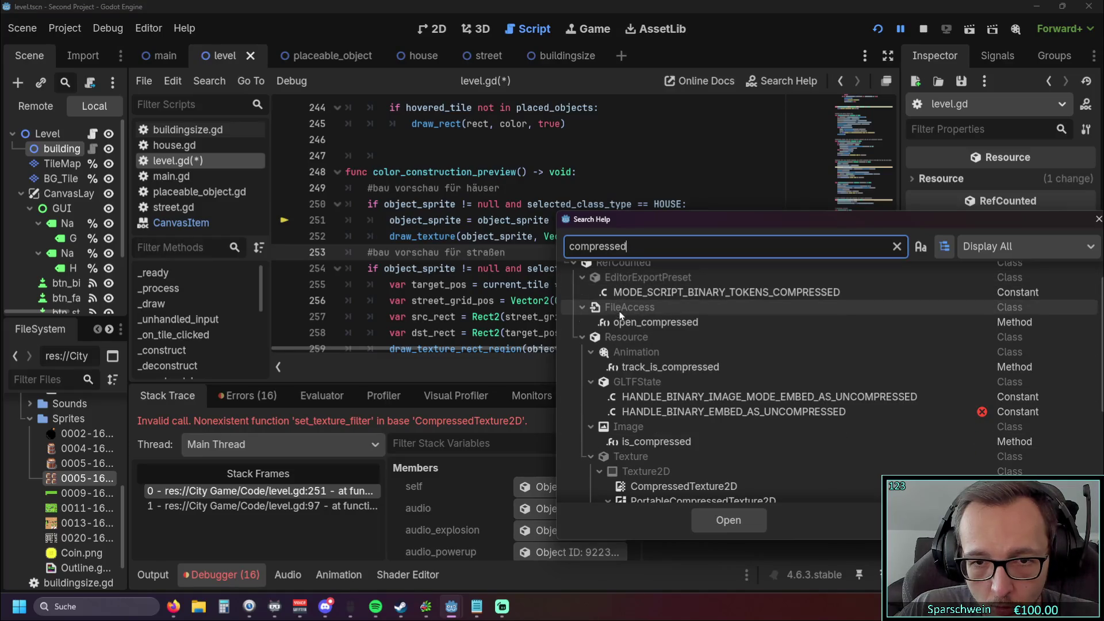
scroll(658, 410, down, 2)
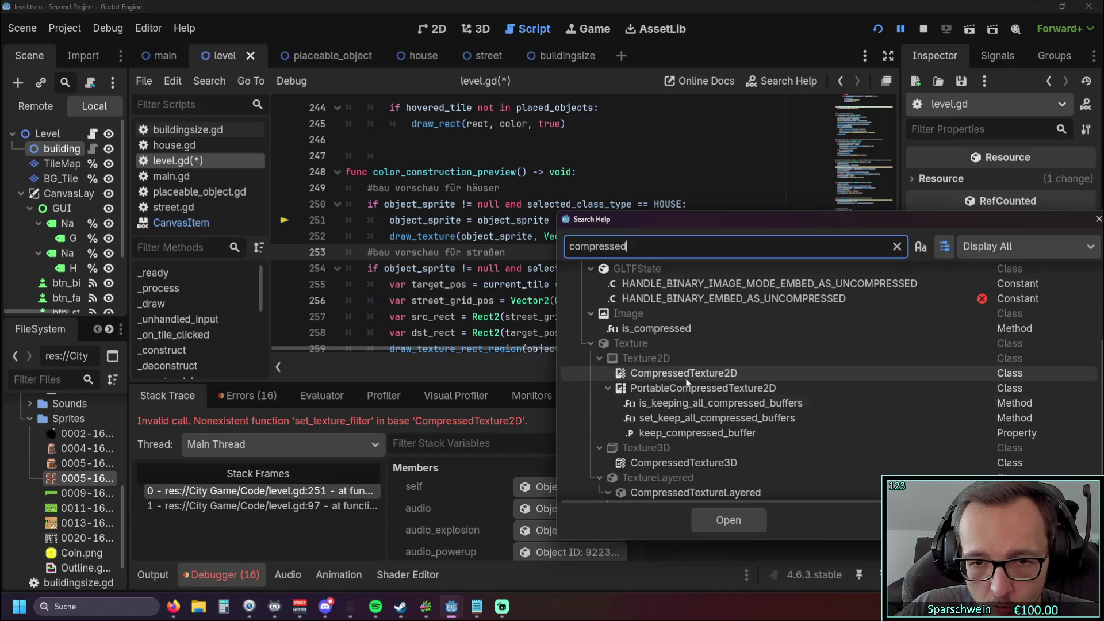
double_click(684, 375)
Step: Scroll through the CompressedTexture2D page, which offers only load_path and load(path), no filter
scroll(515, 266, down, 10)
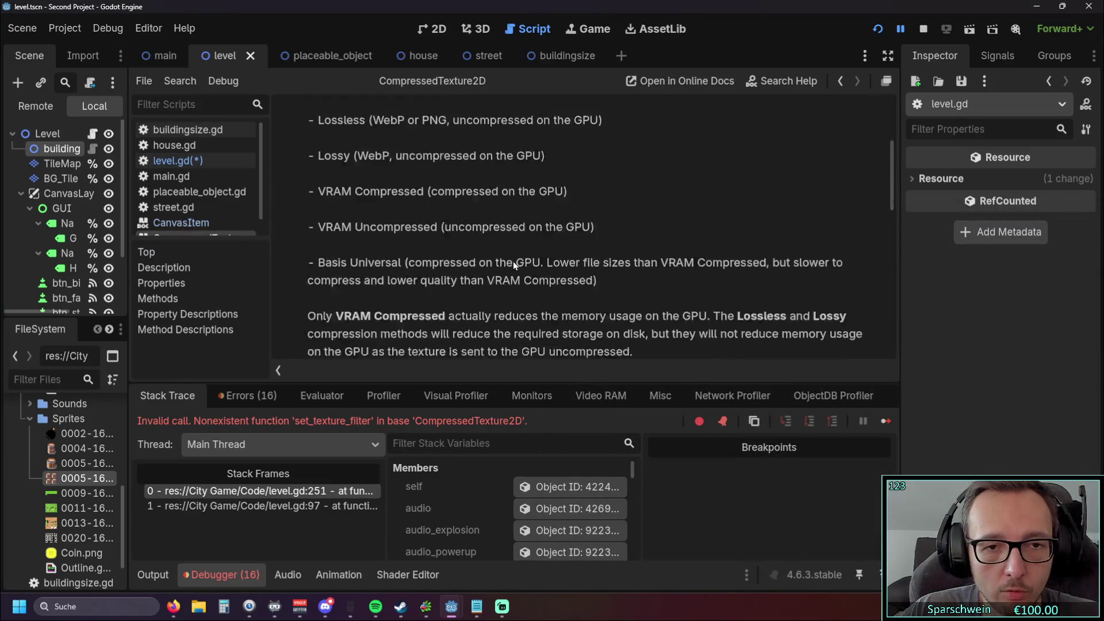
scroll(514, 265, down, 5)
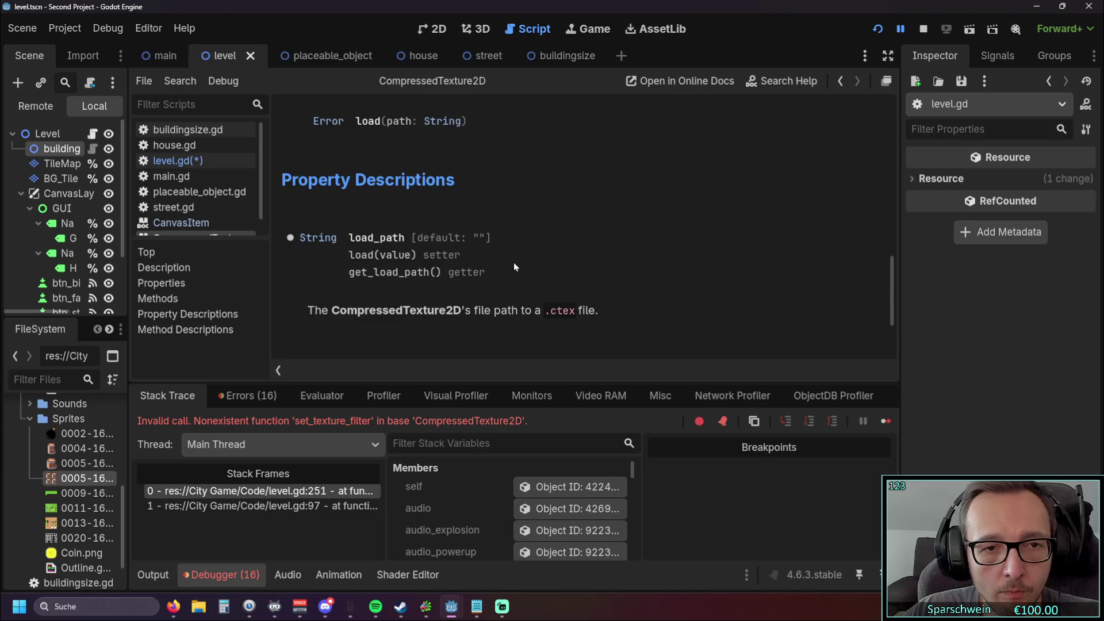
scroll(504, 271, up, 5)
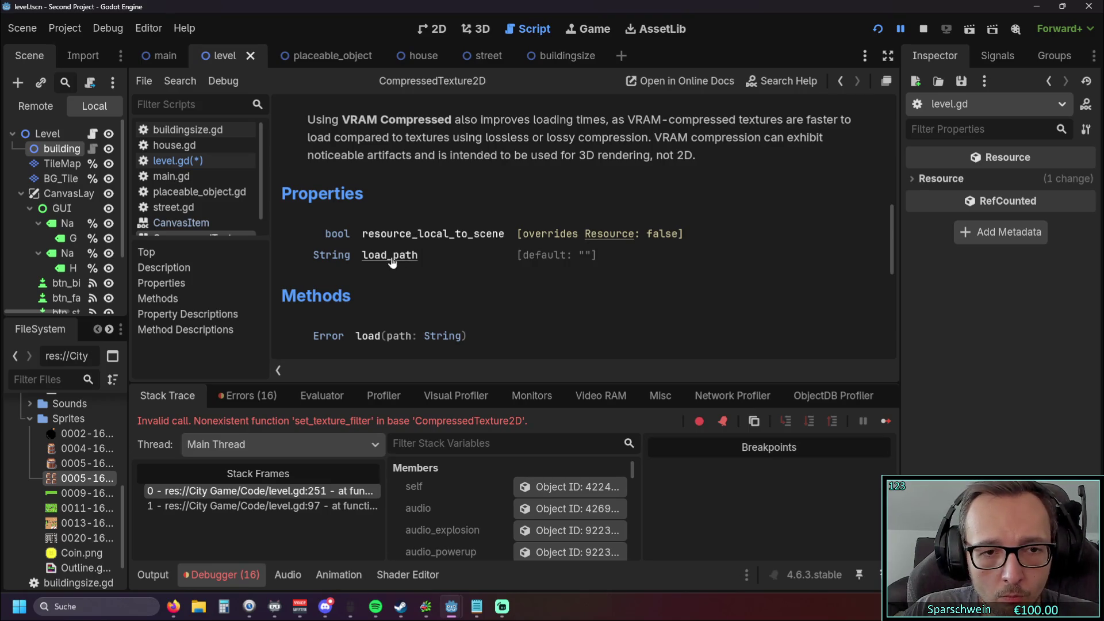
scroll(452, 261, down, 3)
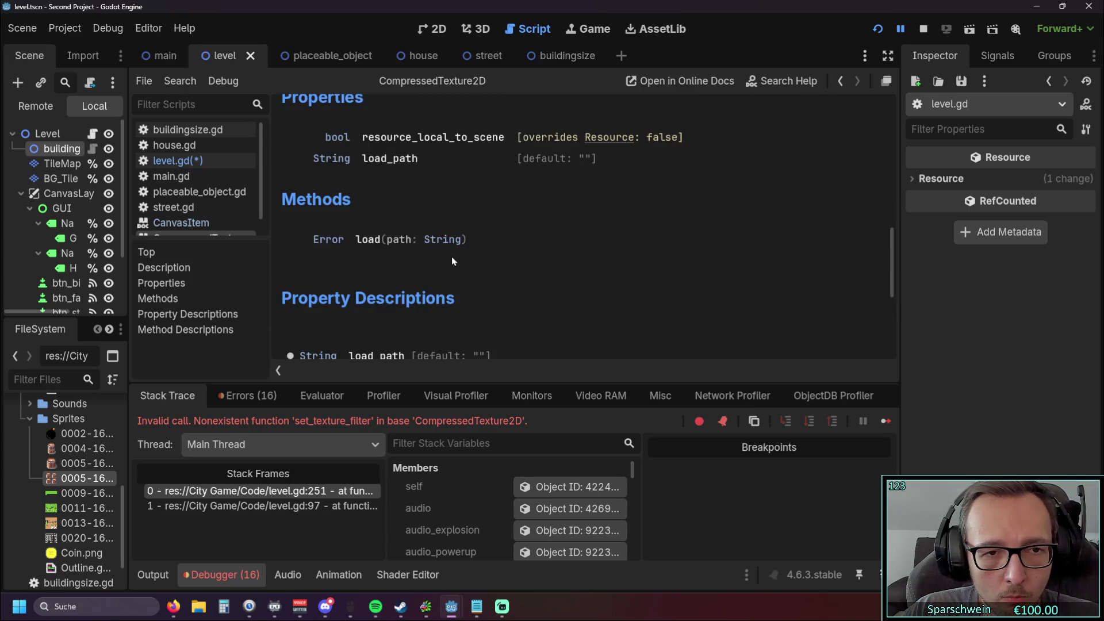
scroll(452, 262, down, 3)
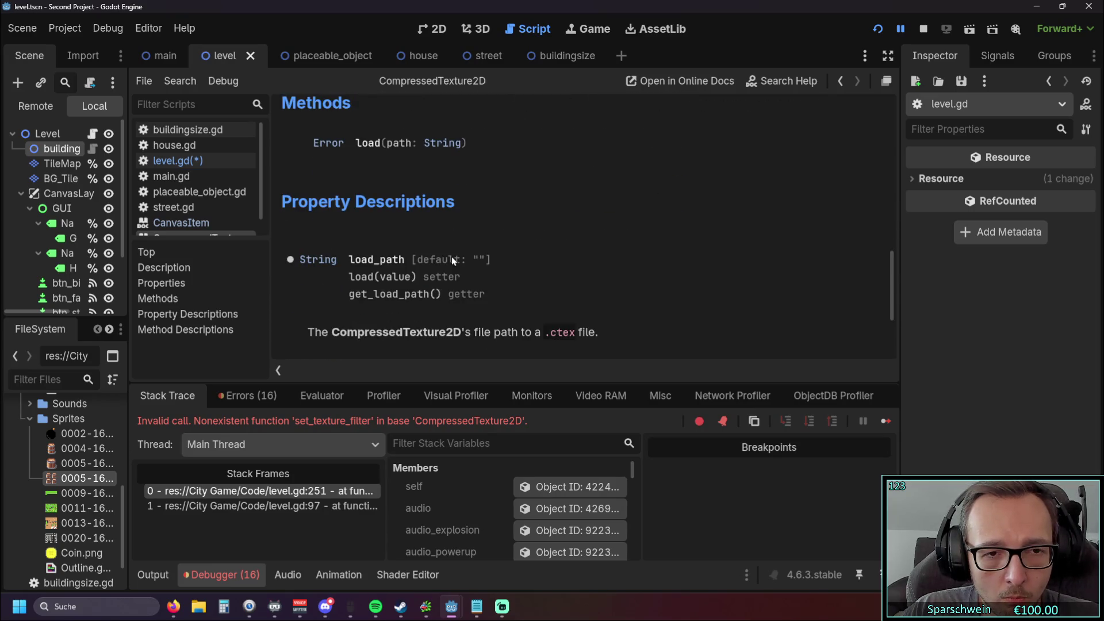
scroll(452, 259, down, 5)
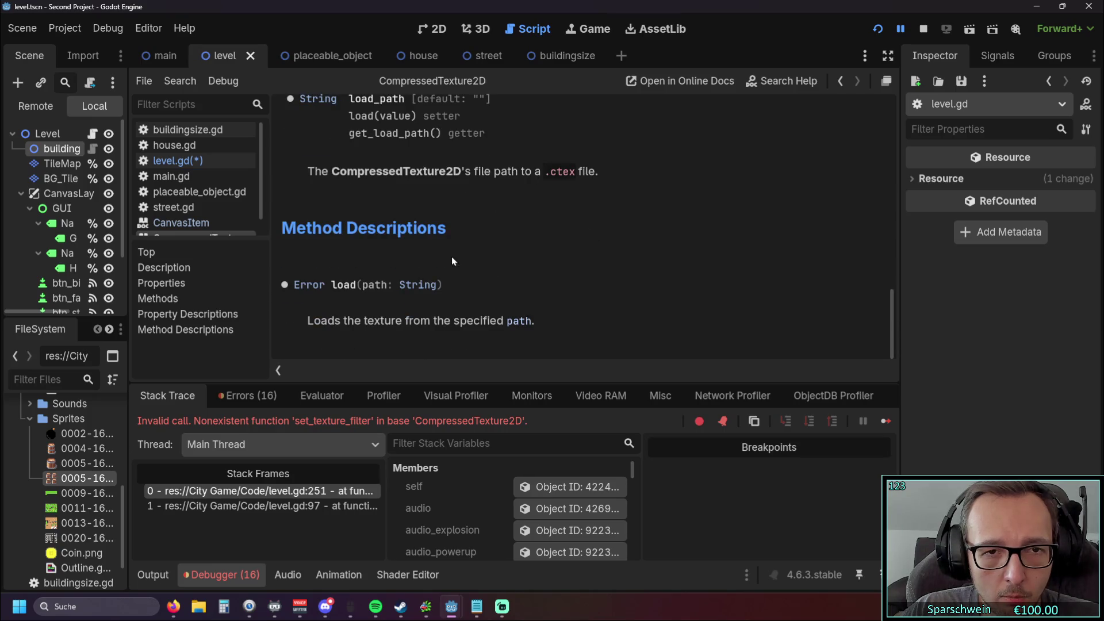
scroll(451, 256, up, 6)
scroll(451, 256, up, 9)
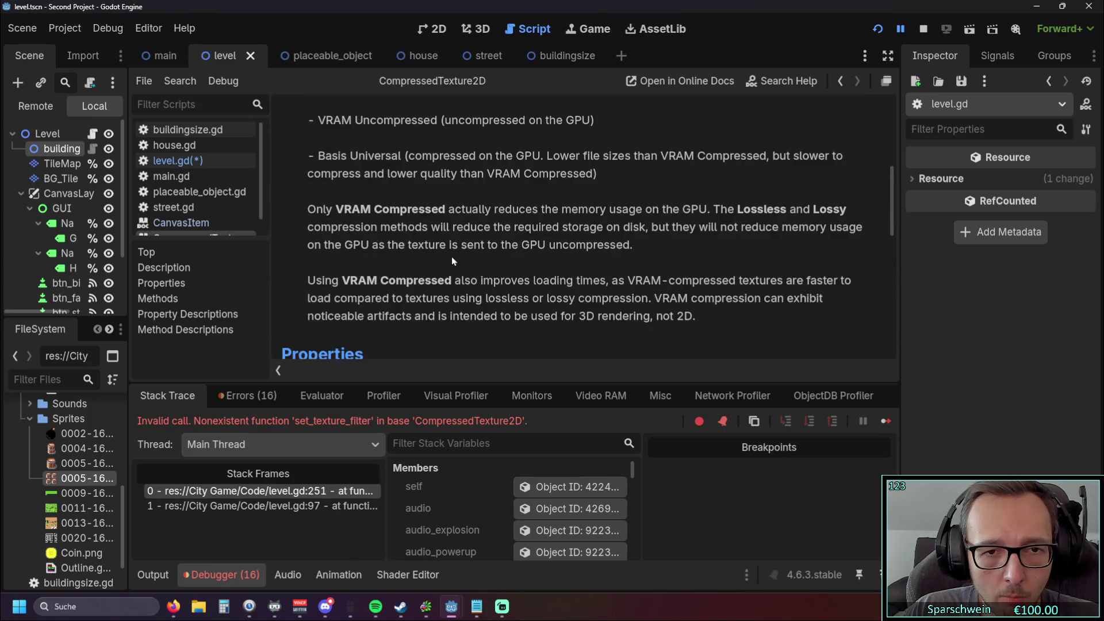
scroll(452, 262, up, 5)
scroll(453, 261, down, 4)
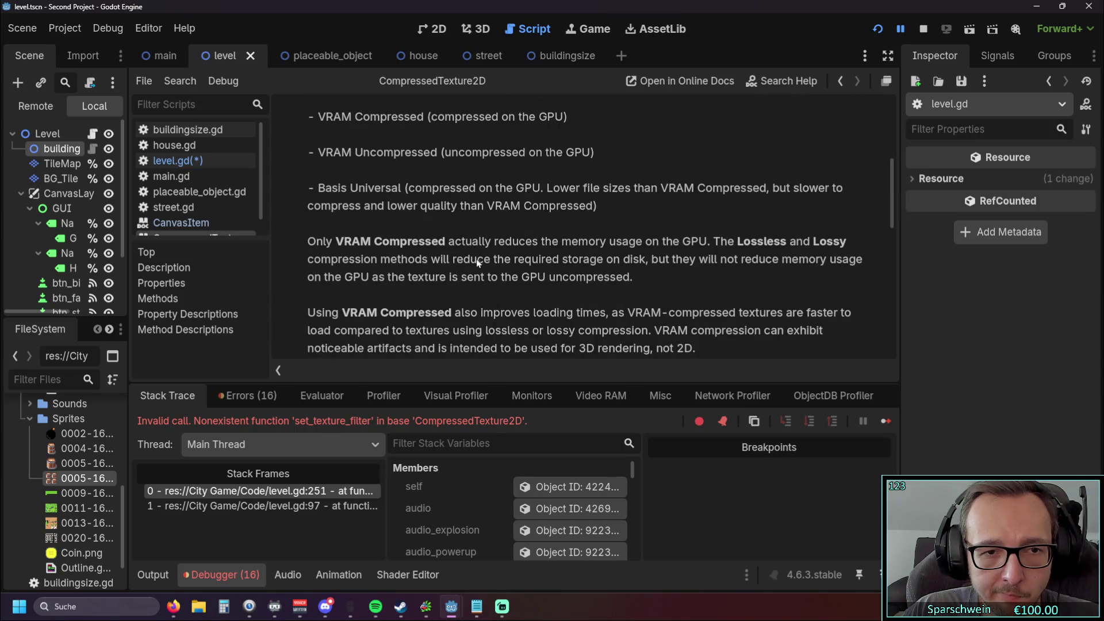
scroll(466, 258, up, 7)
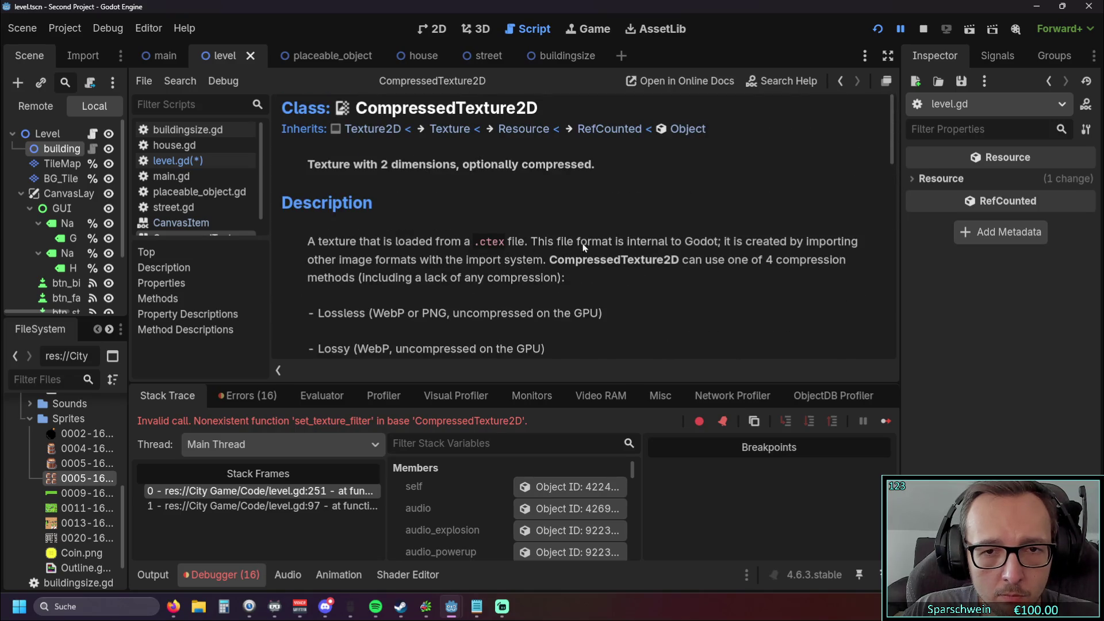
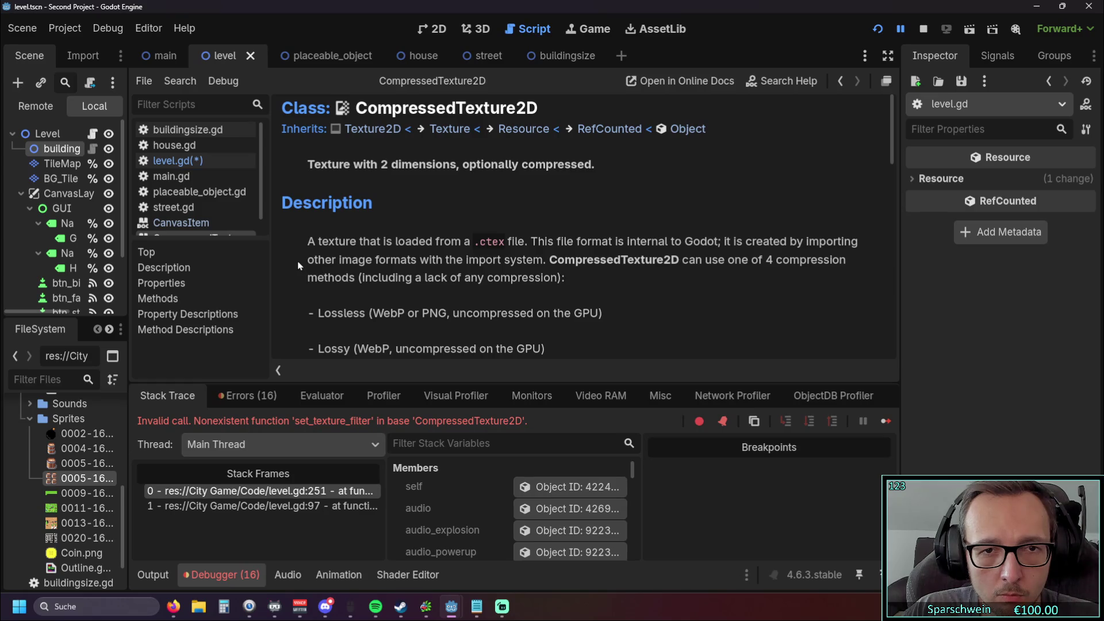
Step: Switch through house.gd to level.gd and put the cursor on line 251 in color_construction_preview
click(185, 146)
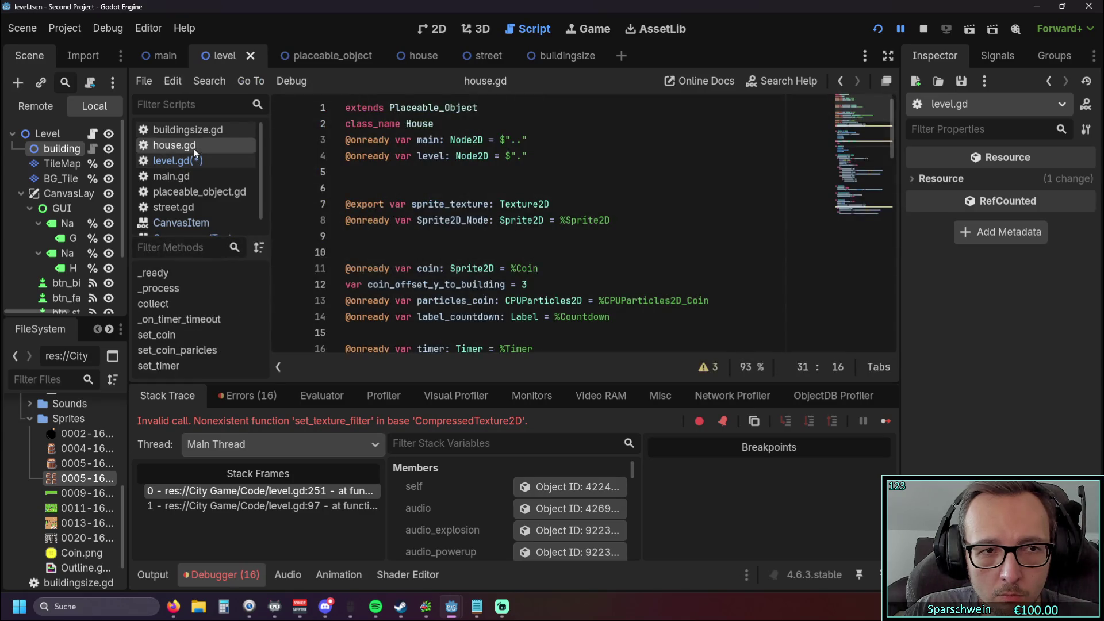
click(200, 161)
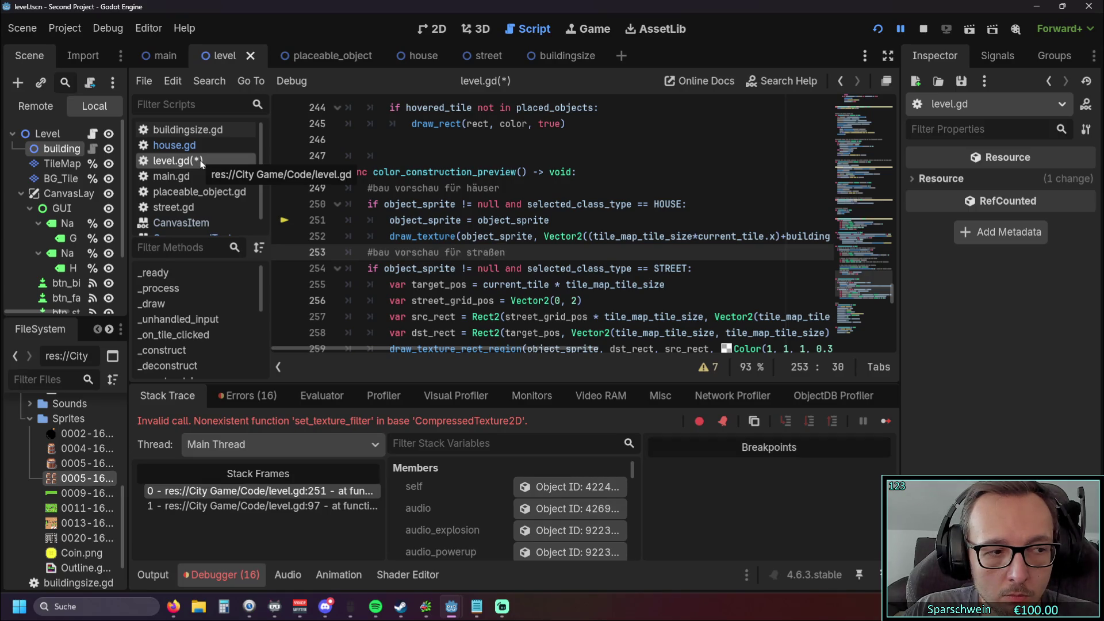
mouse_move(504, 237)
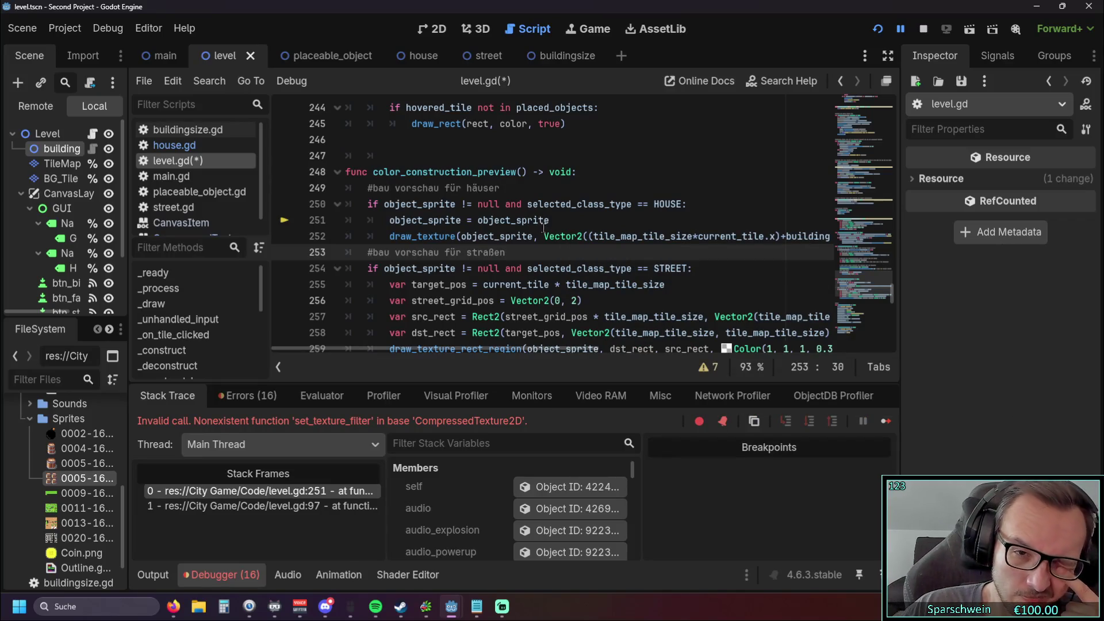
mouse_move(534, 226)
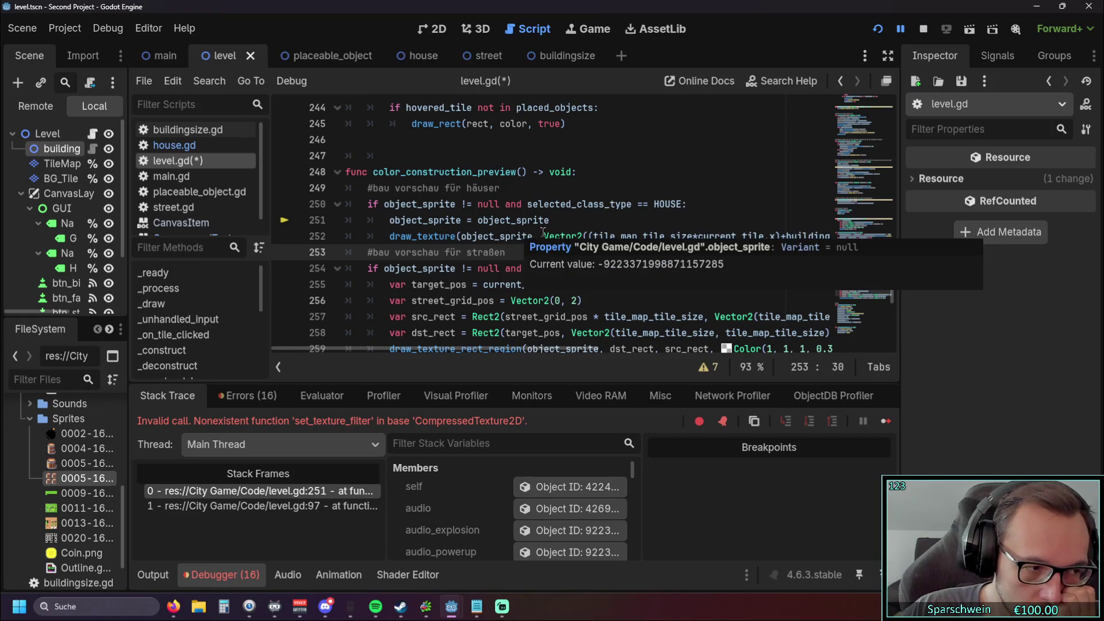
scroll(543, 232, up, 1)
scroll(544, 232, down, 1)
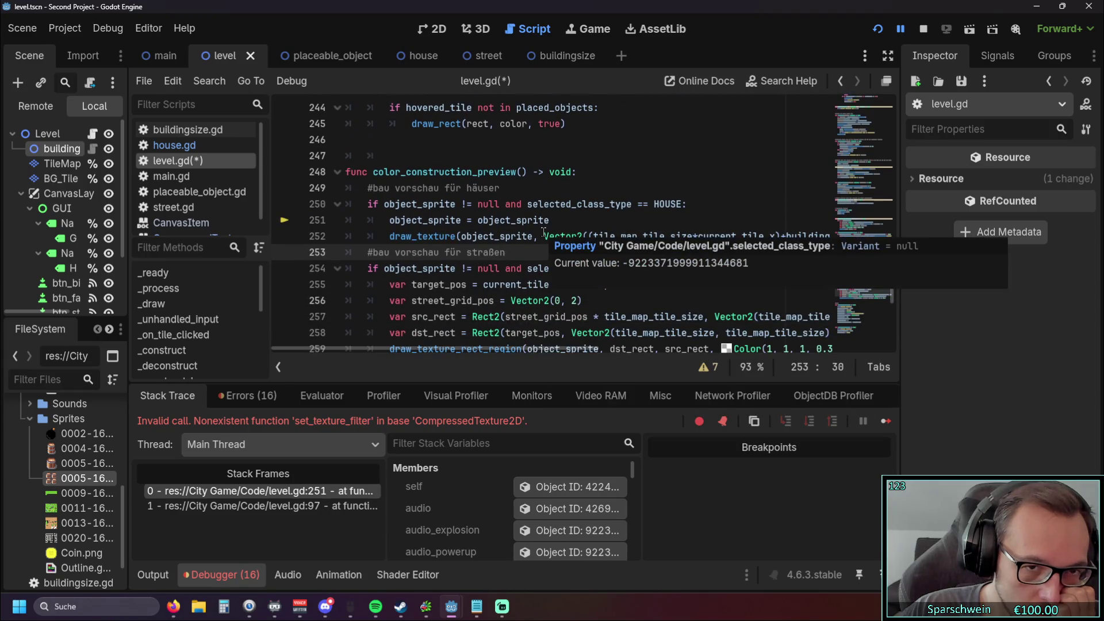
click(463, 221)
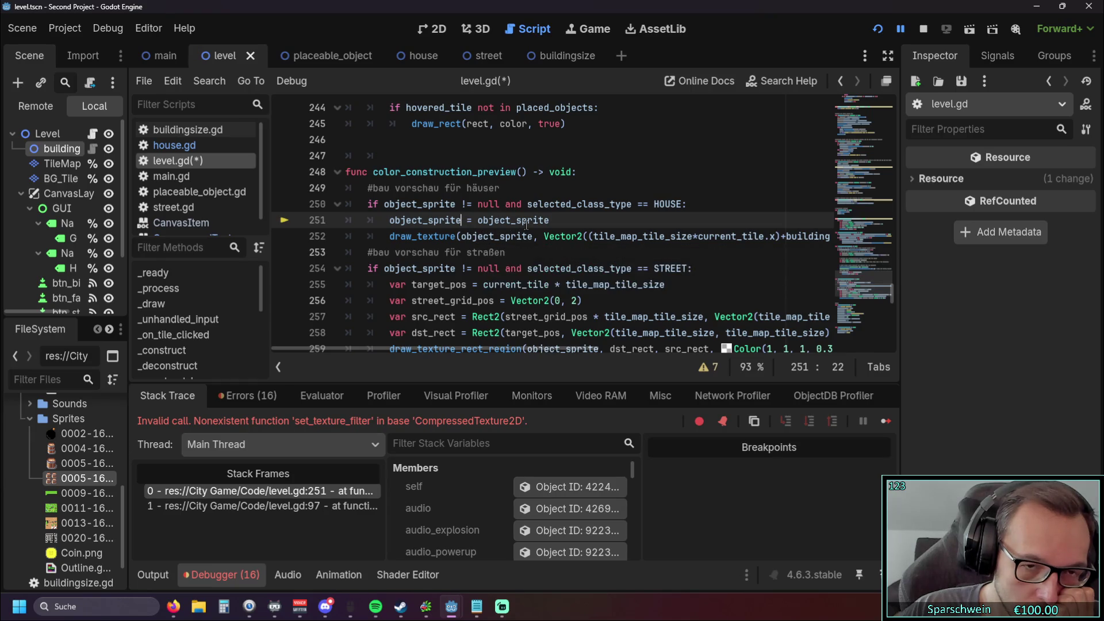
Step: Rewrite line 251 as object_sprite.set_texture_filter() = 2, replacing the second object_sprite
click(560, 227)
click(464, 220)
drag(570, 220, 475, 221)
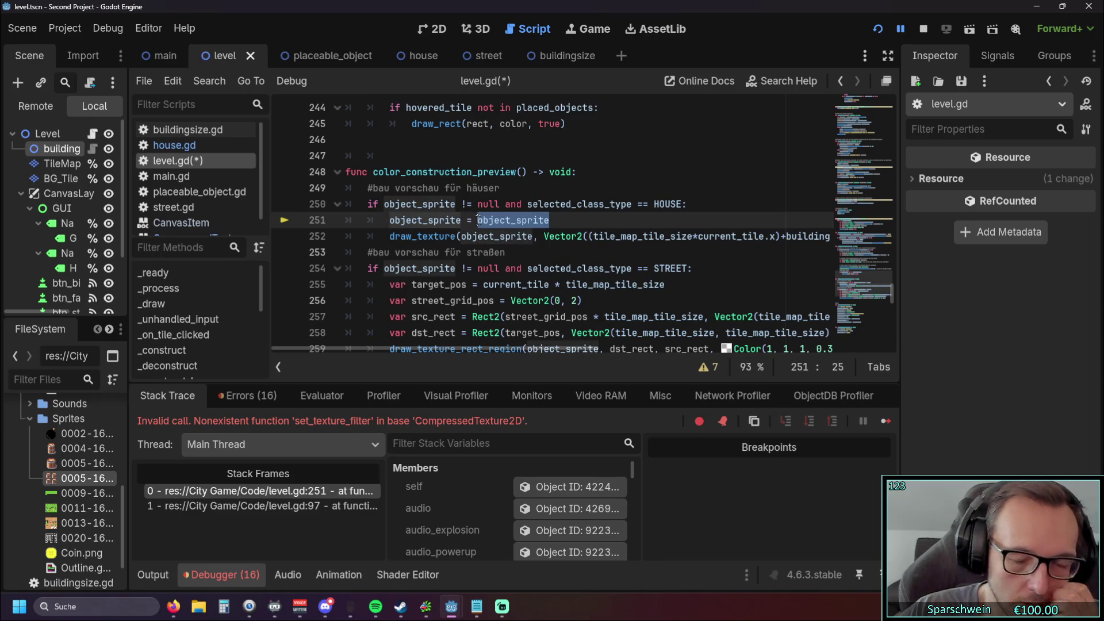
text(2)
click(465, 221)
text(.text)
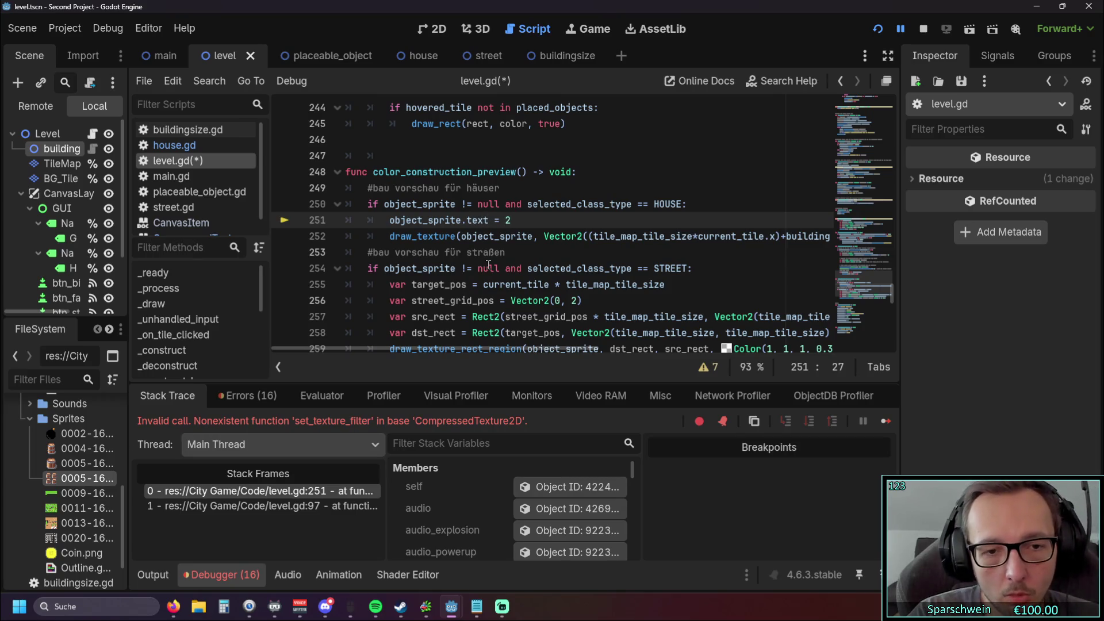
key(BackSpace)
key(BackSpace)
key(BackSpace)
text(set_)
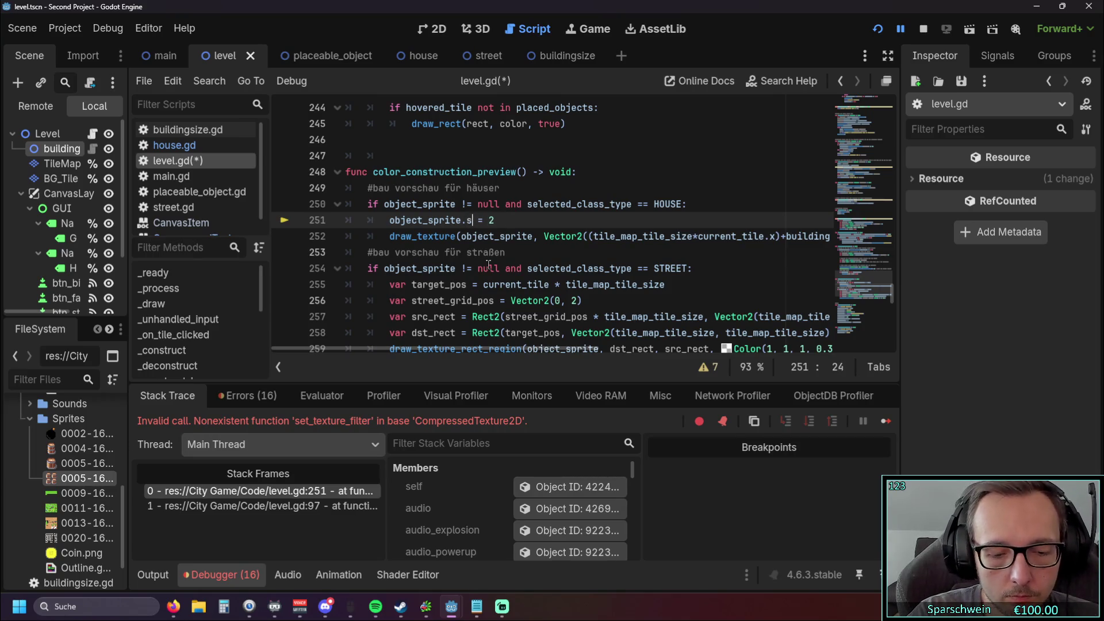
text(text)
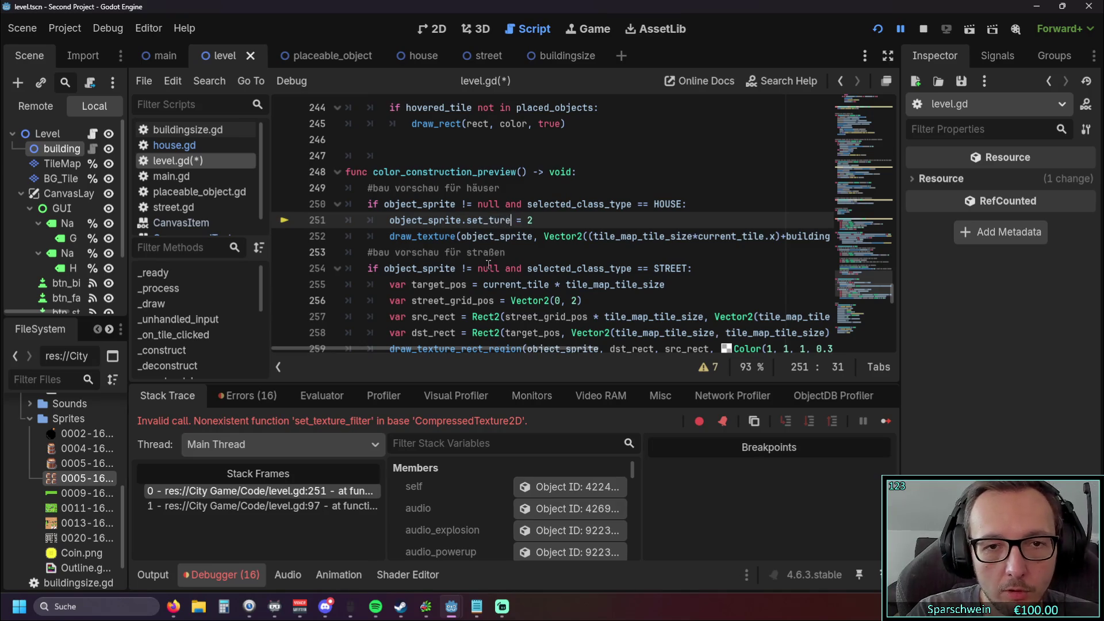
key(BackSpace)
key(BackSpace)
key(BackSpace)
text(texture)
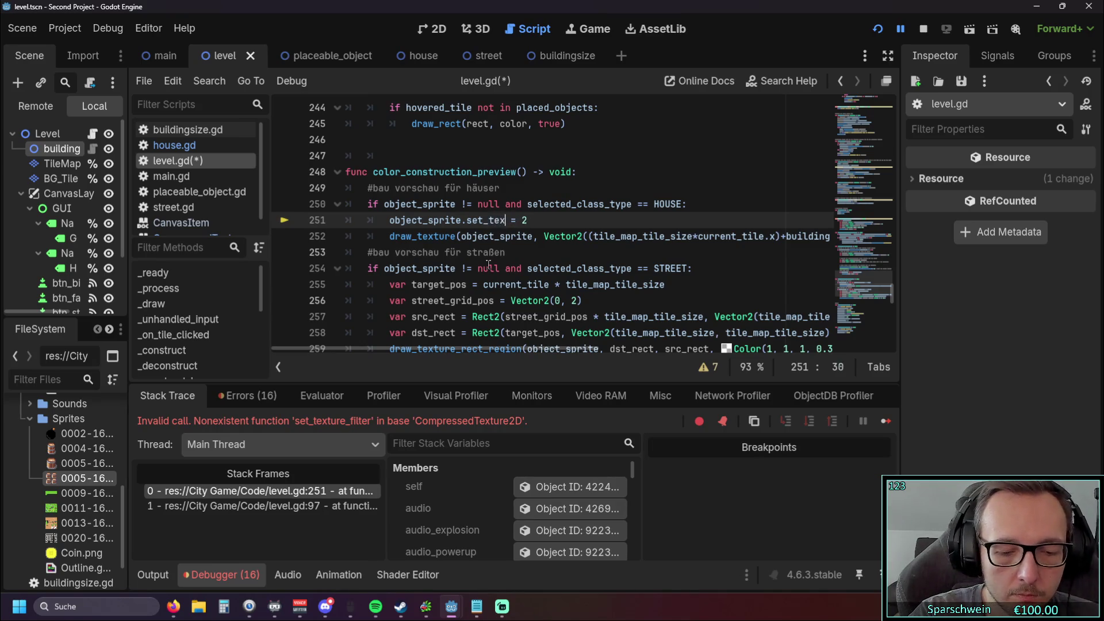
text(_filter())
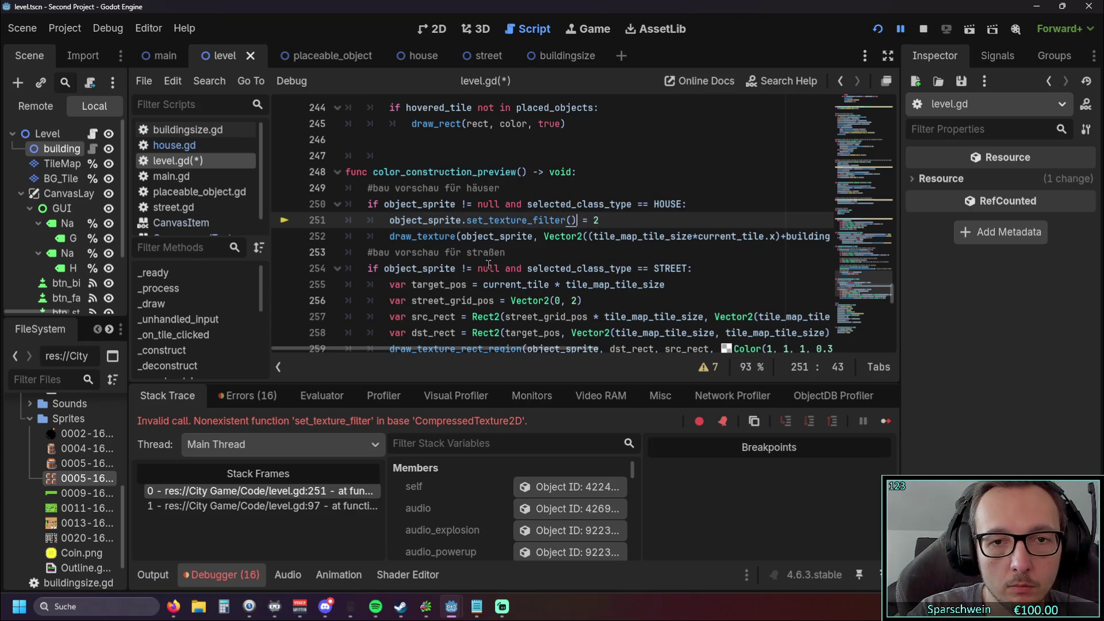
Step: Change the assigned value to Nearest and insert 'texture.' after object_sprite on line 251
click(554, 269)
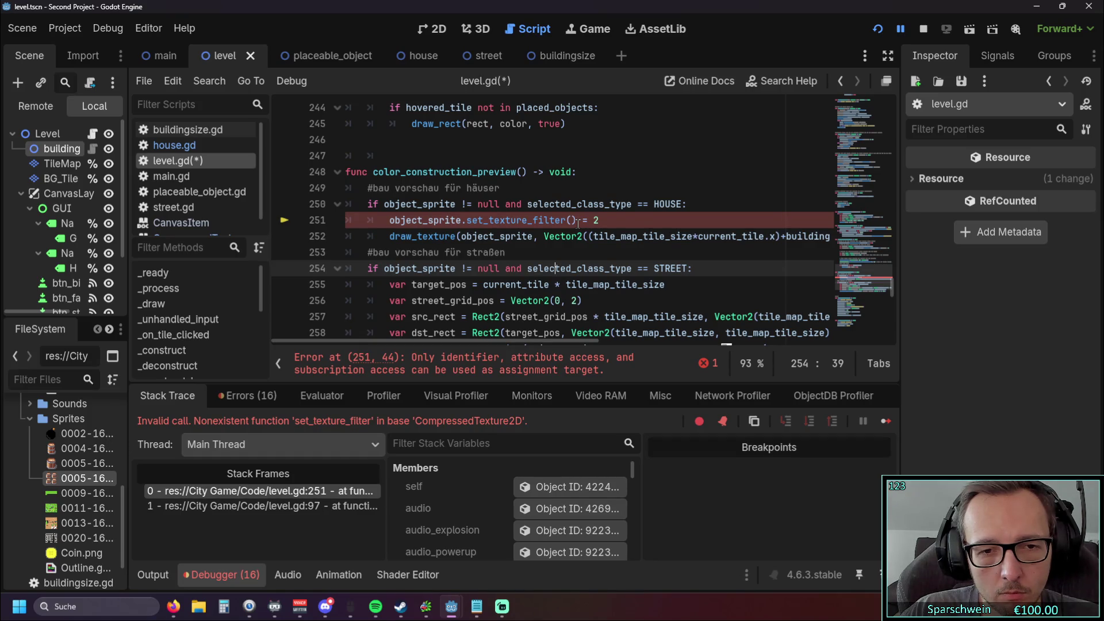
click(600, 221)
key(BackSpace)
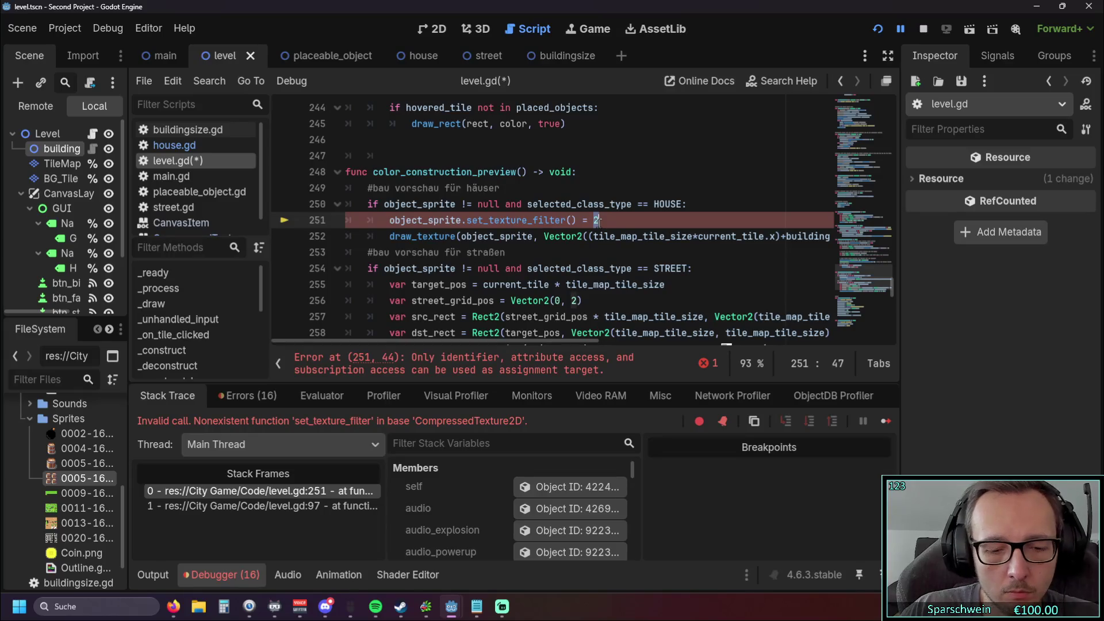
text(Nearest)
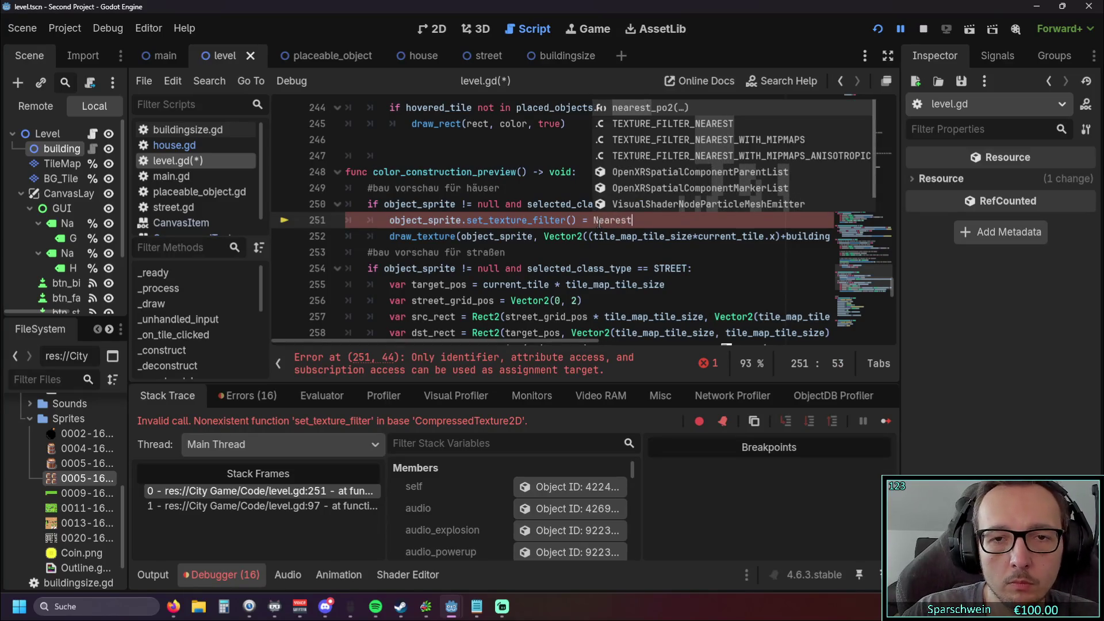
click(516, 236)
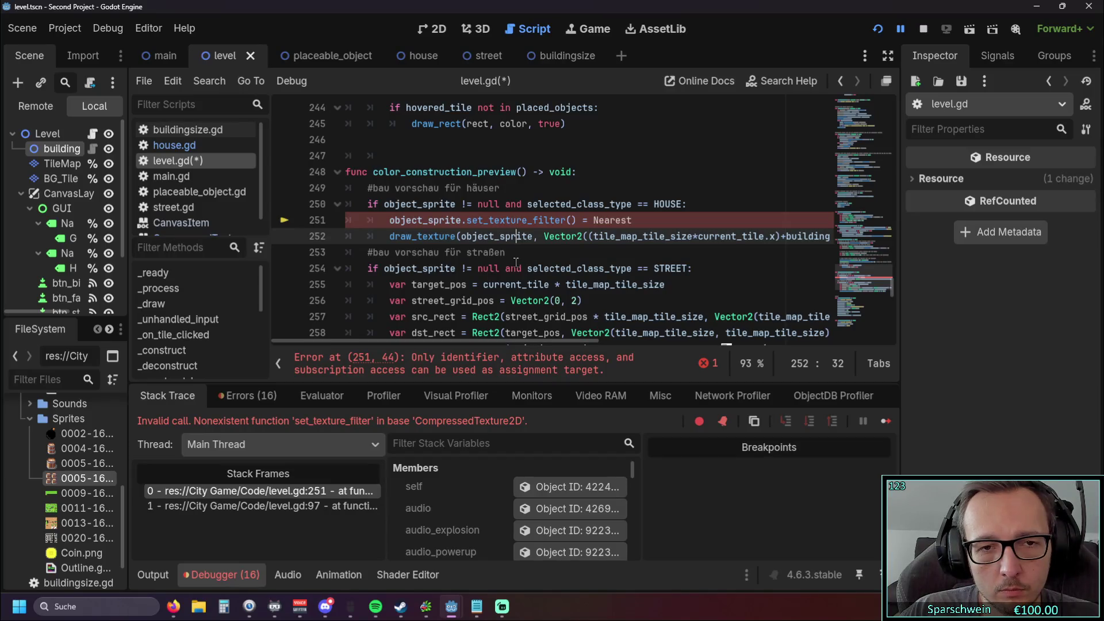
click(467, 220)
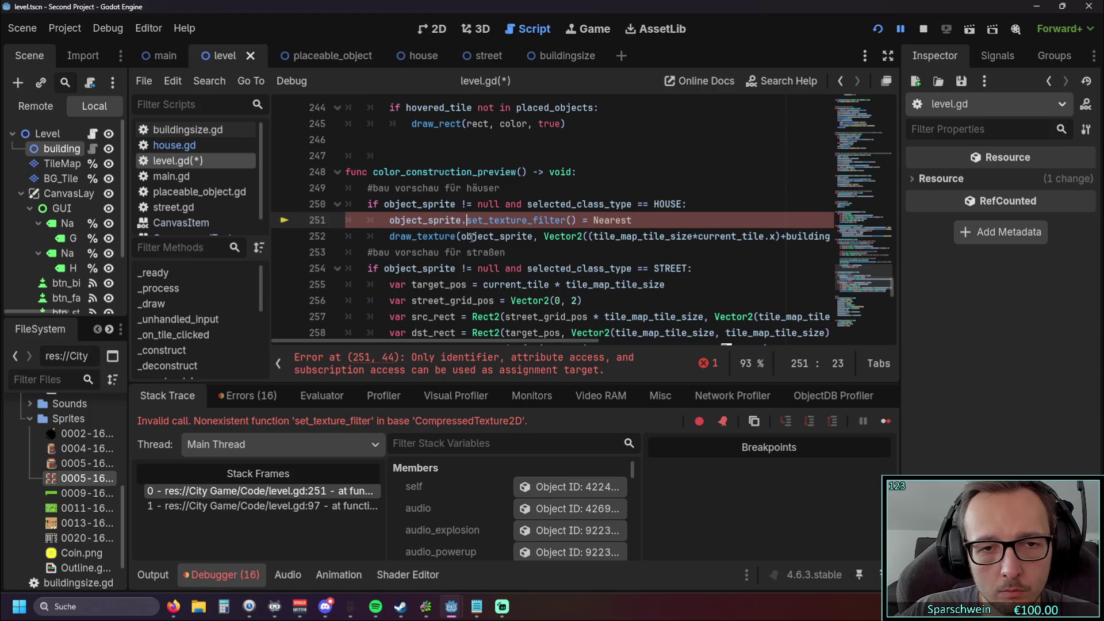
text(tex)
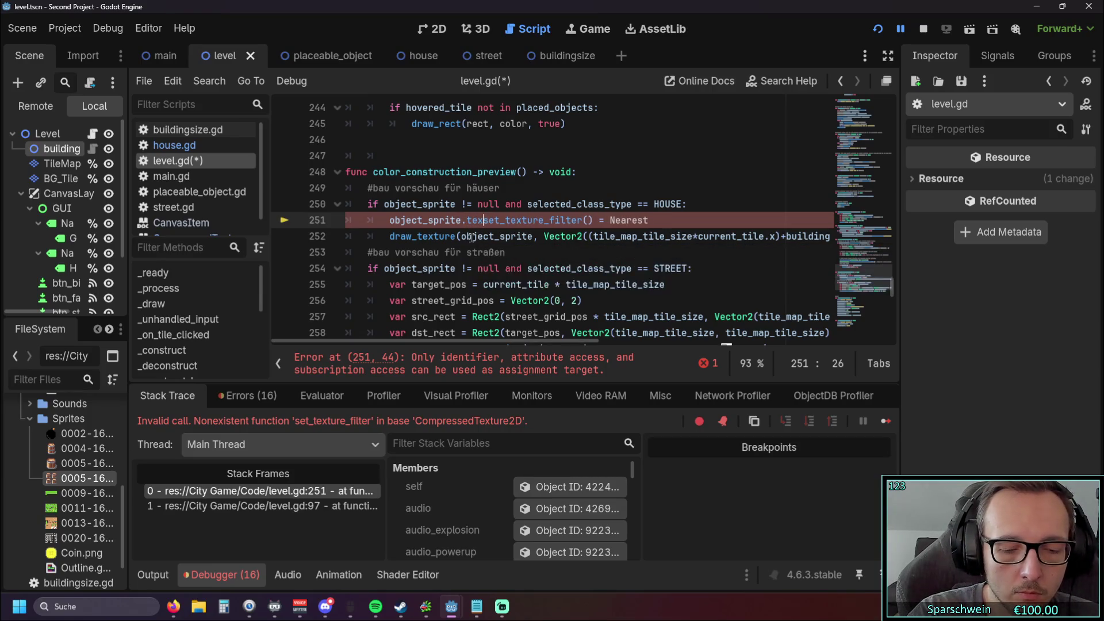
text(tture.)
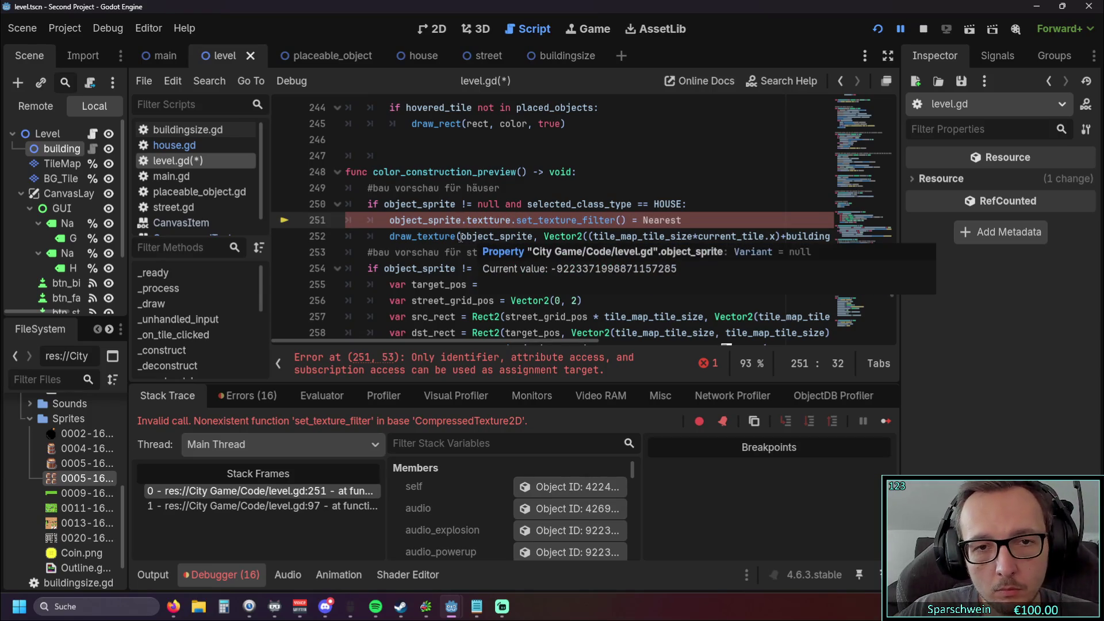
click(493, 221)
key(BackSpace)
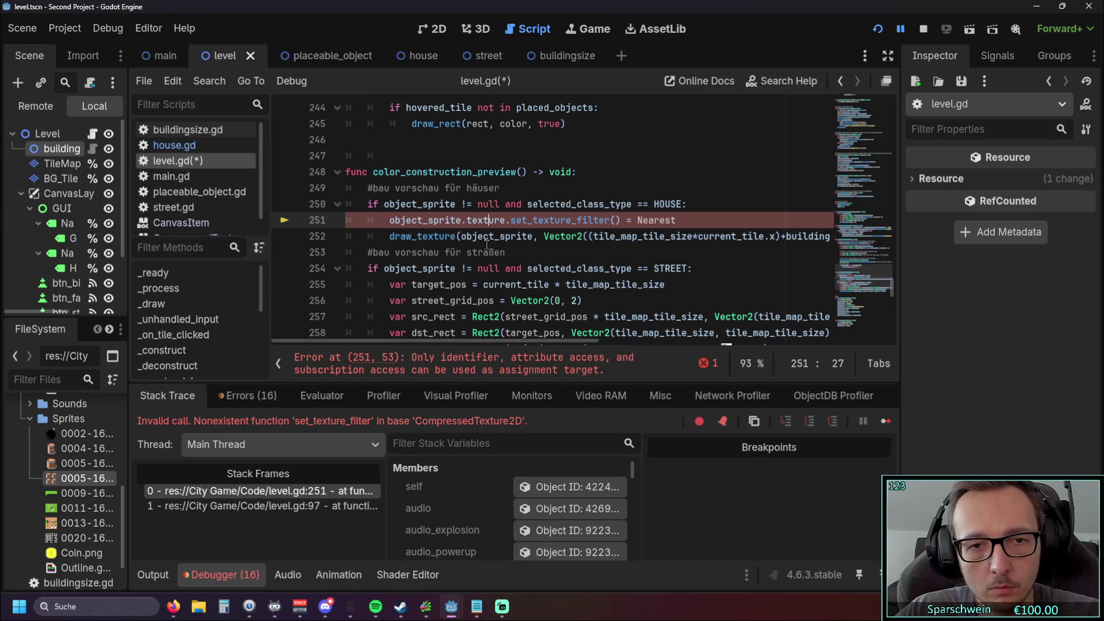
click(487, 241)
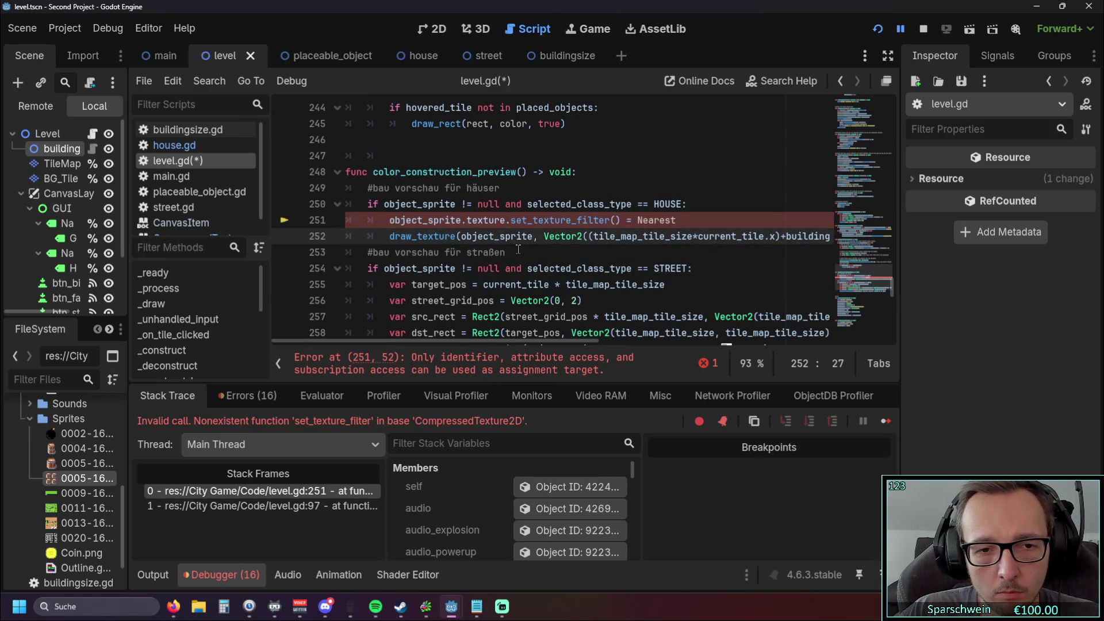
scroll(518, 250, up, 1)
Step: Delete the set_texture_filter() call from line 251, leaving object_sprite.texture = Nearest
scroll(518, 249, down, 1)
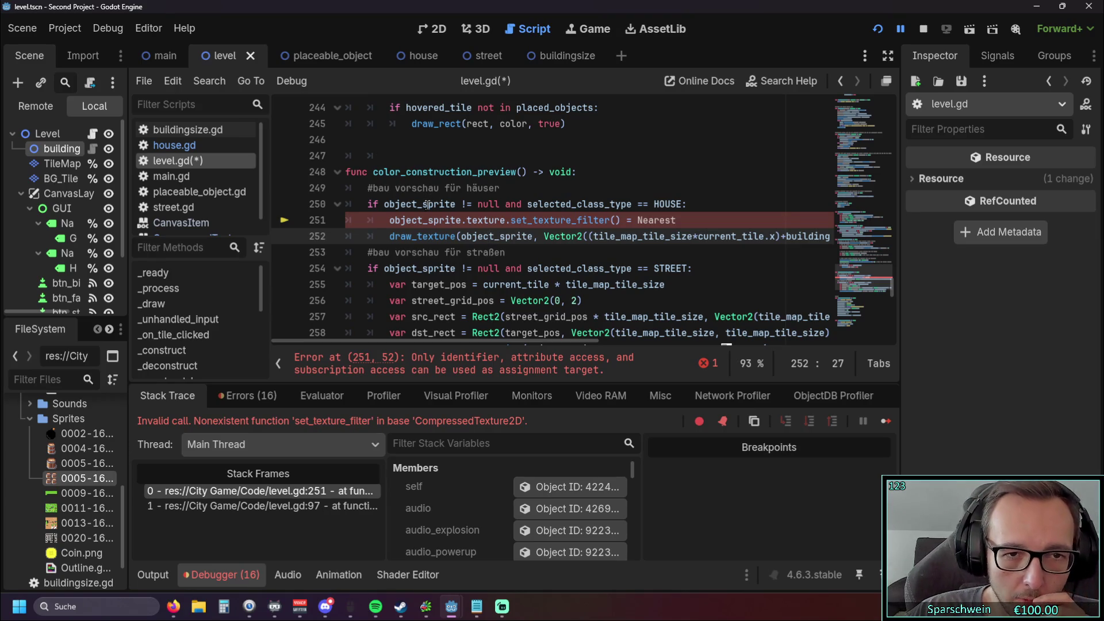
mouse_move(428, 205)
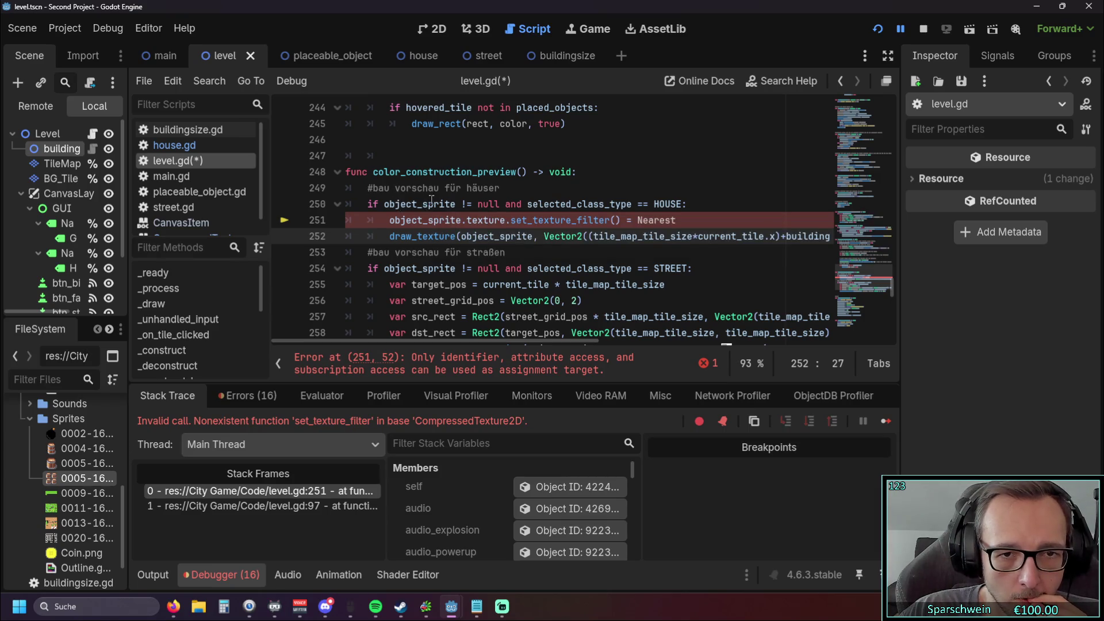
scroll(431, 201, down, 7)
scroll(482, 215, up, 6)
scroll(482, 215, up, 1)
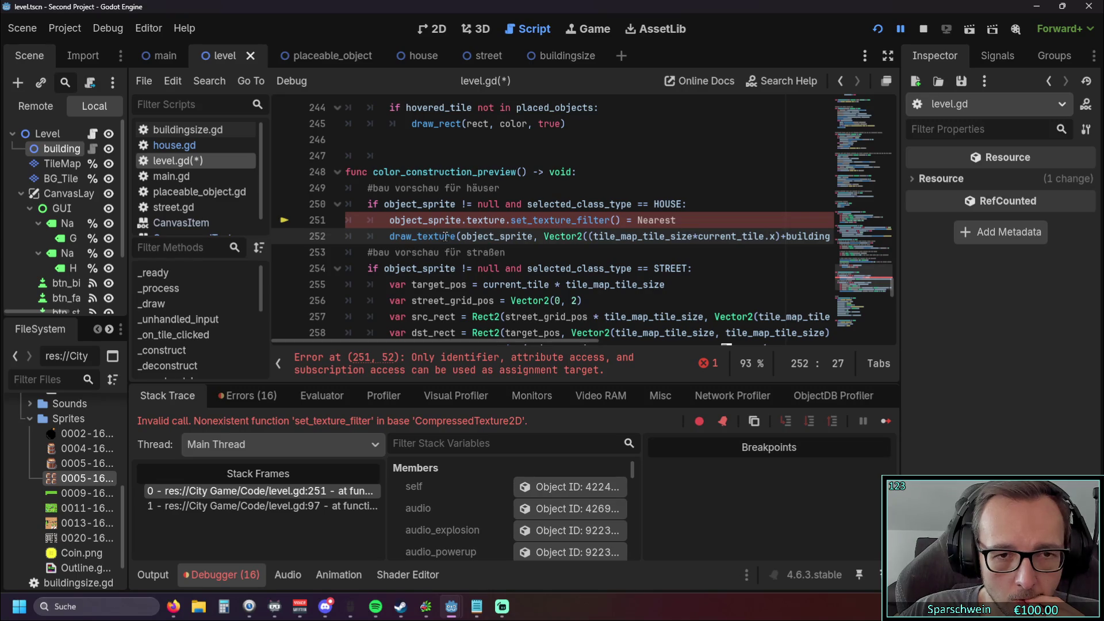
mouse_move(445, 236)
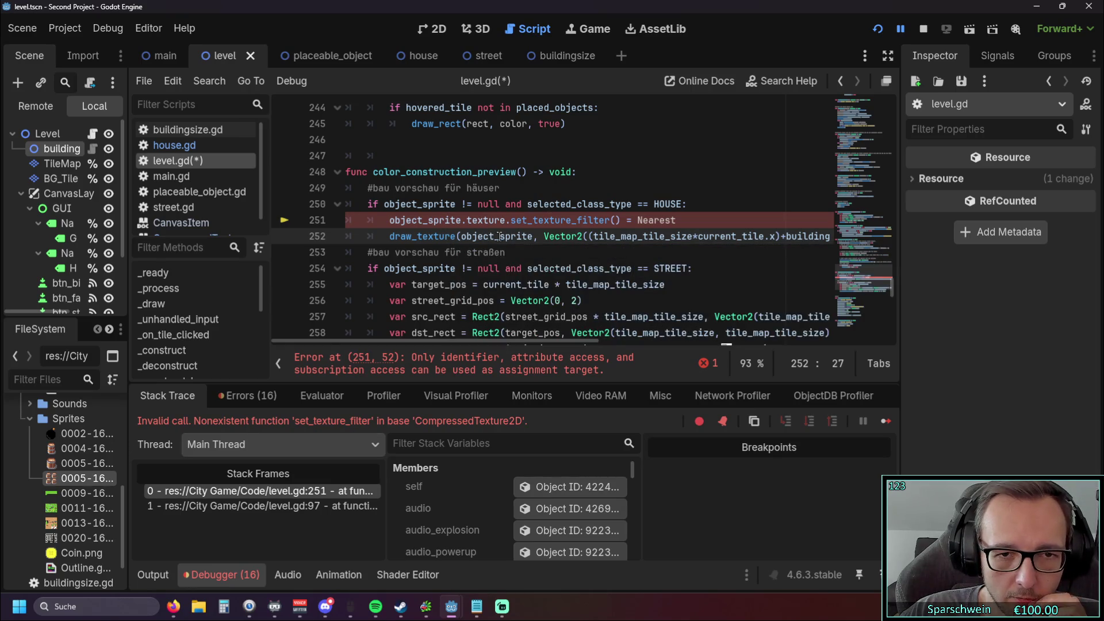
mouse_move(498, 236)
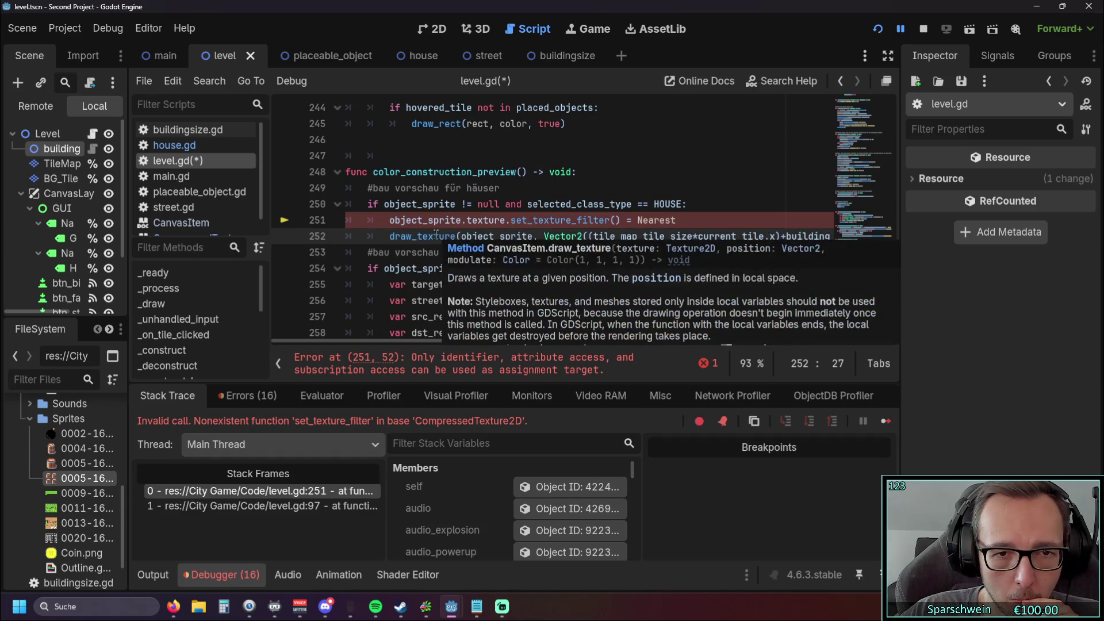
mouse_move(436, 234)
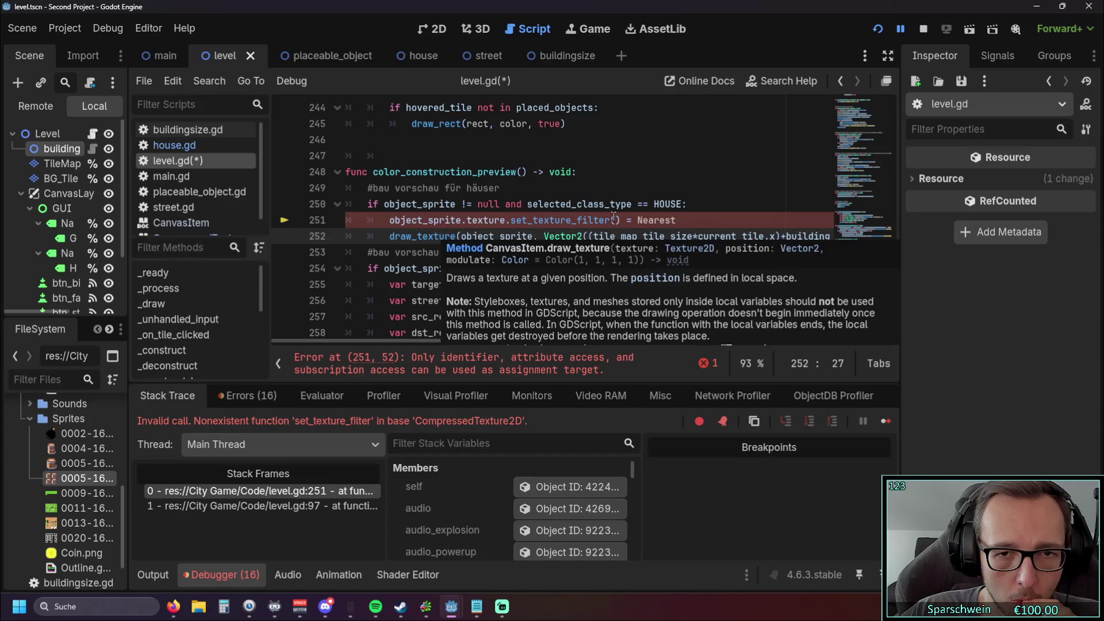
mouse_move(621, 220)
mouse_down()
mouse_move(460, 221)
mouse_move(506, 221)
mouse_up()
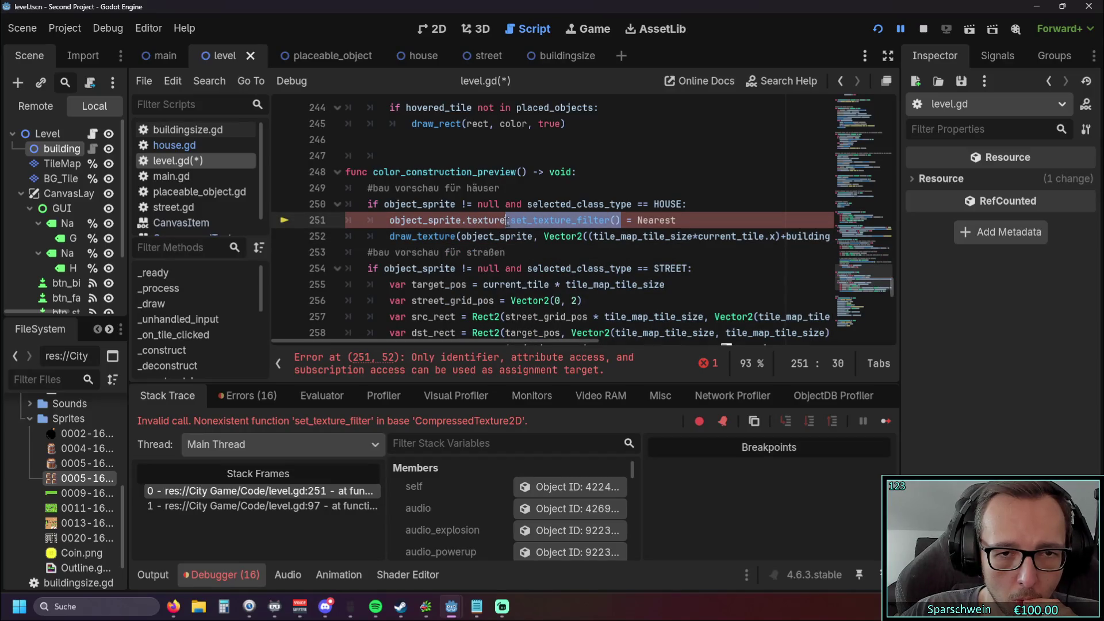
key(BackSpace)
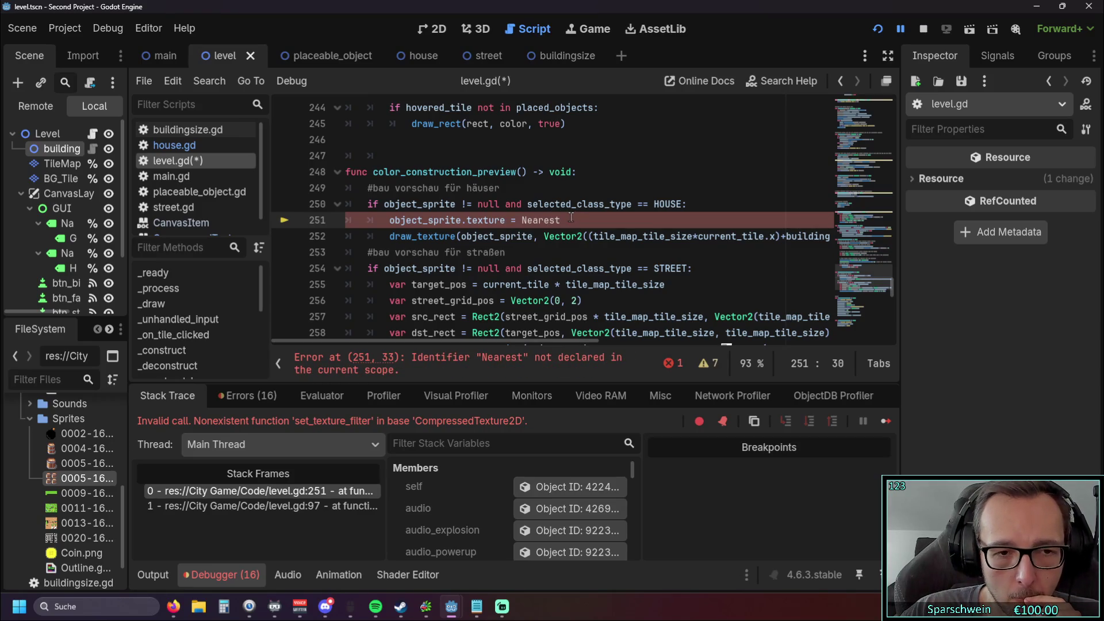
Step: Replace Nearest with 2 so the line reads object_sprite.texture = 2, then restart the game
drag(571, 218, 527, 223)
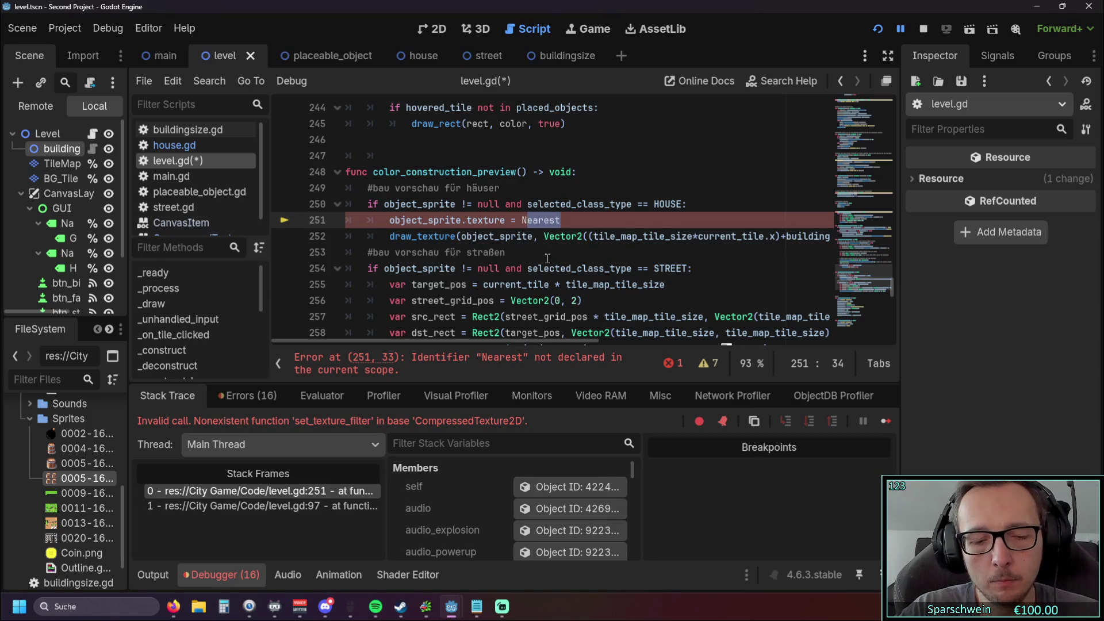
text(2)
key(Left)
key(BackSpace)
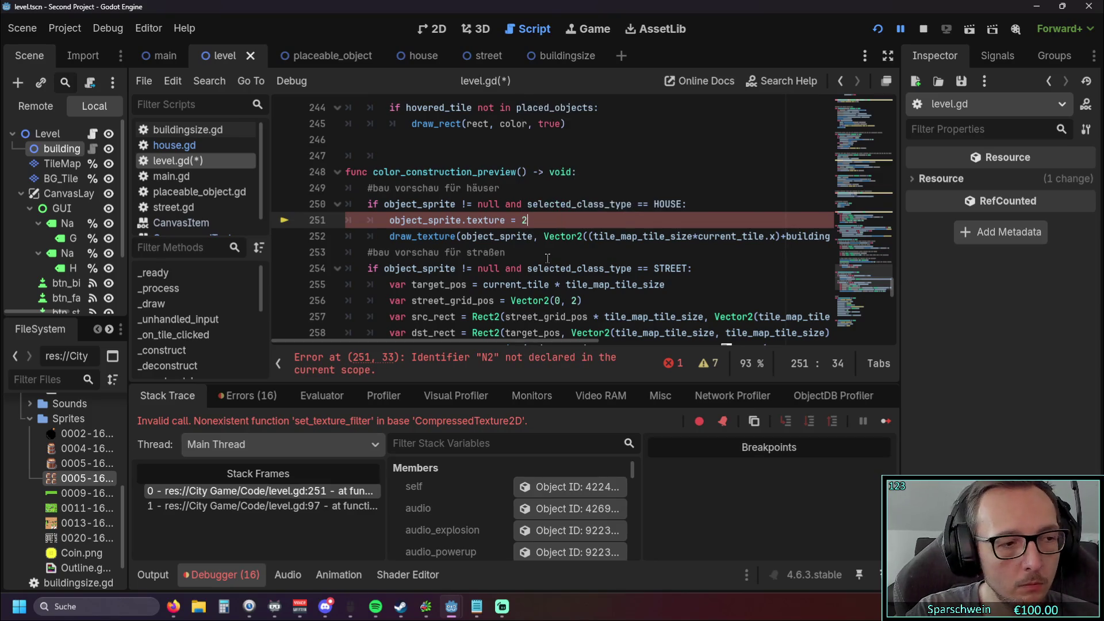
click(545, 256)
click(877, 30)
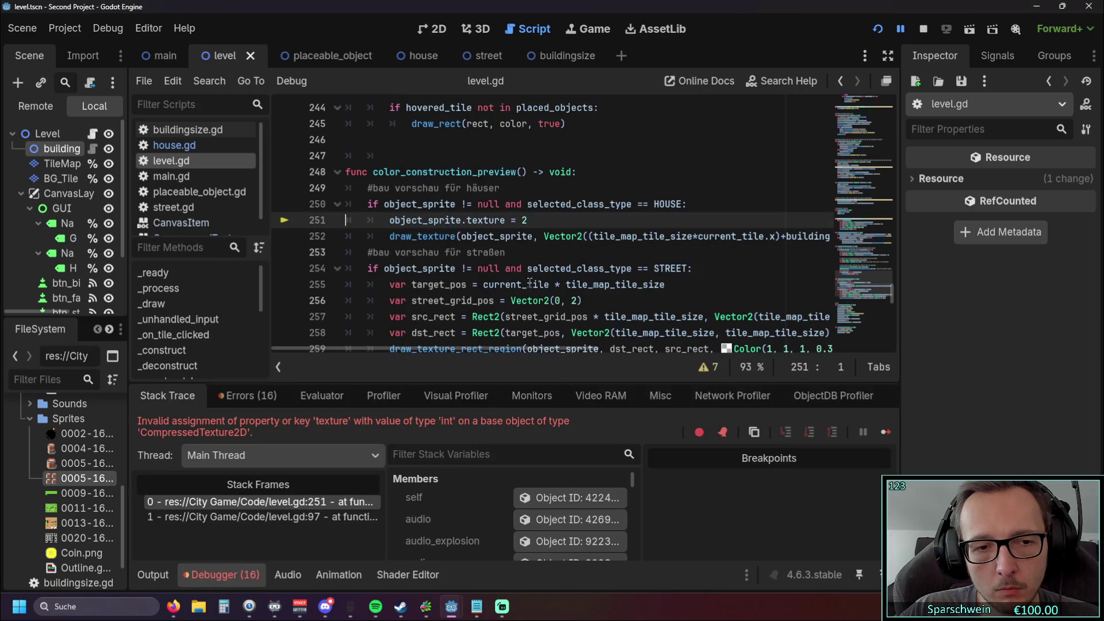
mouse_move(530, 283)
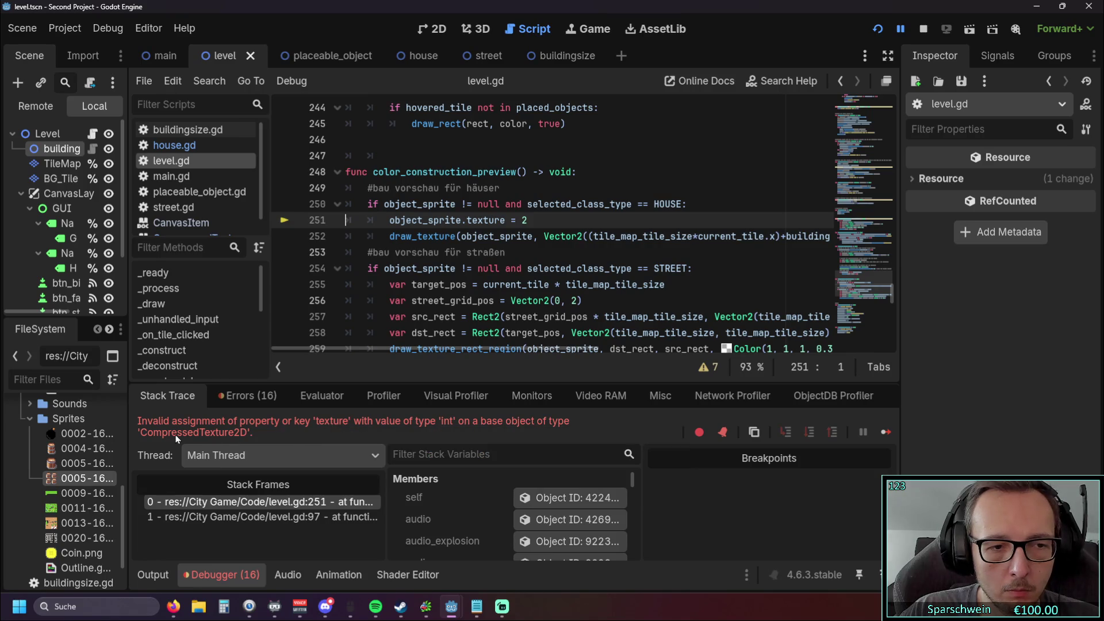
scroll(196, 190, down, 1)
click(198, 223)
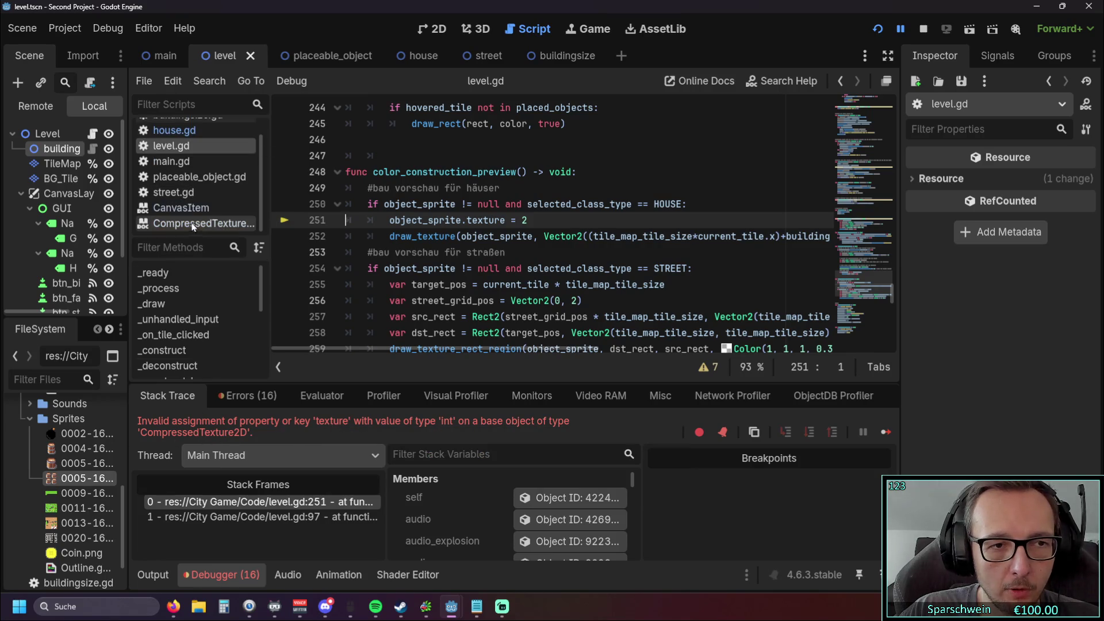
scroll(402, 202, down, 10)
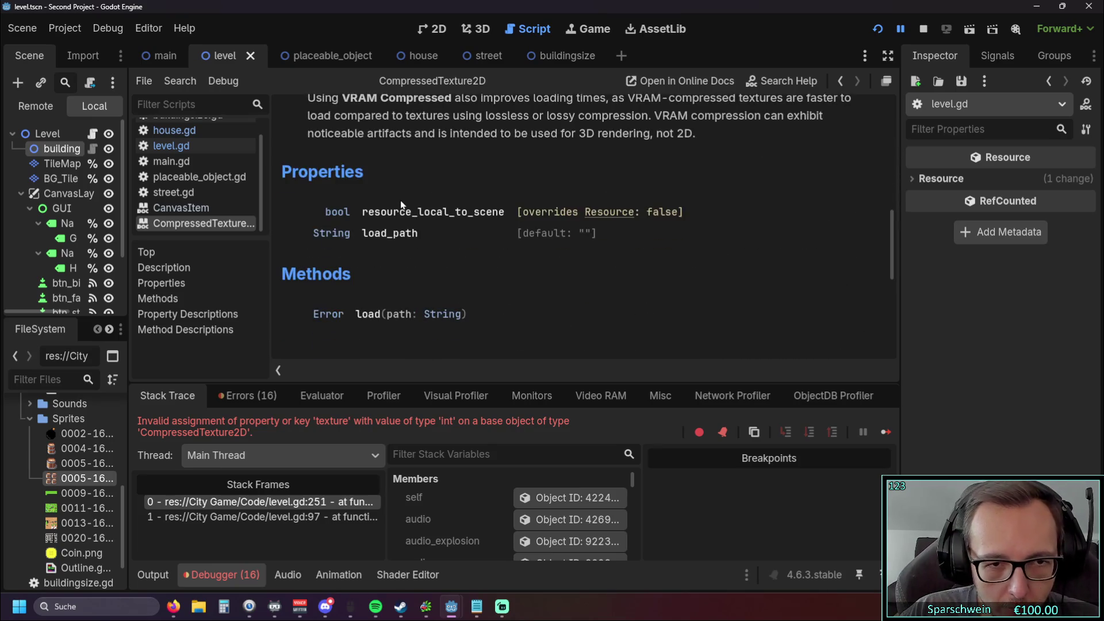
scroll(403, 206, down, 3)
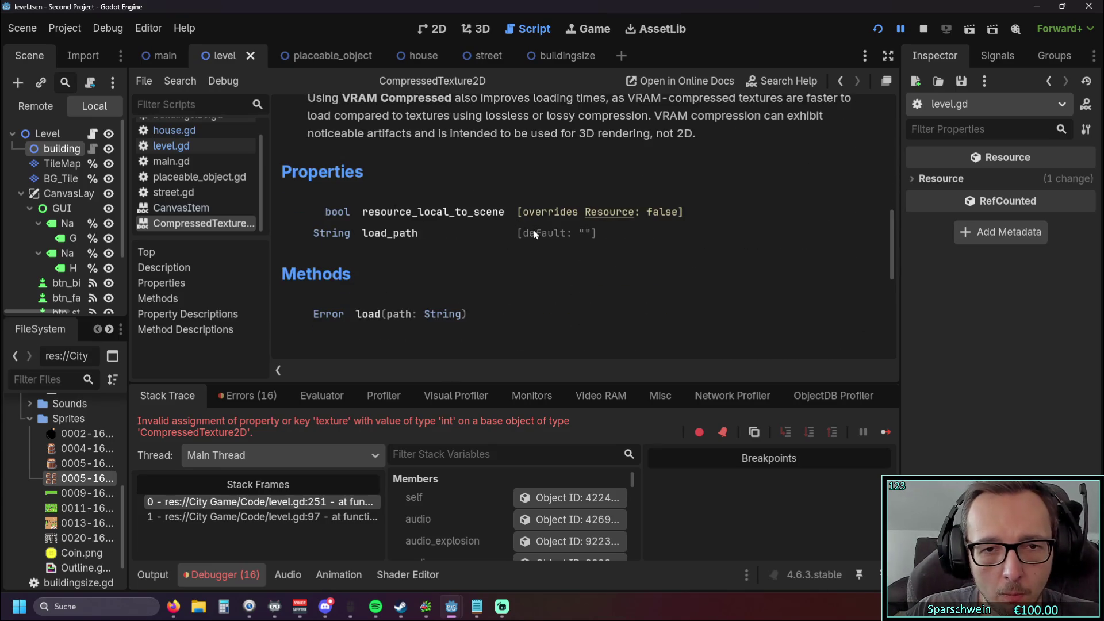
click(395, 233)
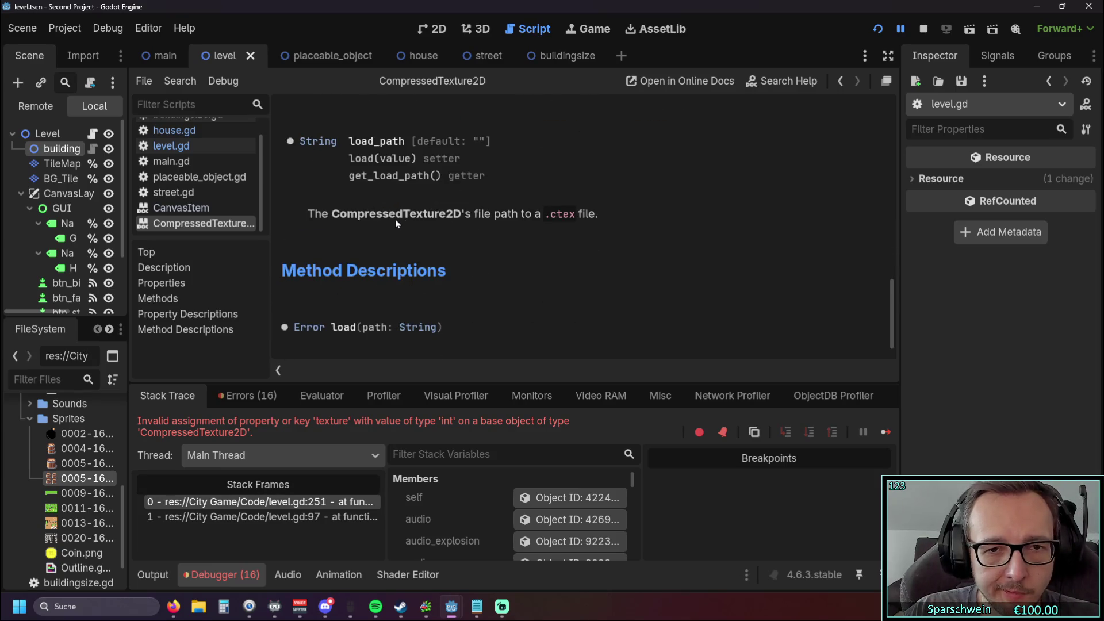
scroll(394, 219, up, 15)
scroll(392, 219, down, 5)
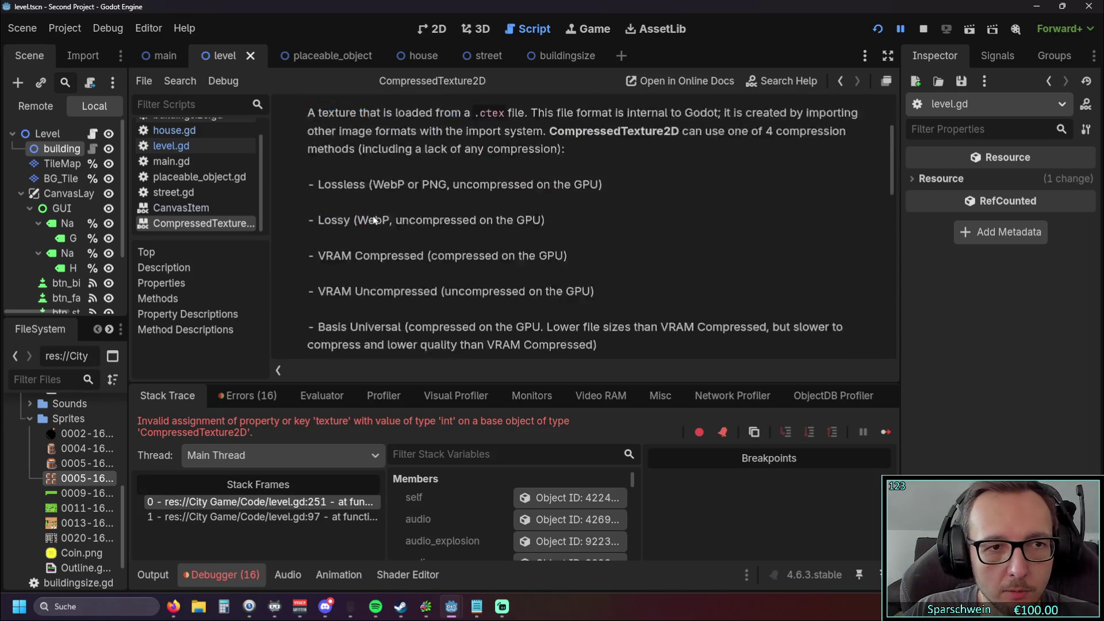
click(183, 133)
click(184, 130)
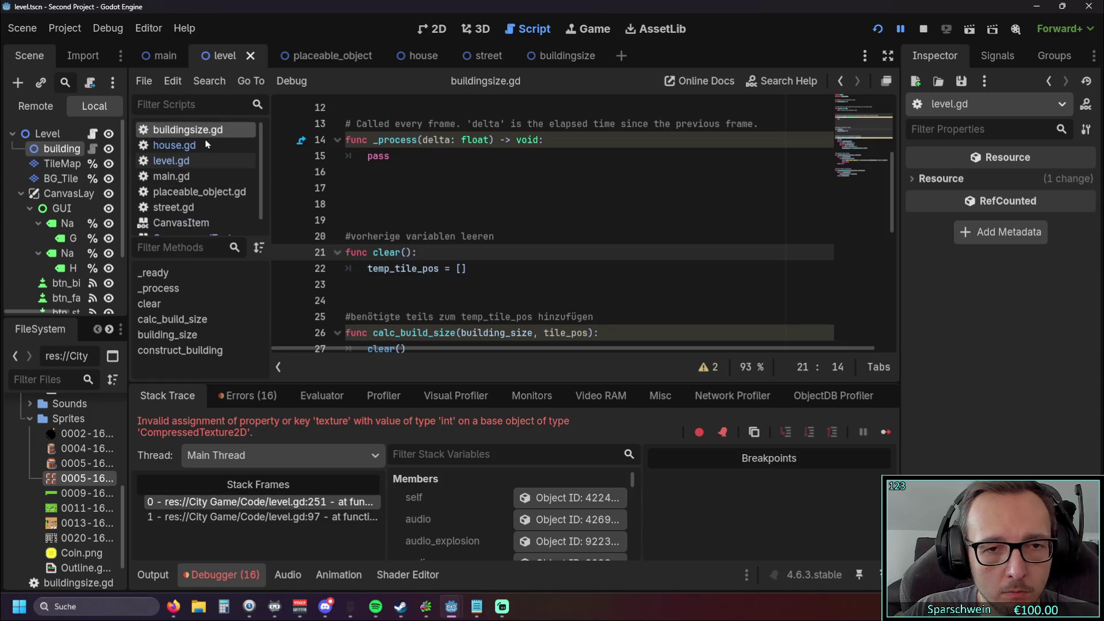
click(416, 57)
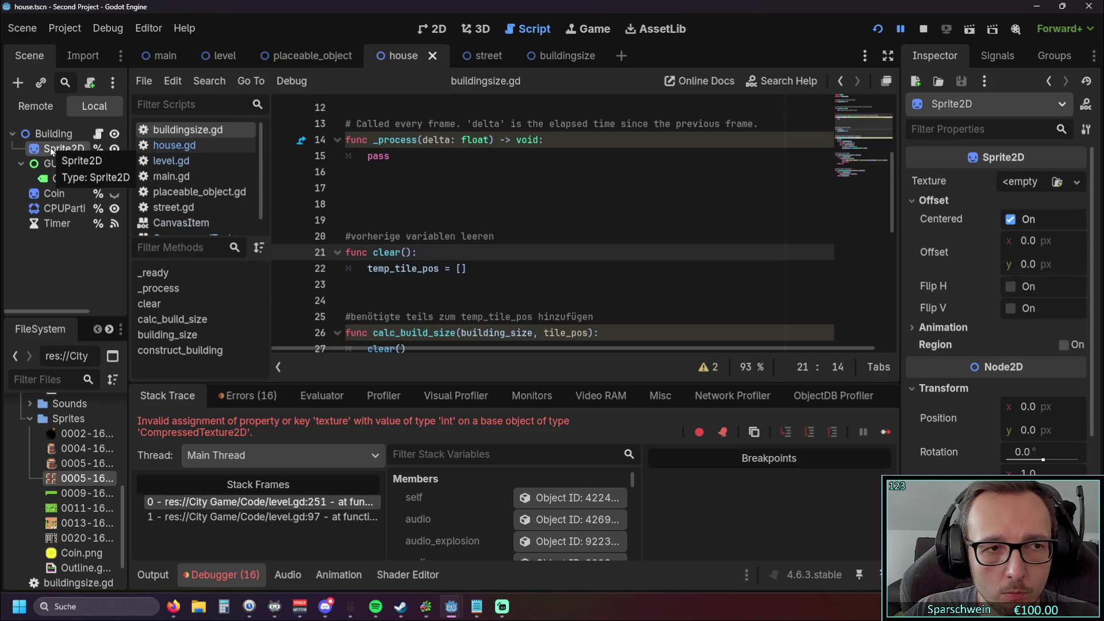
click(339, 55)
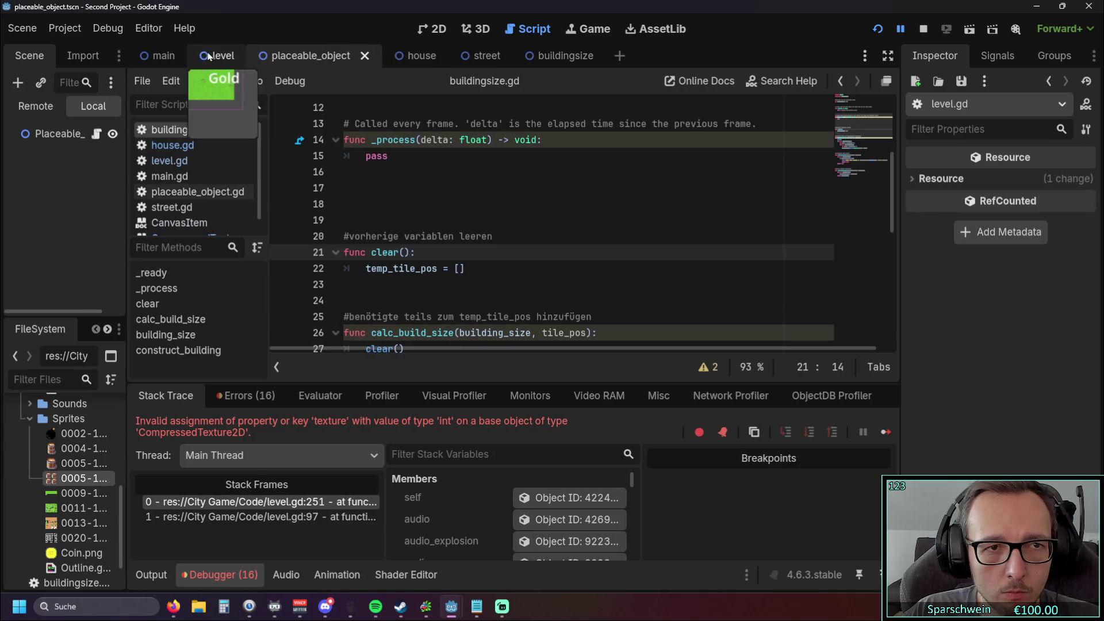
click(172, 161)
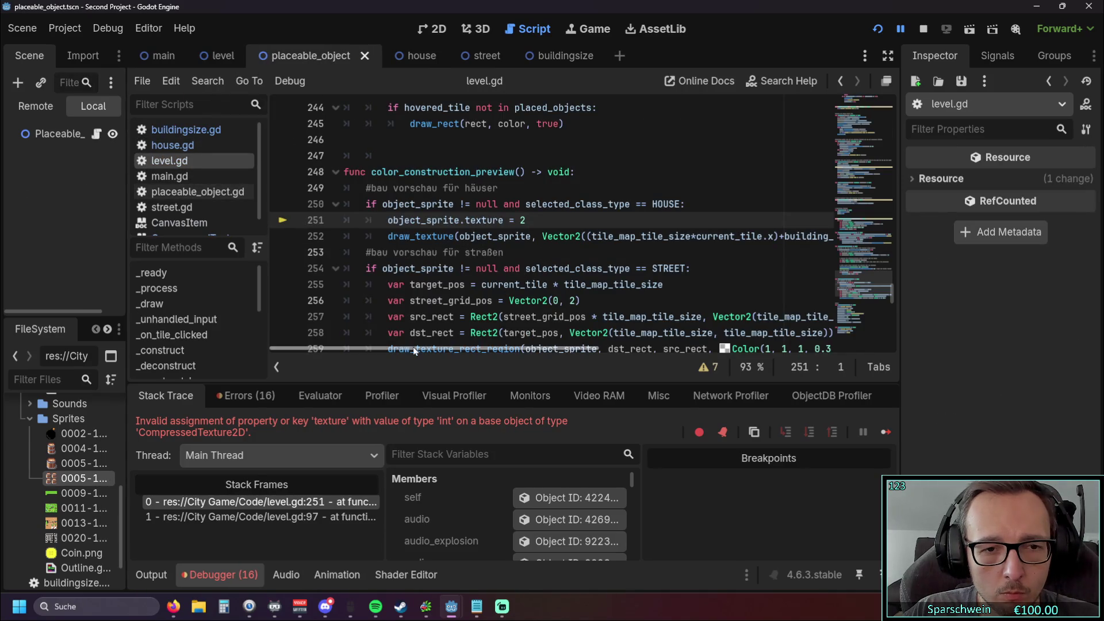
mouse_move(412, 351)
mouse_down()
mouse_move(716, 366)
mouse_move(260, 356)
mouse_up()
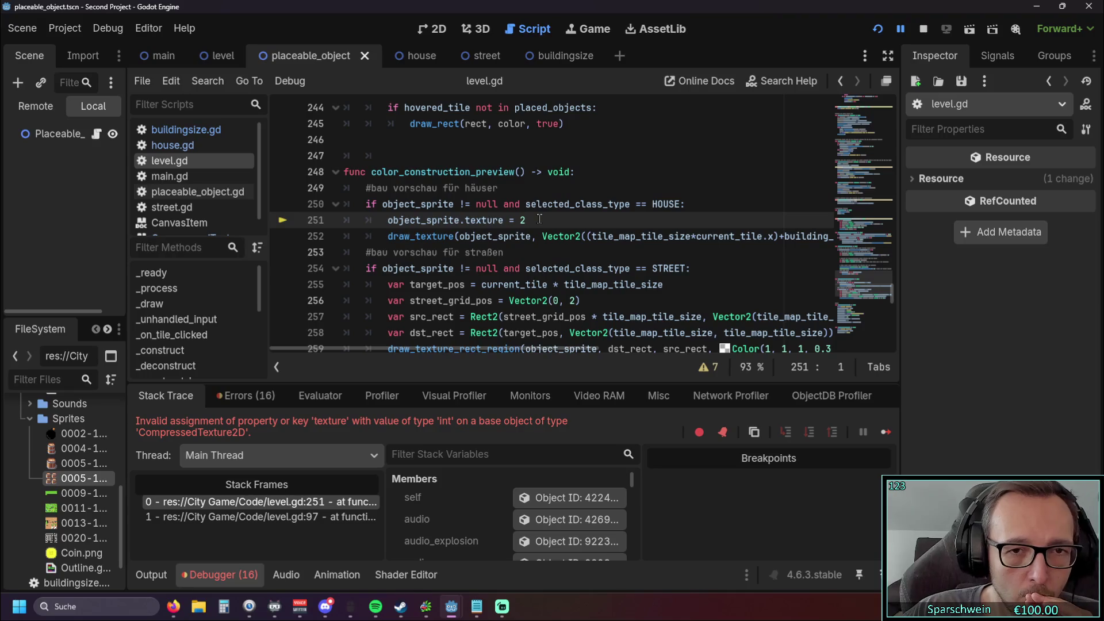
drag(539, 219, 283, 226)
Step: Replace the texture line with 'var pos_x =' set to the x position expression copied from draw_texture
key(BackSpace)
key(BackSpace)
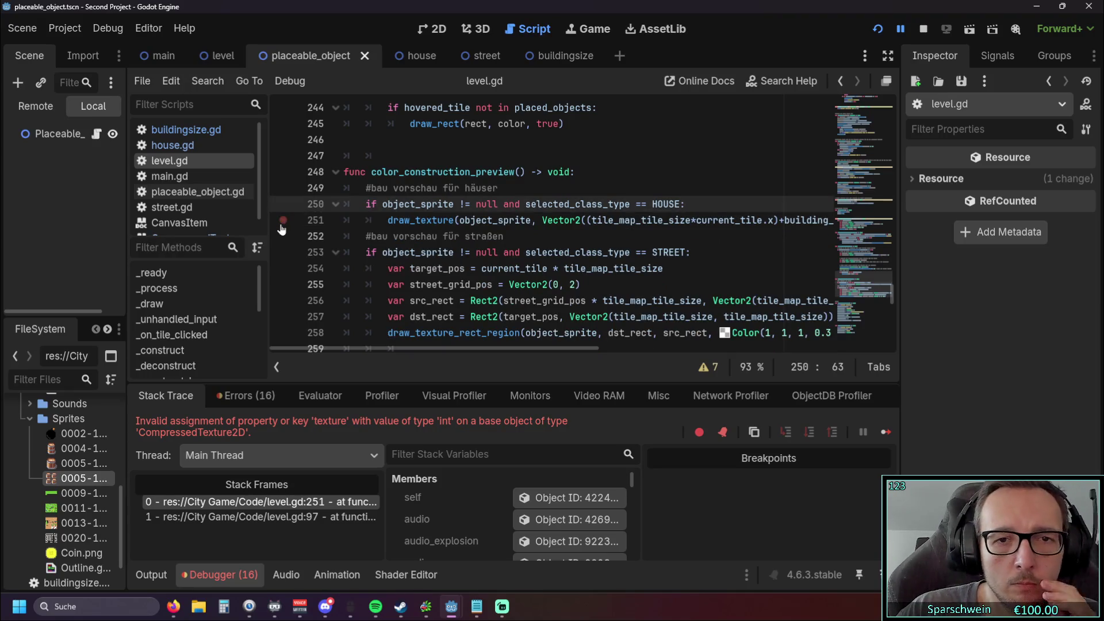
mouse_move(432, 345)
mouse_down()
mouse_move(541, 341)
mouse_move(432, 345)
mouse_up()
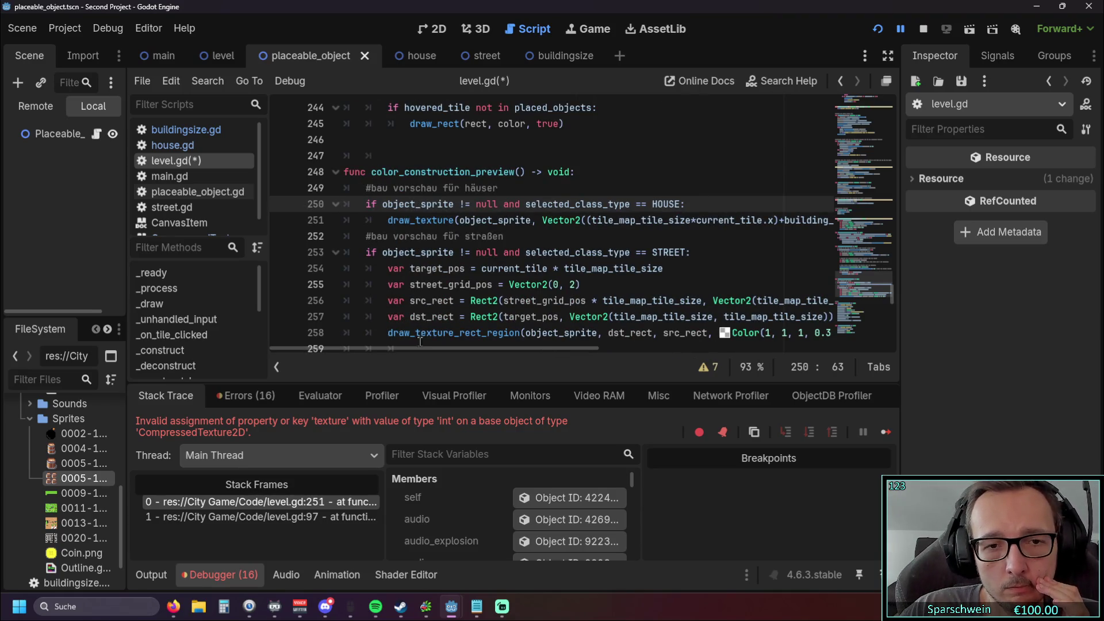
key(Return)
text(var pos_x )
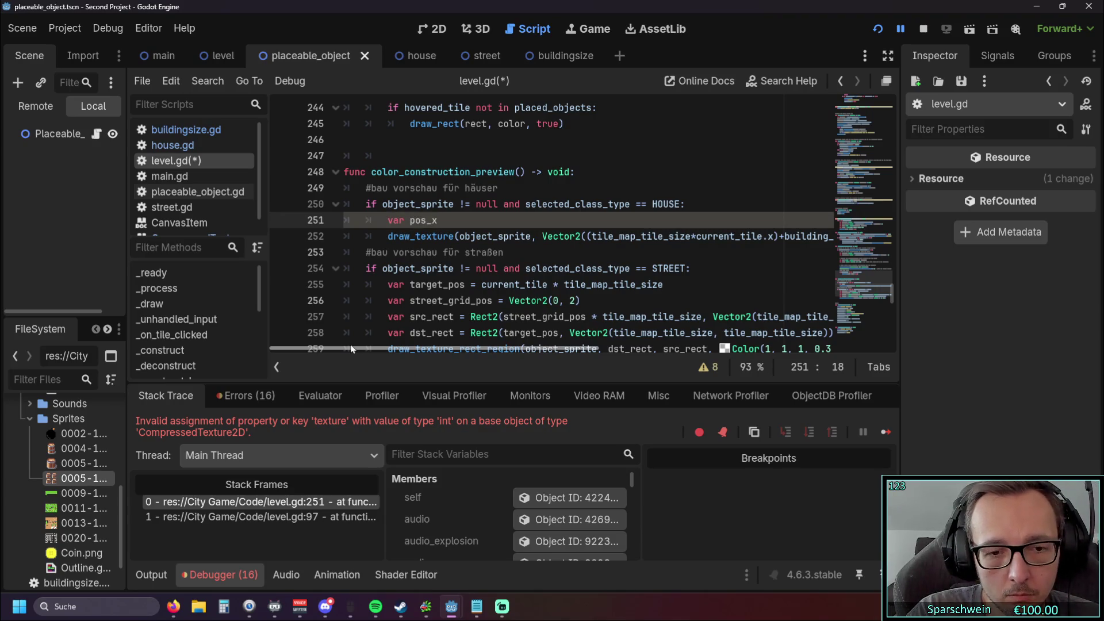
text(=)
click(575, 252)
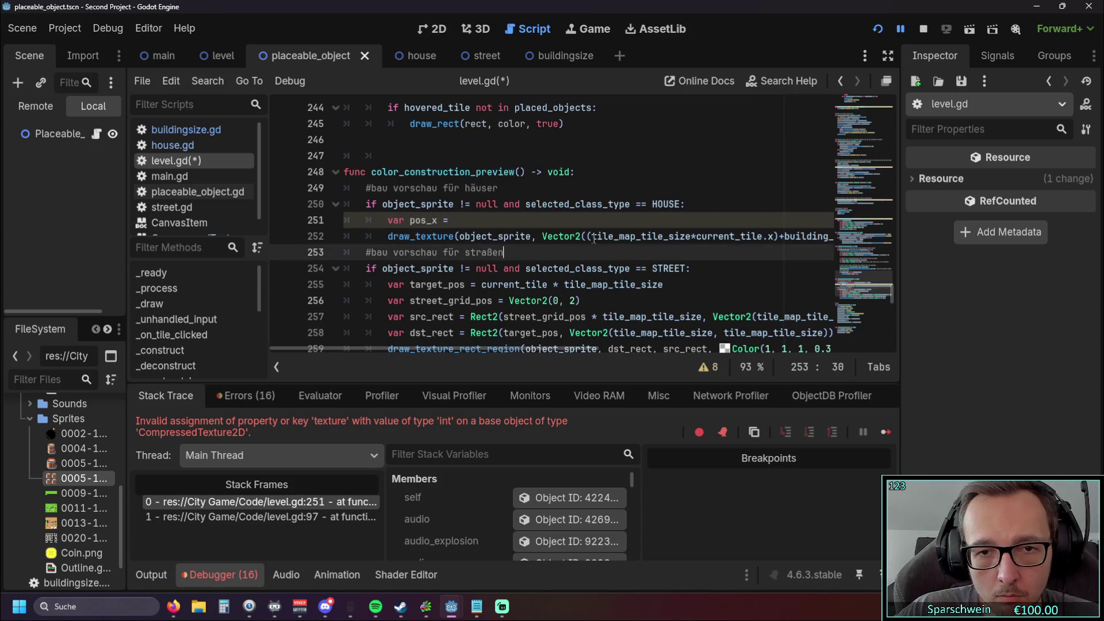
mouse_move(594, 237)
mouse_down()
mouse_move(828, 239)
mouse_move(582, 253)
mouse_move(757, 236)
mouse_up()
key(ctrl+c)
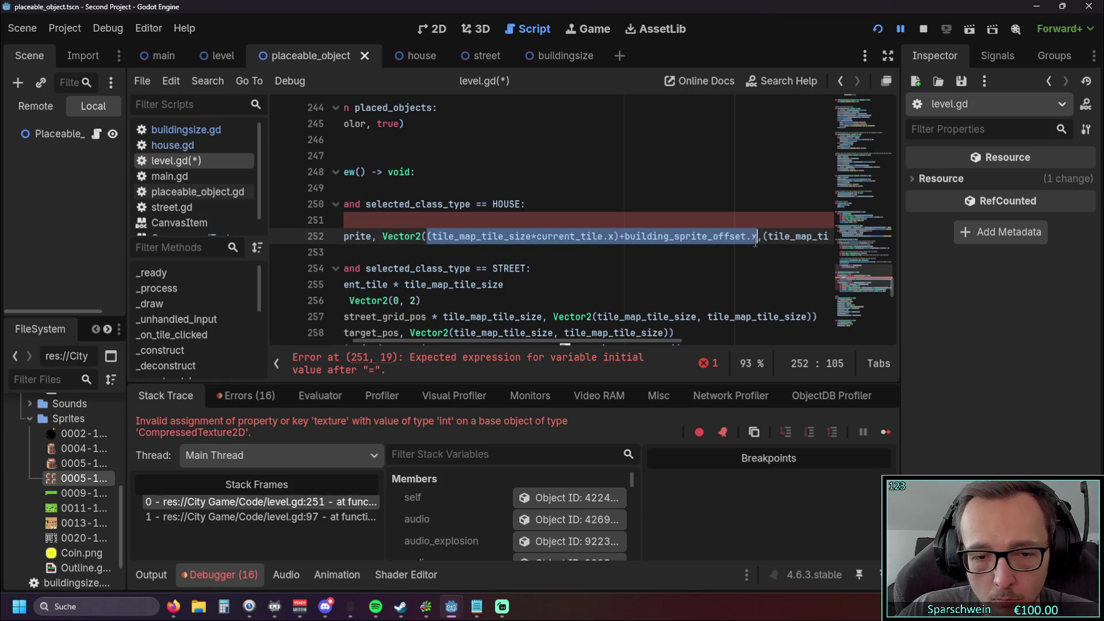
scroll(555, 248, left, 5)
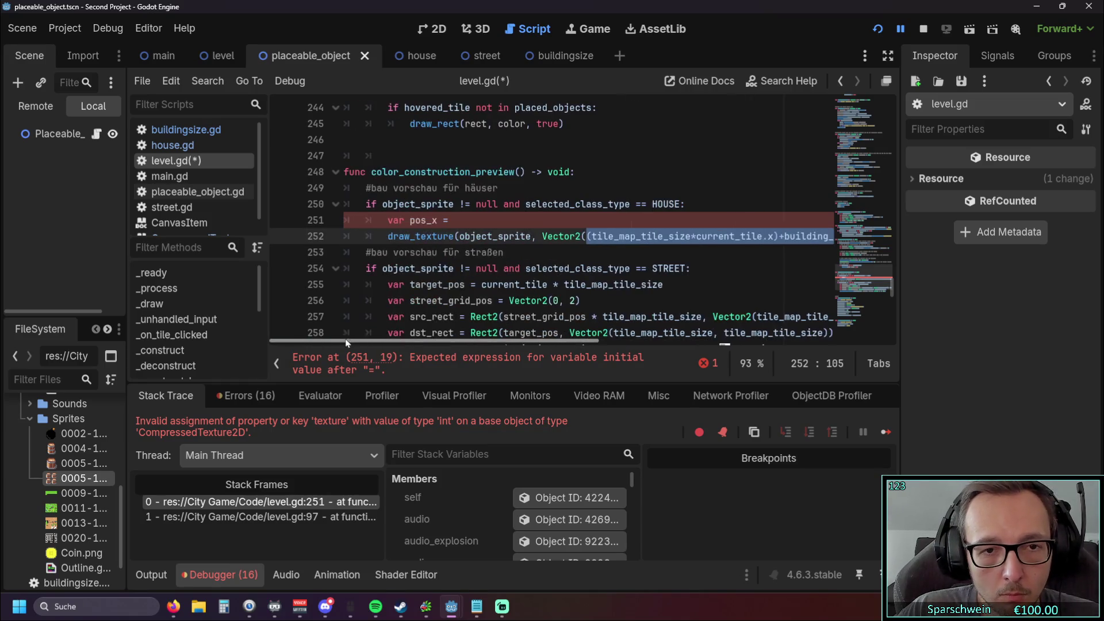
click(482, 220)
key(ctrl+v)
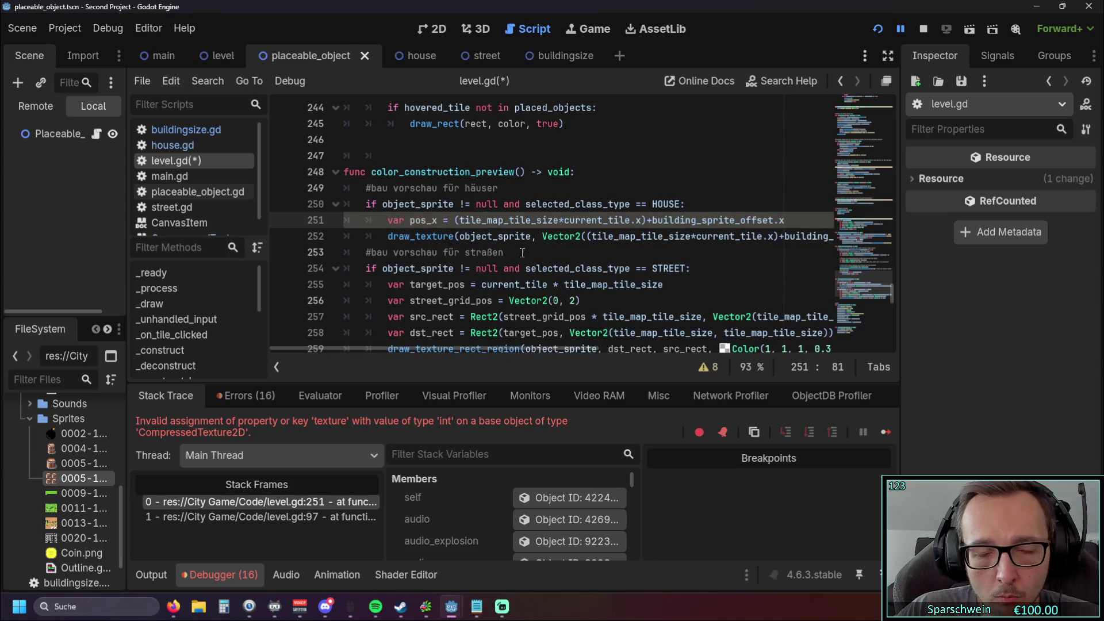
Step: Add a 'var pos_y =' line holding the y position expression pasted from draw_texture
key(Return)
text(var pos)
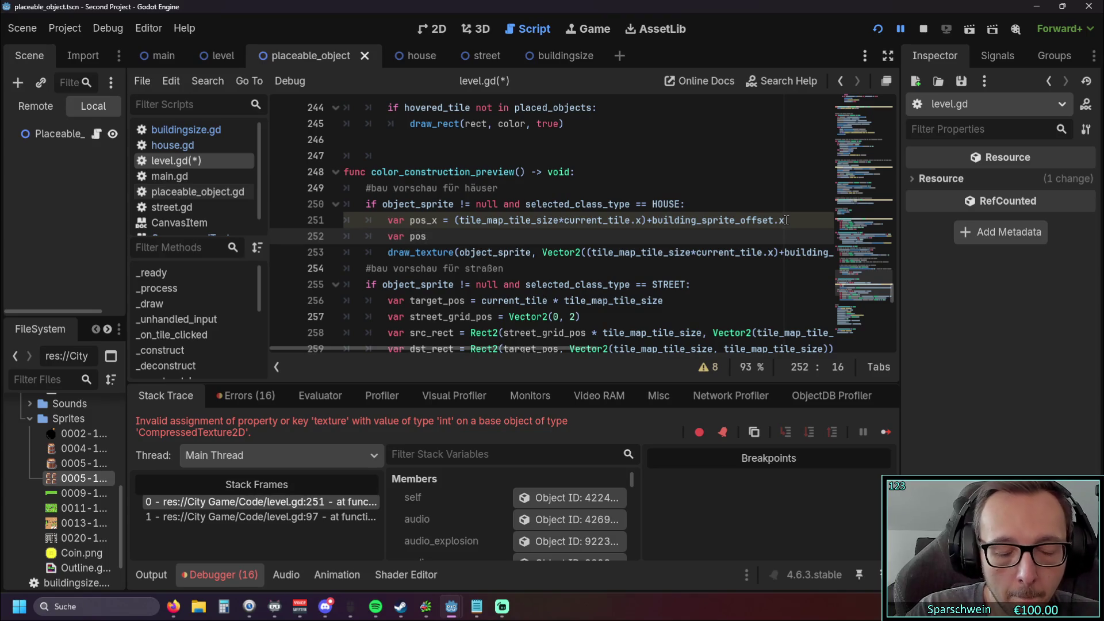
text(_y =)
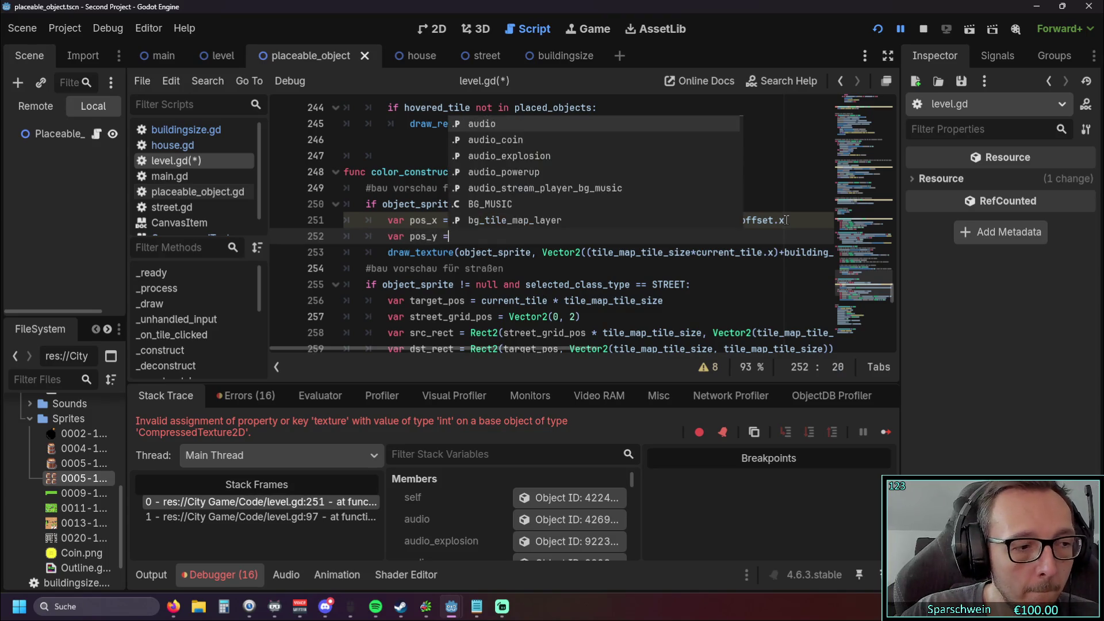
click(676, 285)
drag(468, 343, 676, 341)
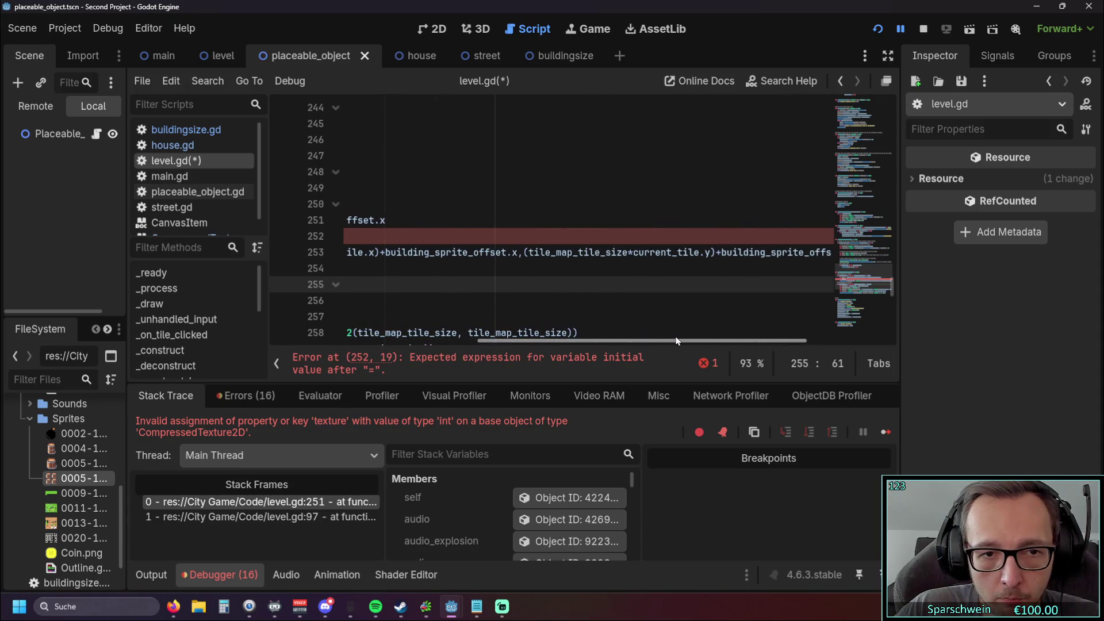
mouse_move(387, 254)
mouse_down()
mouse_move(697, 254)
mouse_move(737, 268)
mouse_move(799, 255)
mouse_move(887, 258)
mouse_move(668, 254)
mouse_move(690, 253)
mouse_move(681, 264)
mouse_move(770, 253)
mouse_up()
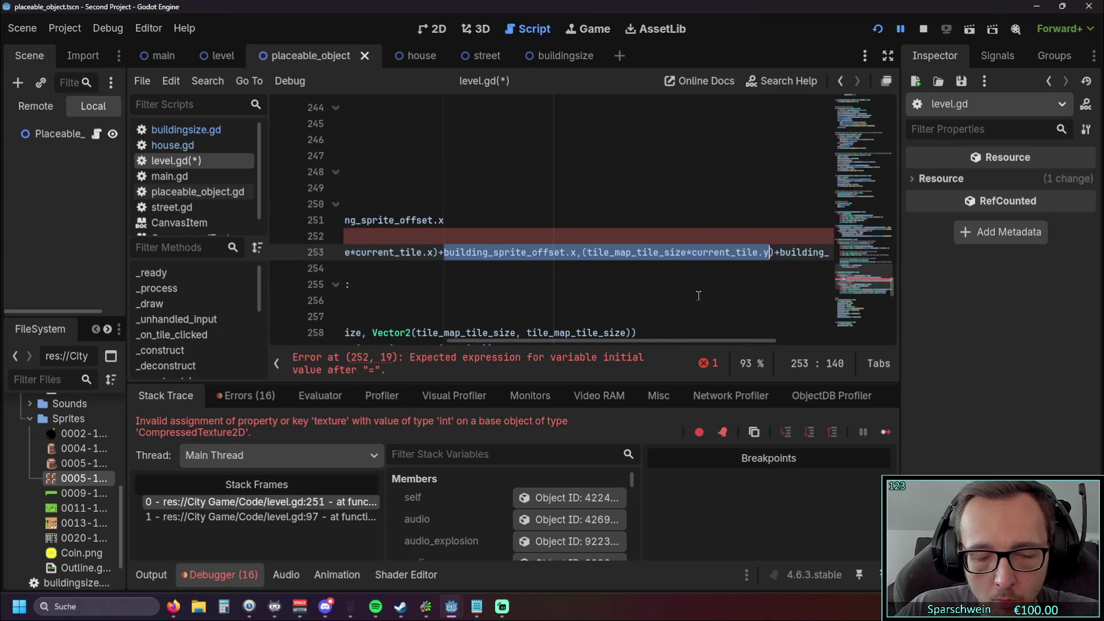
drag(581, 342, 405, 342)
click(472, 237)
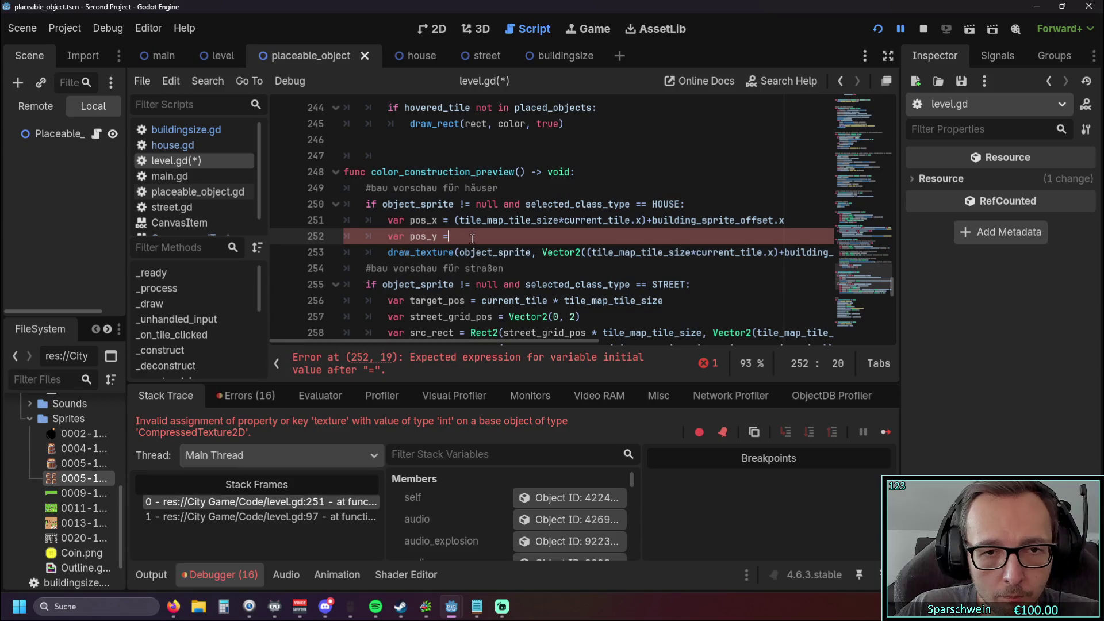
text(building_sprite_offset.x,(tile_map_tile_size*current_tile.y)
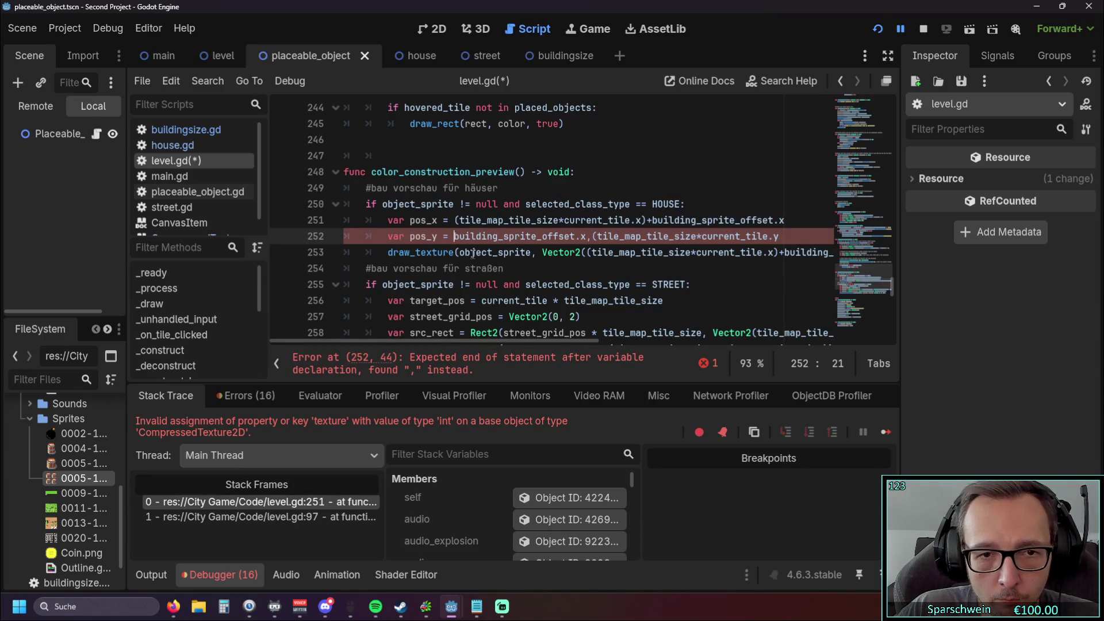
Step: Trim the stray x offset from pos_y, close its parenthesis, and append building_sprite_offset
drag(595, 235, 455, 237)
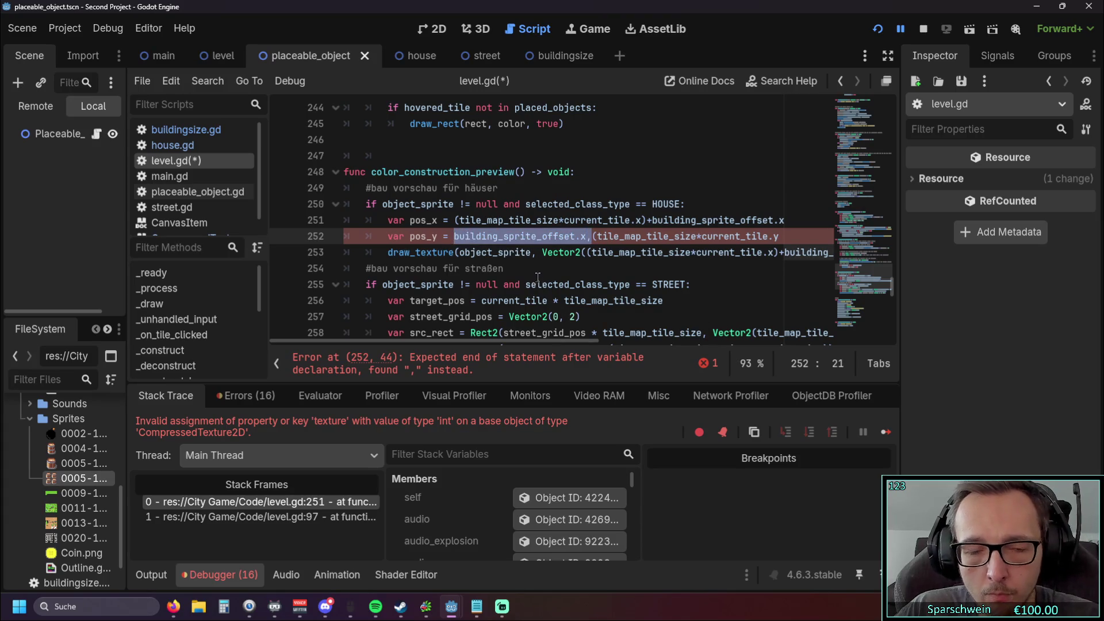
key(BackSpace)
click(667, 236)
text()+)
drag(652, 220, 787, 221)
key(ctrl+c)
click(763, 236)
key(ctrl+v)
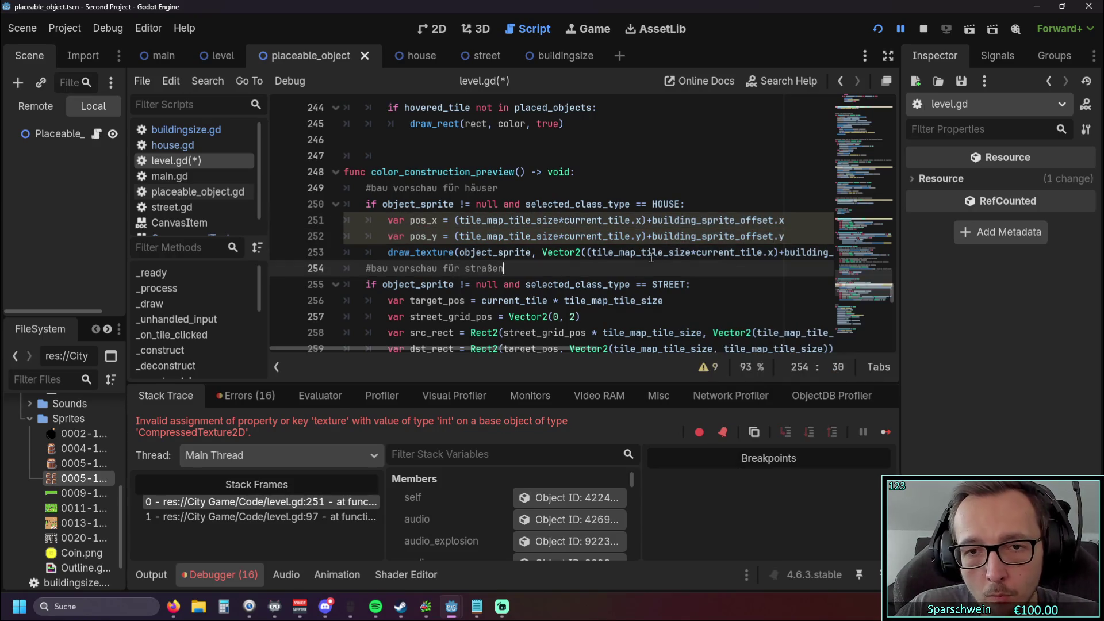
Step: Replace the position expressions in line 253's draw_texture call with pos_x and pos_y
click(631, 253)
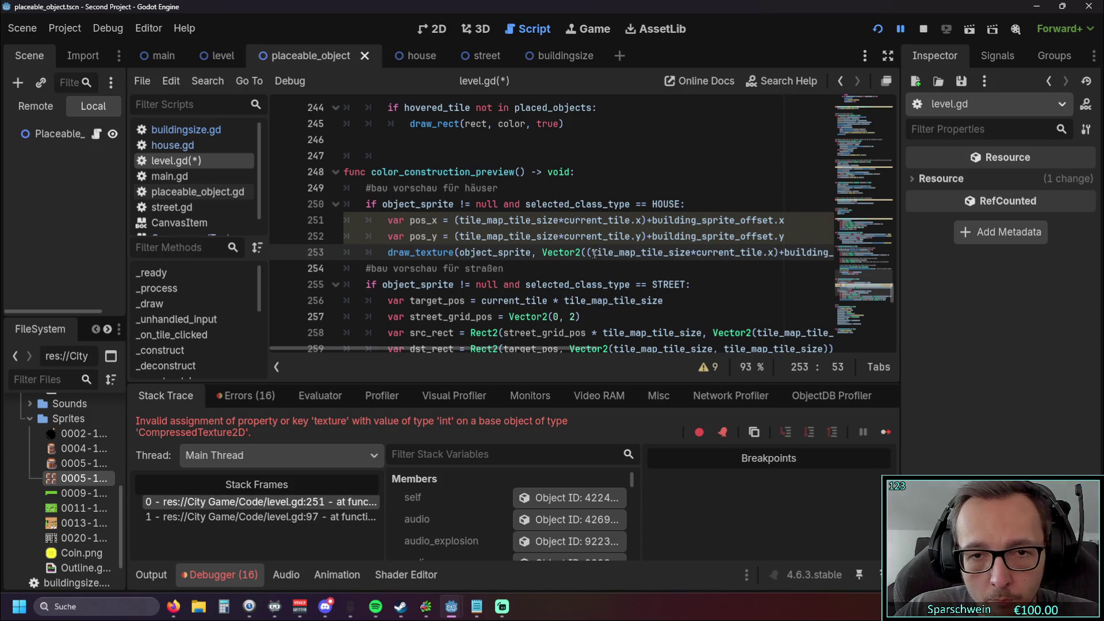
drag(460, 349, 610, 350)
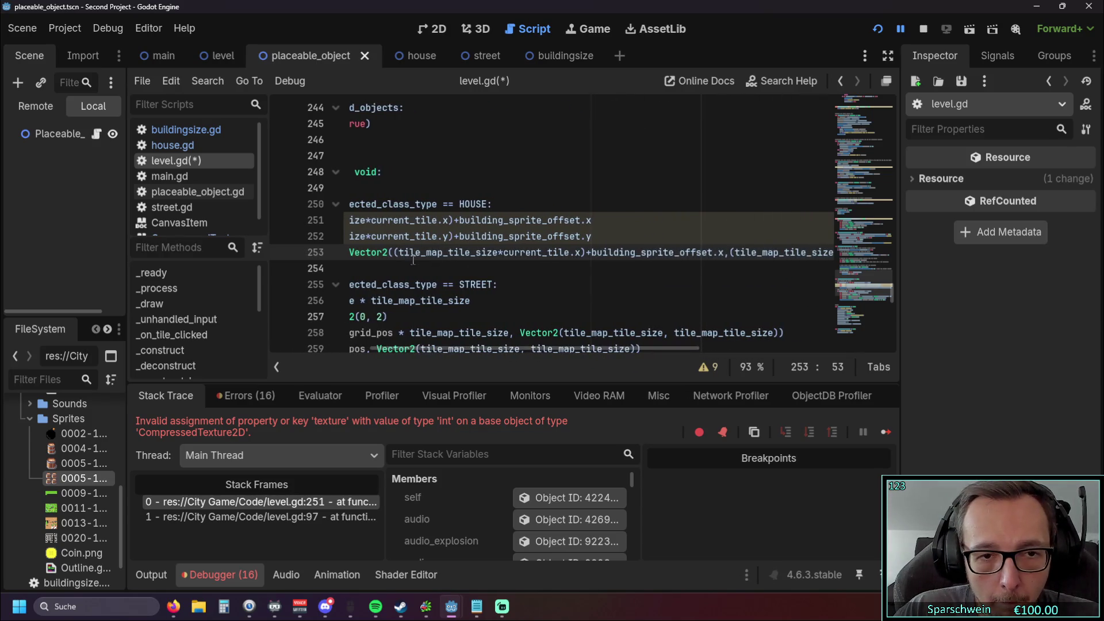
mouse_move(395, 251)
mouse_down()
mouse_move(828, 253)
mouse_move(736, 253)
mouse_move(760, 254)
mouse_up()
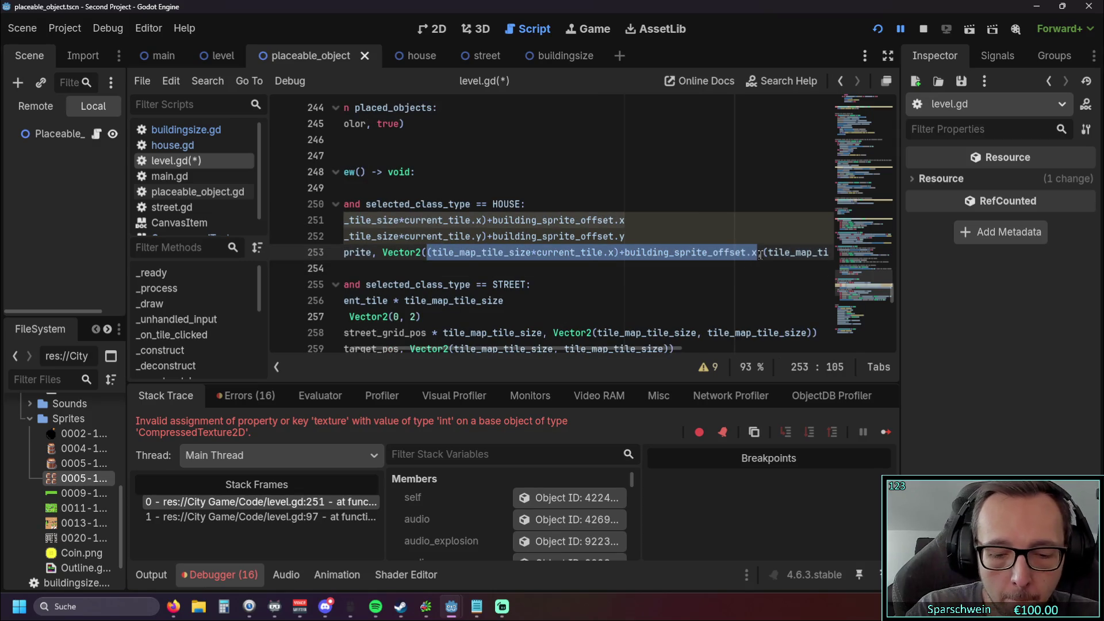
text(pos_x,)
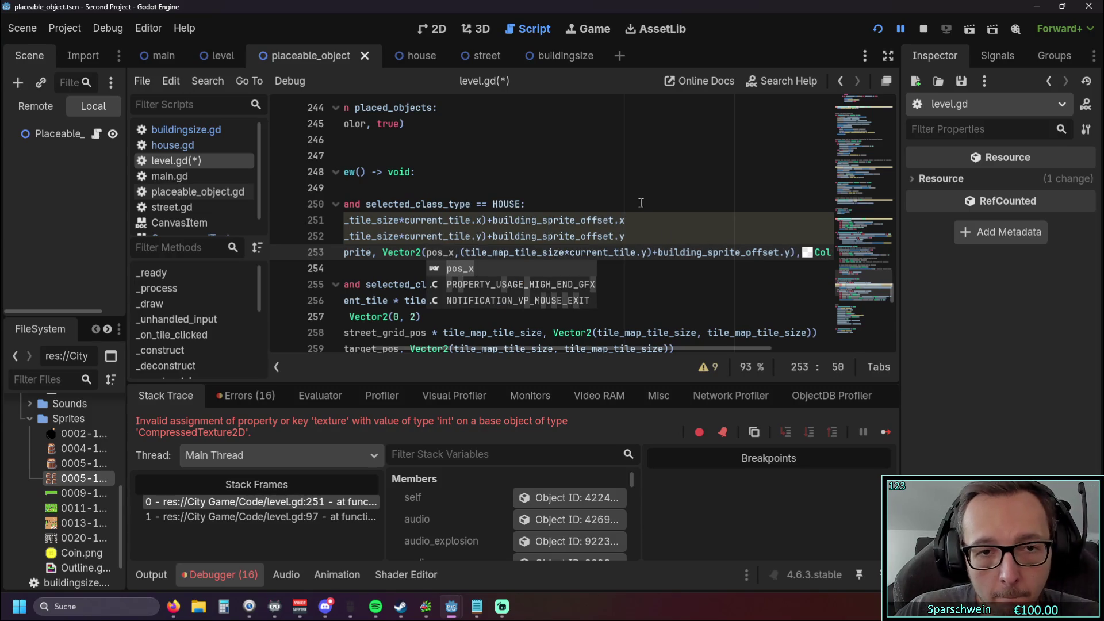
click(640, 202)
drag(461, 253, 793, 259)
key(ctrl+c)
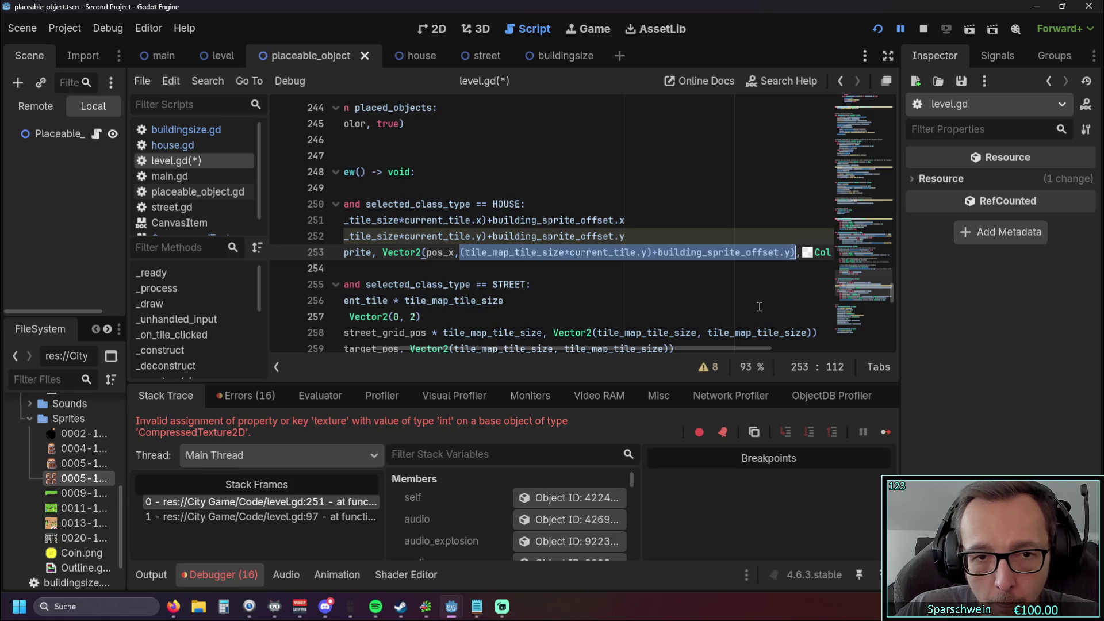
text(pos_y), Color(1, 1, 1, 0.8)))
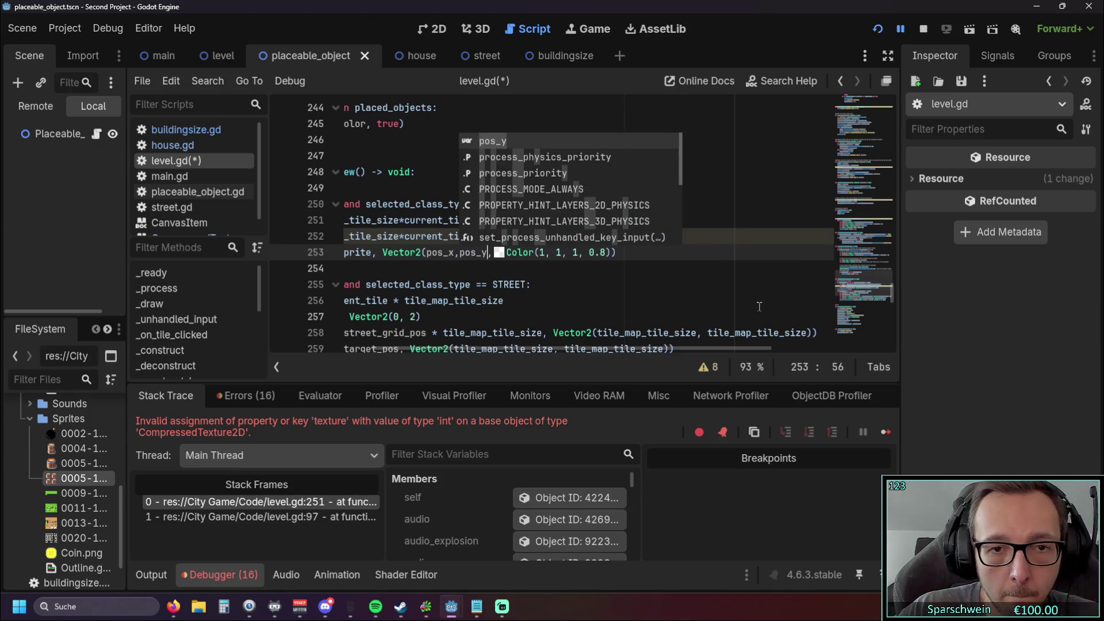
click(663, 292)
Step: Adjust the argument spacing on line 253 and move to the erroring line 255
click(465, 253)
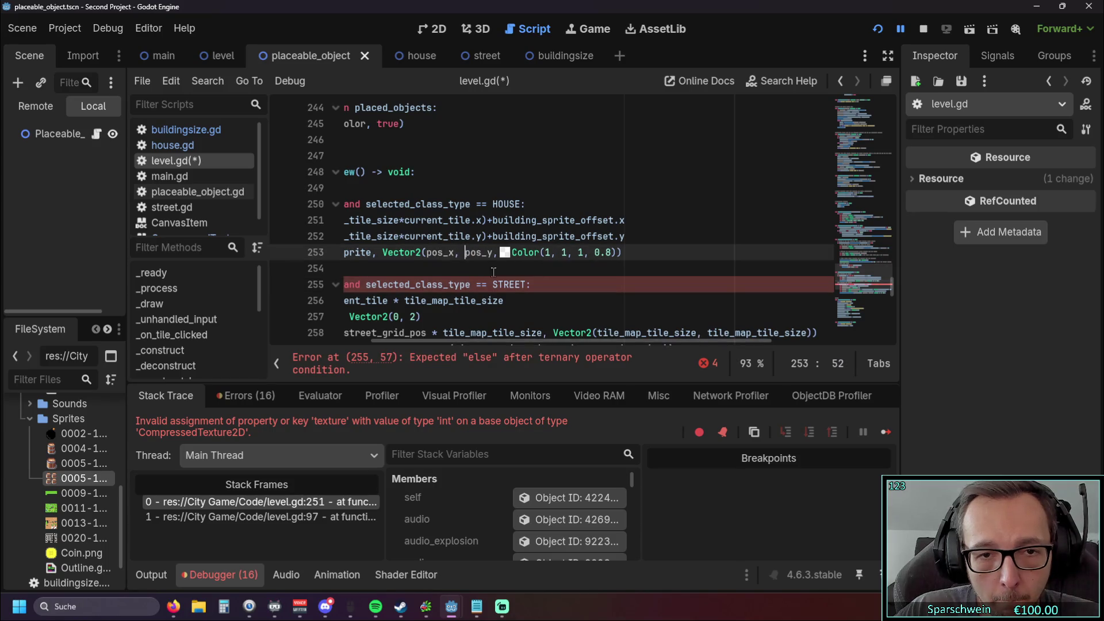
click(492, 253)
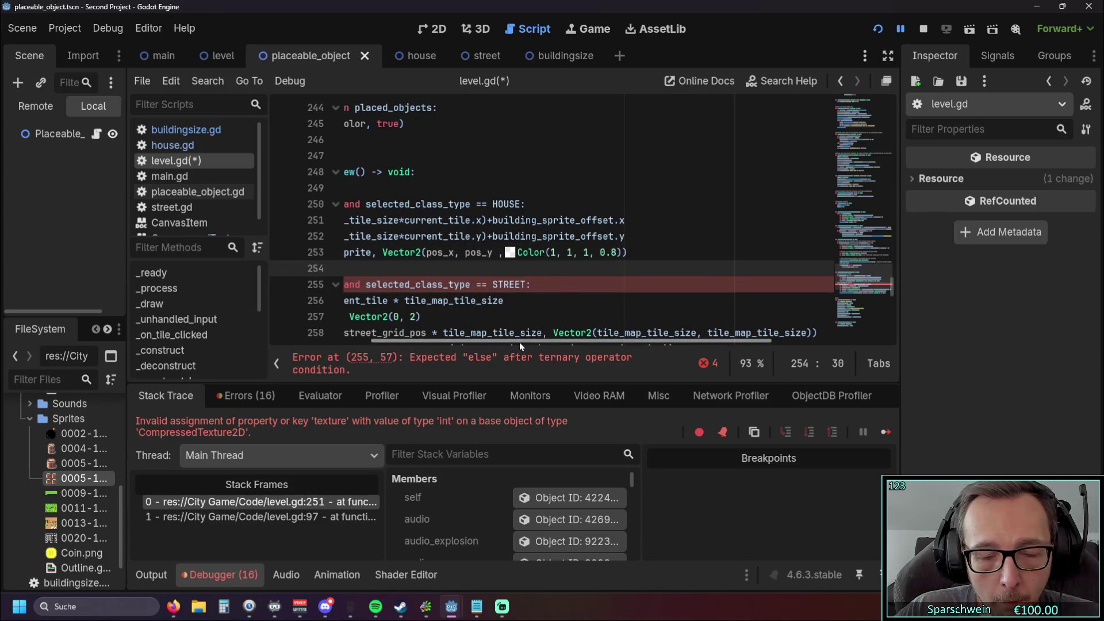
drag(519, 343, 378, 342)
click(602, 301)
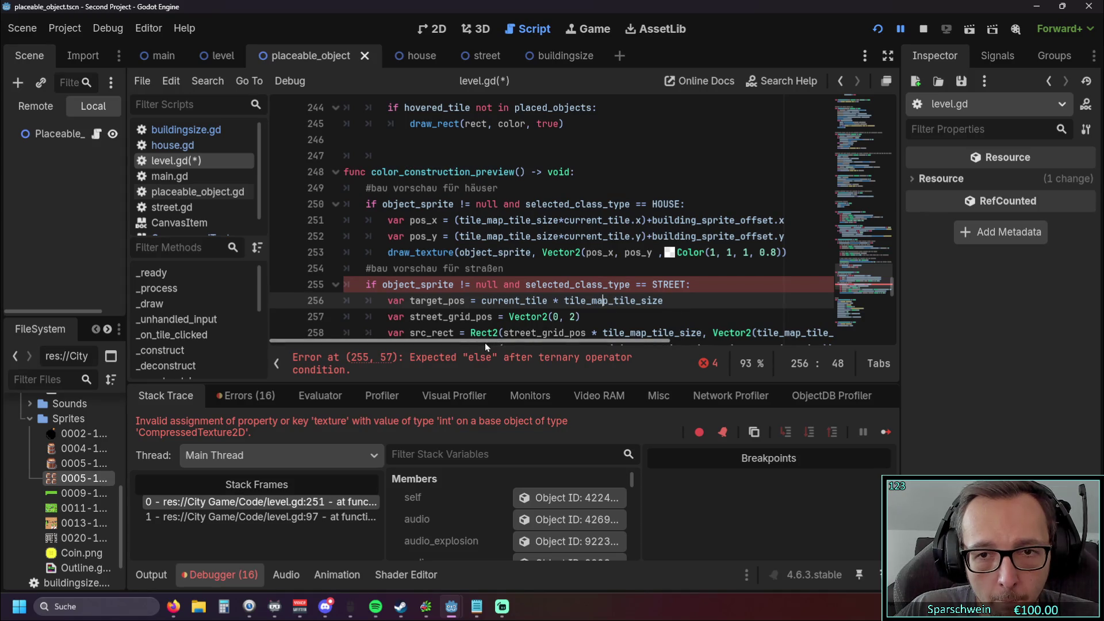
click(780, 253)
click(723, 283)
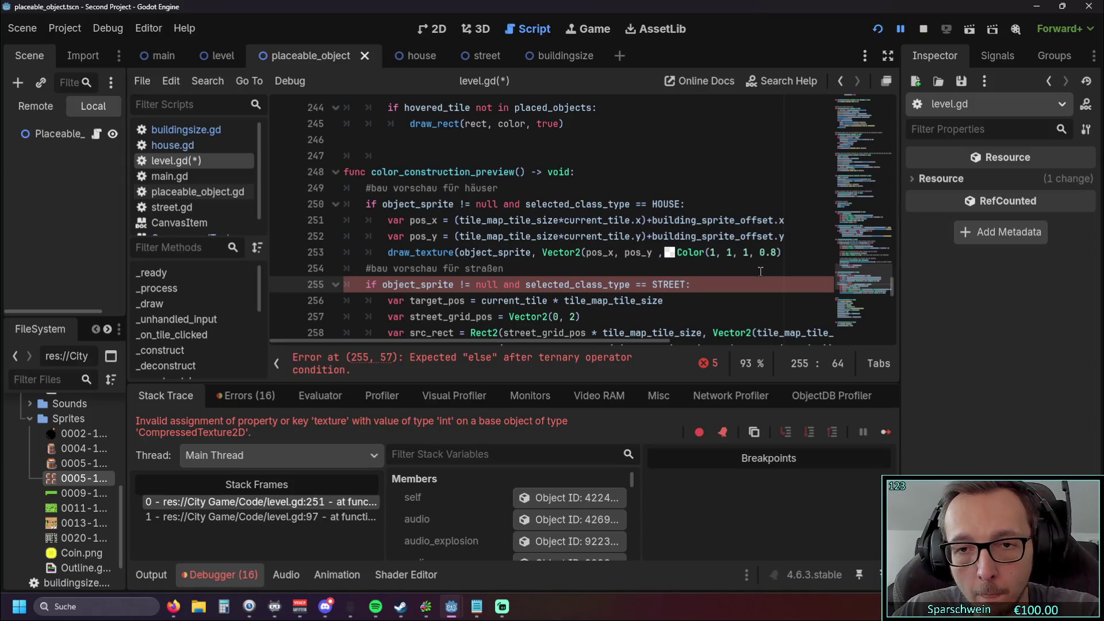
Step: Open and close the script search bar, then review the code around line 255
key(ctrl+f)
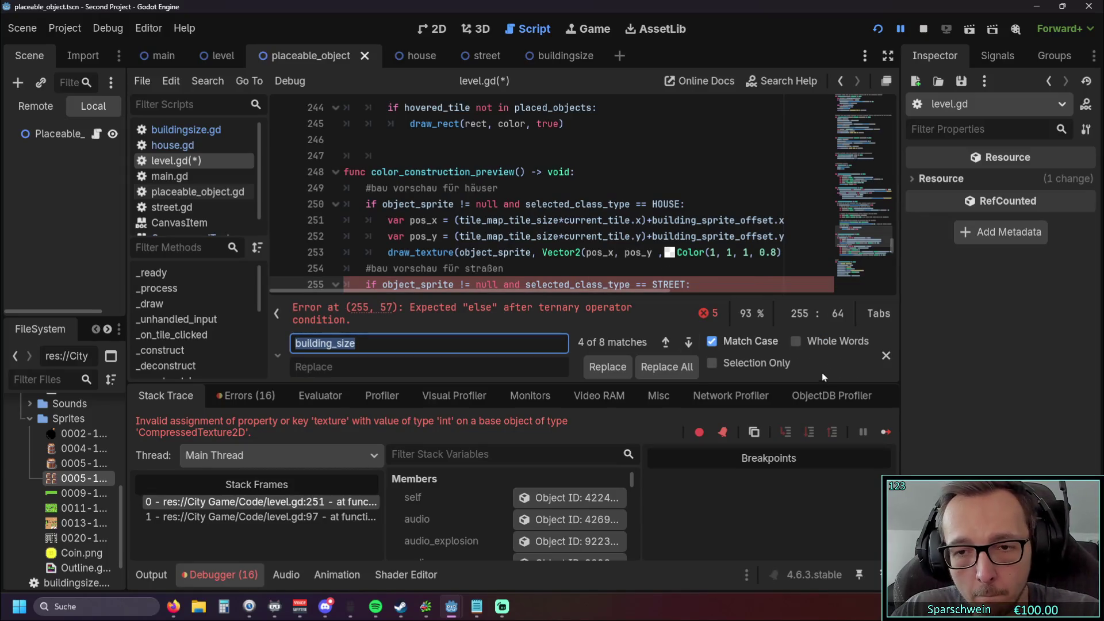
key(Escape)
key(Up)
key(Up)
click(721, 283)
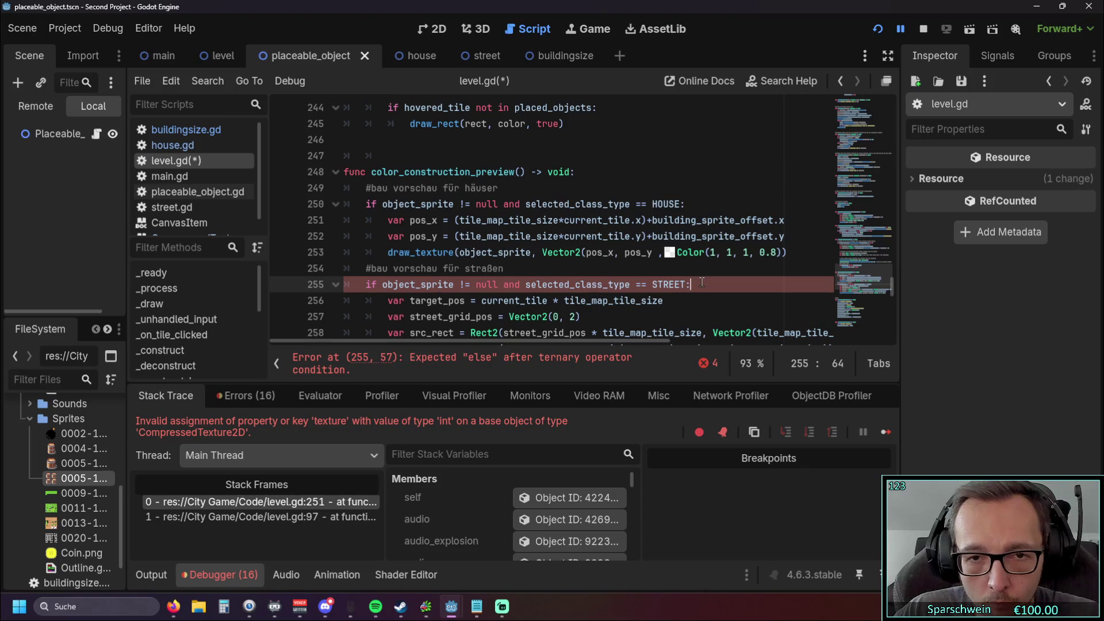
scroll(520, 303, down, 2)
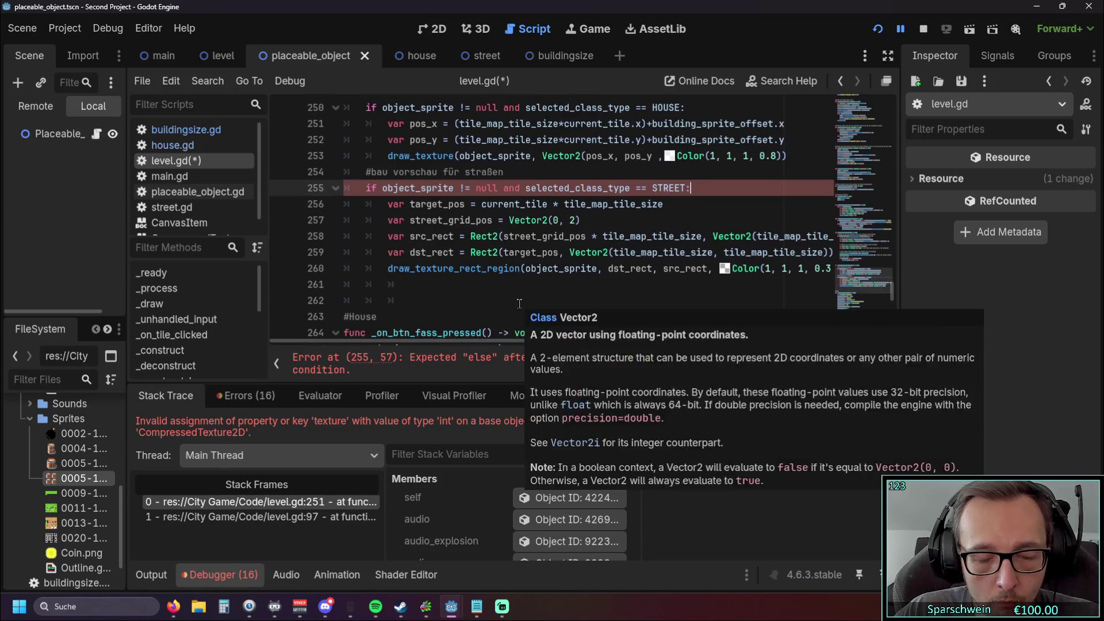
scroll(519, 304, up, 1)
scroll(521, 303, up, 1)
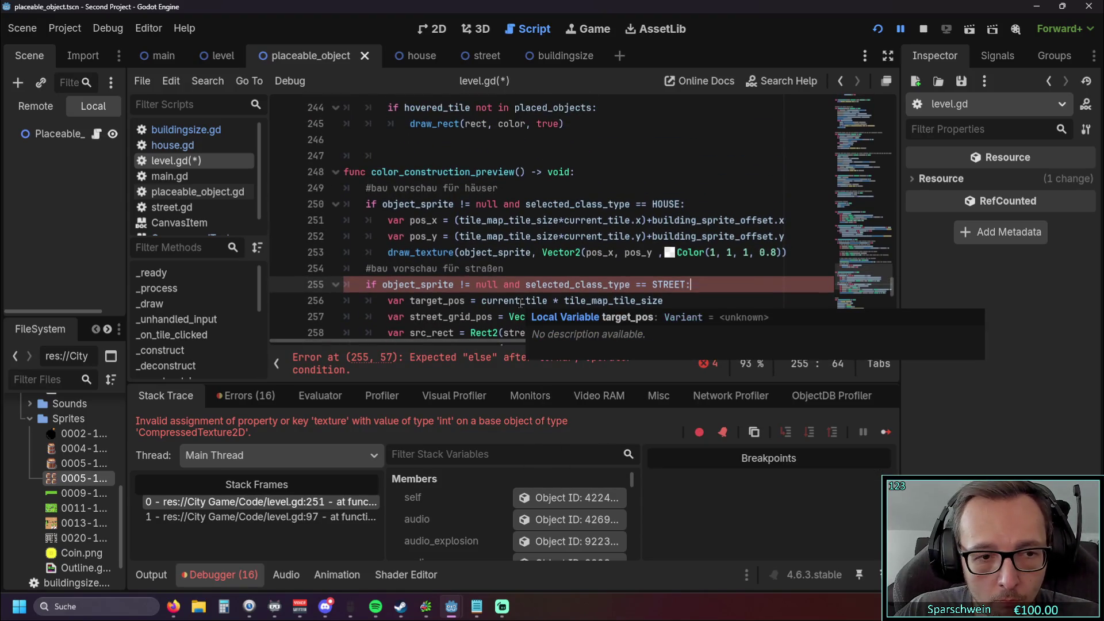
scroll(563, 265, down, 1)
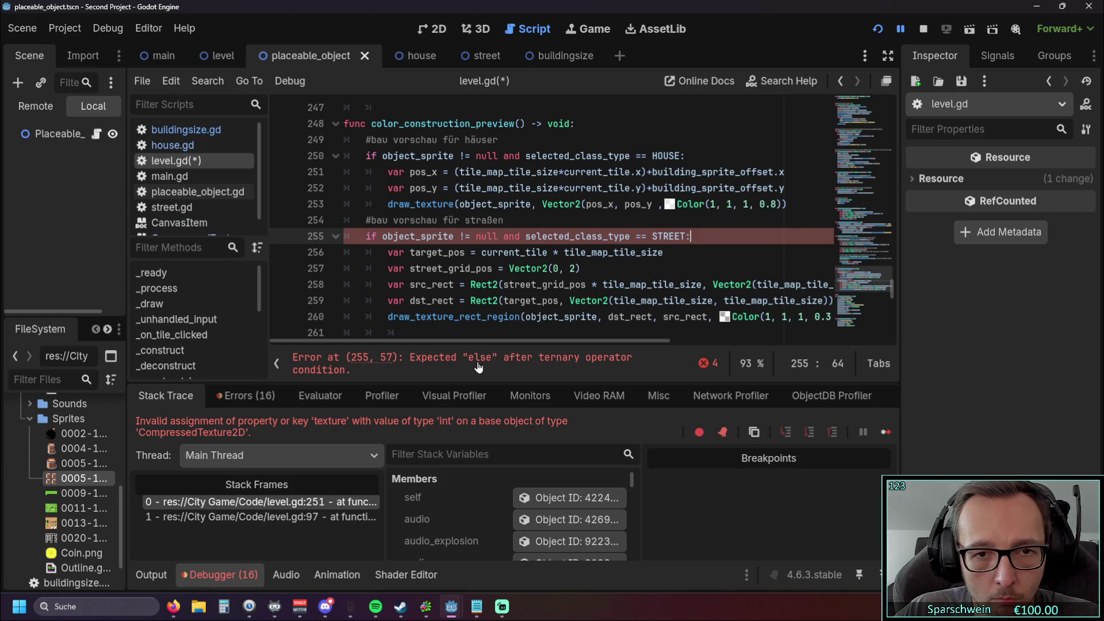
scroll(536, 256, down, 1)
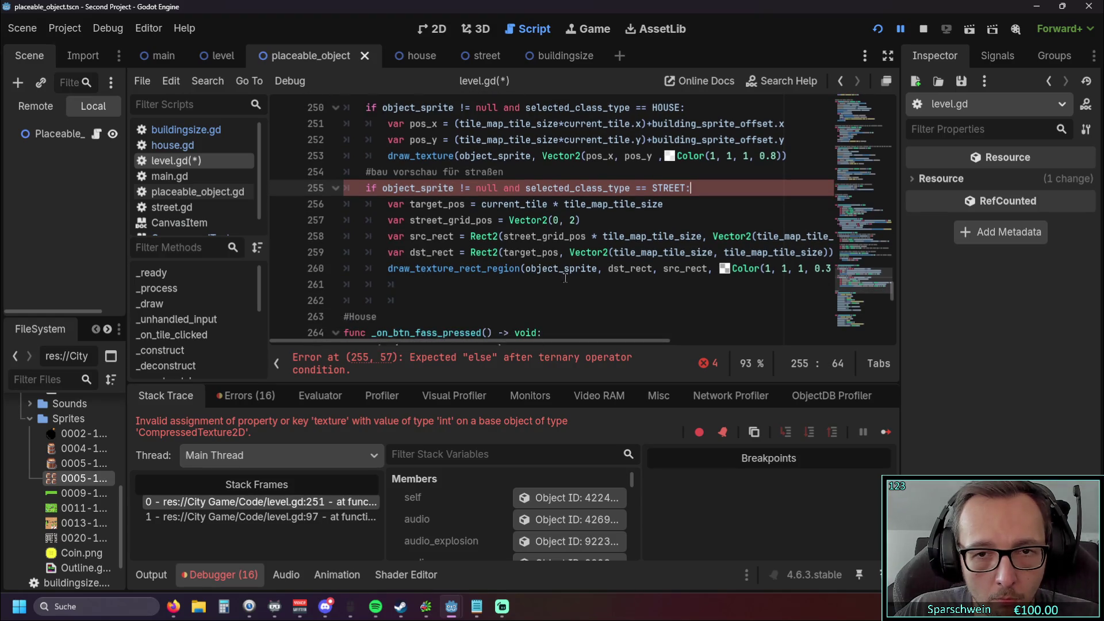
scroll(561, 281, up, 1)
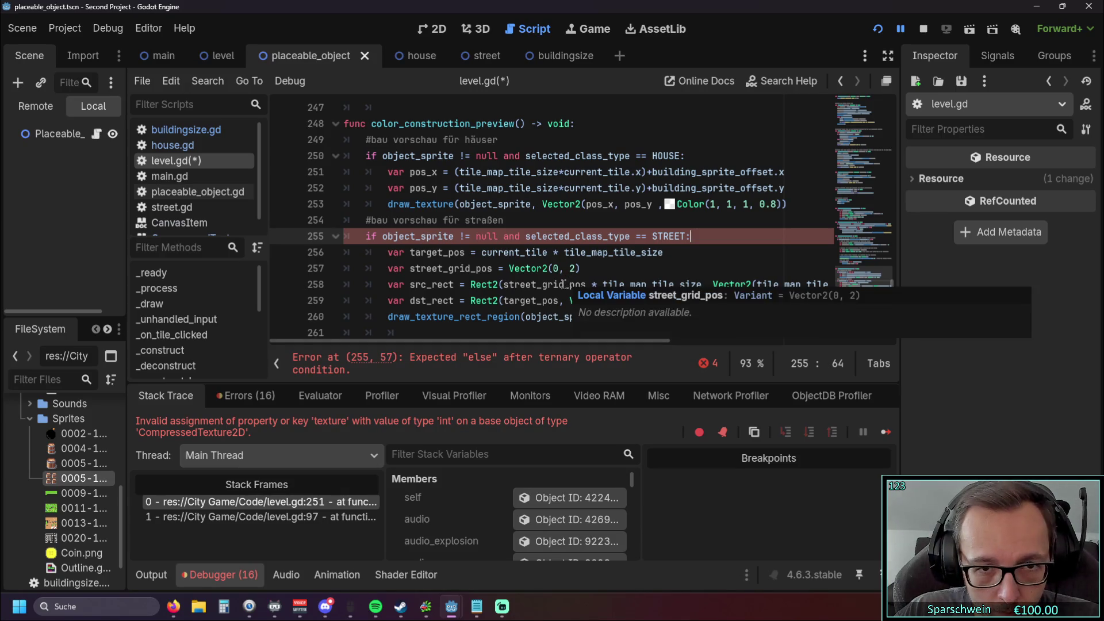
Step: Remove the spaces around pos_y and revert line 253 to the original y expression
mouse_move(557, 286)
mouse_move(473, 340)
mouse_down()
mouse_move(557, 343)
mouse_move(455, 343)
mouse_up()
click(658, 203)
key(BackSpace)
key(Left)
key(Left)
key(Left)
key(BackSpace)
key(ctrl+shift+Right)
key(ctrl+v)
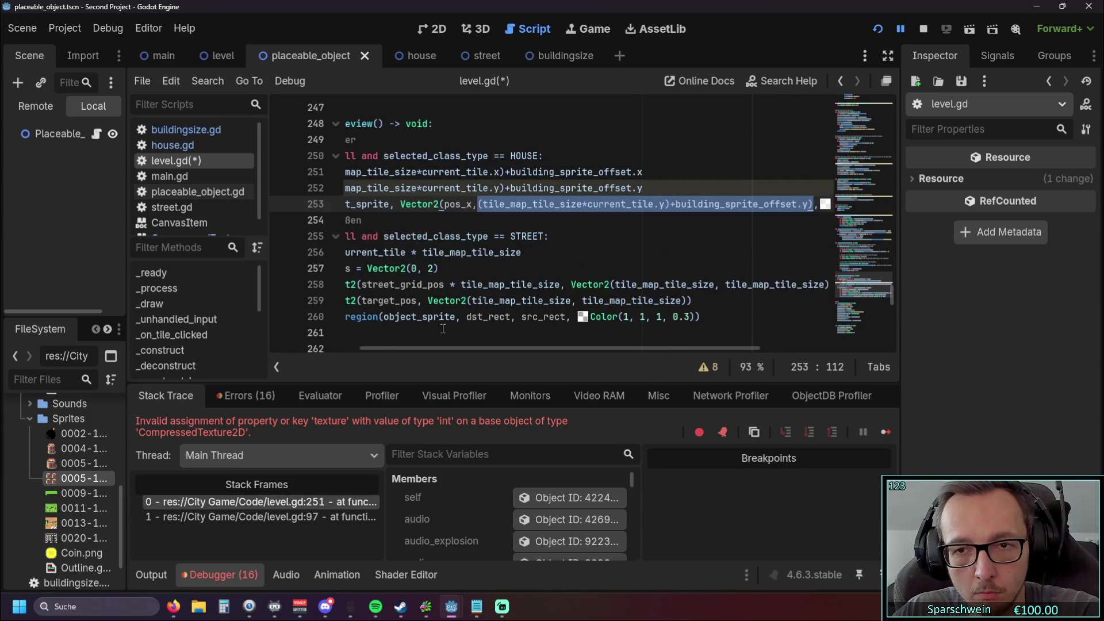
mouse_move(532, 348)
mouse_down()
mouse_move(410, 346)
mouse_move(549, 340)
mouse_move(471, 336)
mouse_move(498, 345)
mouse_up()
scroll(595, 332, right, 5)
scroll(579, 326, left, 5)
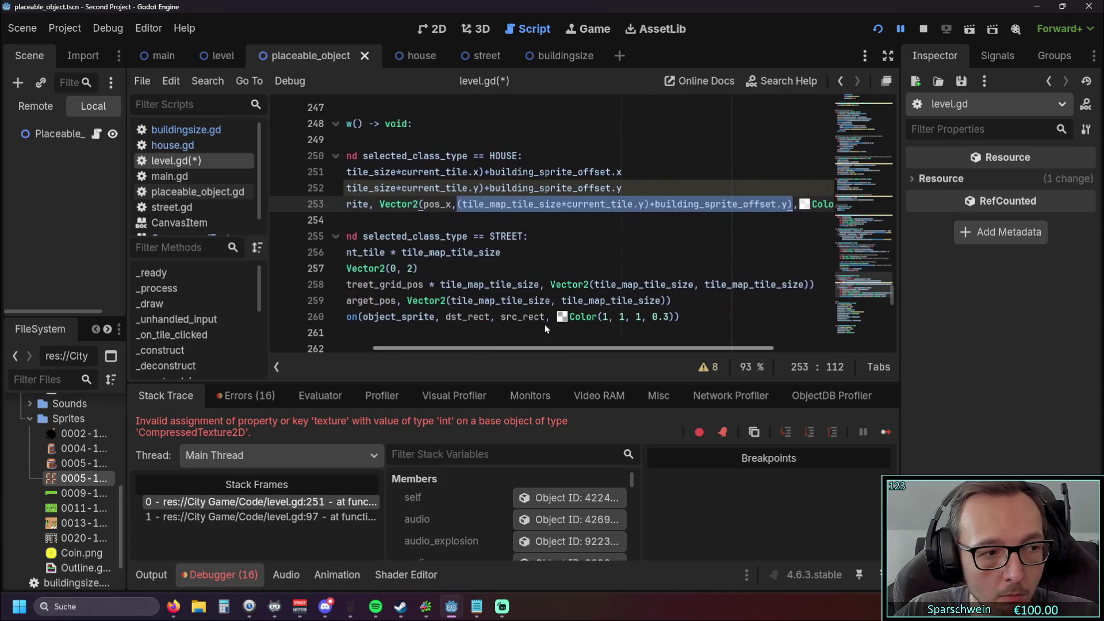
scroll(529, 323, right, 3)
scroll(486, 313, left, 5)
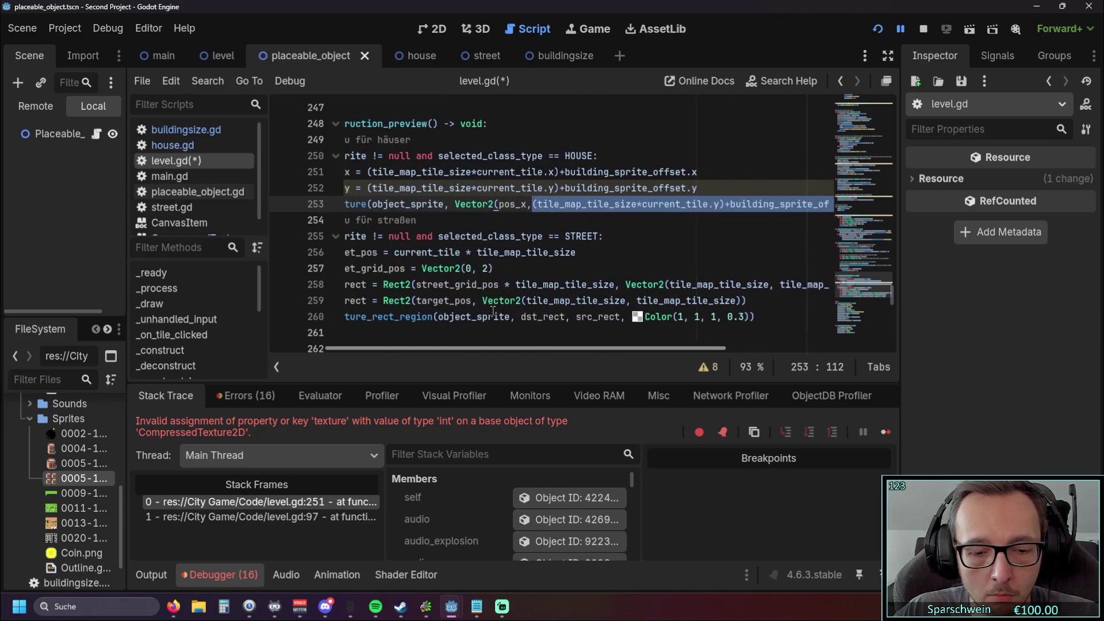
Step: Retype pos_y after pos_x and add a closing parenthesis at the end of line 253
text(pos_y, Color(1, 1, 1, 0.8)
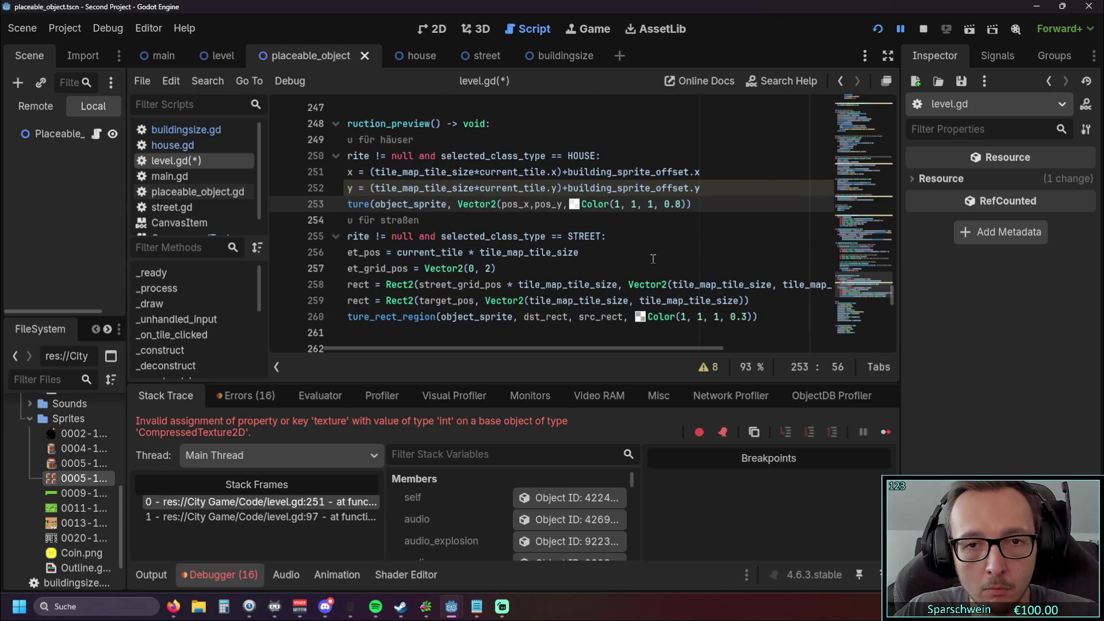
click(649, 255)
click(536, 204)
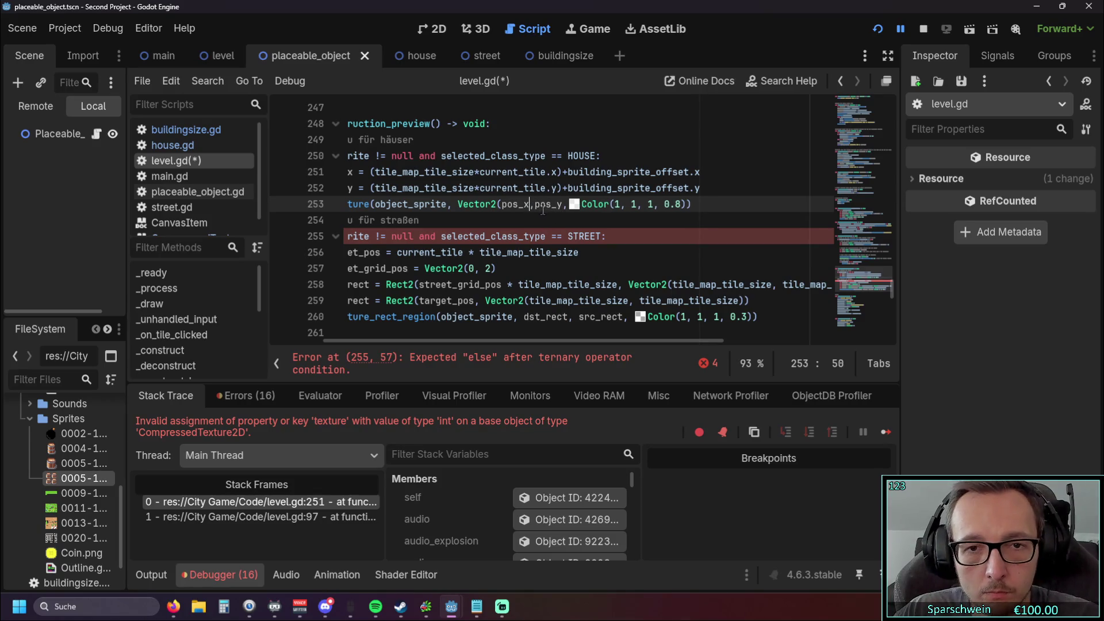
click(572, 205)
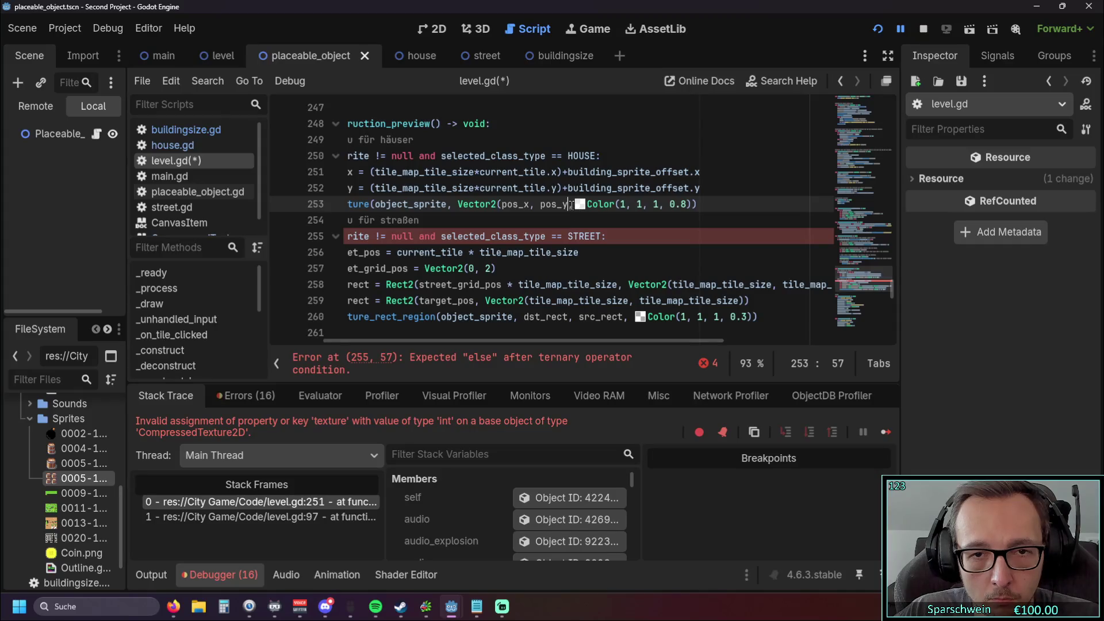
text(,))
click(721, 203)
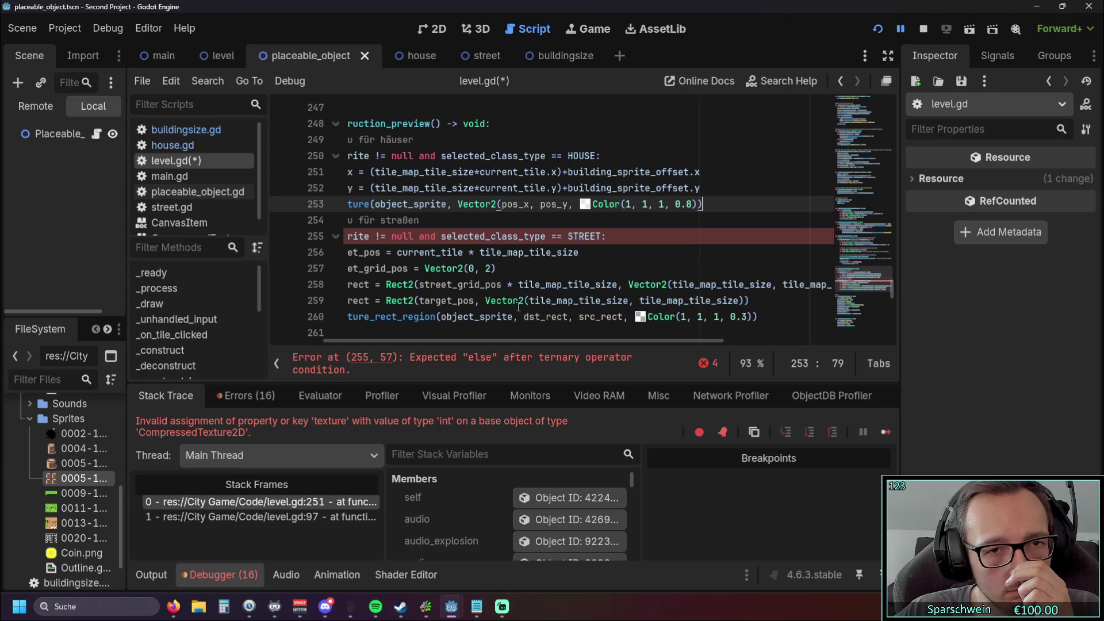
text())
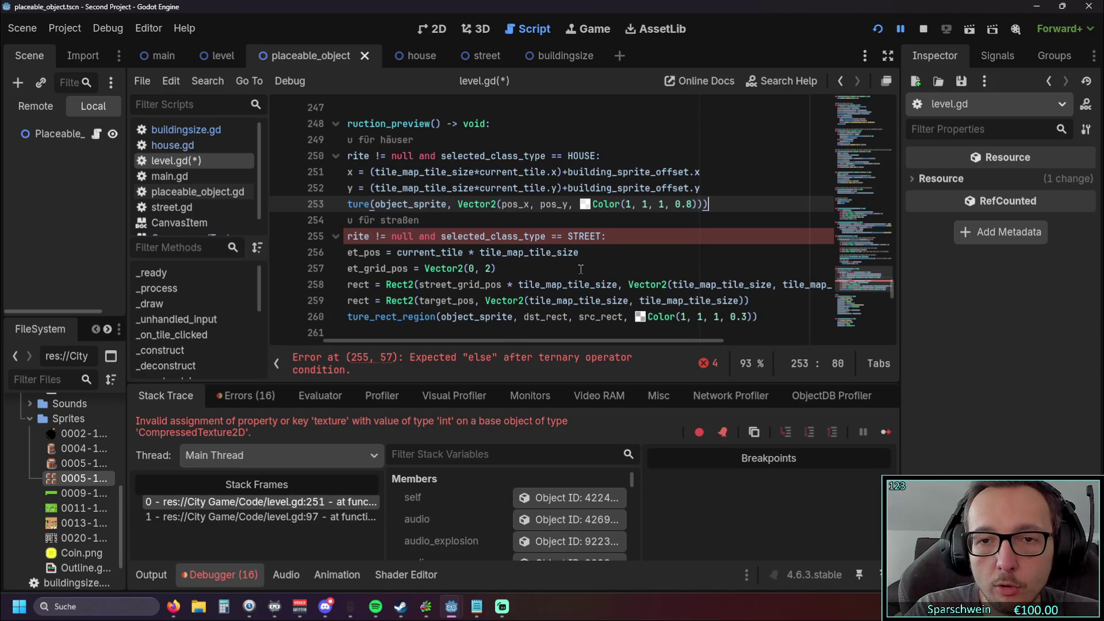
click(581, 270)
drag(489, 340, 401, 342)
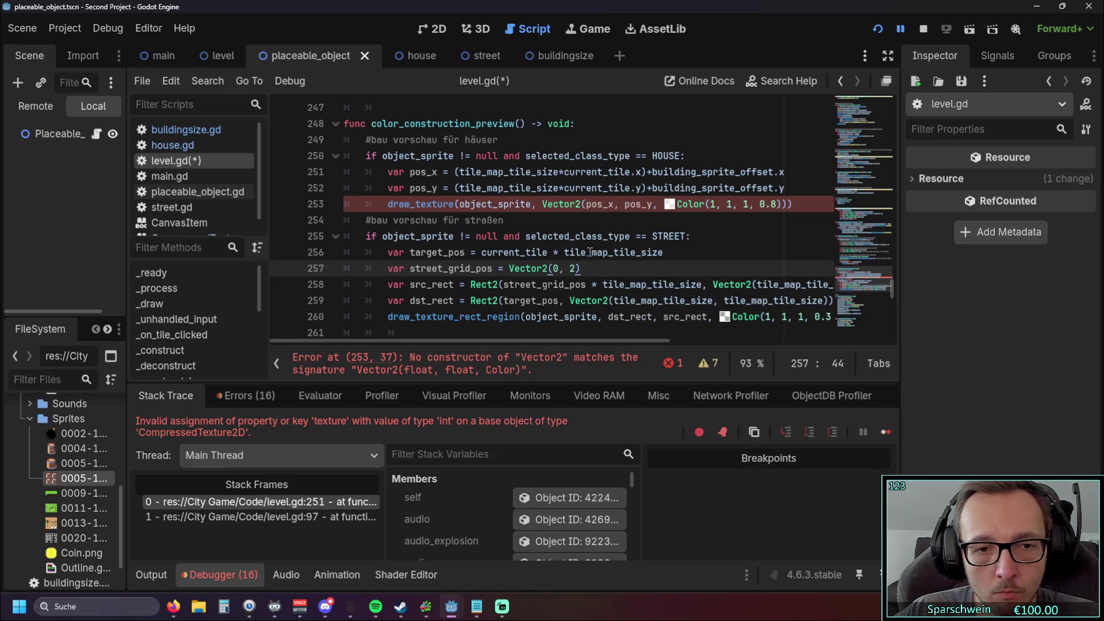
Step: Wrap the pos_x and pos_y expressions on lines 251–252 in Vector2
click(453, 172)
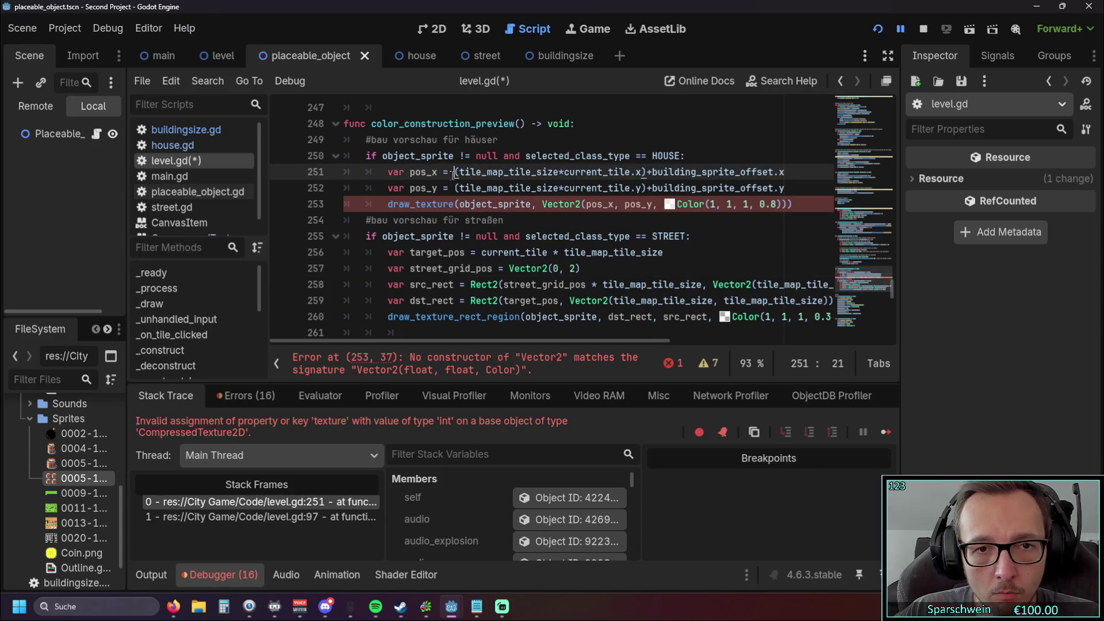
text(Vektor)
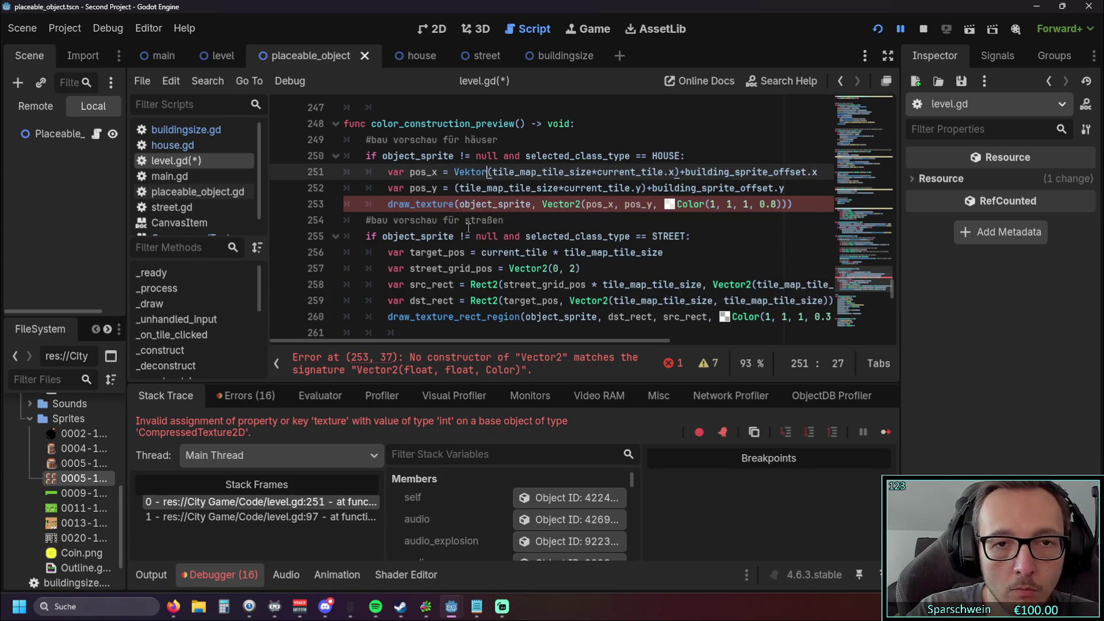
text(2)
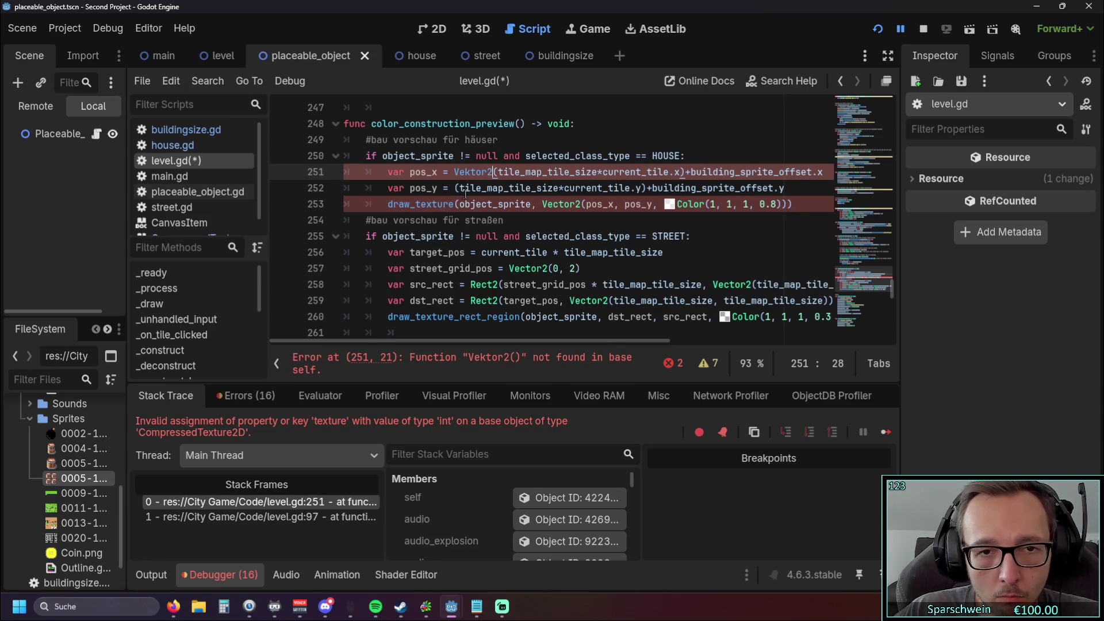
key(BackSpace)
key(BackSpace)
key(BackSpace)
text(ctor2)
double_click(493, 172)
key(ctrl+c)
click(456, 188)
key(ctrl+v)
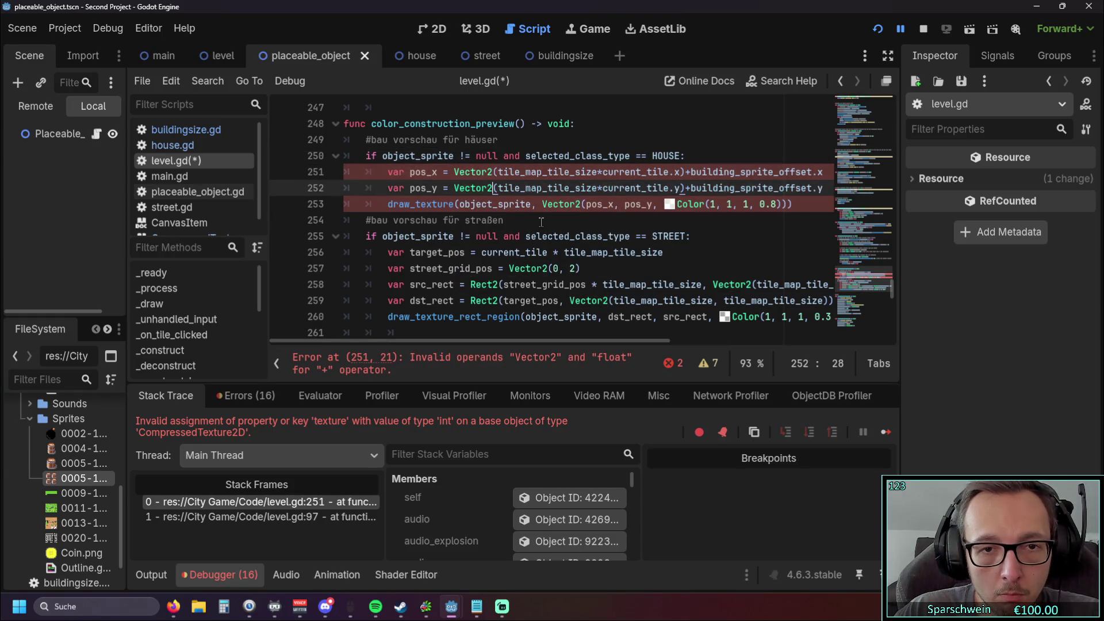
click(541, 220)
Step: Change both wrappers on lines 251 and 252 to Vector2i
click(498, 172)
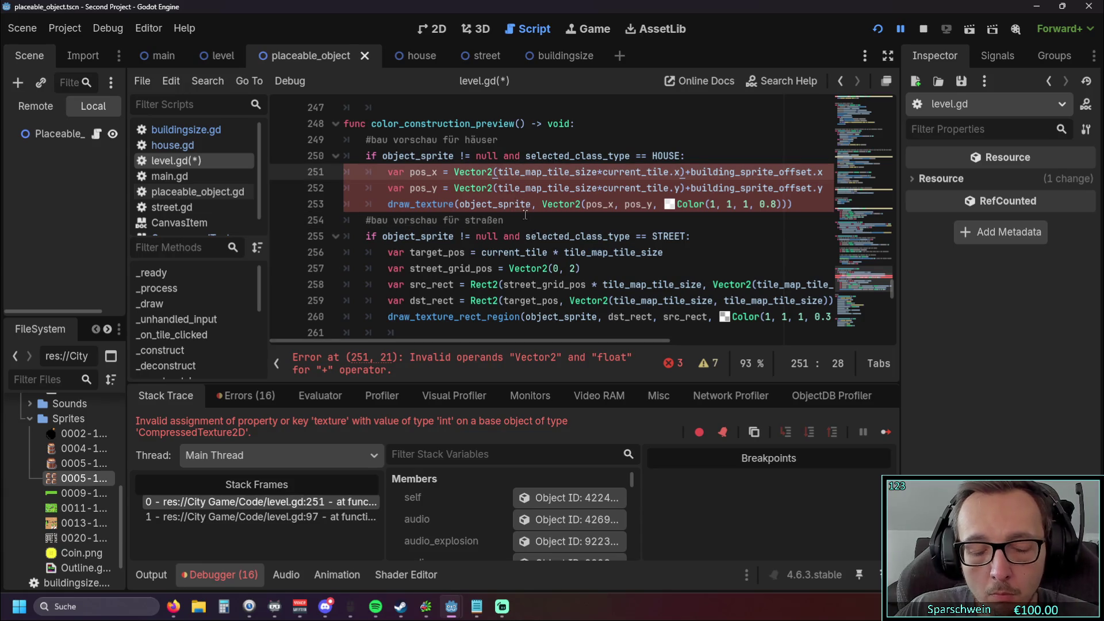
text(i)
click(489, 188)
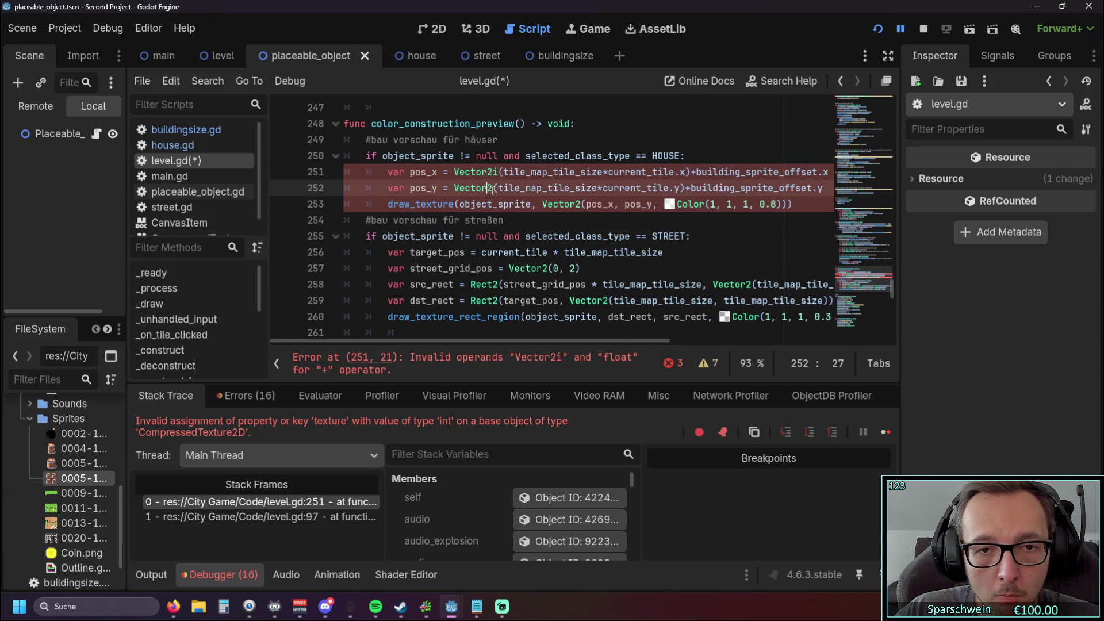
text(i)
click(601, 238)
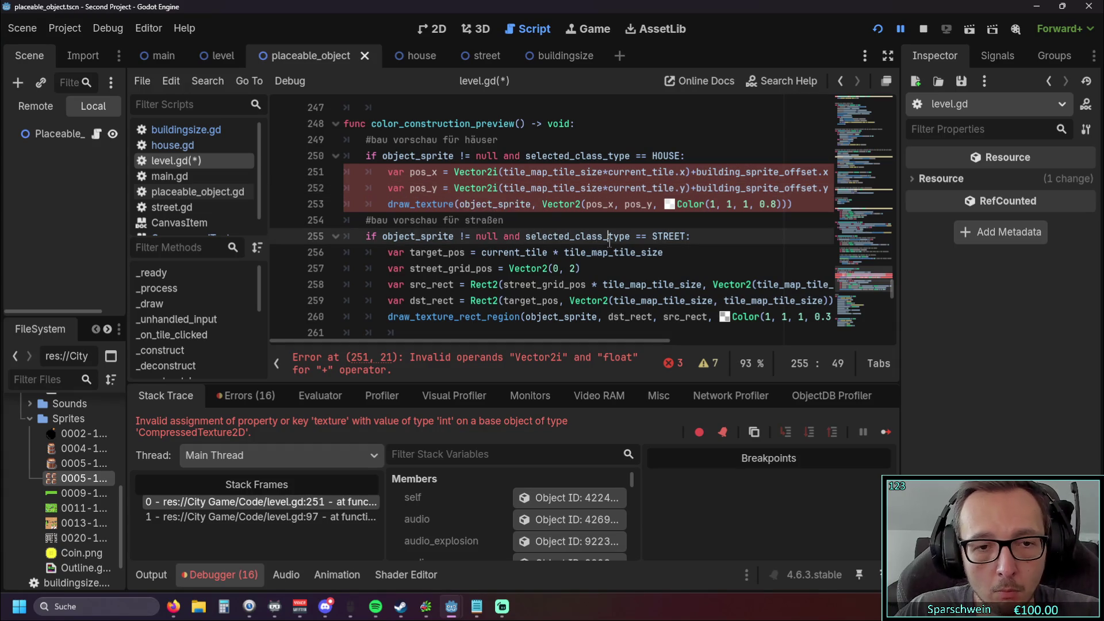
mouse_move(469, 343)
mouse_down()
mouse_move(544, 343)
mouse_move(478, 343)
mouse_up()
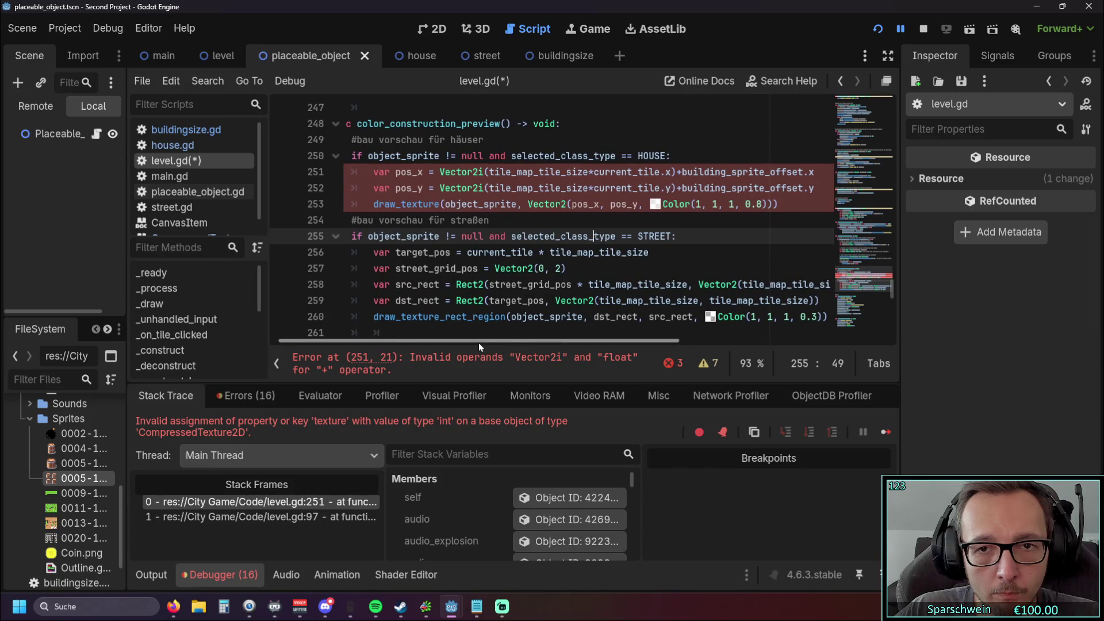
Step: Remove the Vector2i wrappers from lines 251–252, keeping the Vector2 call on line 253
click(485, 172)
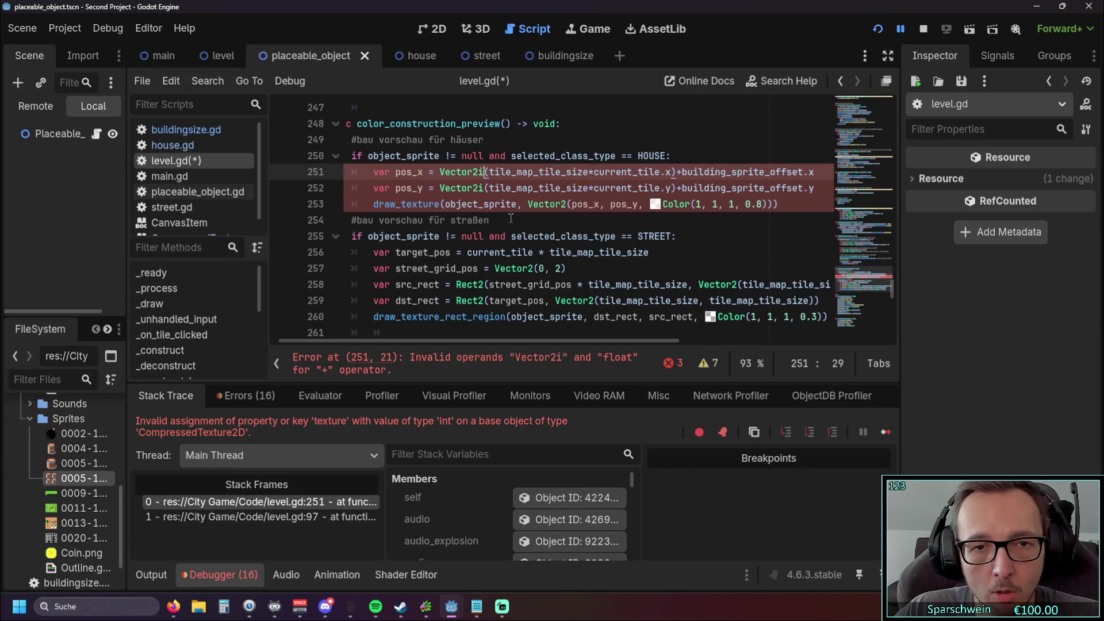
key(BackSpace)
key(BackSpace)
key(BackSpace)
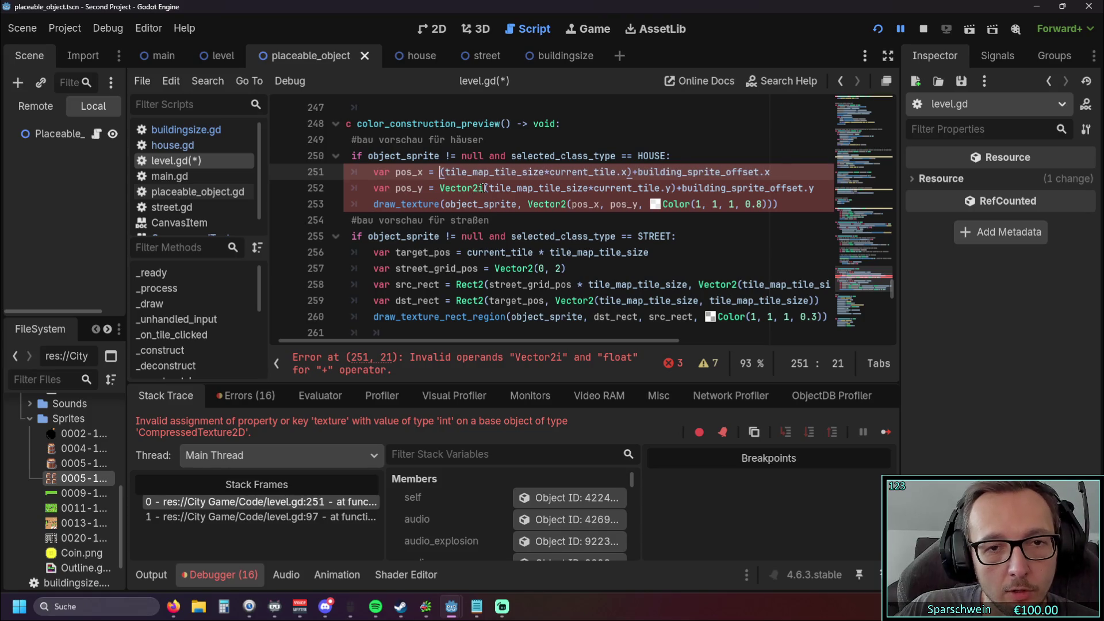
click(485, 188)
key(BackSpace)
key(BackSpace)
key(BackSpace)
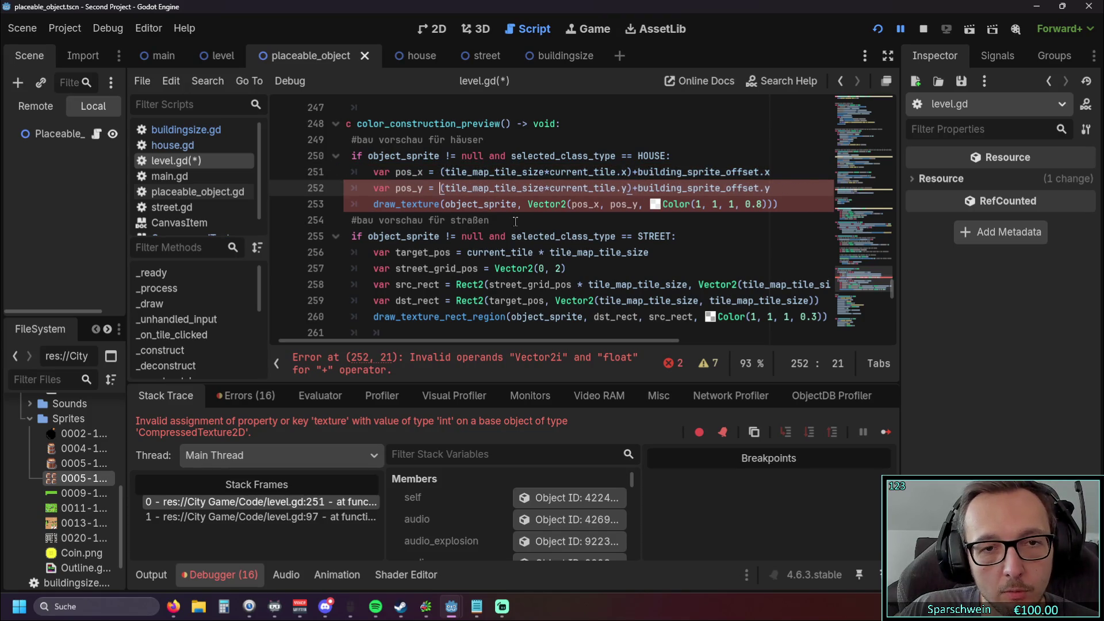
click(515, 221)
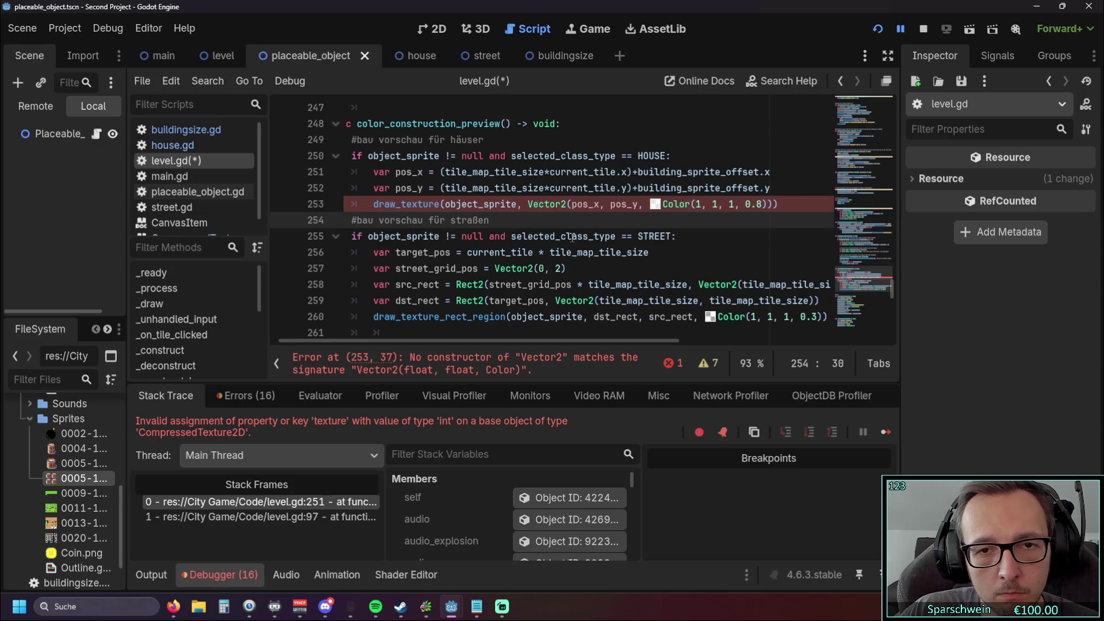
click(569, 204)
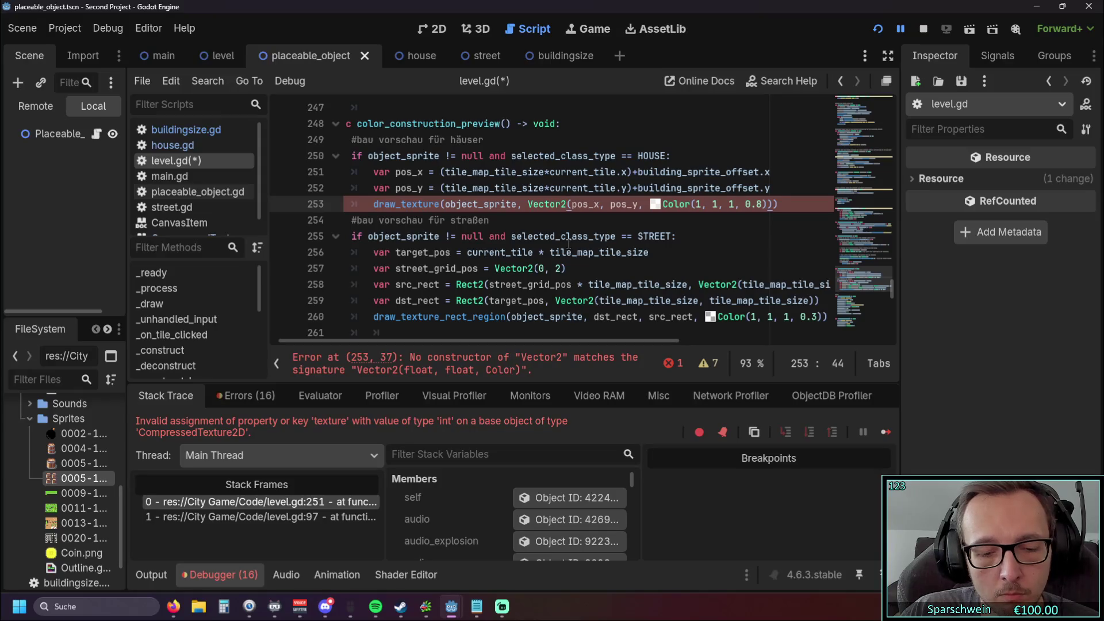
text(i)
key(BackSpace)
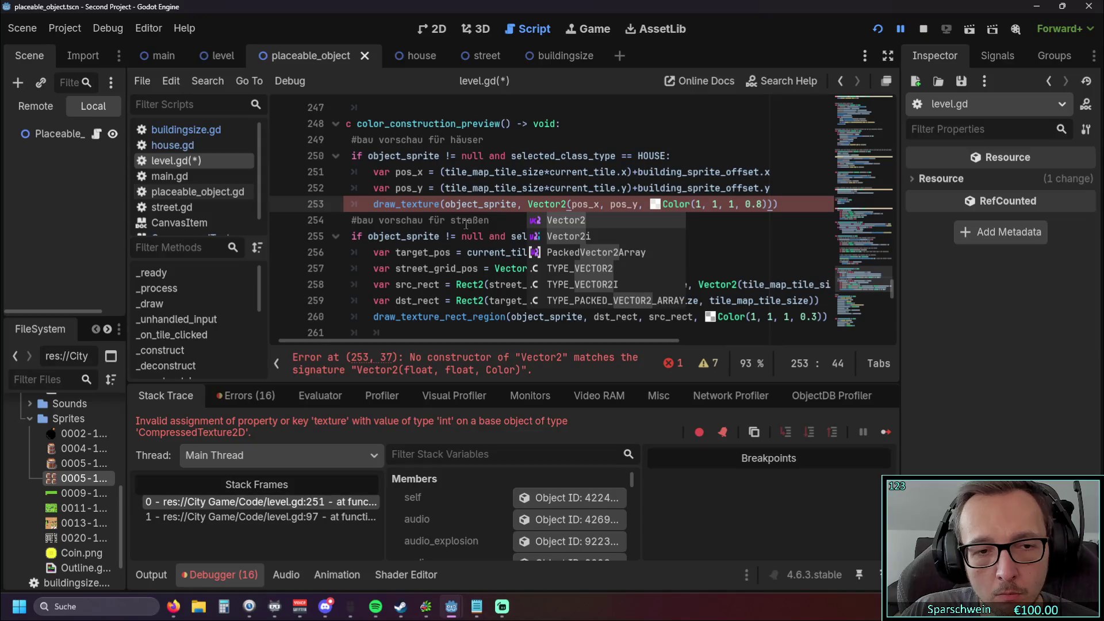
click(498, 220)
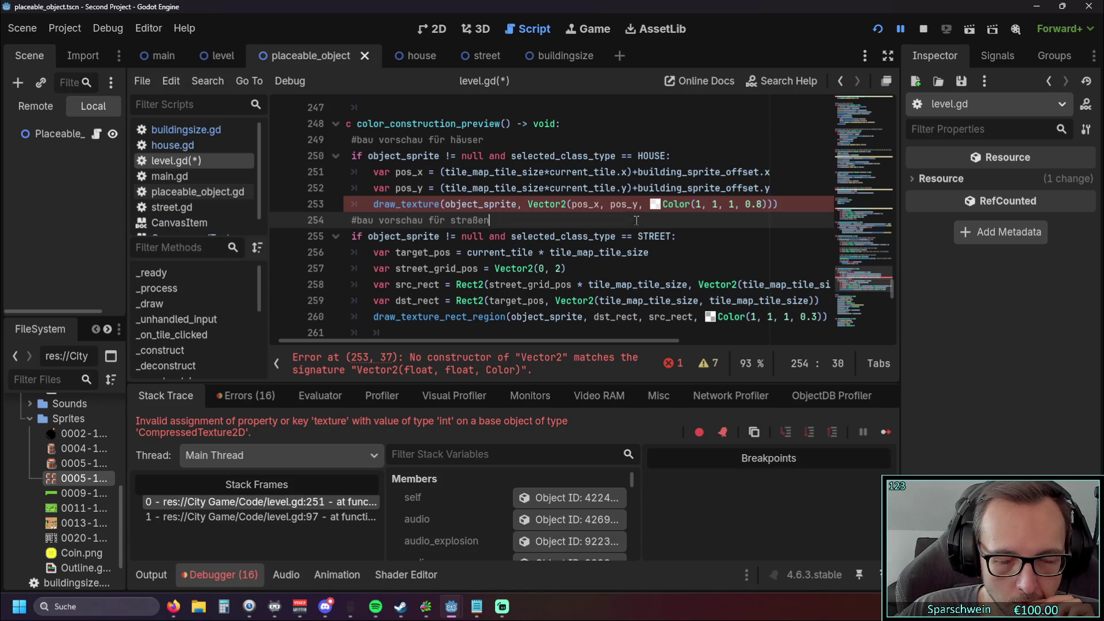
Step: Close the draw_texture Vector2 after pos_y and remove the extra closing parenthesis on line 253
click(629, 203)
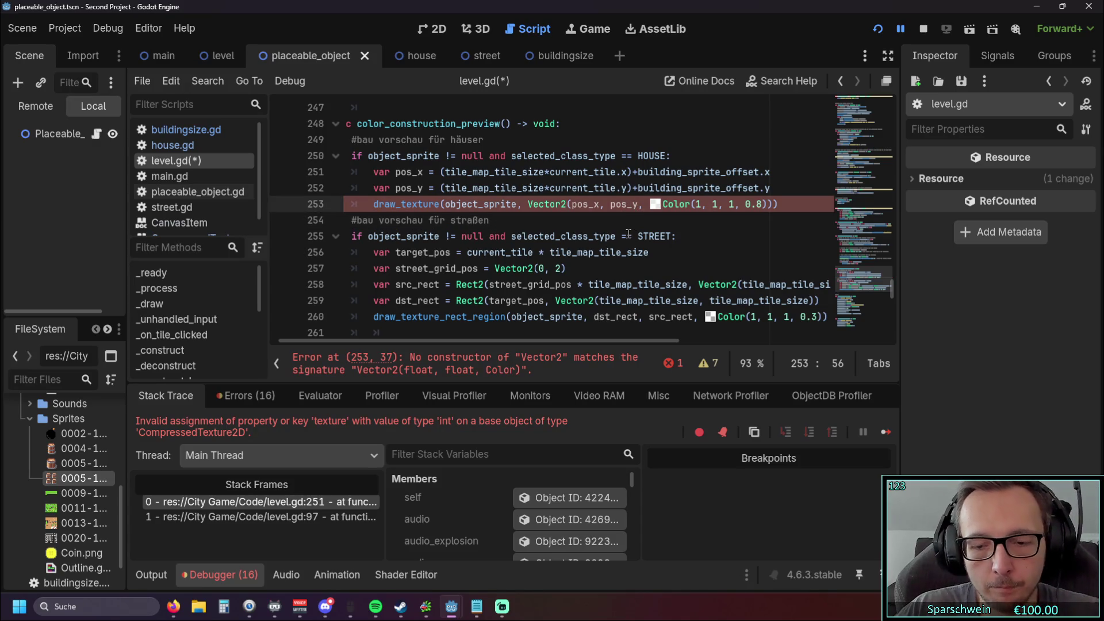
text())
click(789, 201)
key(BackSpace)
click(650, 225)
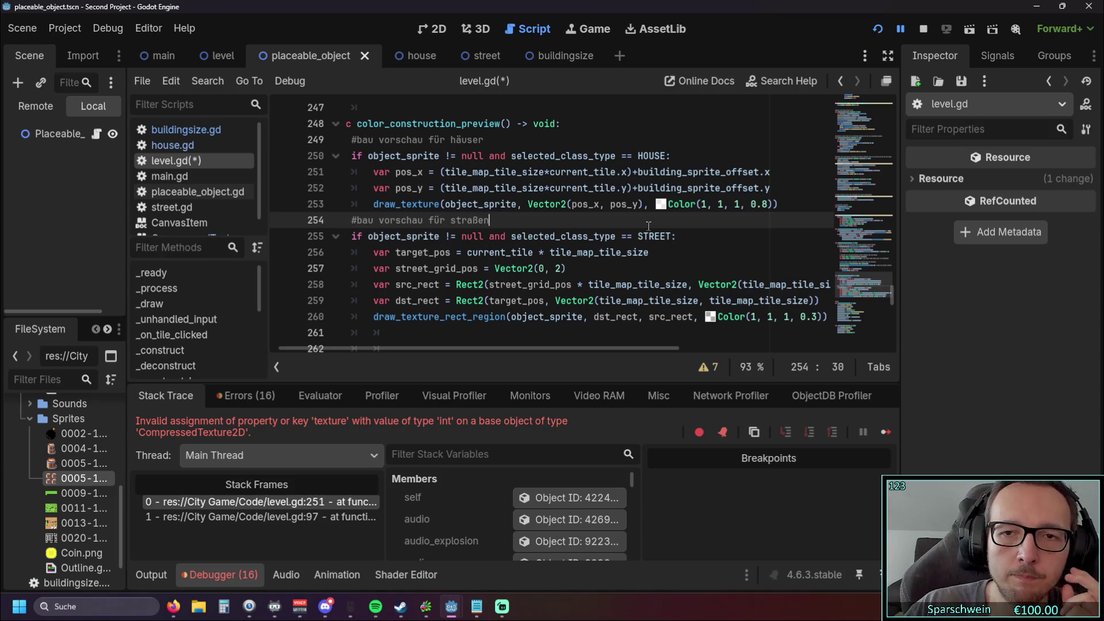
scroll(632, 225, up, 1)
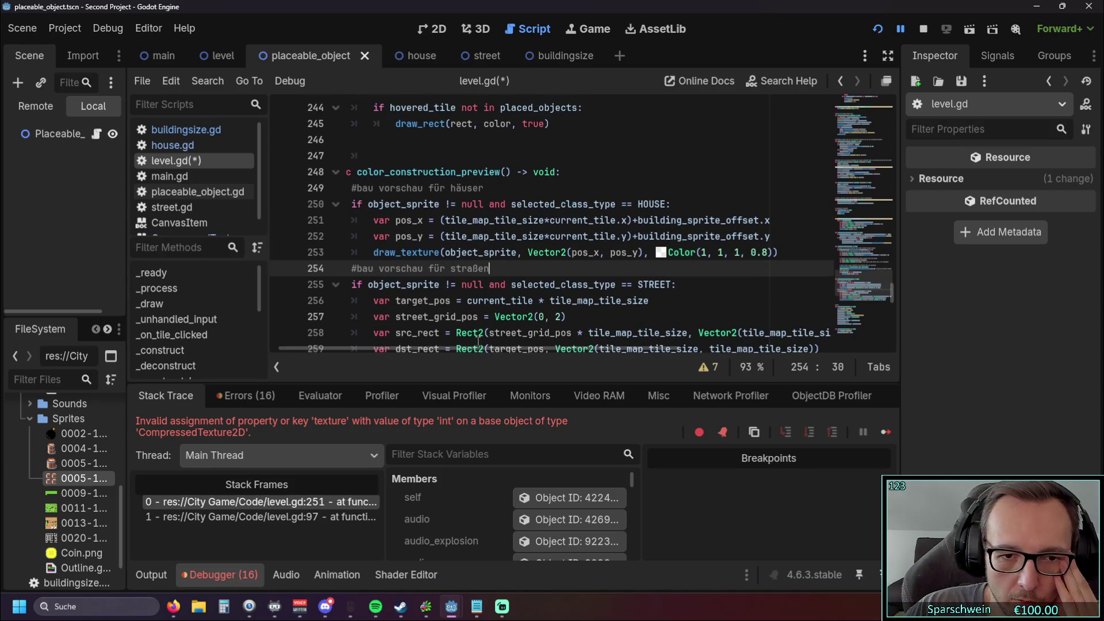
mouse_move(467, 348)
mouse_down()
mouse_move(429, 348)
mouse_move(488, 349)
mouse_move(425, 350)
mouse_move(470, 352)
mouse_move(443, 347)
mouse_up()
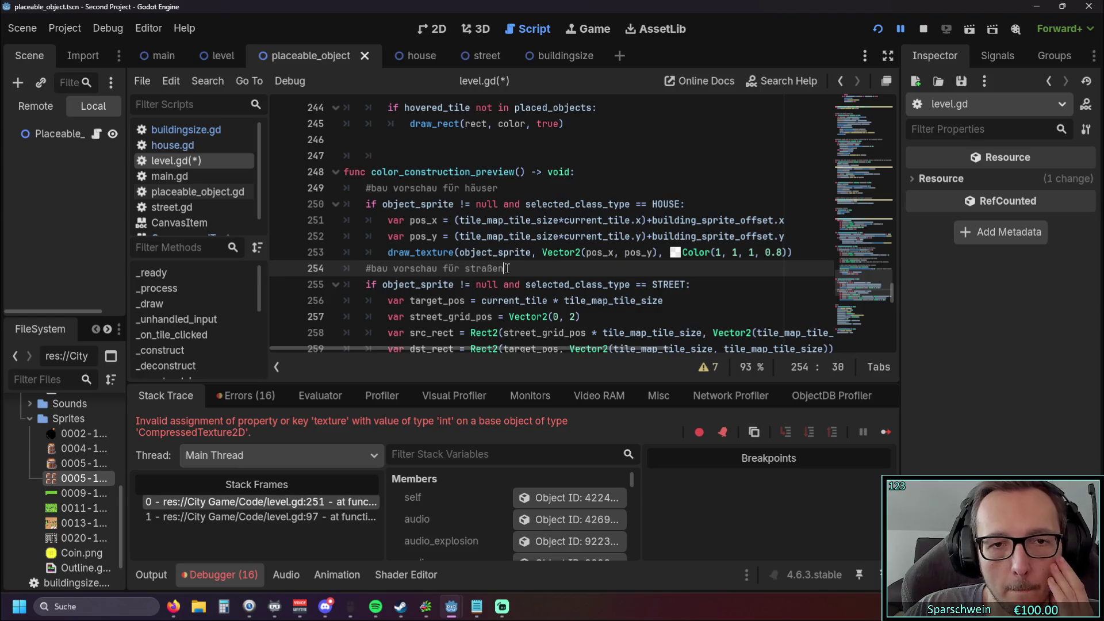
scroll(575, 305, down, 1)
scroll(587, 316, up, 1)
mouse_move(598, 327)
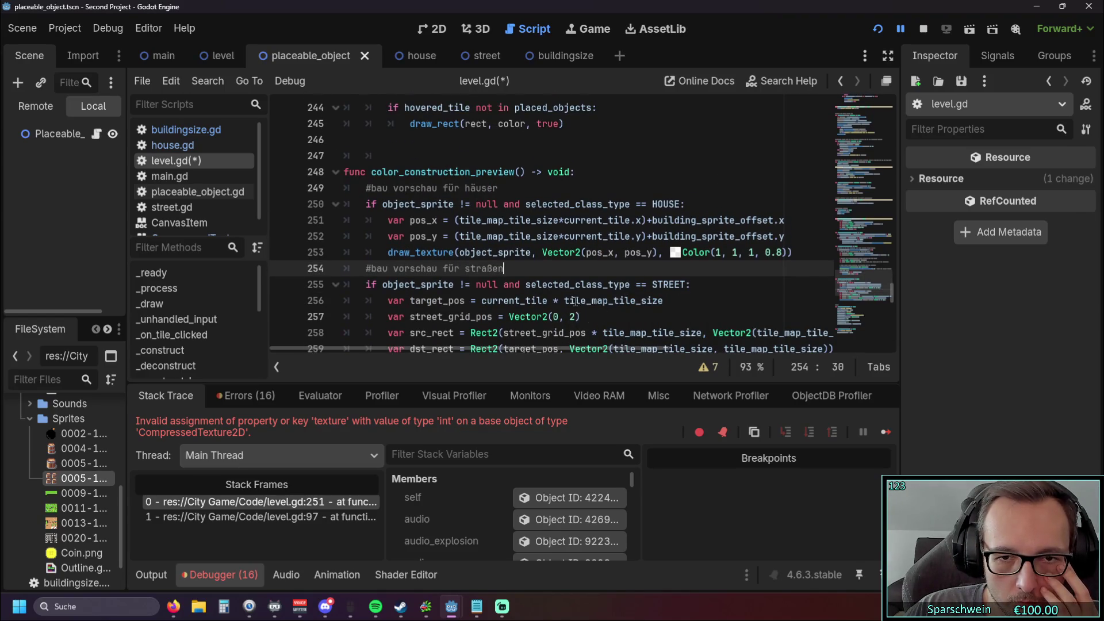
scroll(615, 293, down, 1)
scroll(679, 292, up, 1)
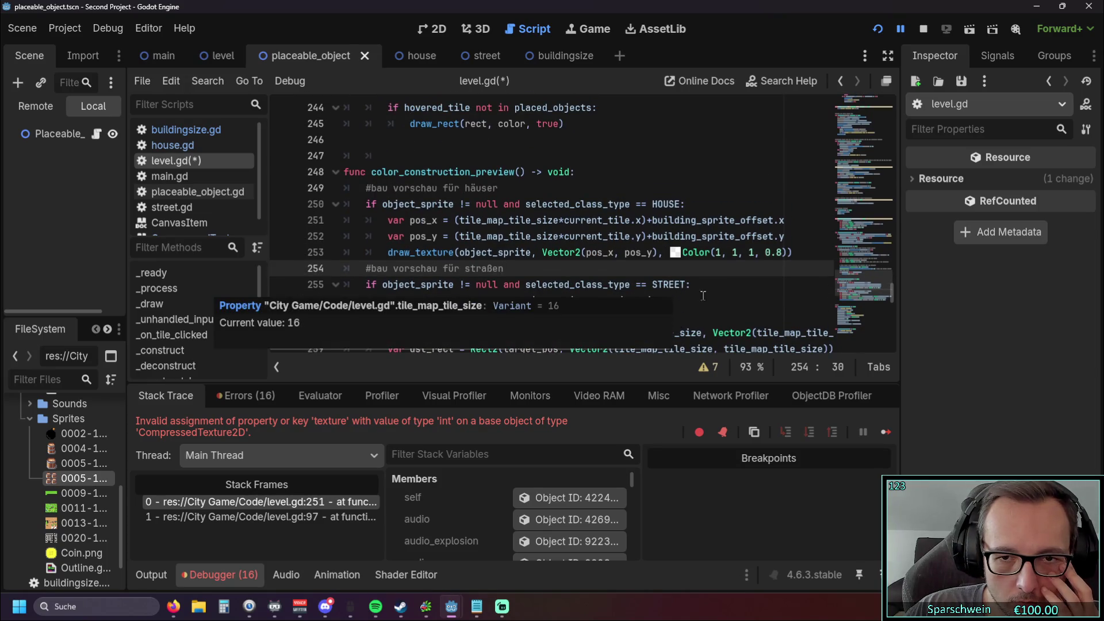
scroll(771, 284, down, 1)
scroll(771, 284, up, 1)
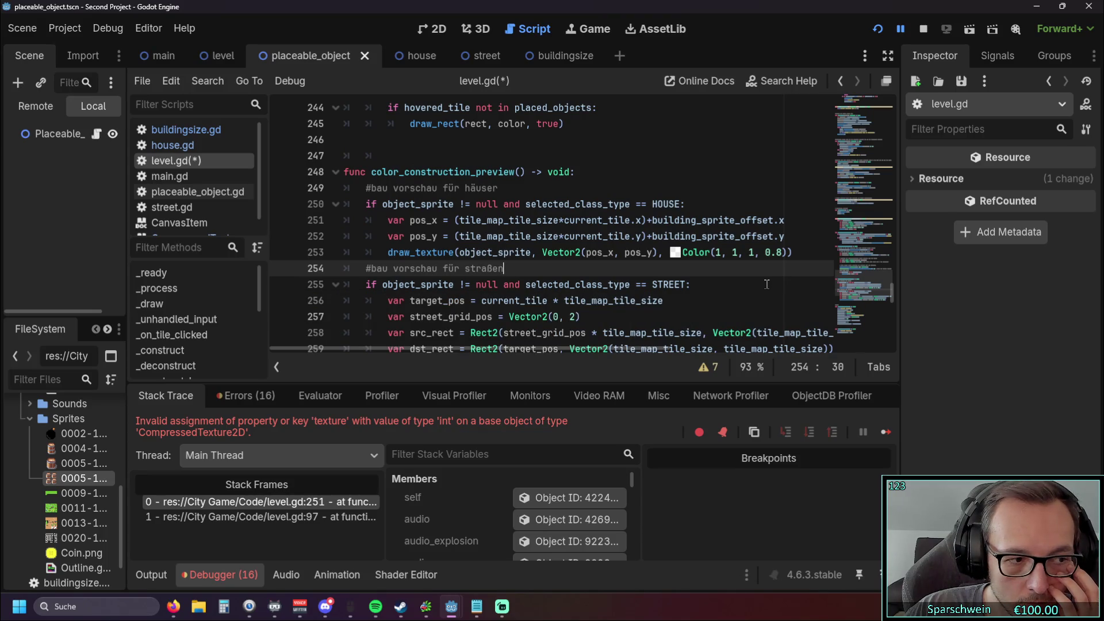
click(730, 179)
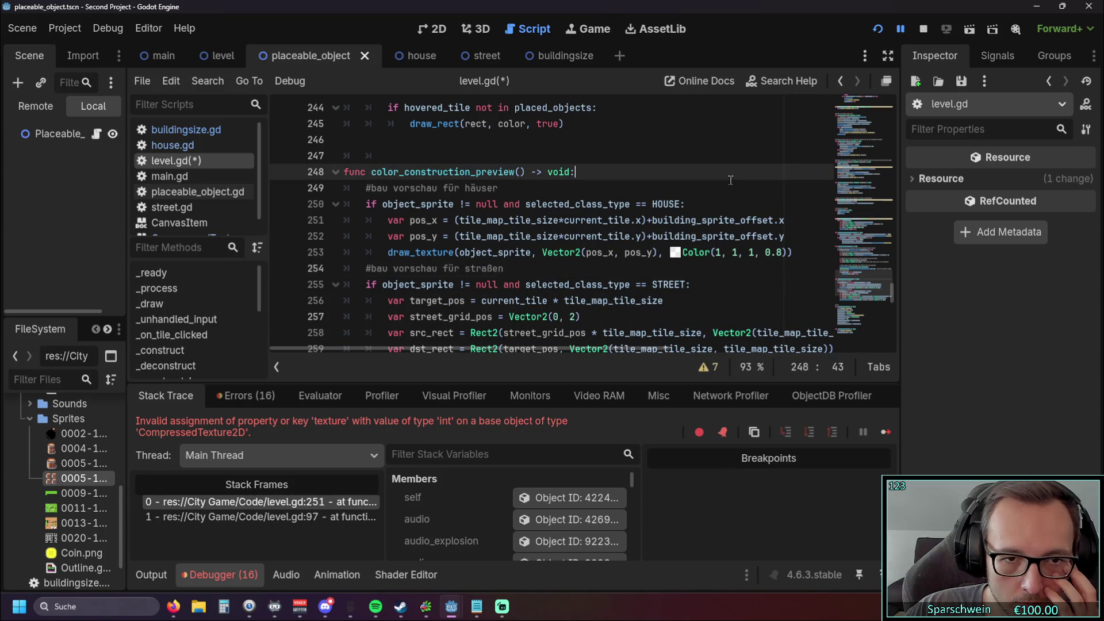
click(800, 234)
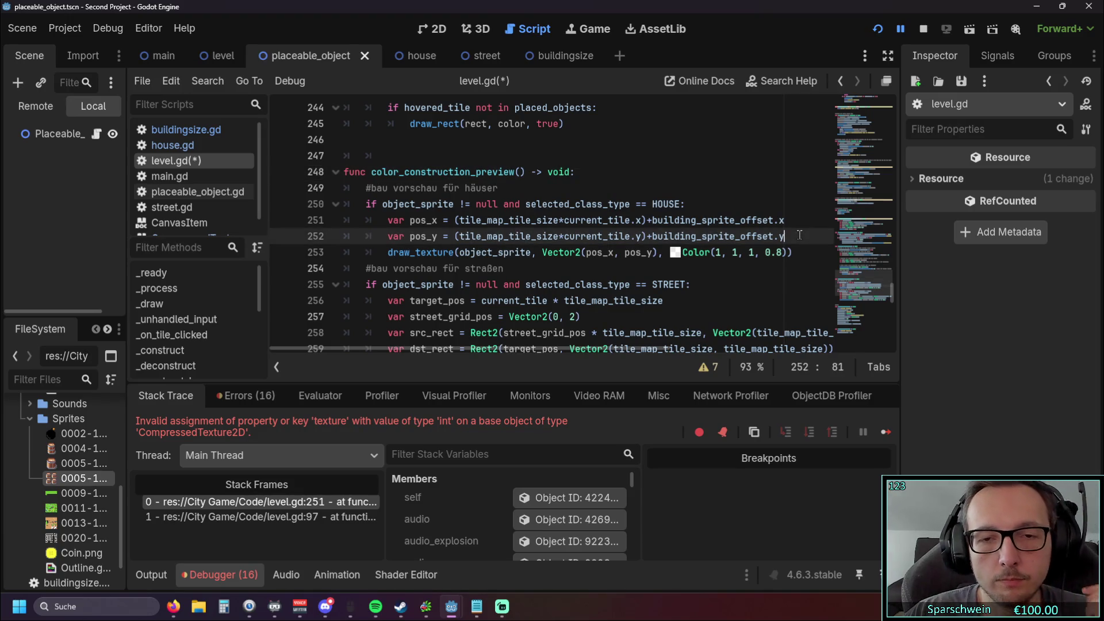
key(Return)
Step: Add a line defining var color = Color(1, 1, 1, 0.8)
text(var )
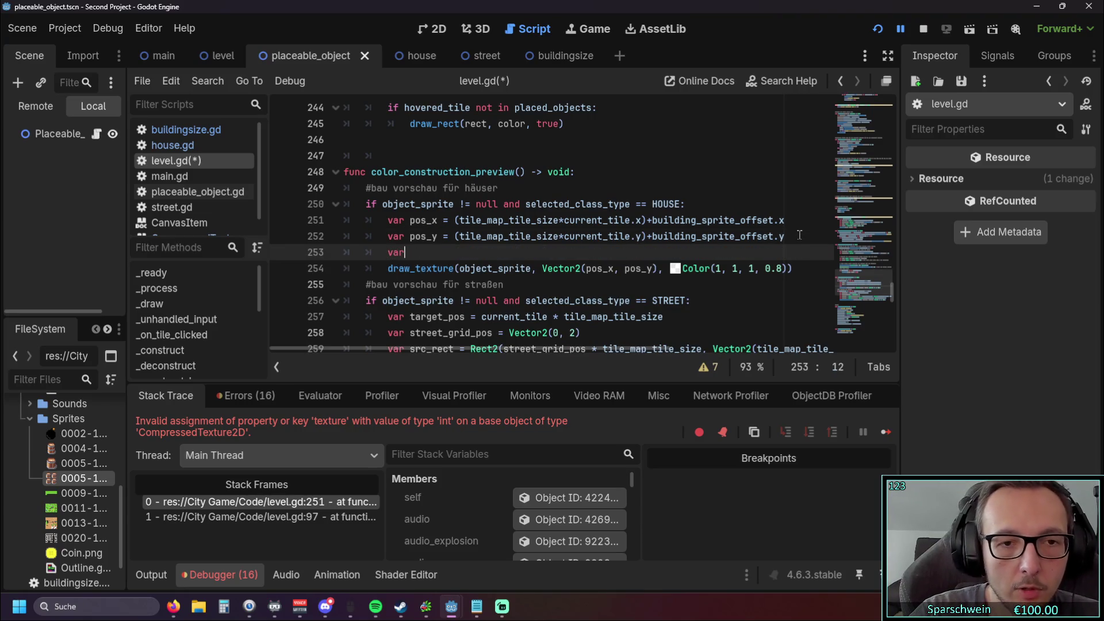
text(color )
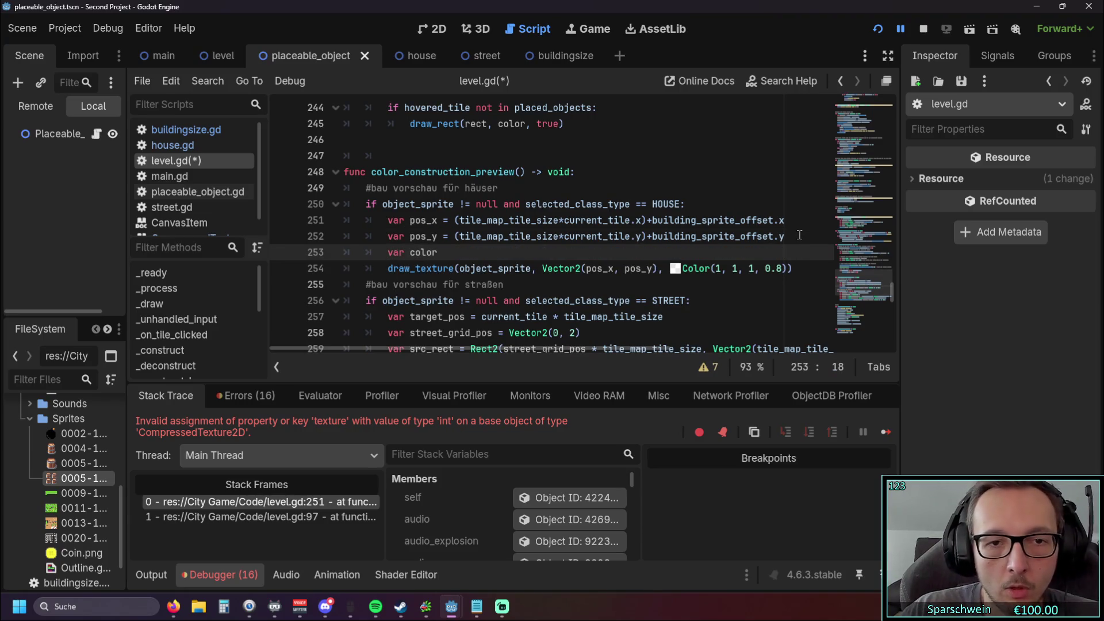
text(=)
click(807, 299)
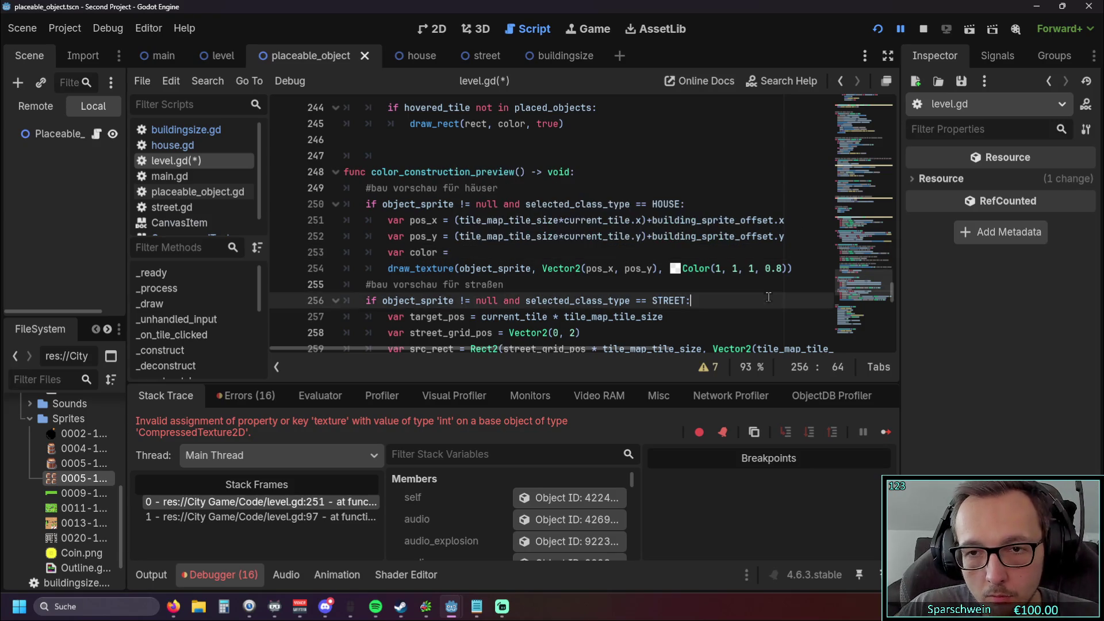
drag(790, 269, 671, 268)
key(ctrl+c)
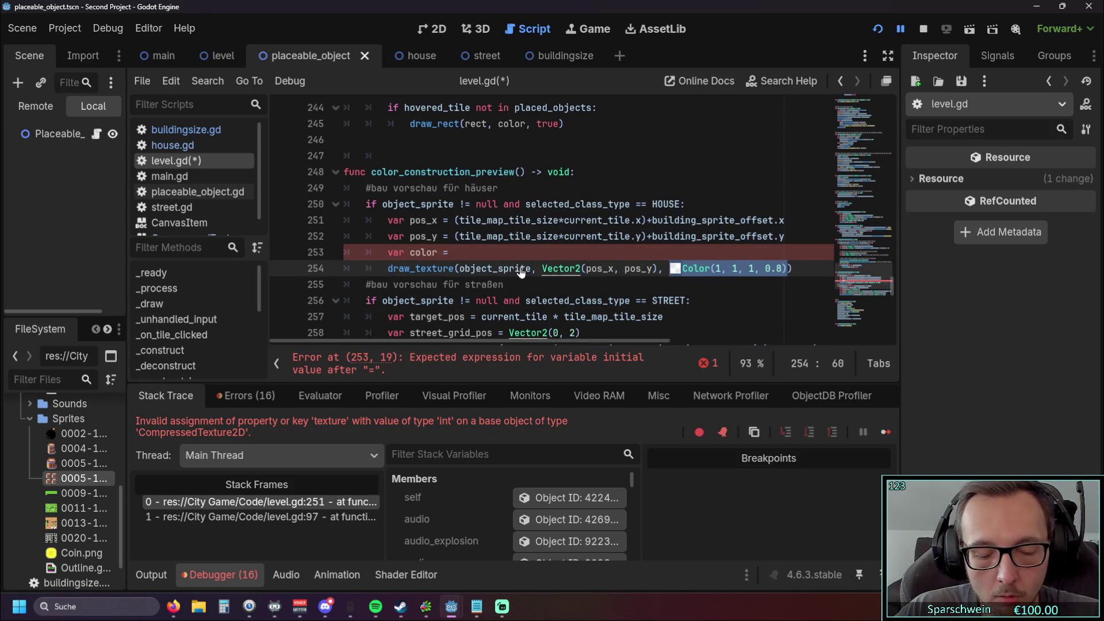
click(474, 253)
key(ctrl+v)
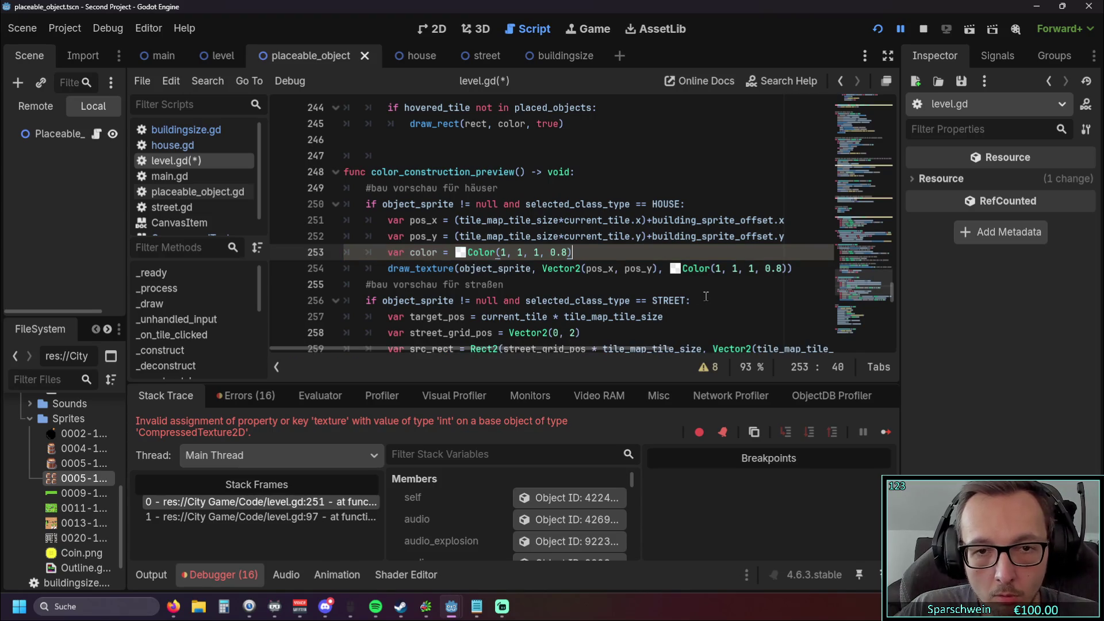
Step: Replace the Color argument in the draw_texture call with the color variable
drag(787, 268, 718, 269)
key(BackSpace)
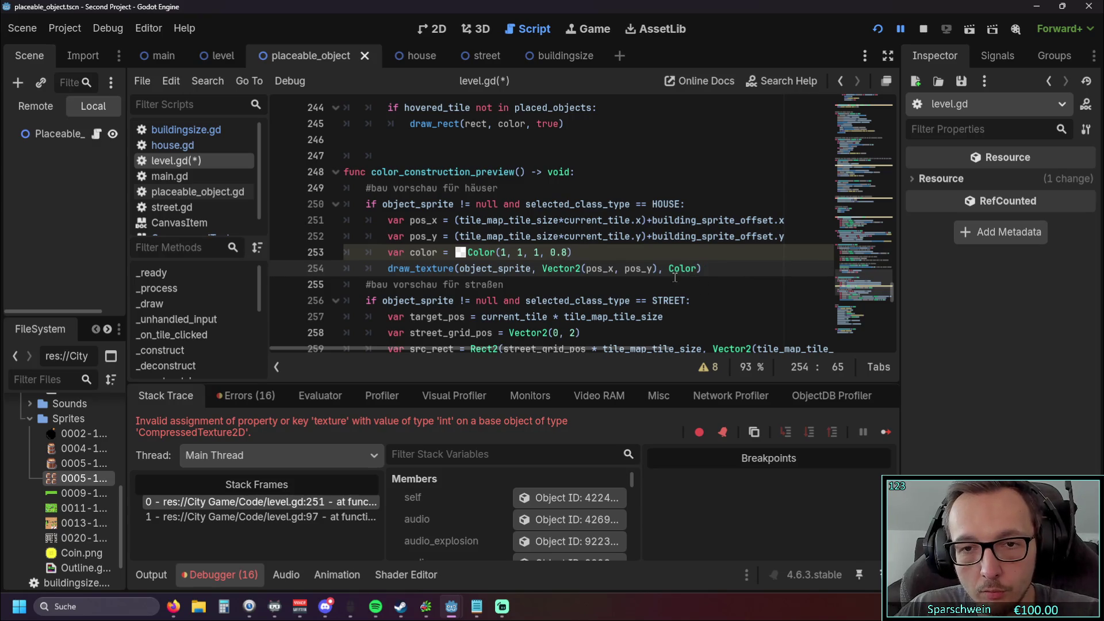
text(c)
key(BackSpace)
key(BackSpace)
key(BackSpace)
text(color)
click(709, 301)
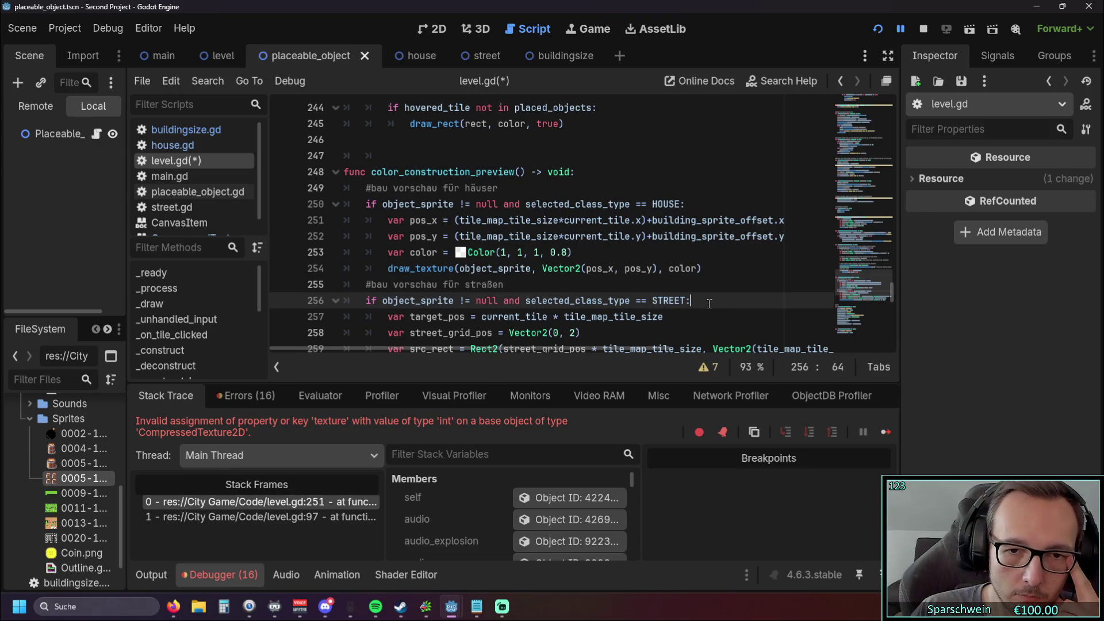
scroll(655, 264, down, 2)
scroll(632, 276, up, 2)
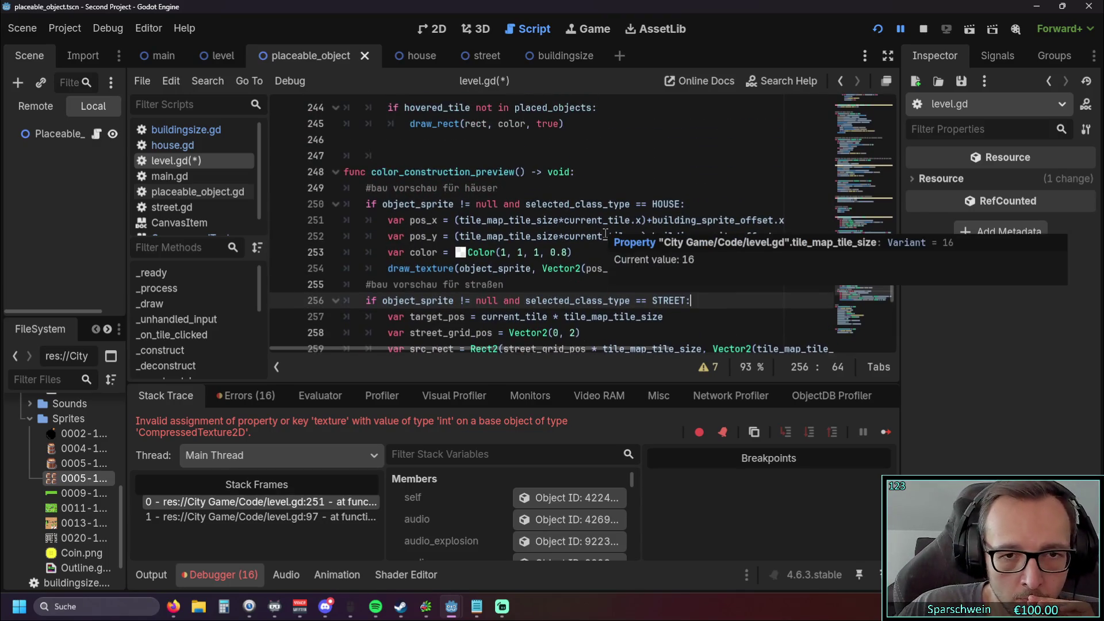
click(577, 285)
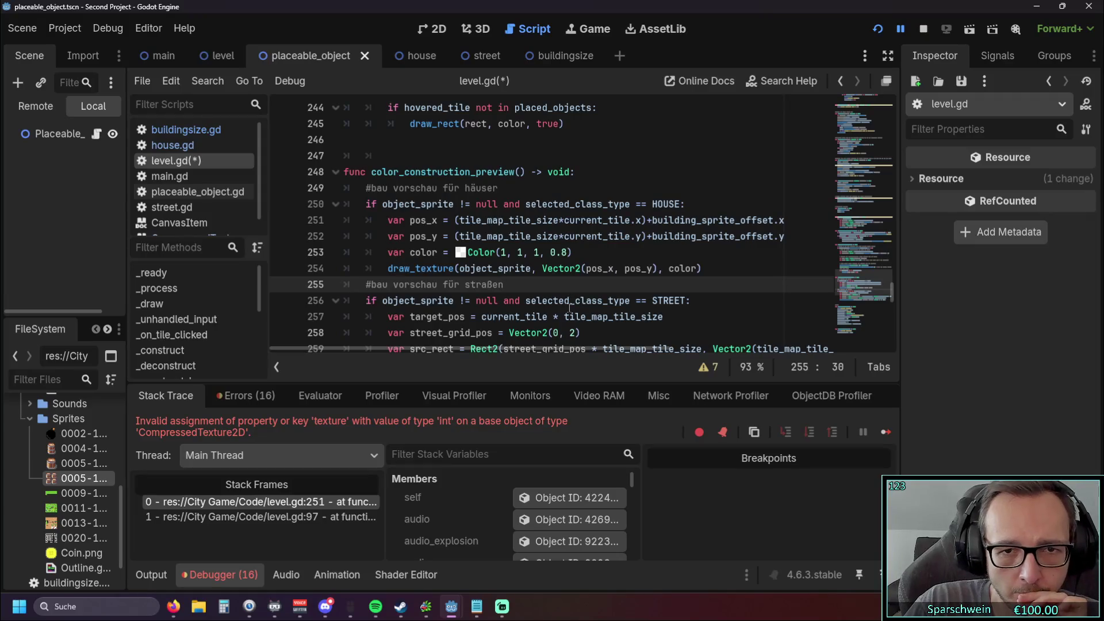
Step: Add spaces around the * and + operators in the pos_x expression on line 251
click(566, 220)
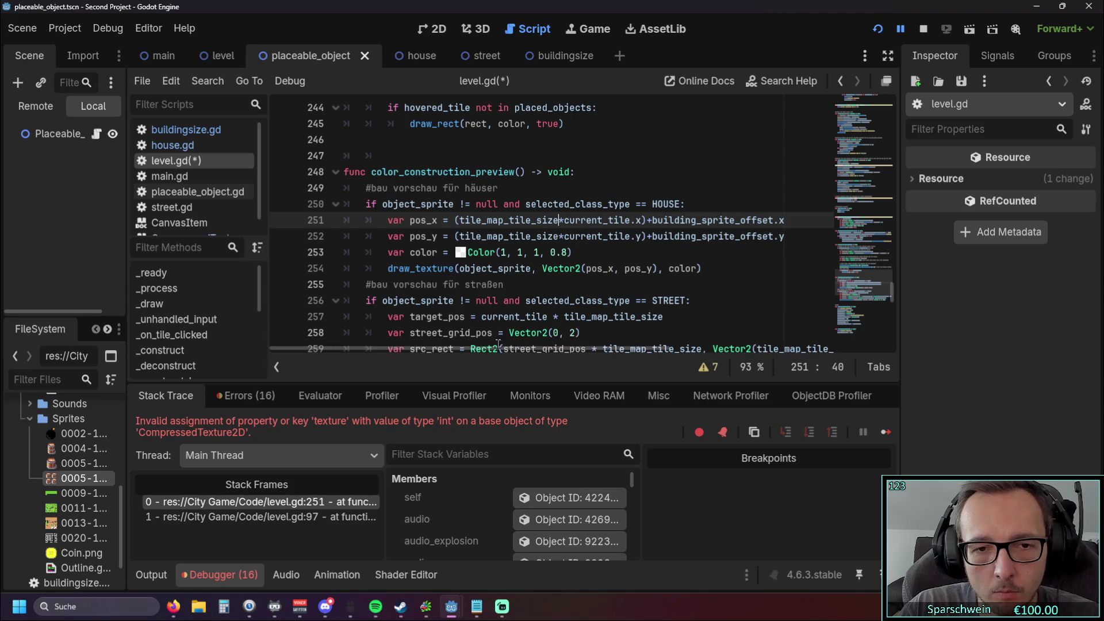
key(Right)
key(Down)
key(Down)
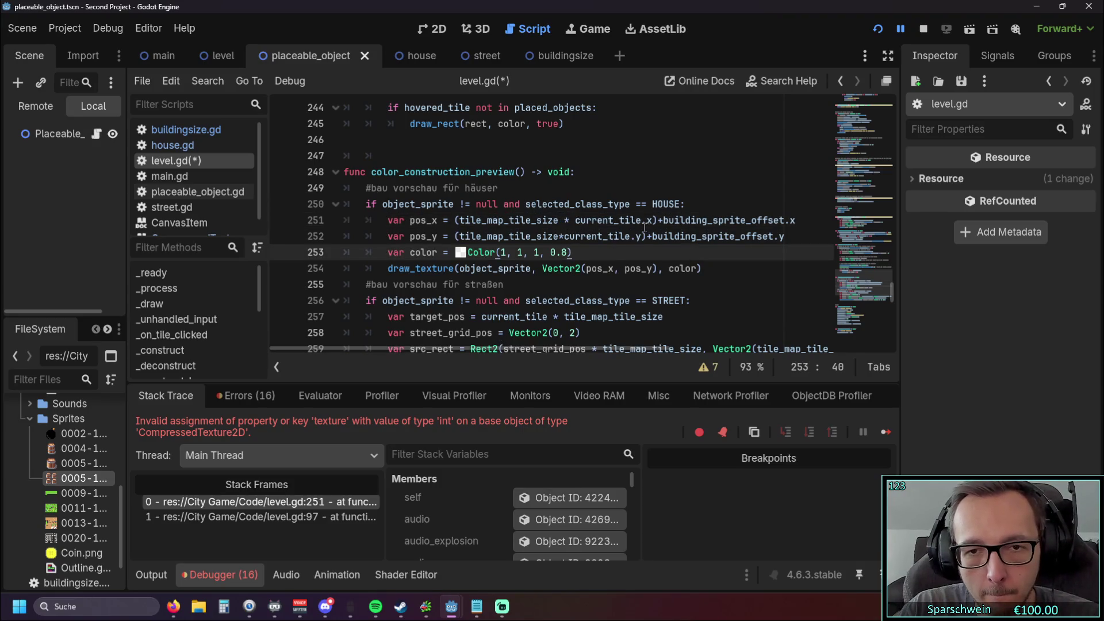
click(657, 220)
key(Right)
Step: Add spaces around the + and * operators in the pos_y expression on line 252
click(698, 255)
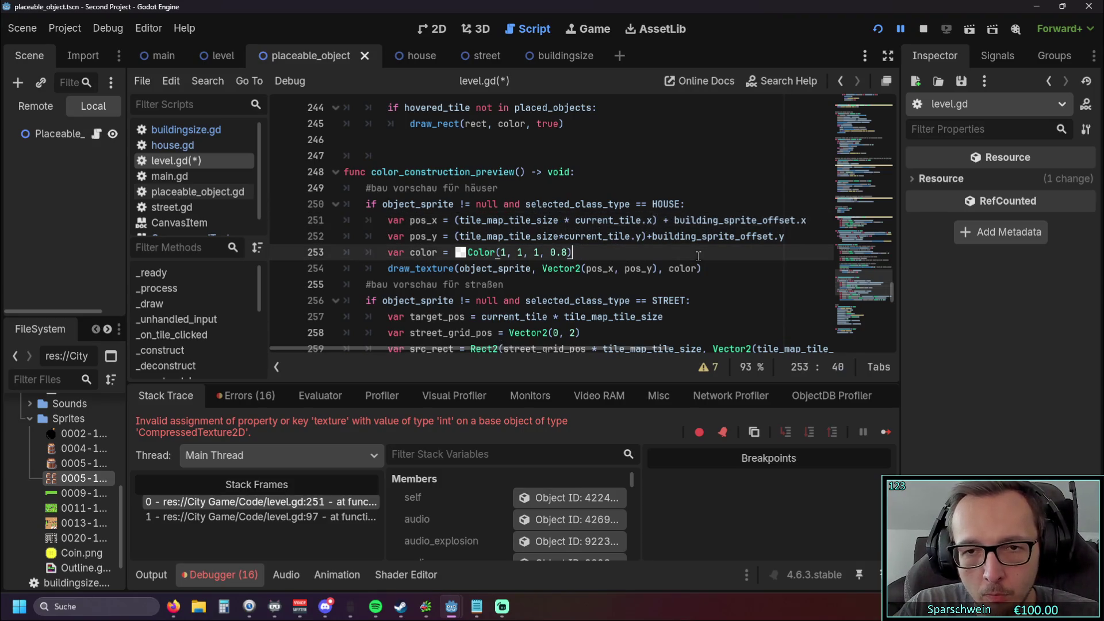
click(653, 236)
key(Left)
key(Left)
click(564, 236)
key(Right)
click(684, 268)
click(720, 277)
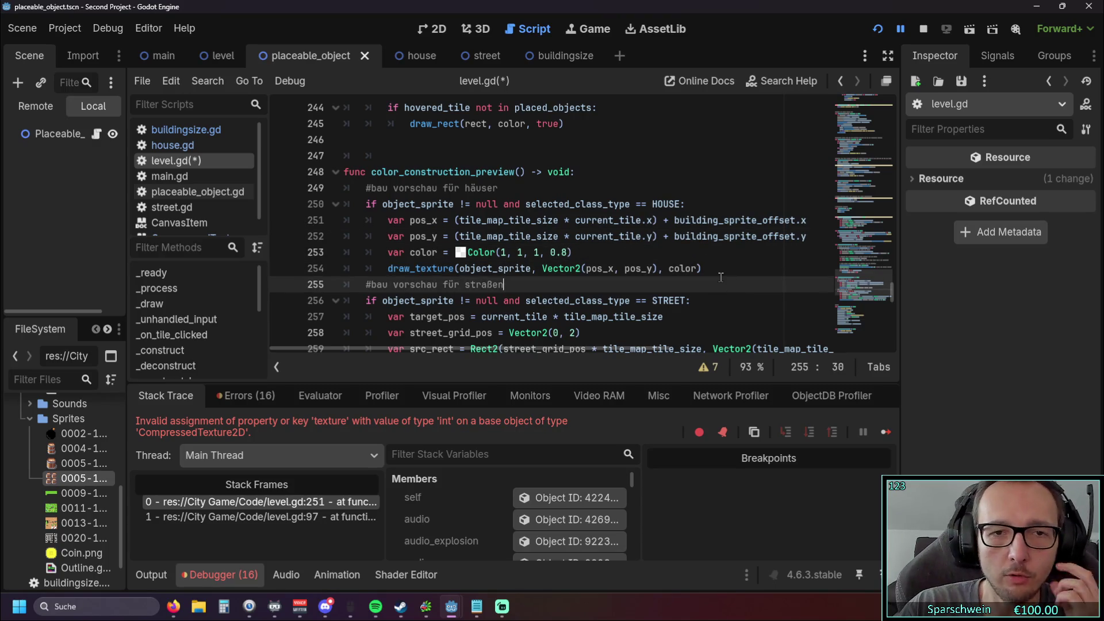
drag(550, 350, 591, 350)
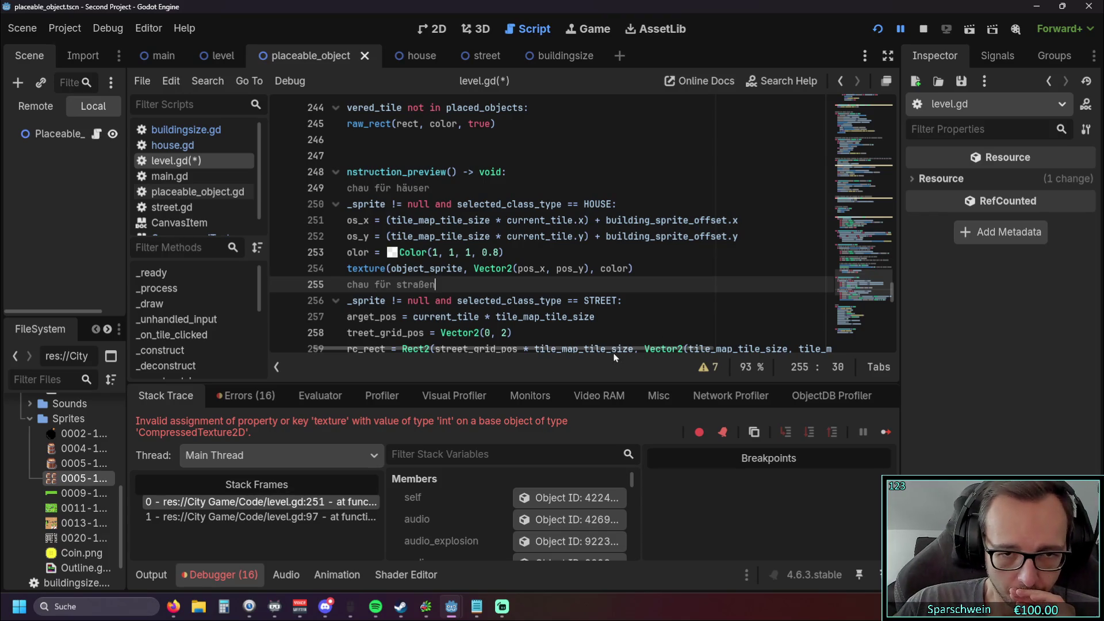
mouse_move(659, 349)
mouse_down()
mouse_move(485, 347)
mouse_move(594, 351)
mouse_move(534, 350)
mouse_up()
click(658, 254)
scroll(543, 238, up, 20)
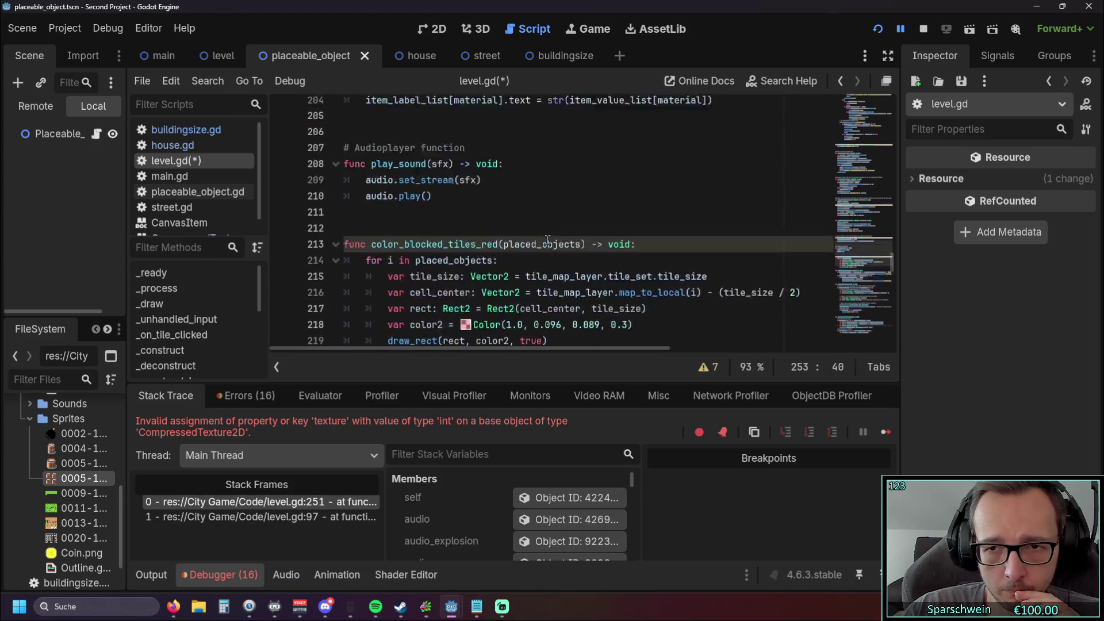
scroll(542, 238, up, 20)
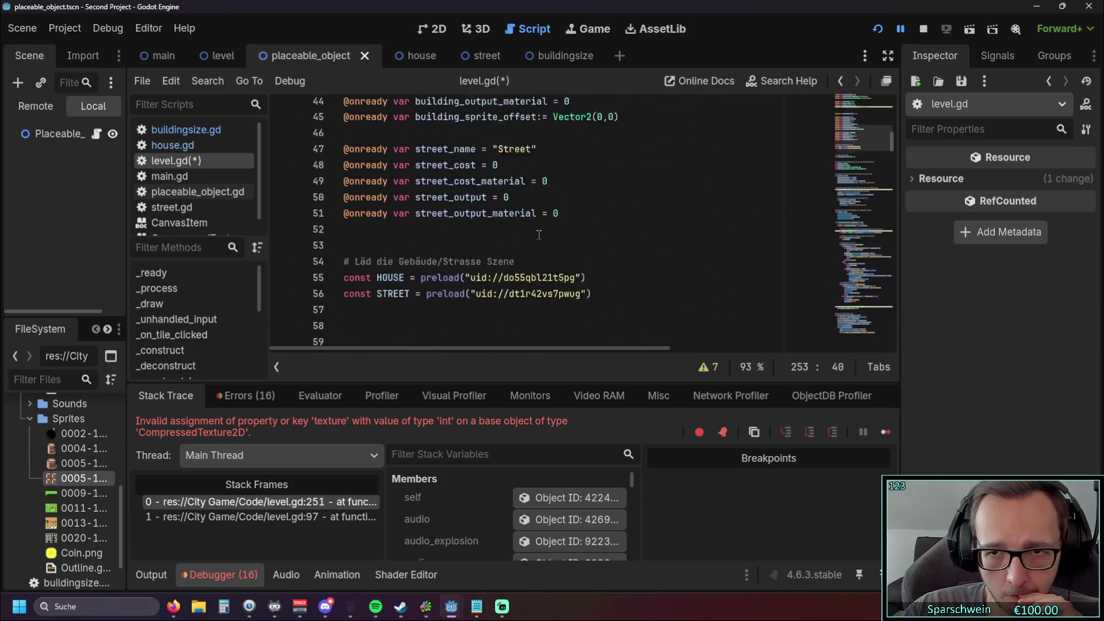
scroll(539, 235, down, 6)
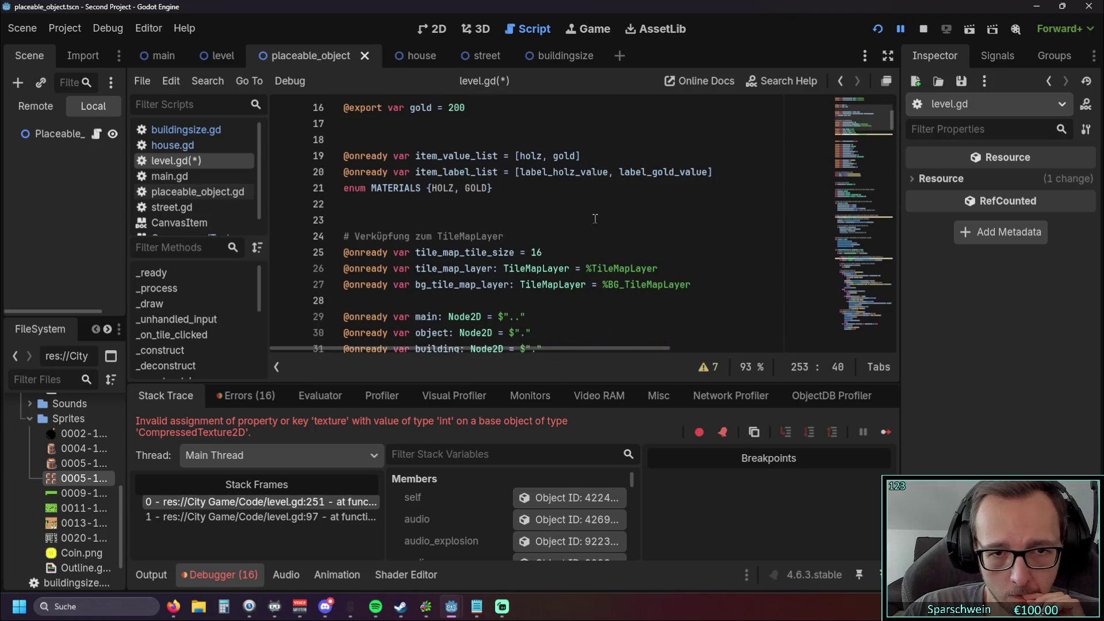
click(659, 201)
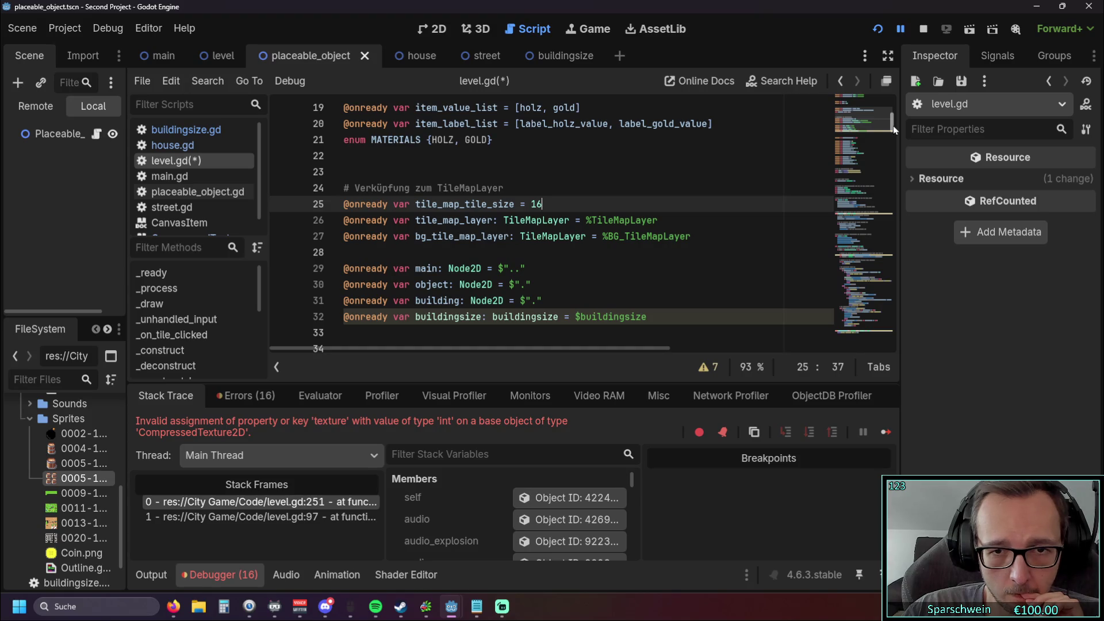
drag(892, 125, 894, 195)
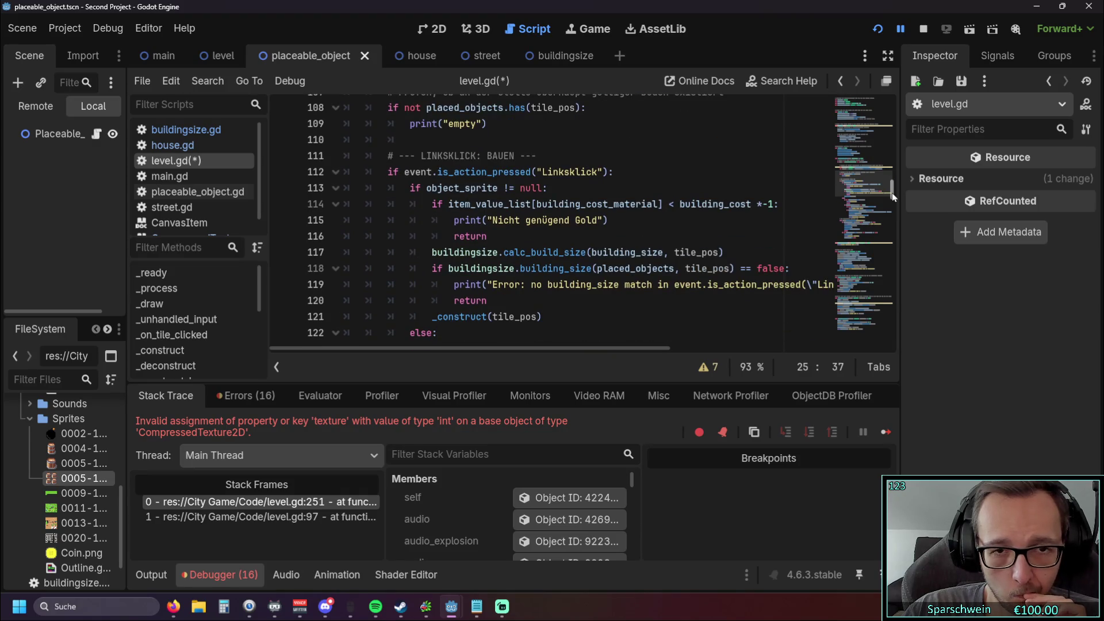
scroll(893, 195, up, 2)
scroll(893, 193, up, 2)
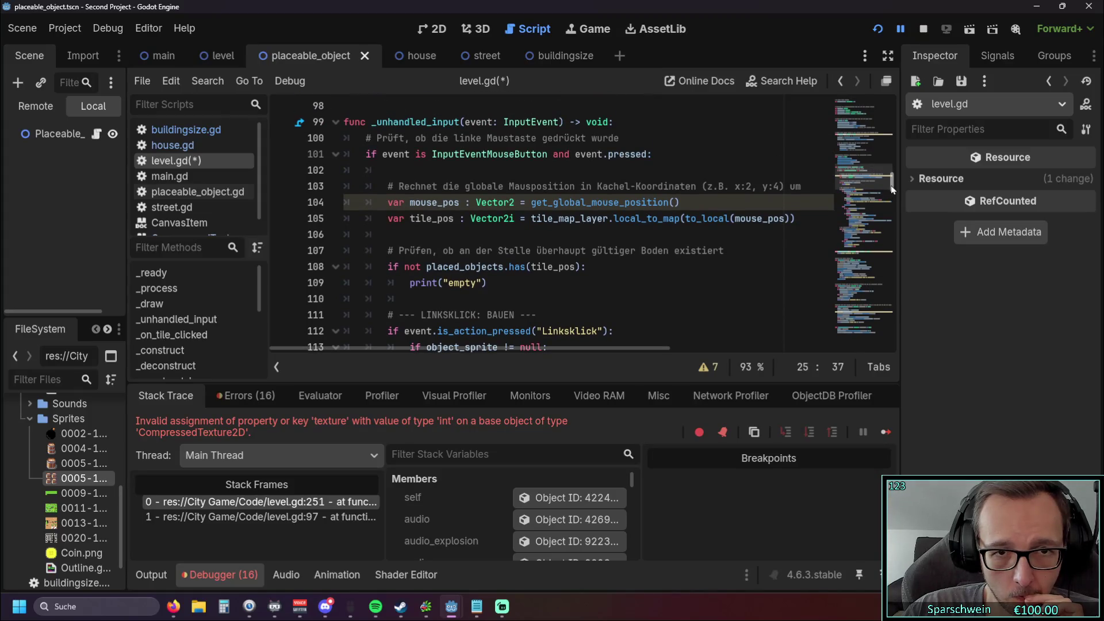
mouse_move(892, 186)
mouse_down()
mouse_move(891, 156)
mouse_move(880, 308)
mouse_move(886, 296)
mouse_up()
scroll(614, 239, down, 2)
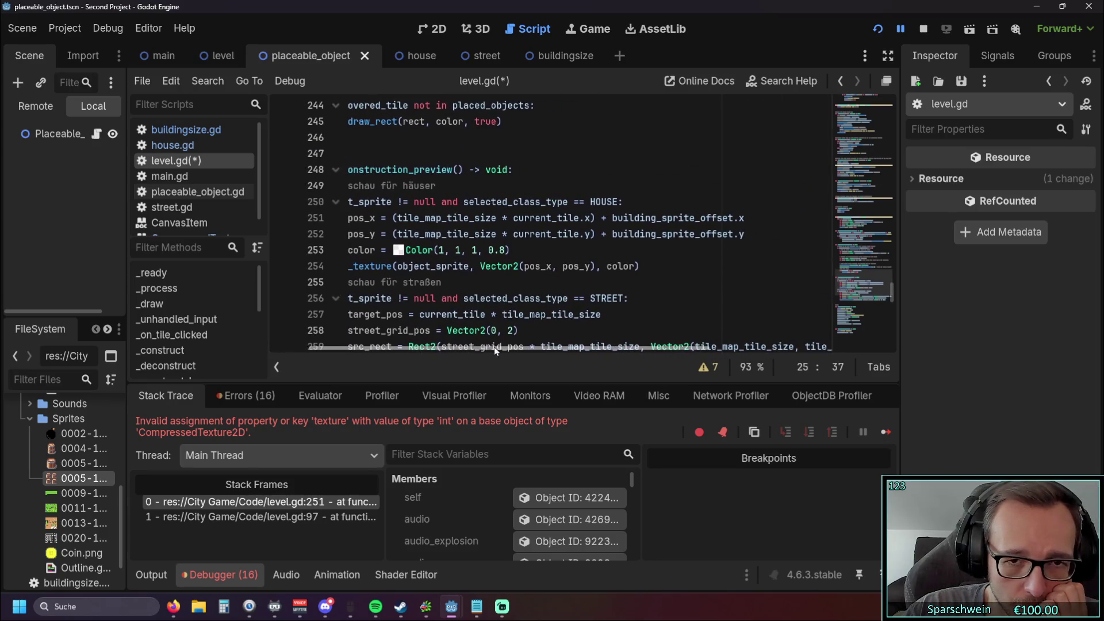
scroll(613, 257, down, 2)
scroll(611, 254, up, 2)
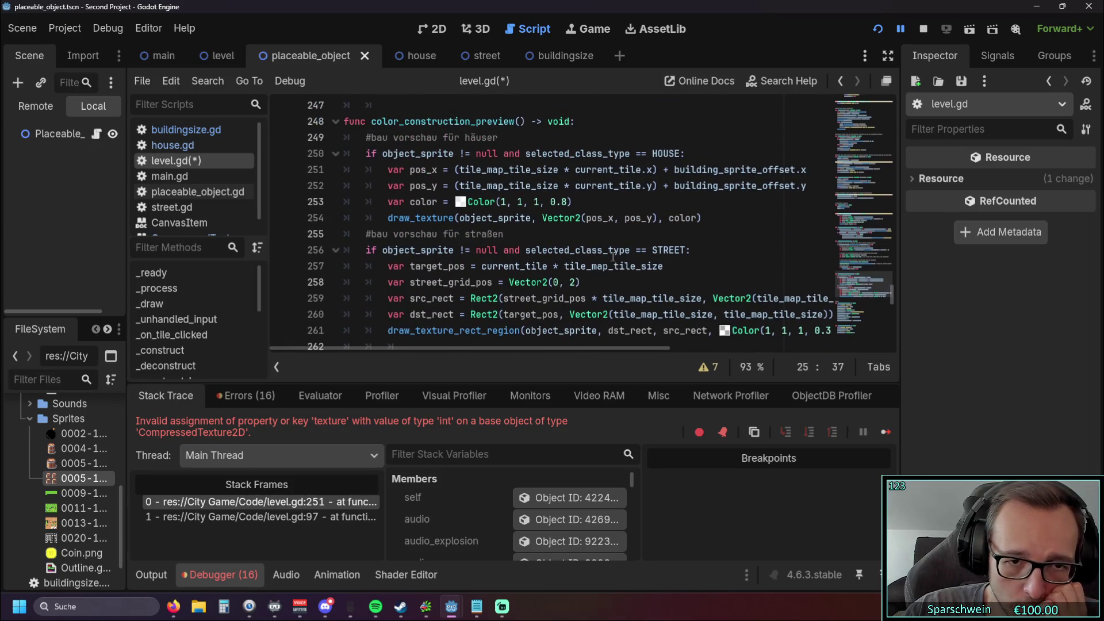
mouse_move(609, 251)
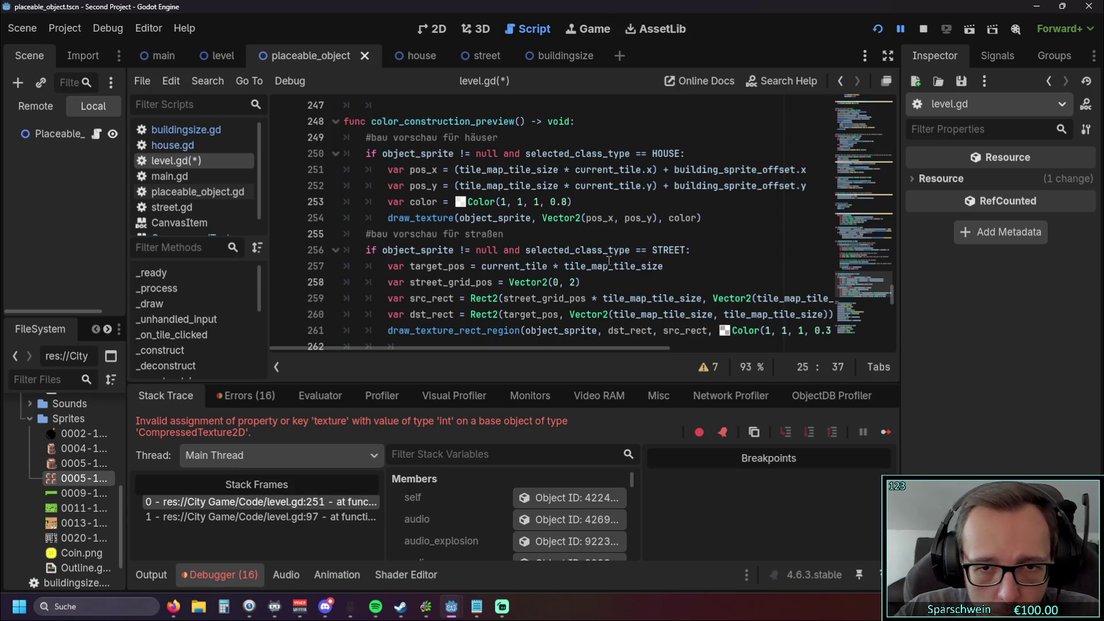
scroll(614, 247, up, 1)
scroll(615, 236, down, 1)
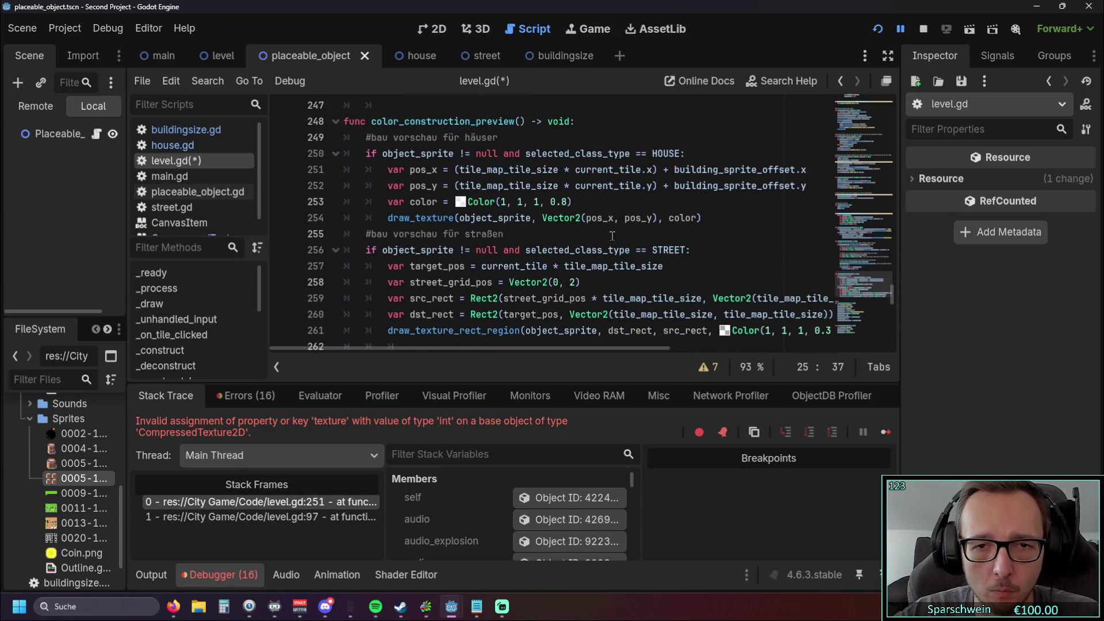
click(614, 236)
scroll(615, 235, up, 1)
mouse_move(489, 350)
mouse_down()
mouse_move(499, 353)
mouse_move(448, 349)
mouse_up()
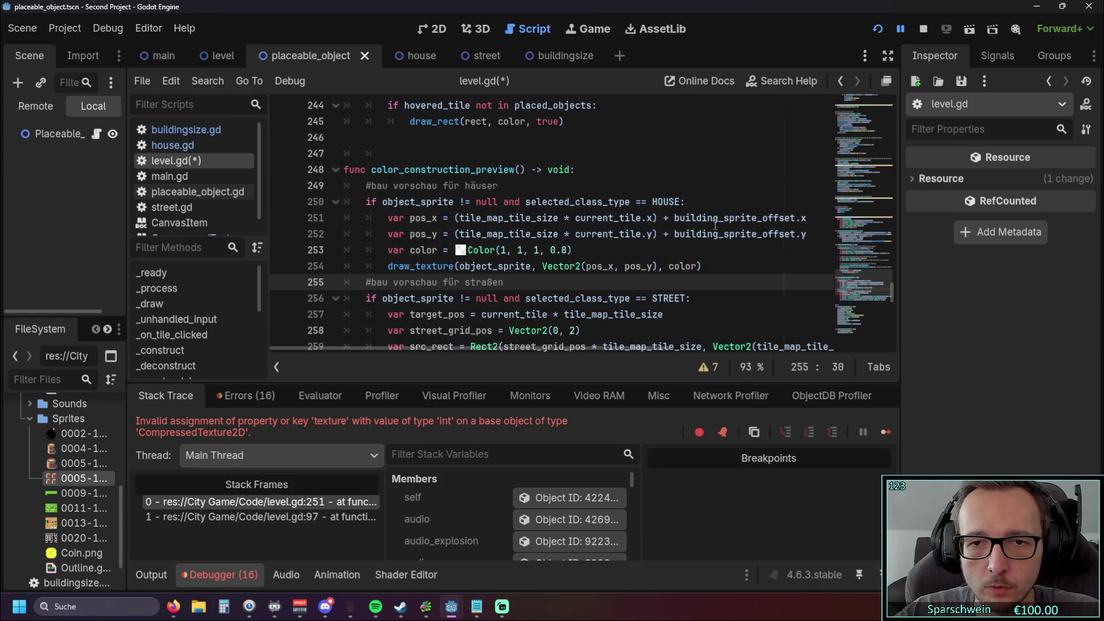
drag(675, 218, 804, 219)
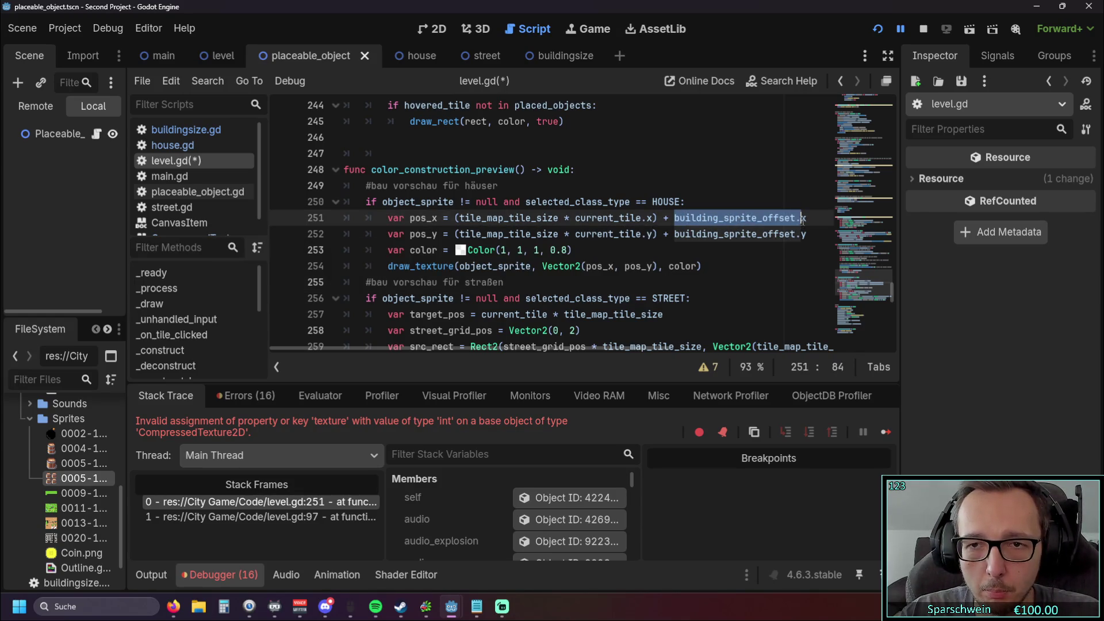
click(712, 265)
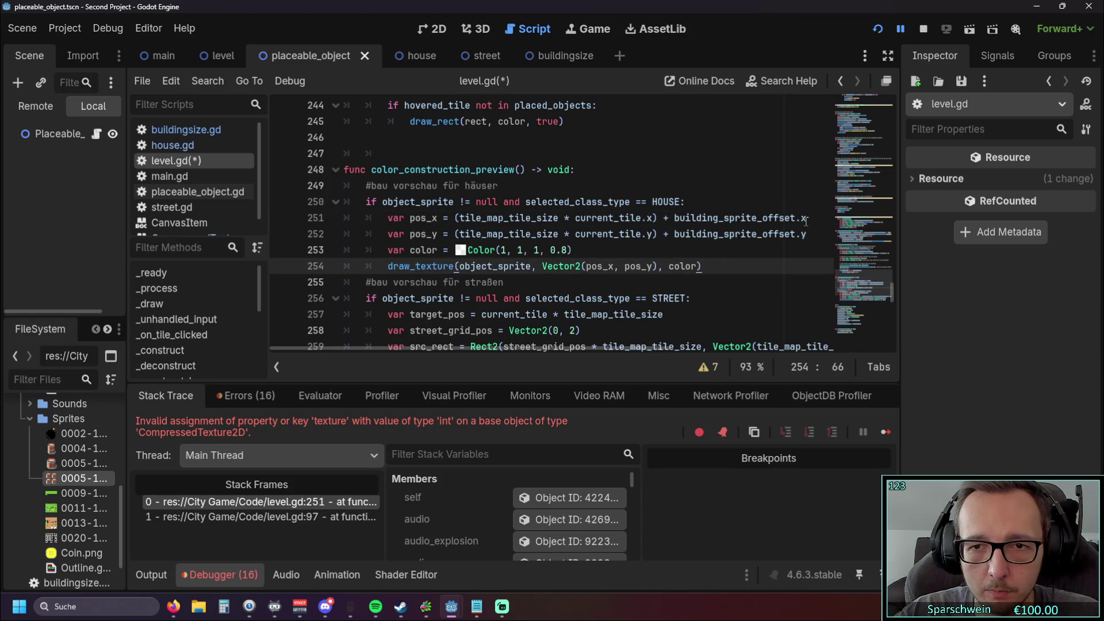
drag(806, 218, 664, 219)
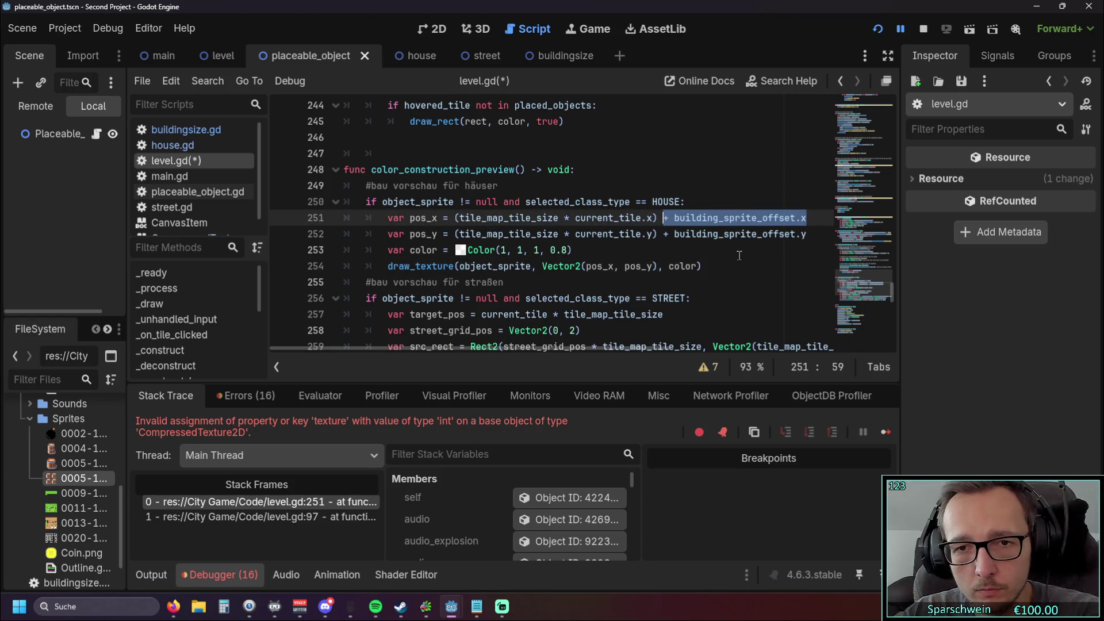
key(BackSpace)
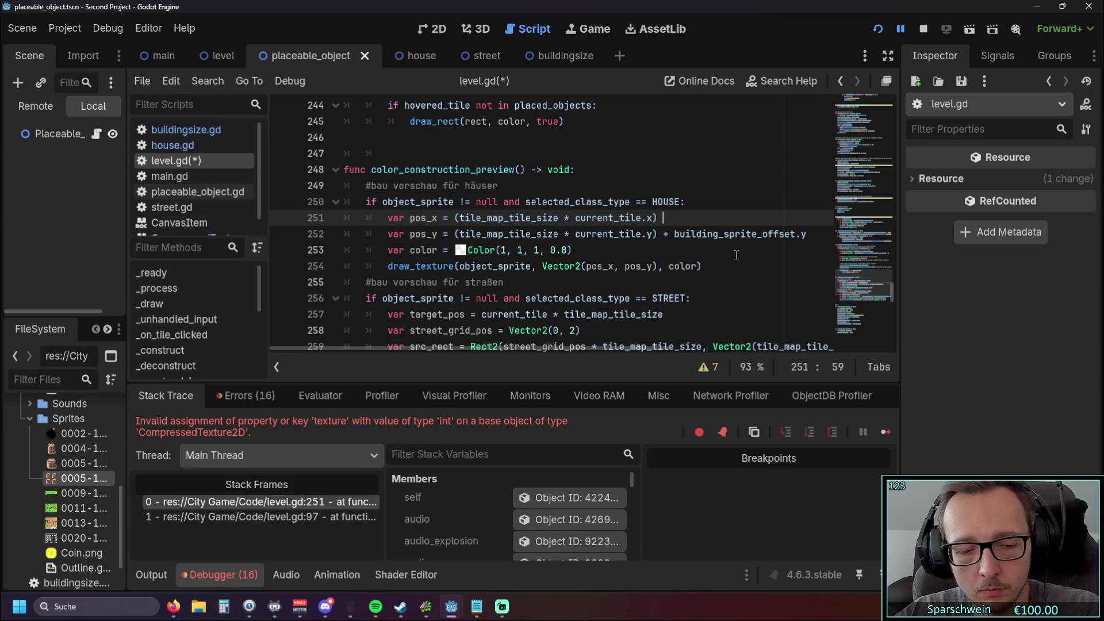
key(ctrl+z)
click(726, 250)
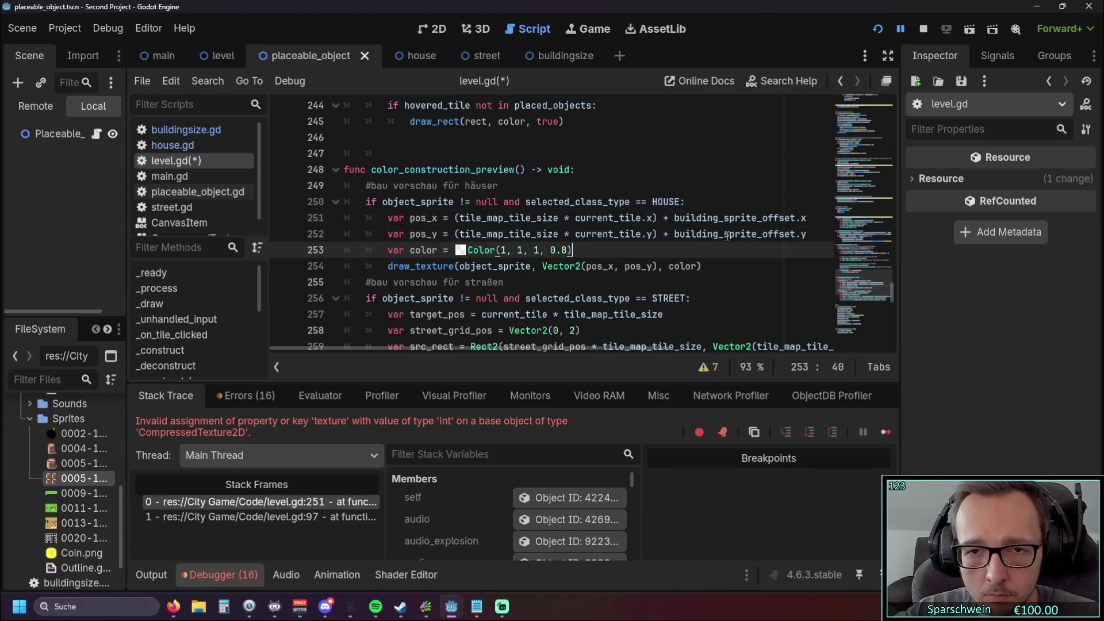
drag(577, 346, 640, 341)
double_click(485, 218)
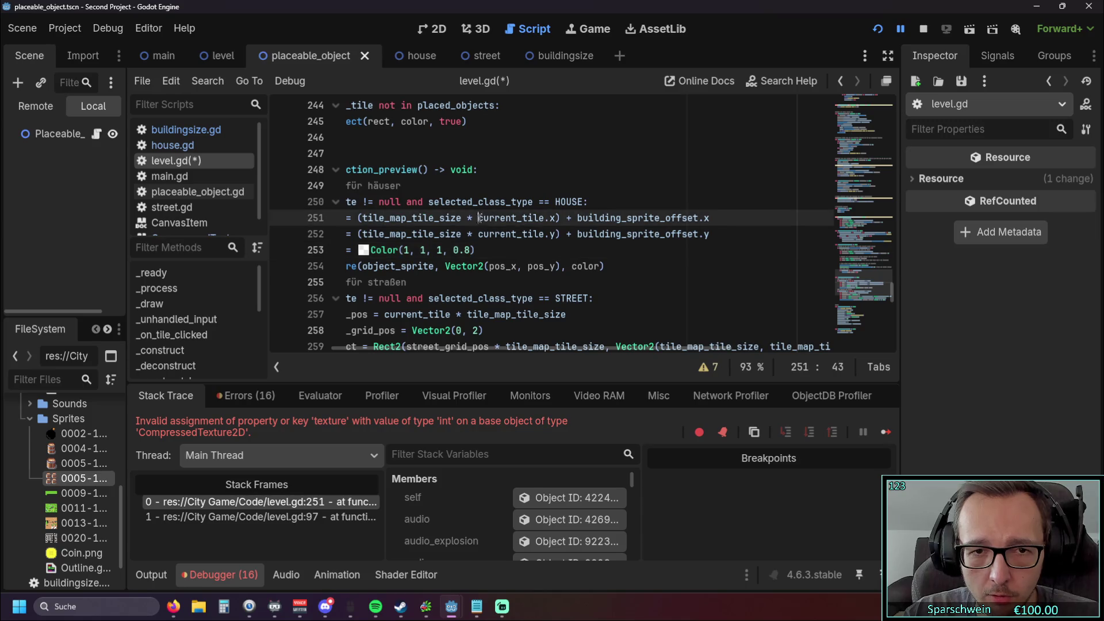
click(642, 260)
Step: Run the game, build a barrel at (3, 2) to check the preview, and close the game
click(878, 28)
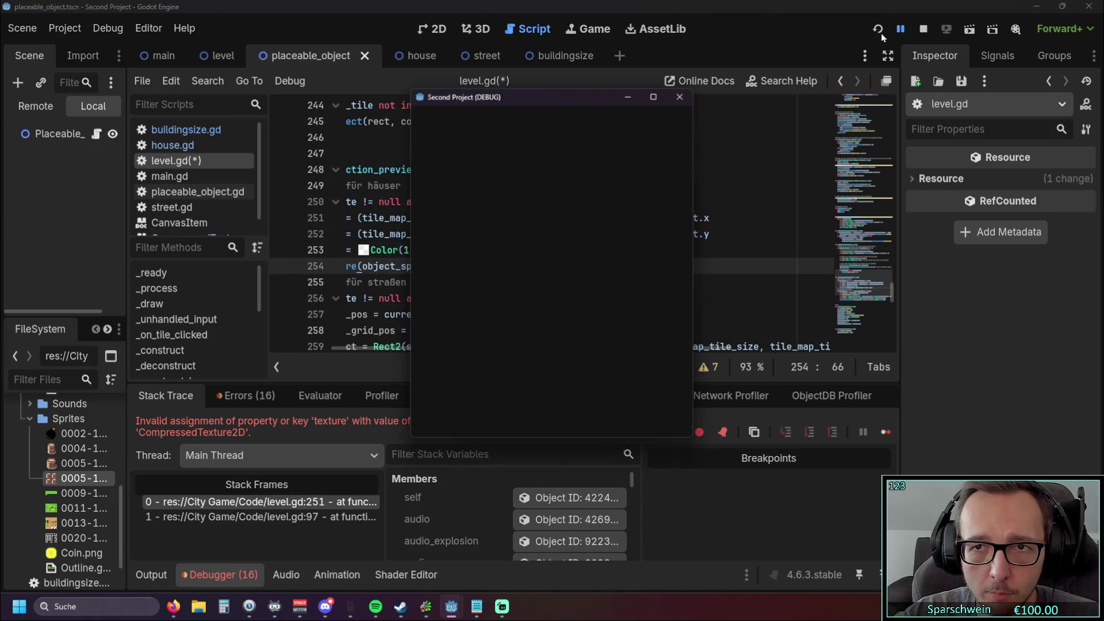
click(529, 417)
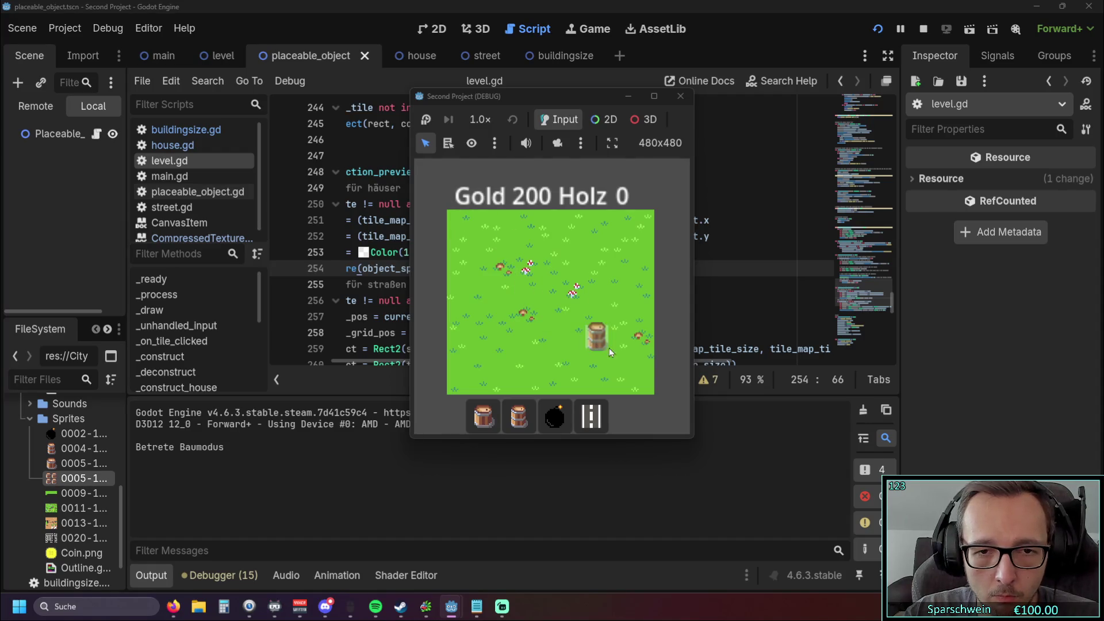
click(532, 273)
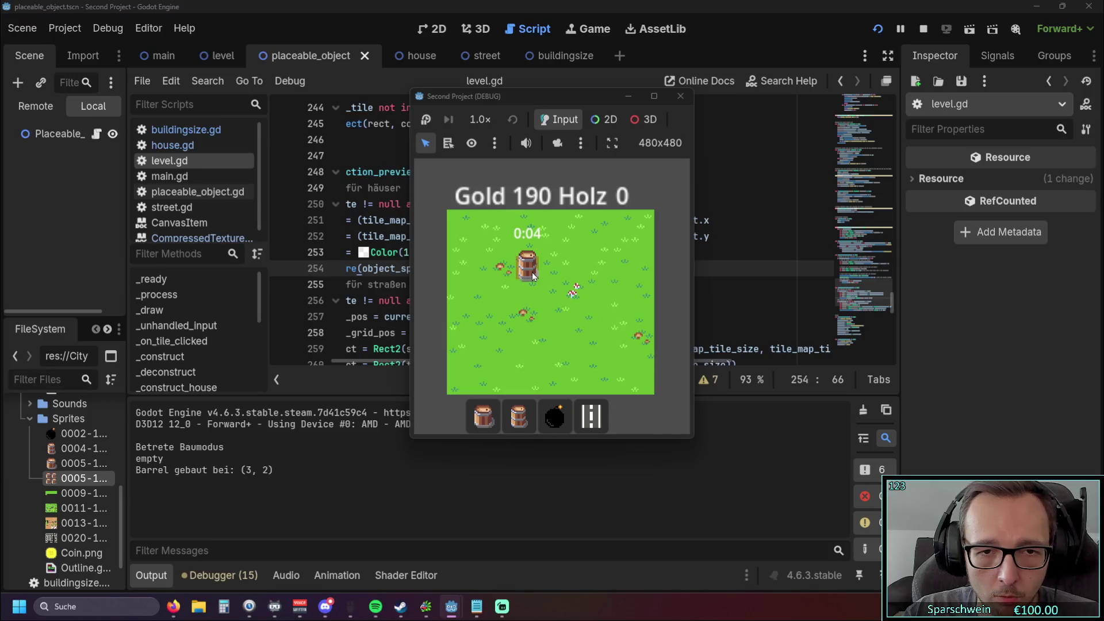
click(681, 97)
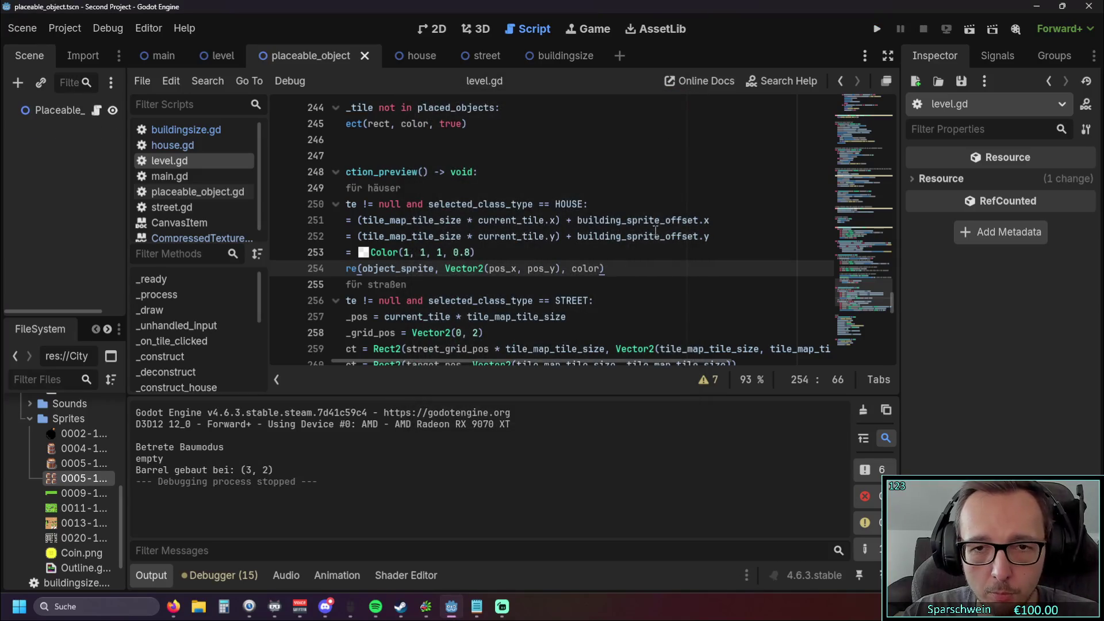
click(716, 221)
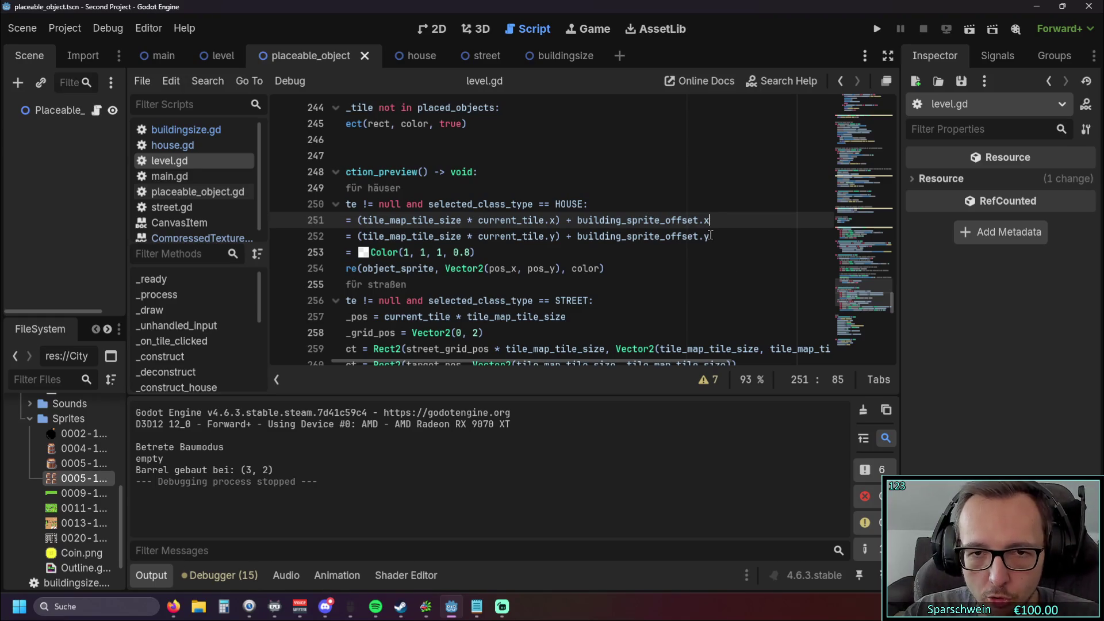
Step: Double the x sprite offset with *2 and test by building and demolishing a barrel
mouse_move(709, 242)
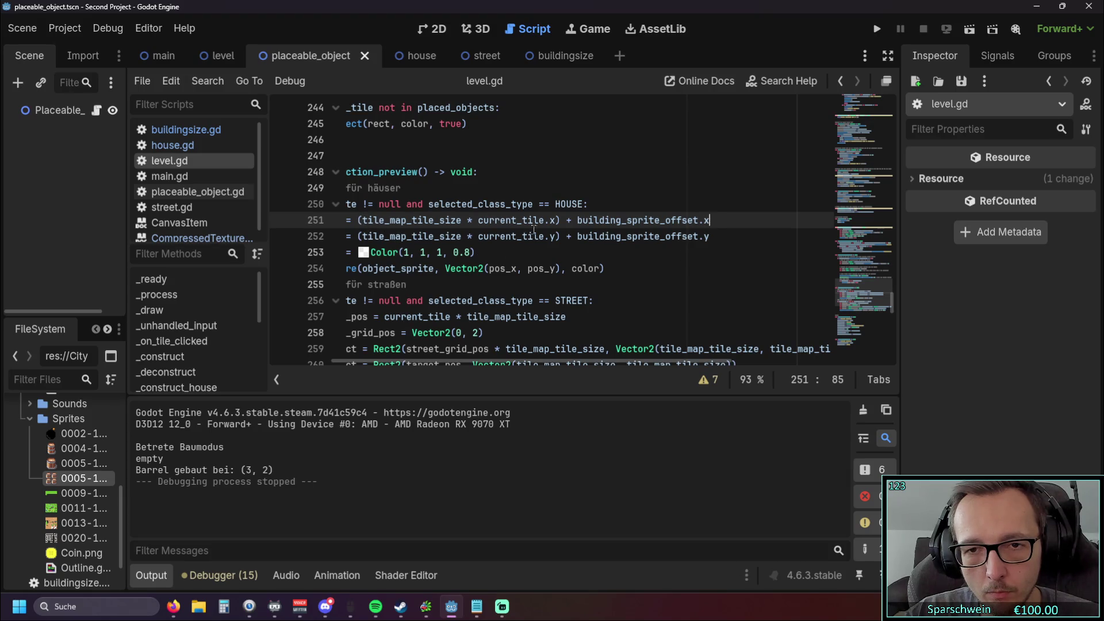
text(*2)
click(716, 188)
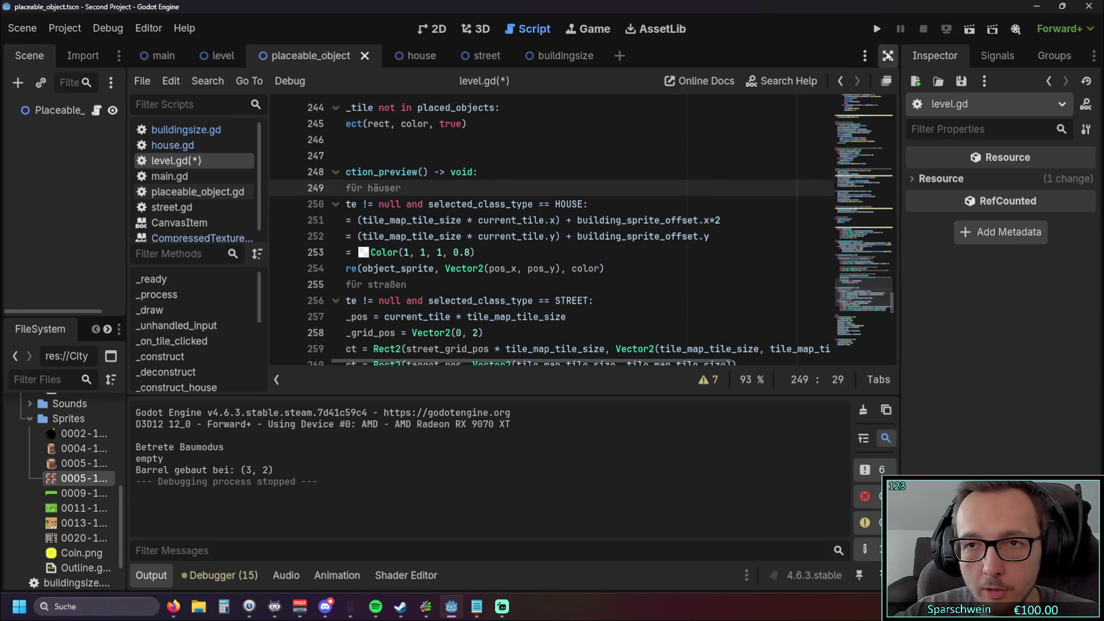
click(878, 29)
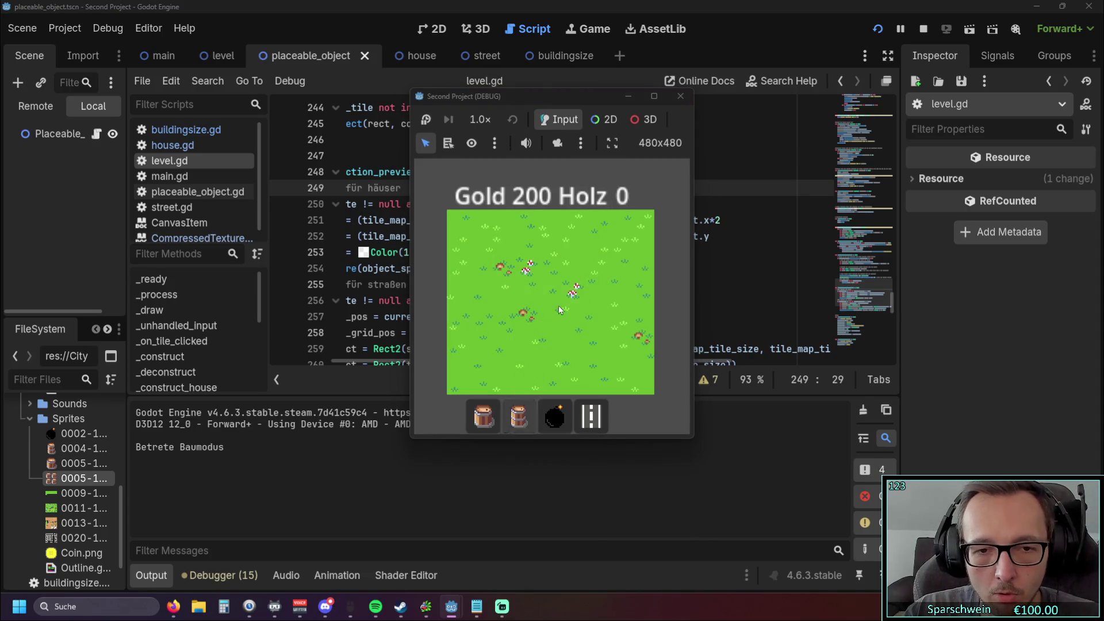
click(576, 275)
click(579, 276)
click(579, 276)
click(579, 276)
click(680, 96)
Step: Move the *2 doubling from the pos_x line to the pos_y line
click(726, 223)
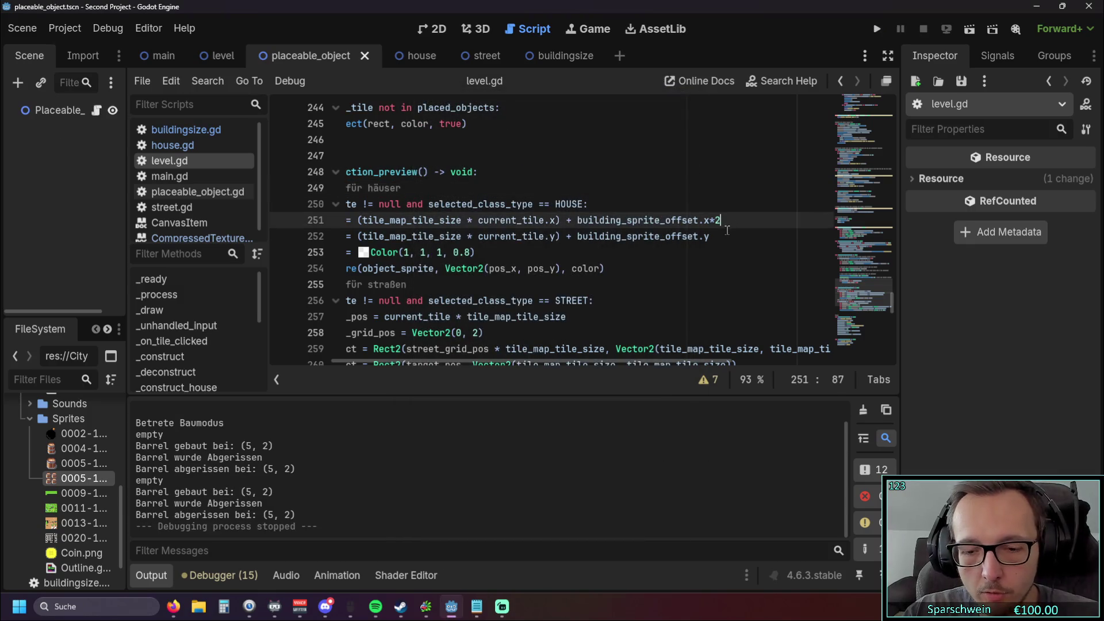
key(BackSpace)
key(BackSpace)
click(718, 239)
text(*2)
Step: Rerun the game, build a barrel and several Big Buckets until gold runs out, then stop
click(877, 29)
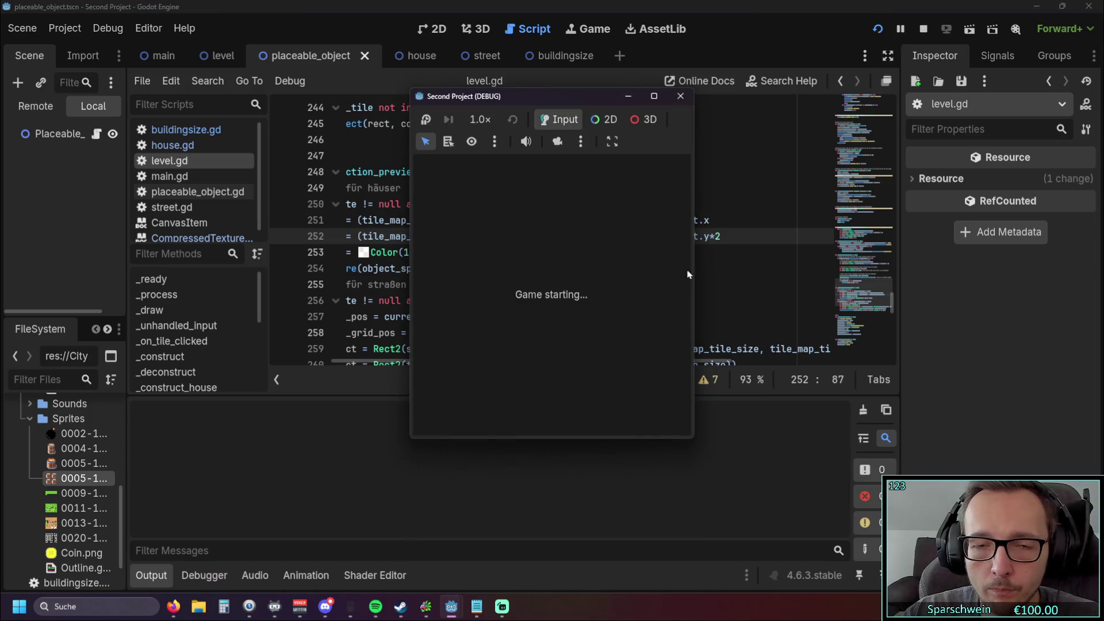
click(519, 416)
click(544, 277)
click(554, 270)
click(554, 271)
click(553, 270)
click(483, 416)
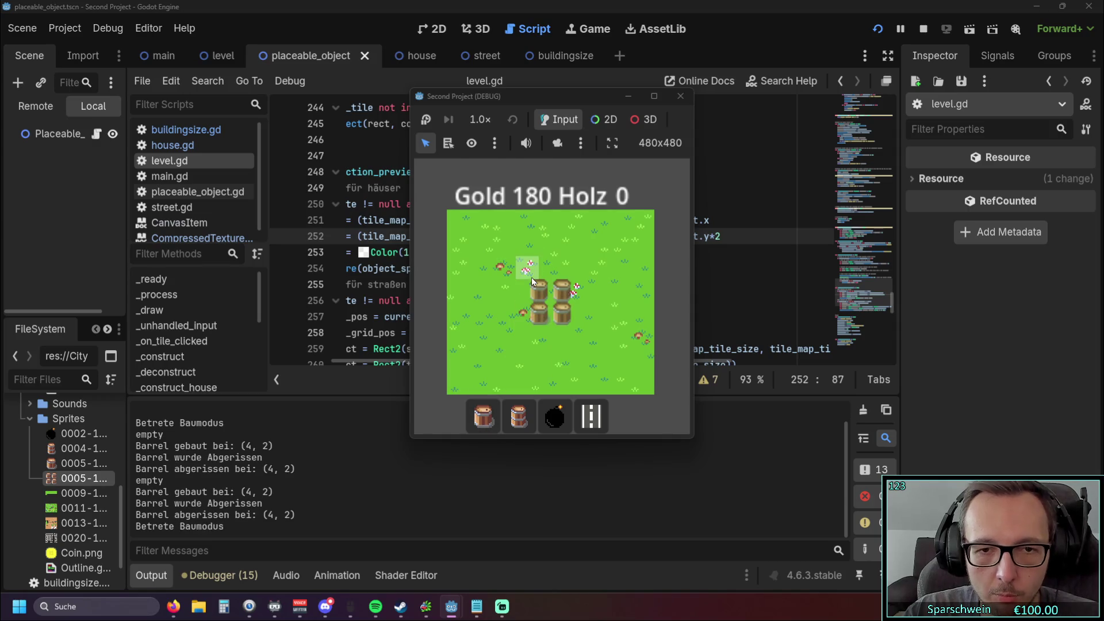
click(531, 277)
click(531, 277)
click(532, 276)
click(532, 276)
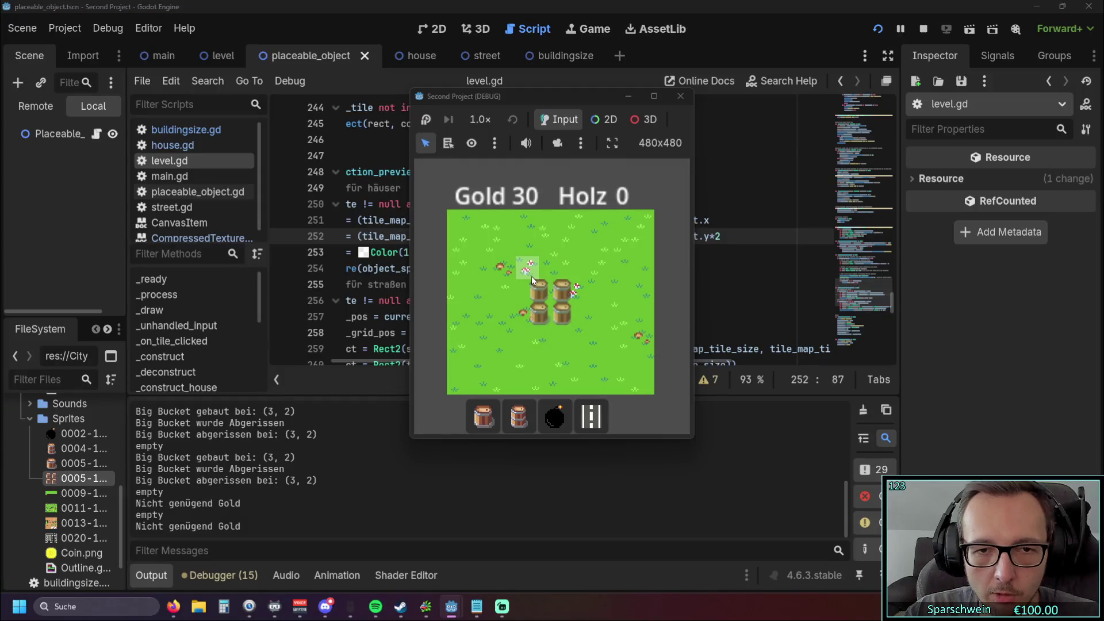
right_click(532, 276)
click(680, 96)
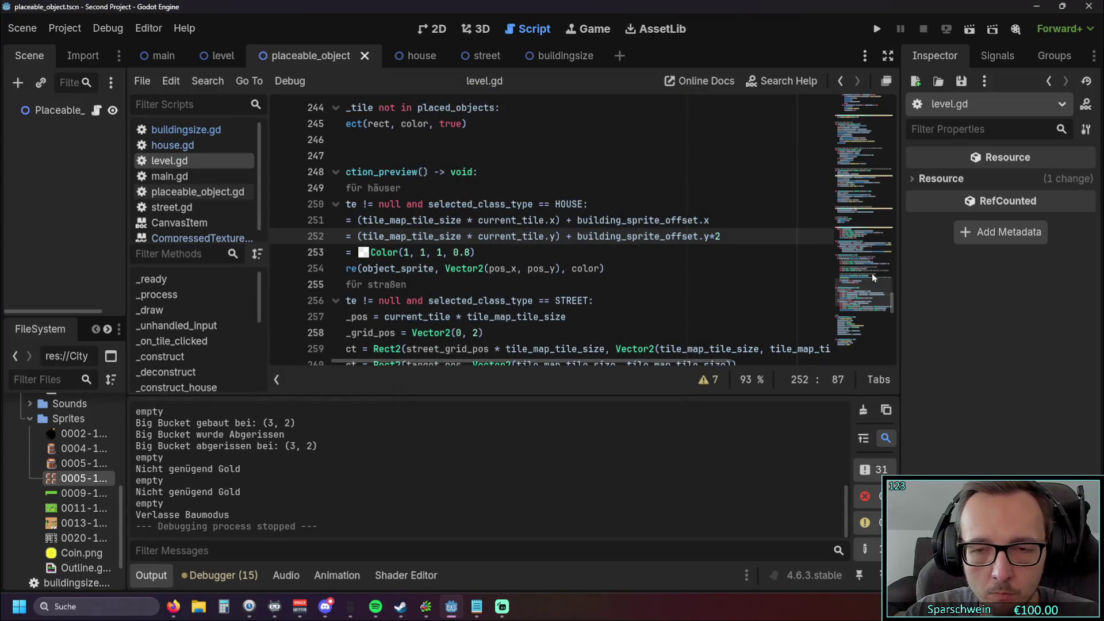
drag(855, 267, 860, 101)
Step: Raise the starting gold on line 16 of level.gd from 200 to 2000
scroll(518, 230, down, 3)
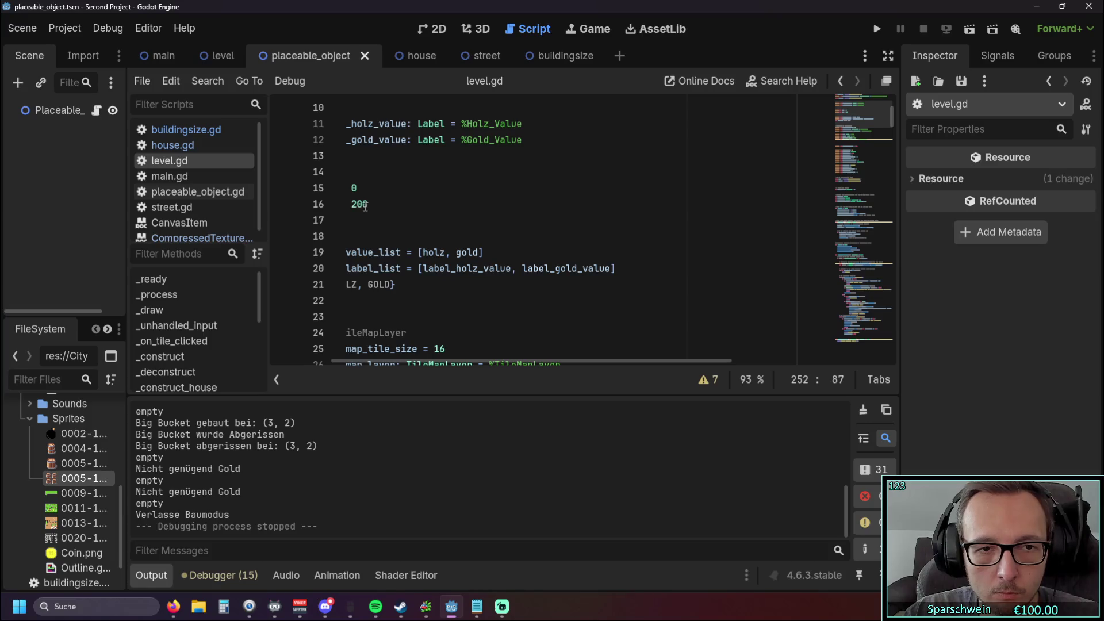
click(366, 206)
click(418, 237)
Step: Review the color_construction_preview code and start removing the *2 from the pos_y line
scroll(537, 240, down, 4)
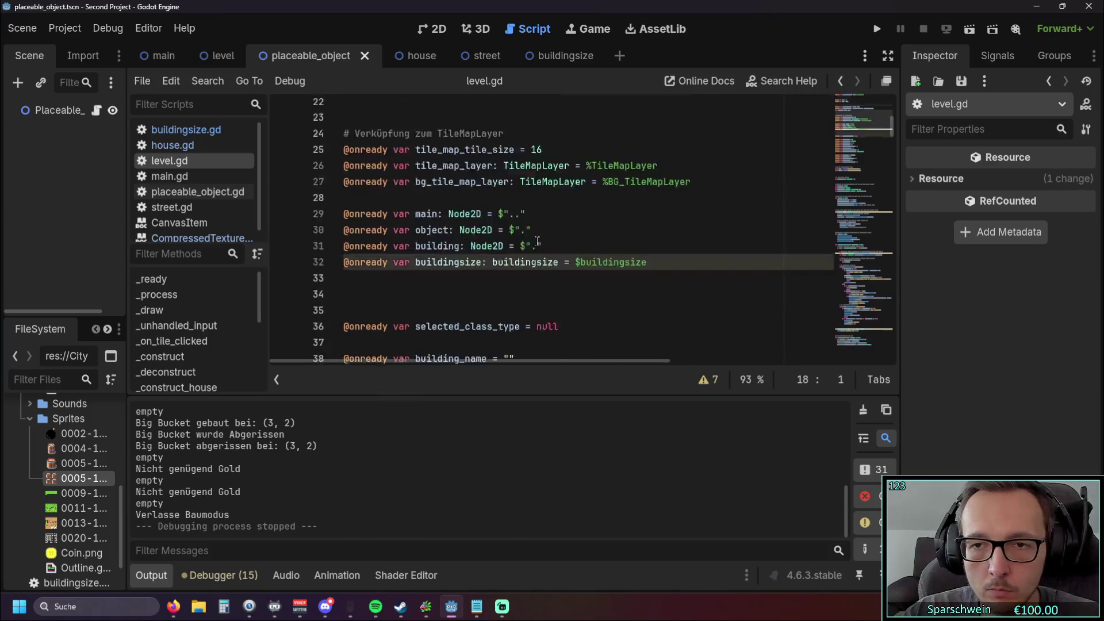
scroll(537, 241, down, 20)
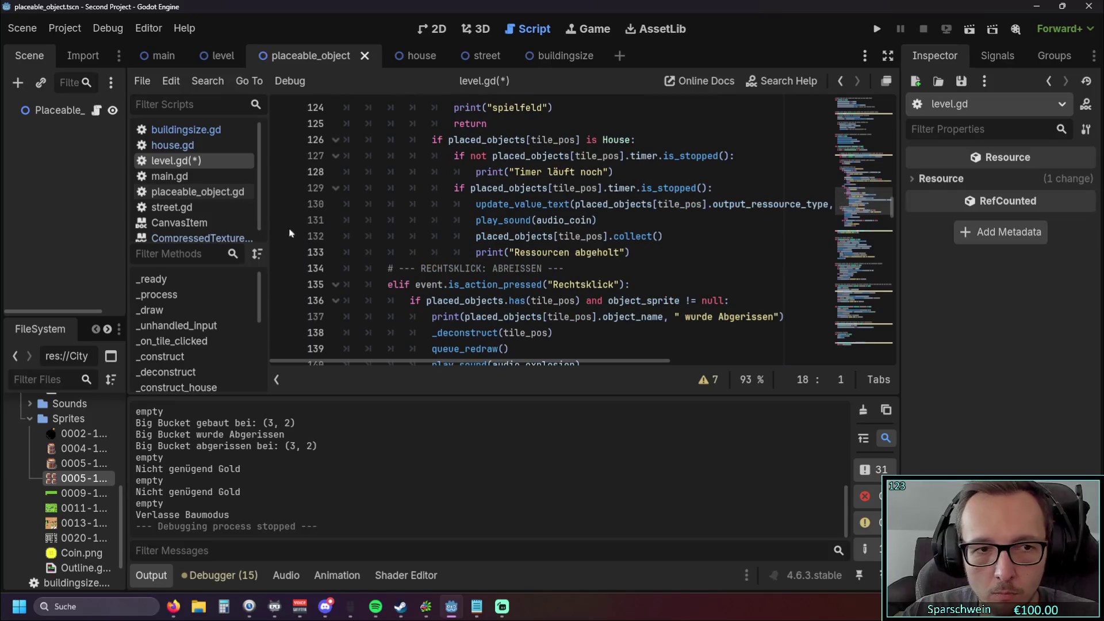
drag(894, 210, 888, 284)
scroll(740, 262, down, 5)
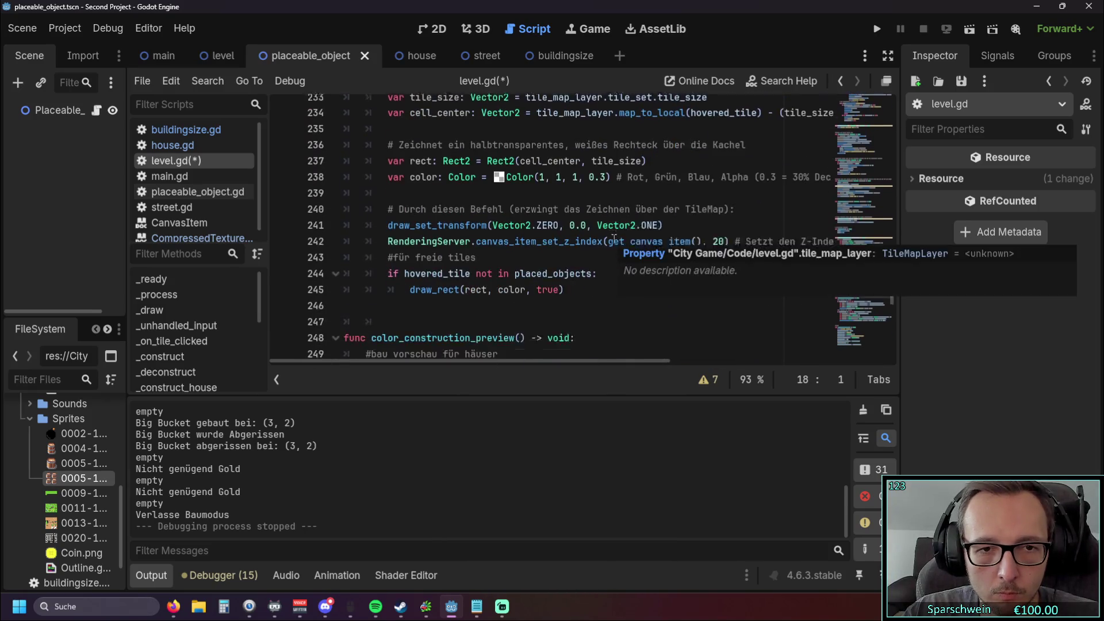
scroll(613, 239, down, 3)
scroll(614, 240, down, 2)
scroll(613, 239, up, 7)
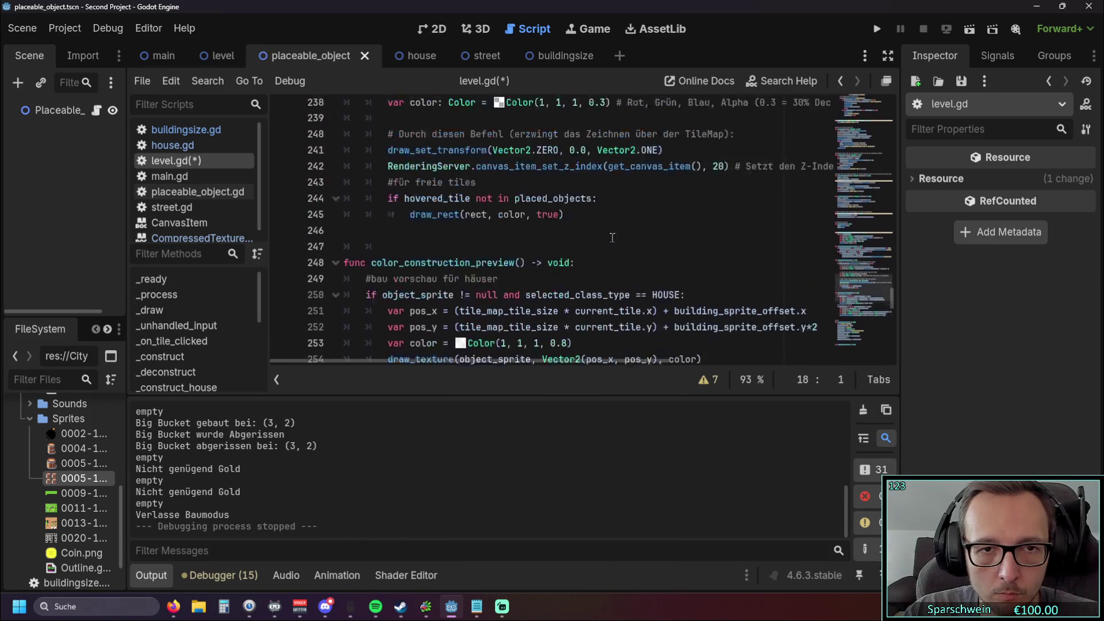
scroll(613, 239, up, 4)
scroll(612, 238, down, 10)
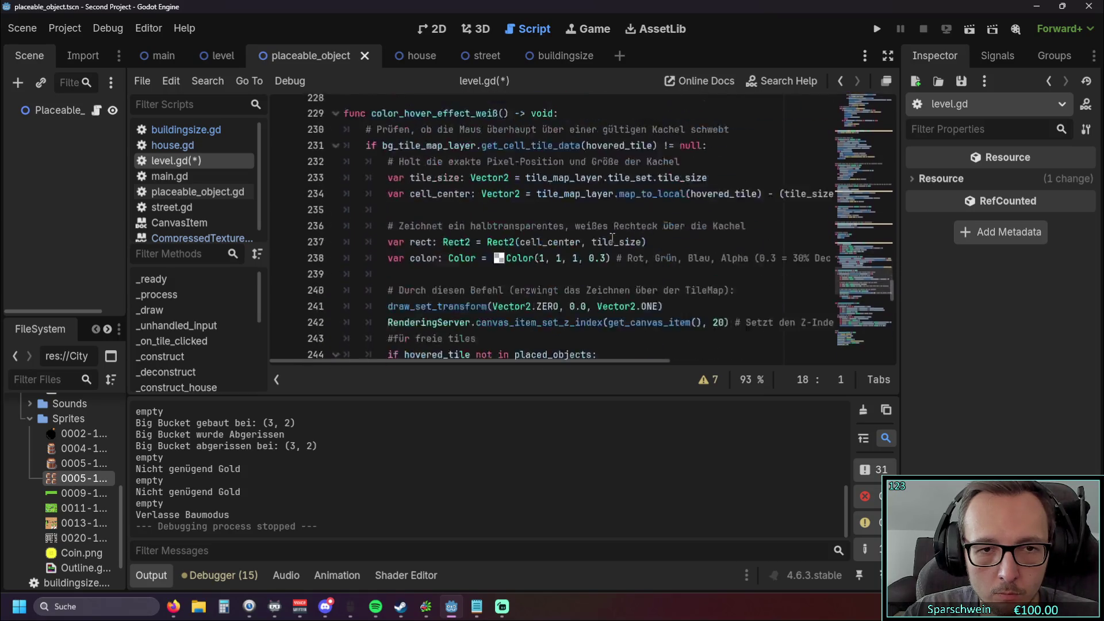
scroll(612, 238, down, 3)
scroll(613, 237, up, 15)
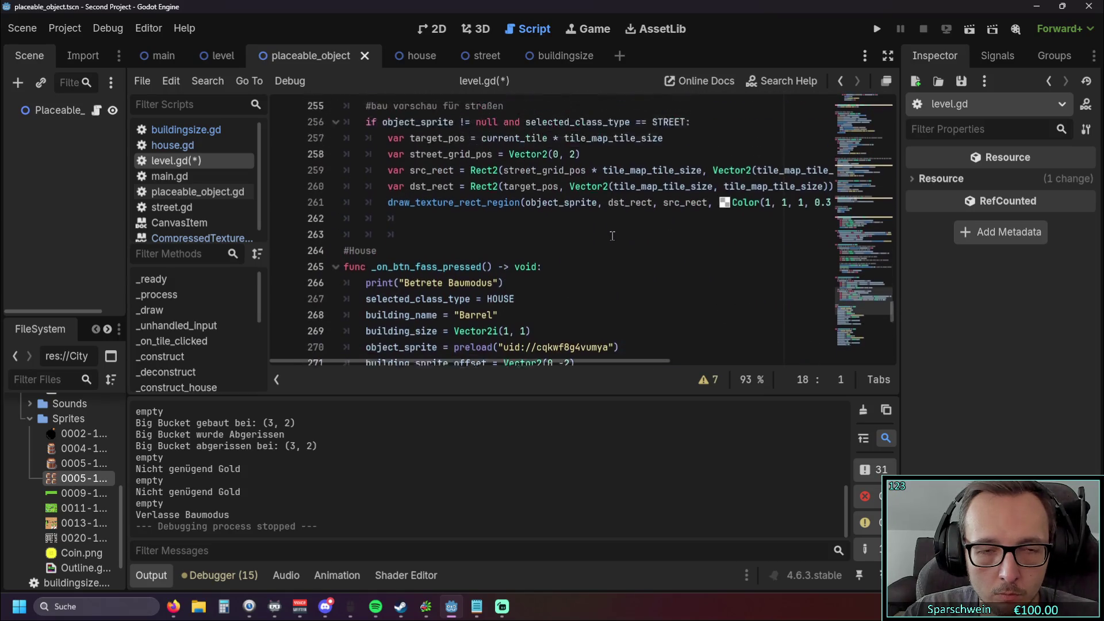
scroll(613, 236, up, 2)
scroll(611, 236, down, 10)
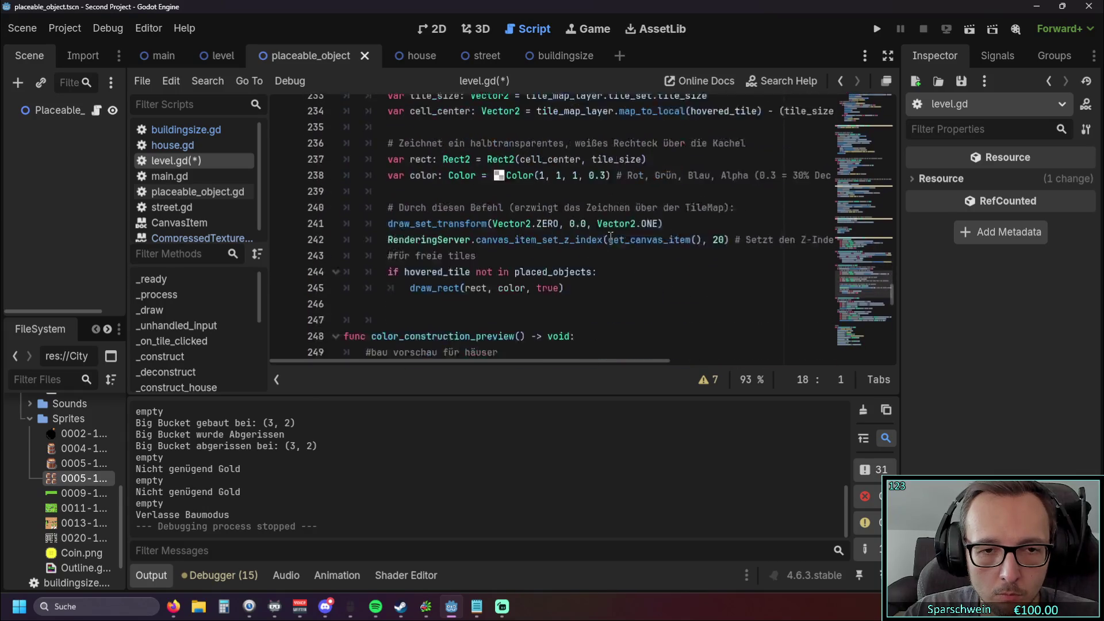
scroll(606, 236, up, 9)
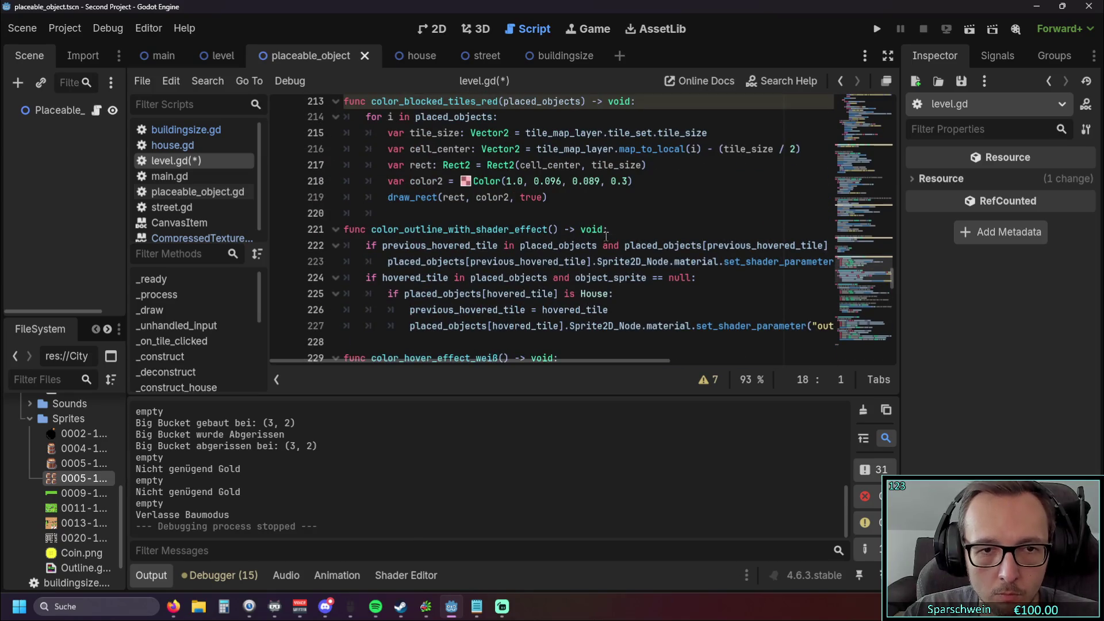
scroll(606, 236, up, 2)
scroll(606, 237, up, 4)
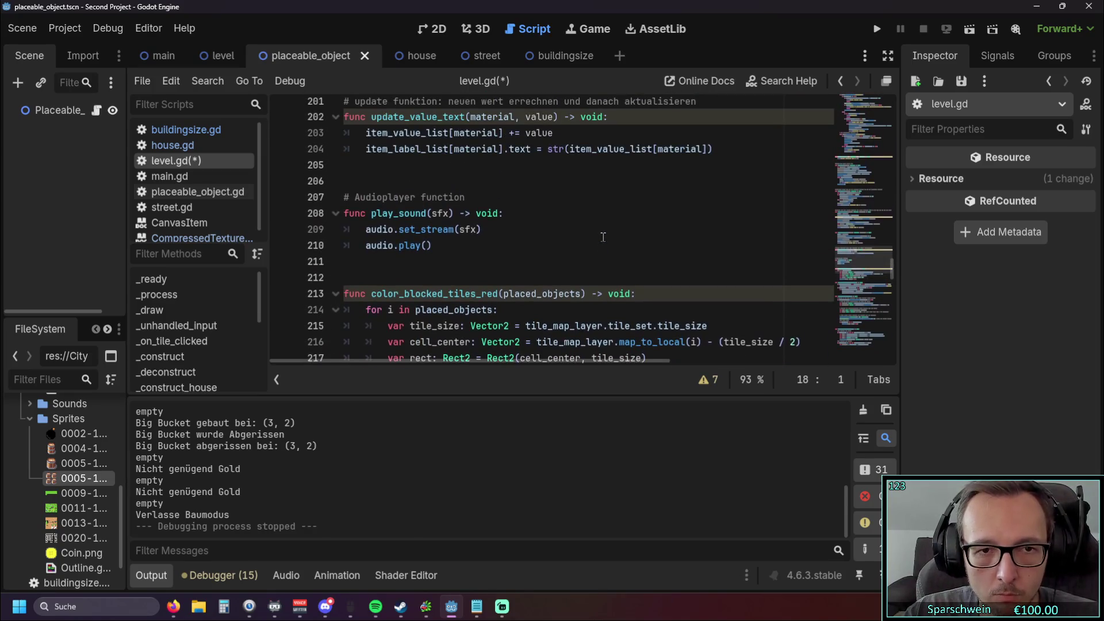
scroll(603, 237, down, 14)
scroll(603, 237, down, 3)
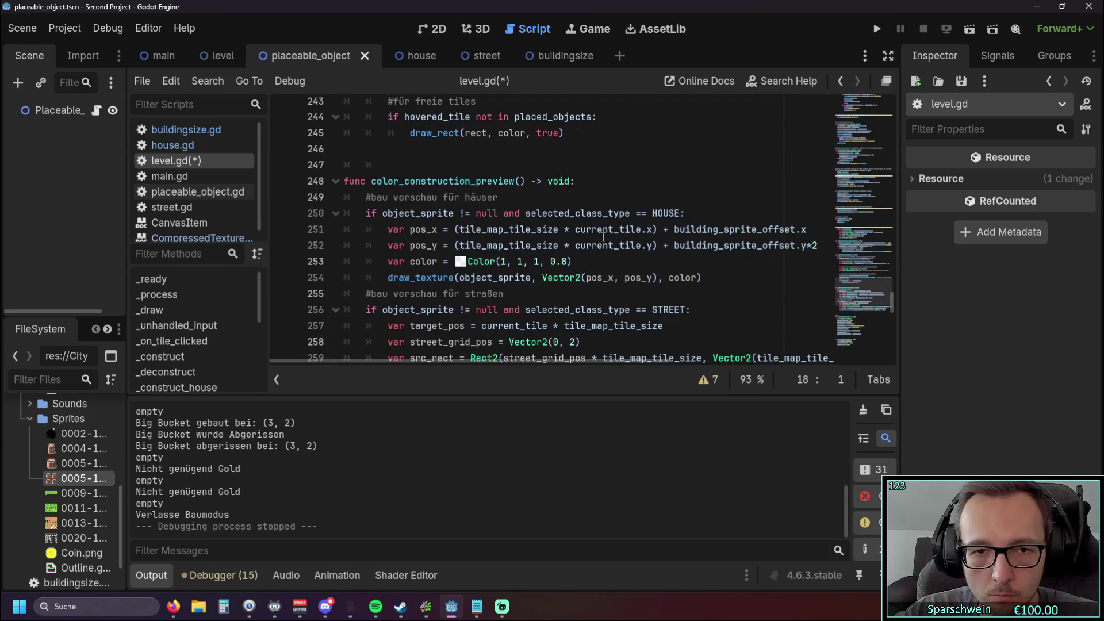
mouse_move(414, 361)
mouse_down()
mouse_move(444, 367)
mouse_move(371, 364)
mouse_move(523, 370)
mouse_move(392, 368)
mouse_up()
drag(469, 358, 454, 361)
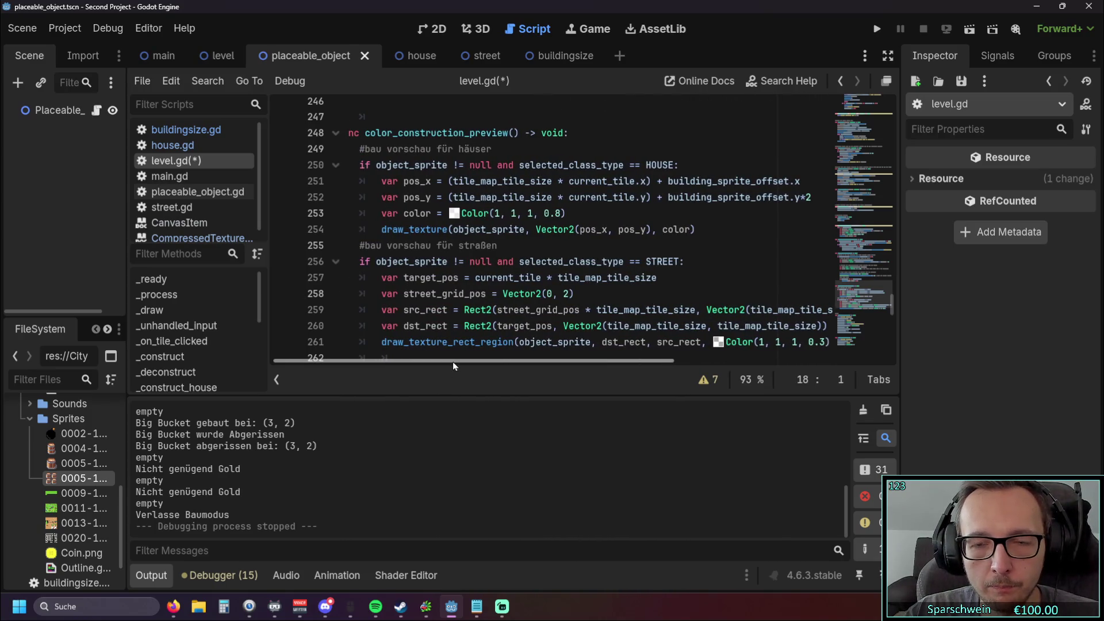
click(813, 197)
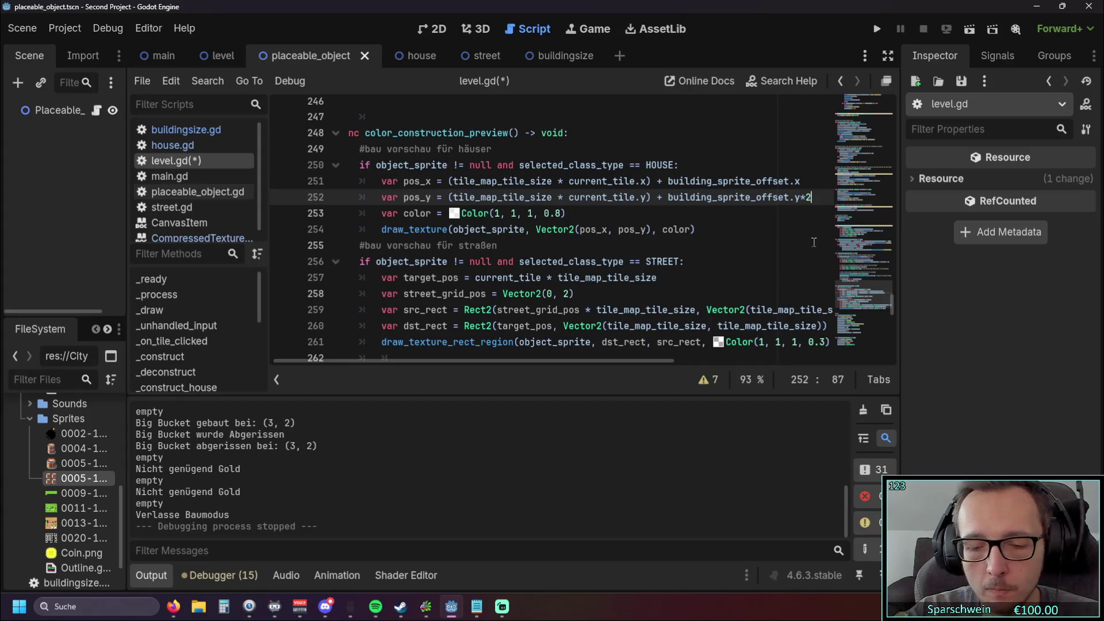
key(BackSpace)
key(BackSpace)
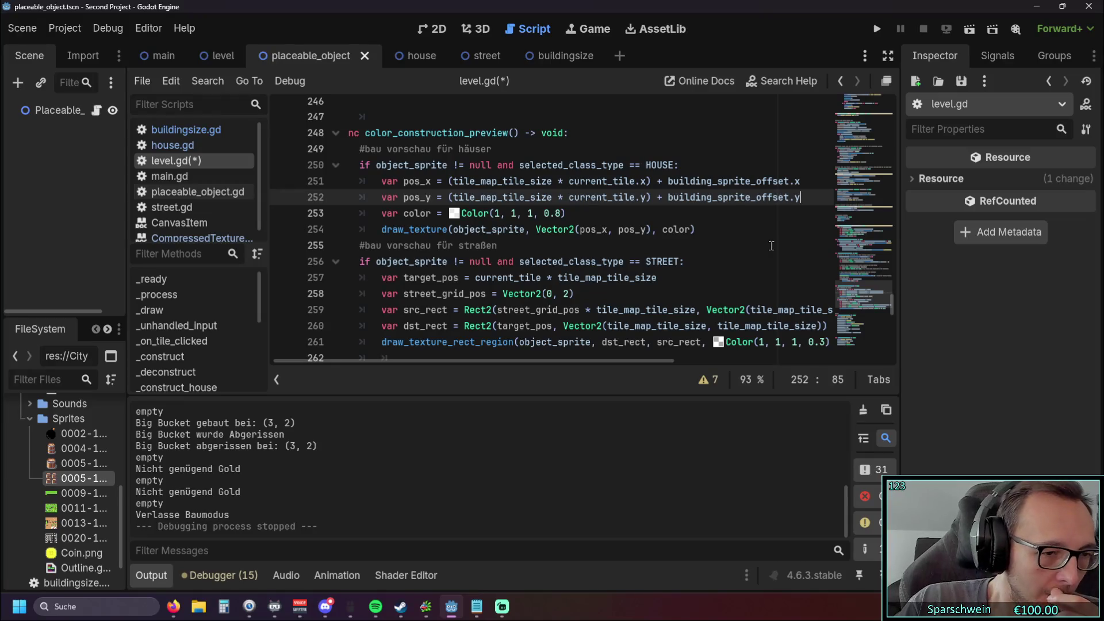
Step: Run the game with 2000 gold, compare the Big Bucket, barrel and bomb previews, then close it
click(709, 257)
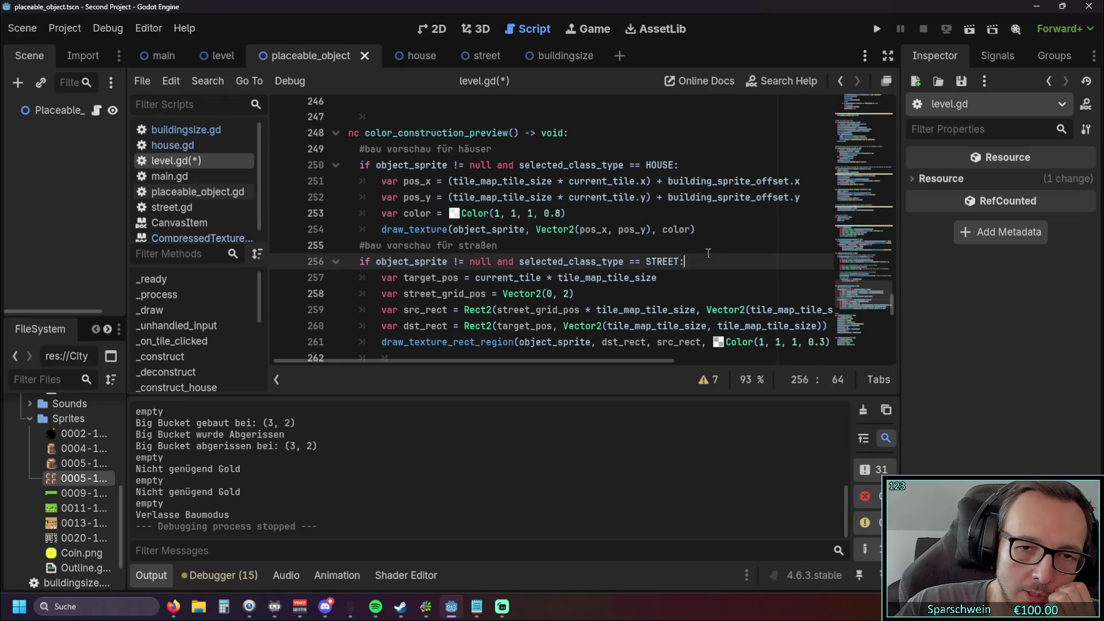
click(877, 30)
click(483, 416)
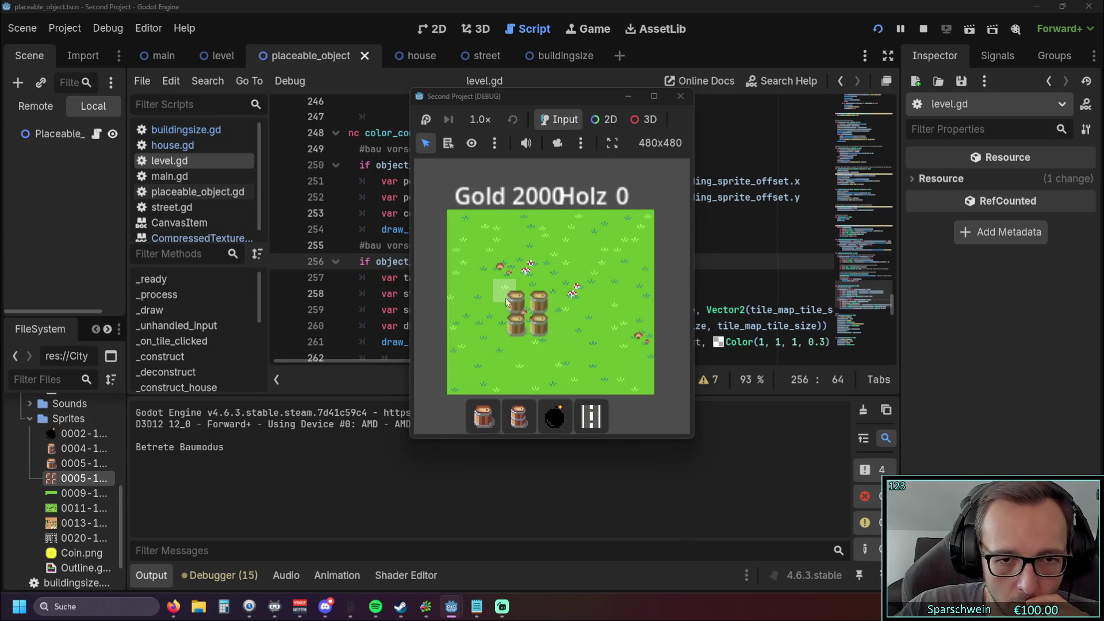
click(518, 416)
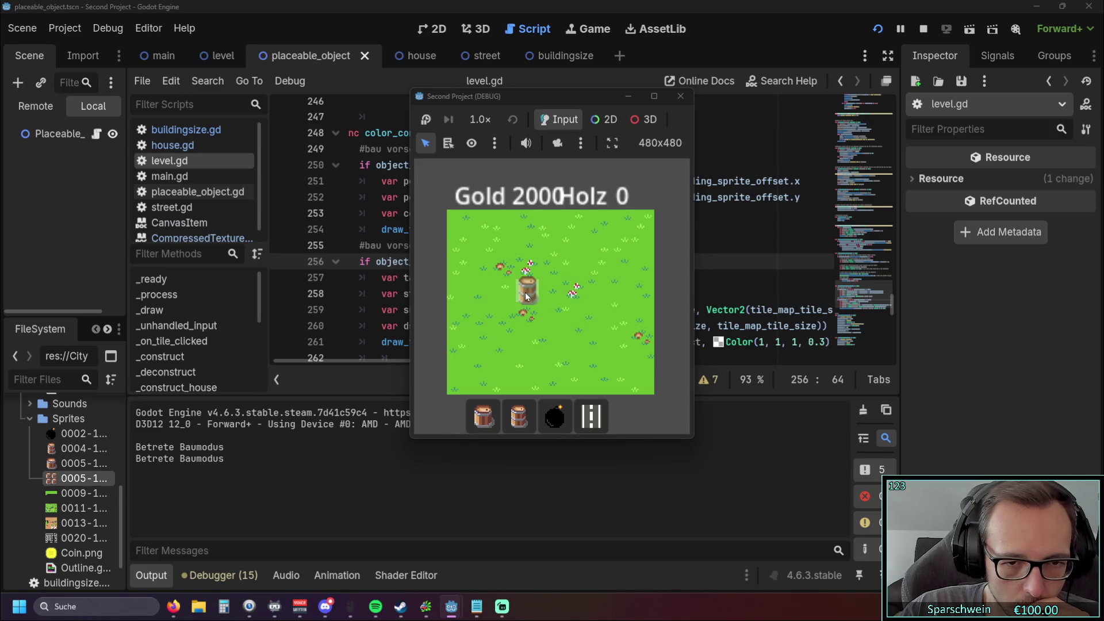
click(555, 415)
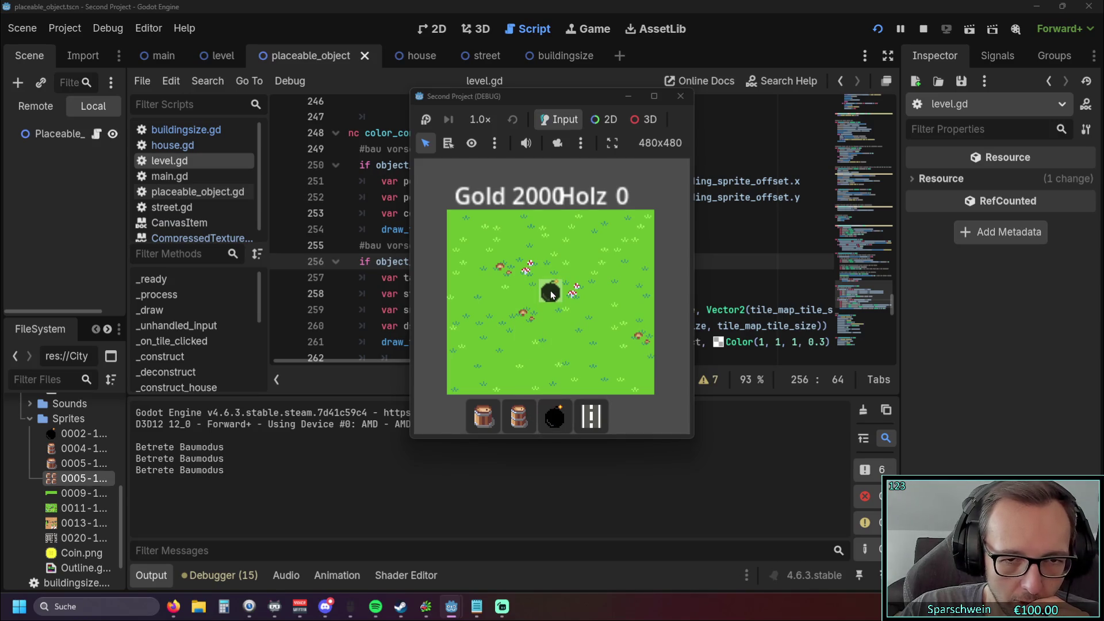
click(519, 415)
click(554, 416)
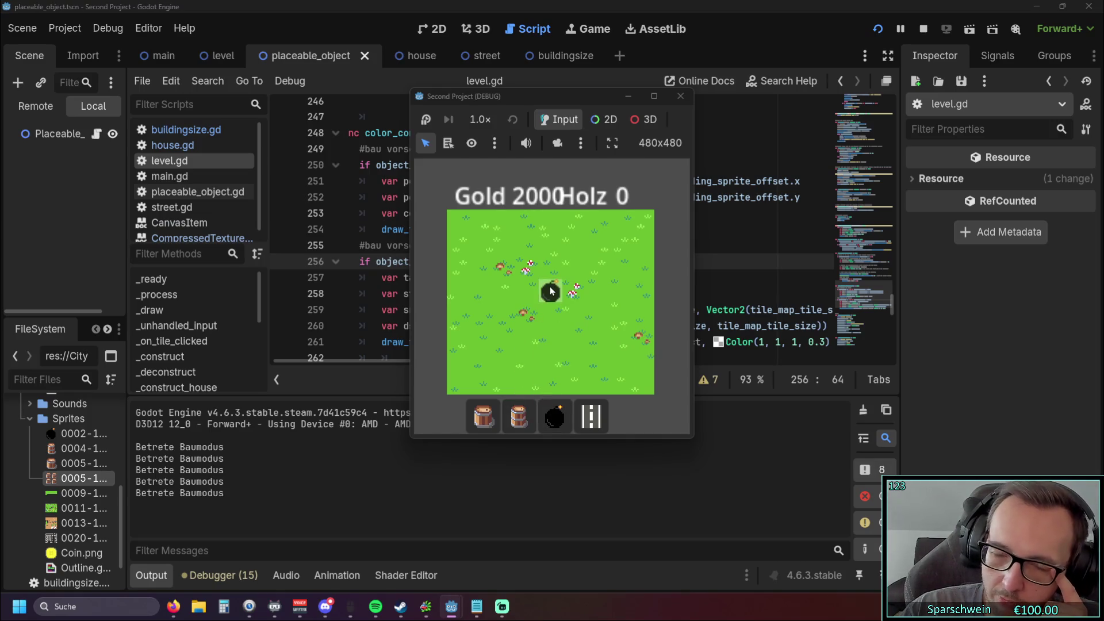
click(518, 416)
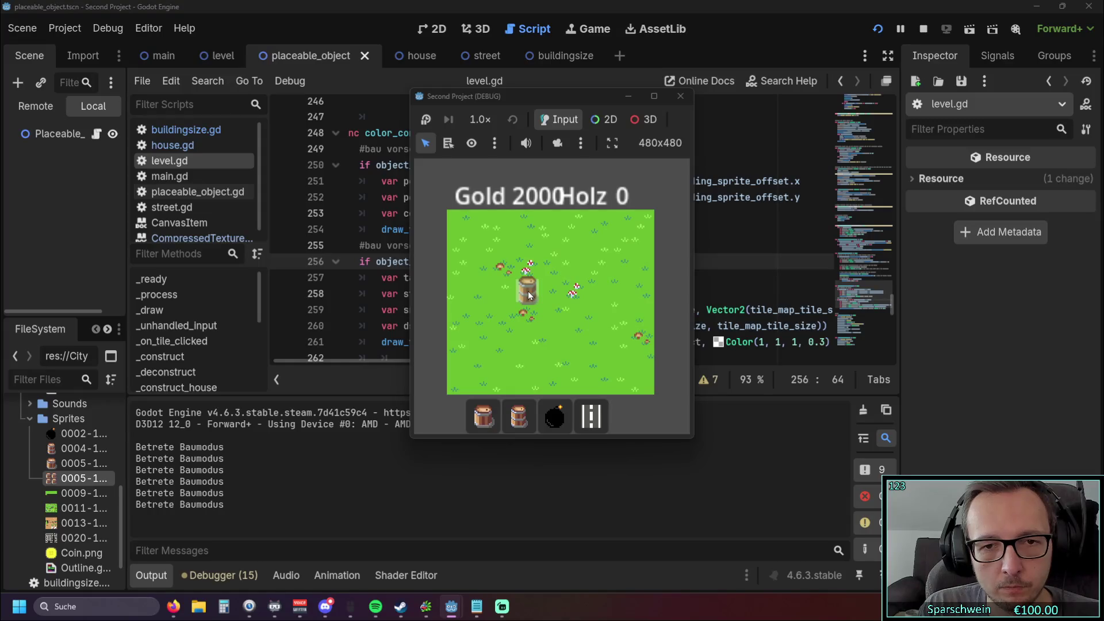
click(681, 96)
mouse_move(529, 366)
mouse_down()
mouse_move(592, 360)
mouse_move(526, 352)
mouse_move(551, 352)
mouse_up()
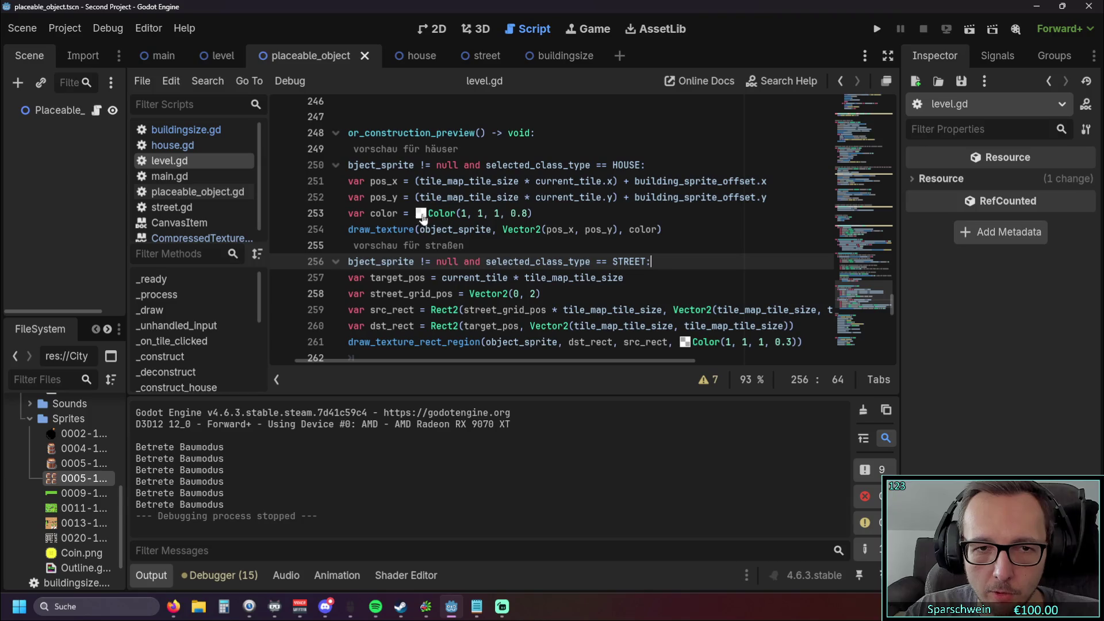
Step: Select and inspect the tile-based x position expression in the preview code
drag(420, 181, 504, 181)
click(621, 228)
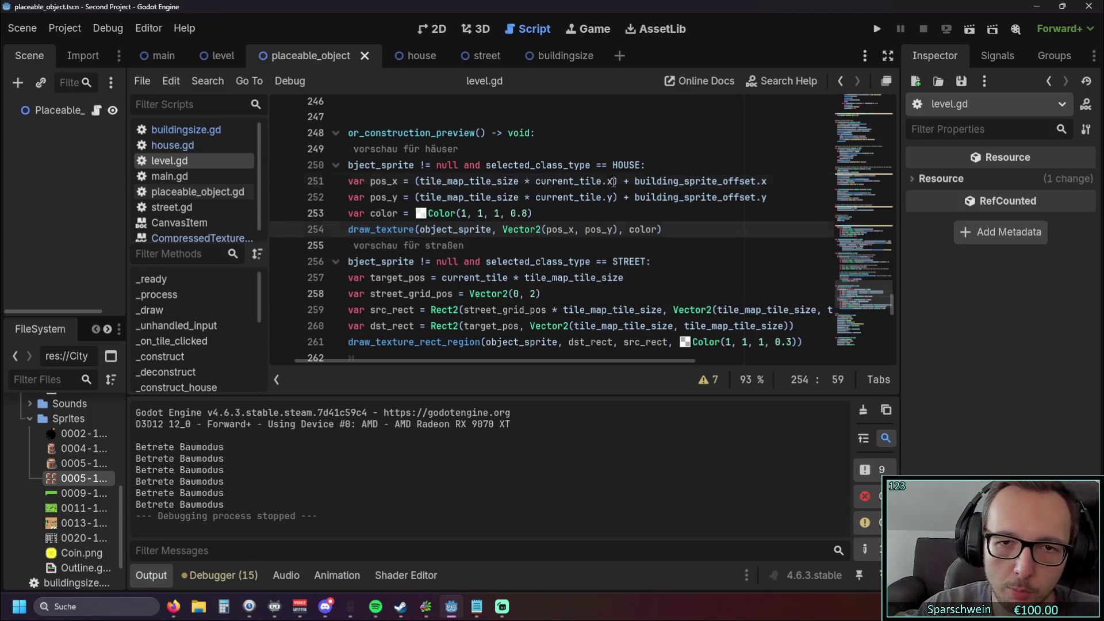
drag(614, 181, 415, 181)
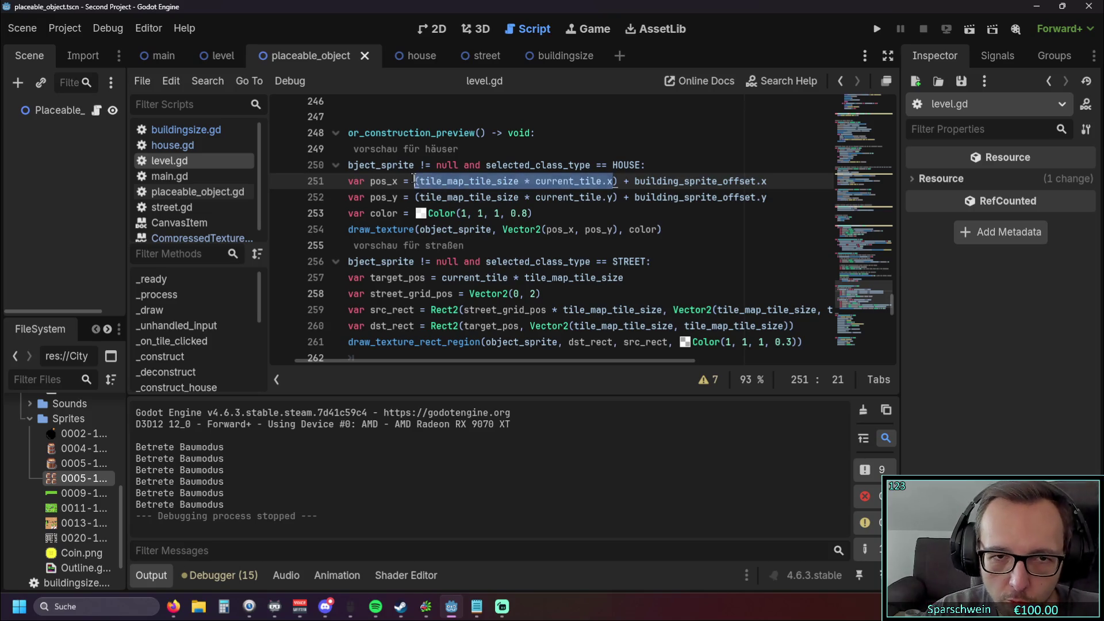
click(653, 245)
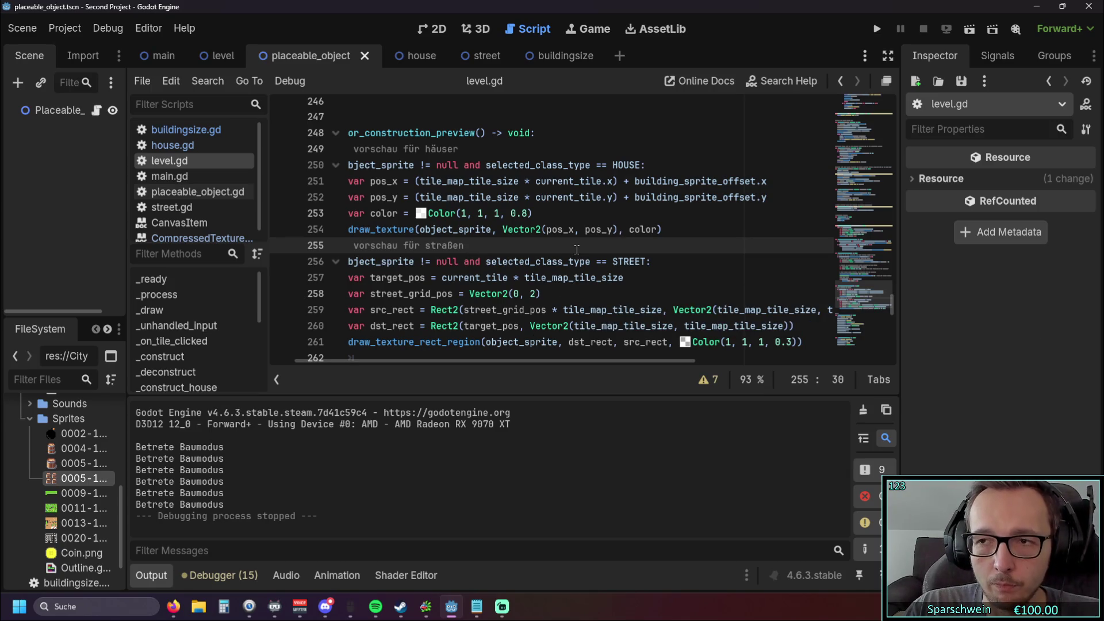
scroll(549, 339, up, 1)
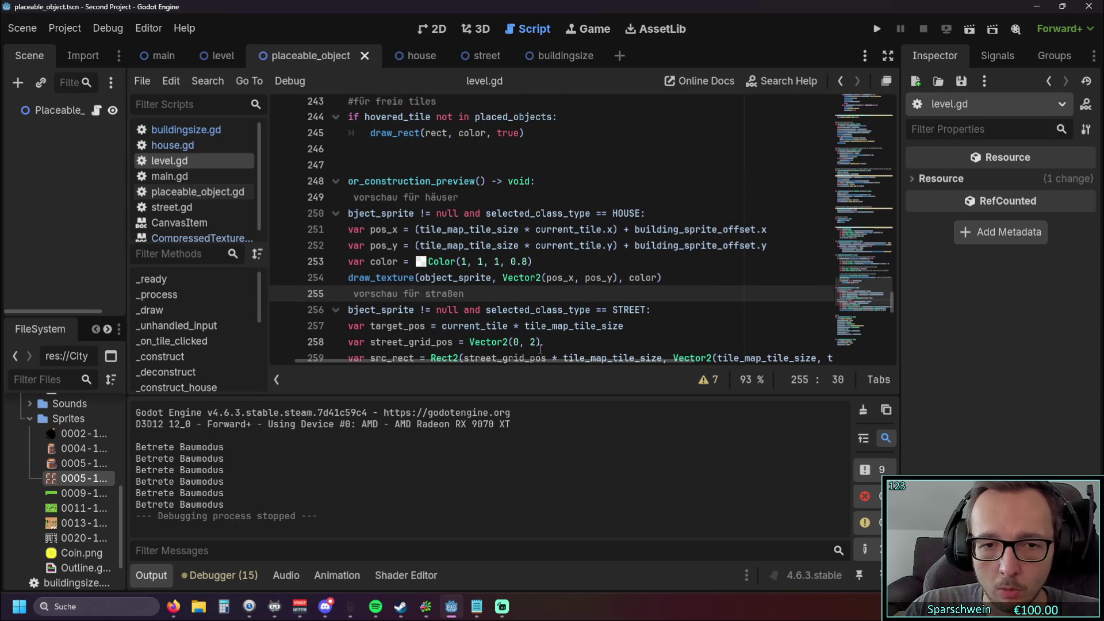
drag(520, 365, 627, 365)
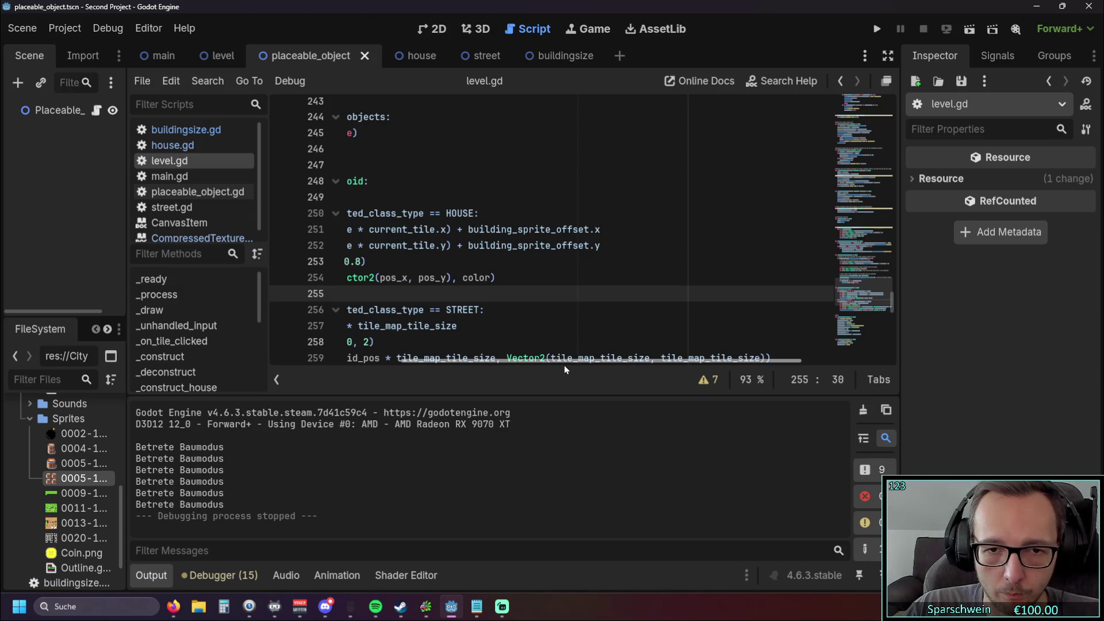
drag(564, 364, 540, 364)
Step: Build and demolish a Big Bucket at (3, 2) in a test run, then scroll to _on_btn_big_bucket_pressed
click(877, 28)
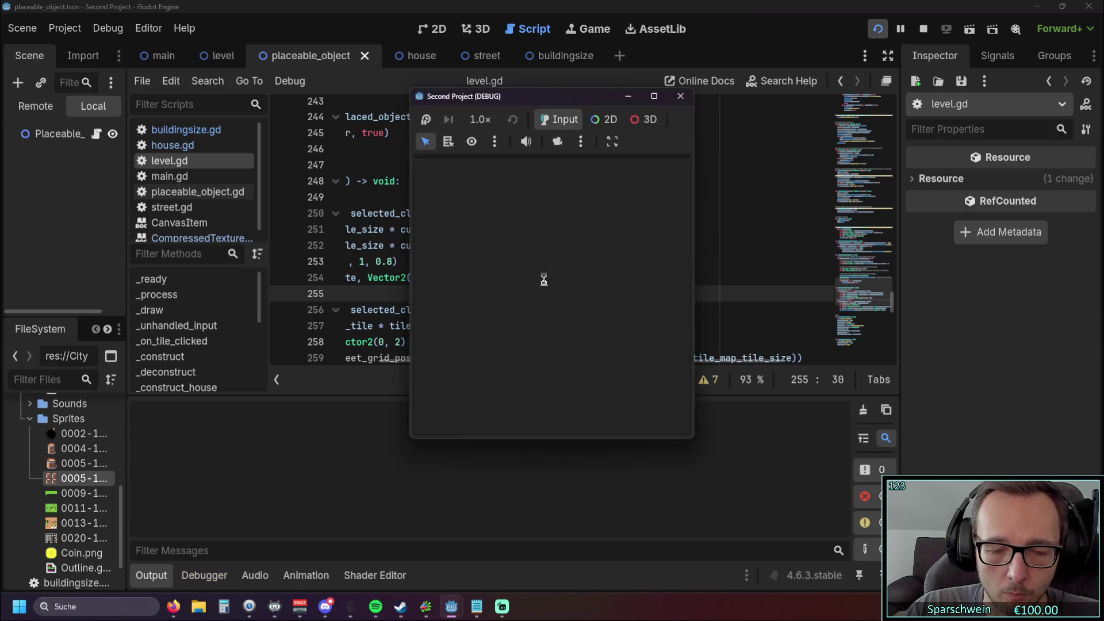
click(483, 416)
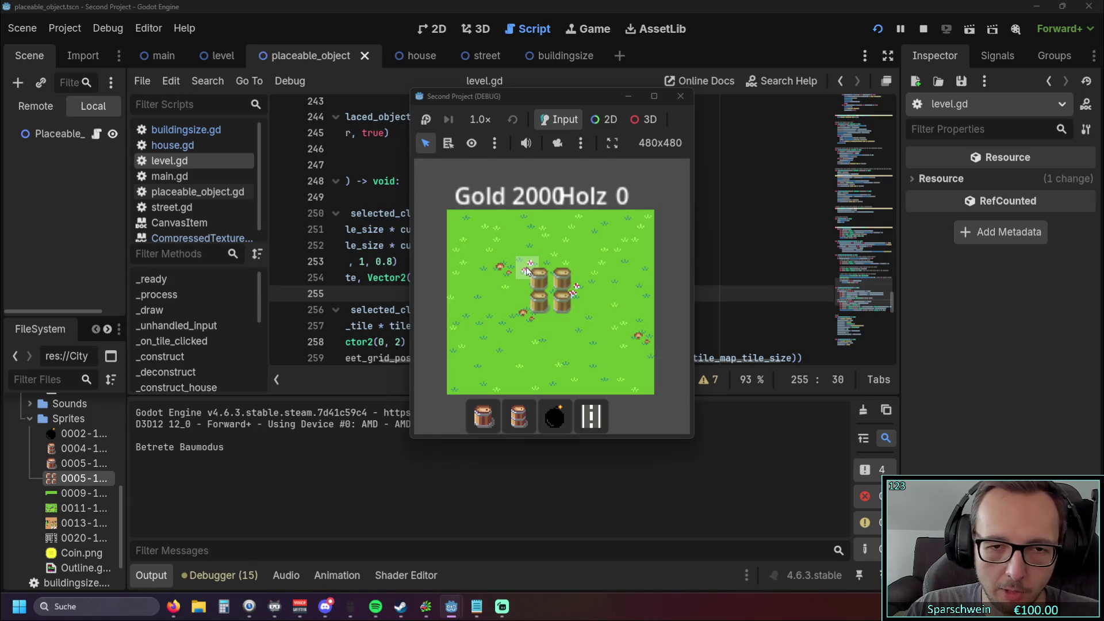
click(530, 273)
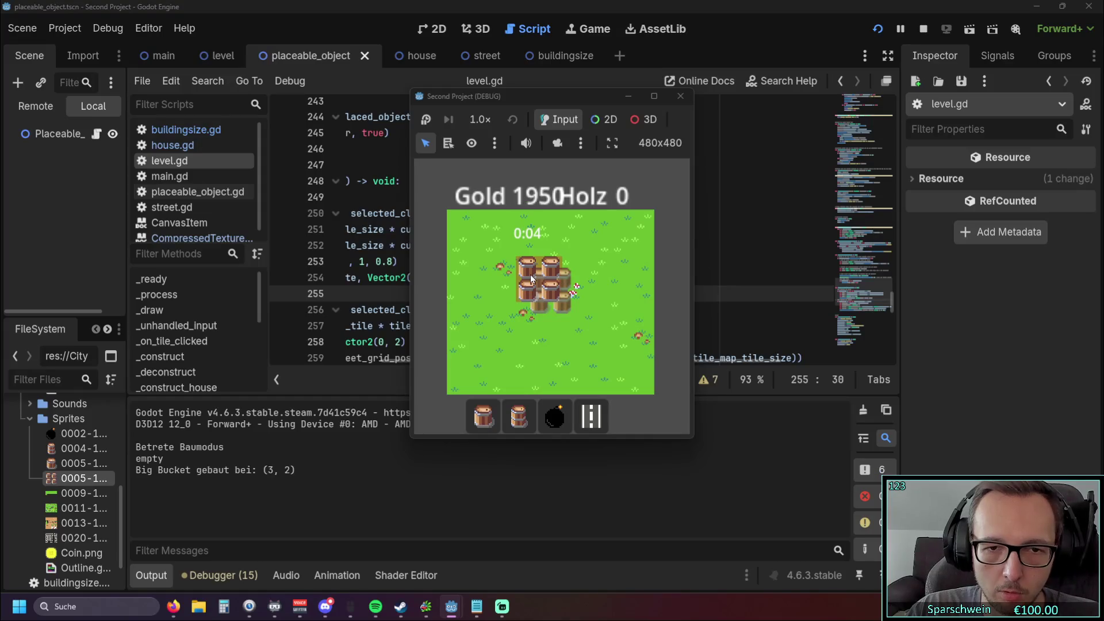
right_click(529, 271)
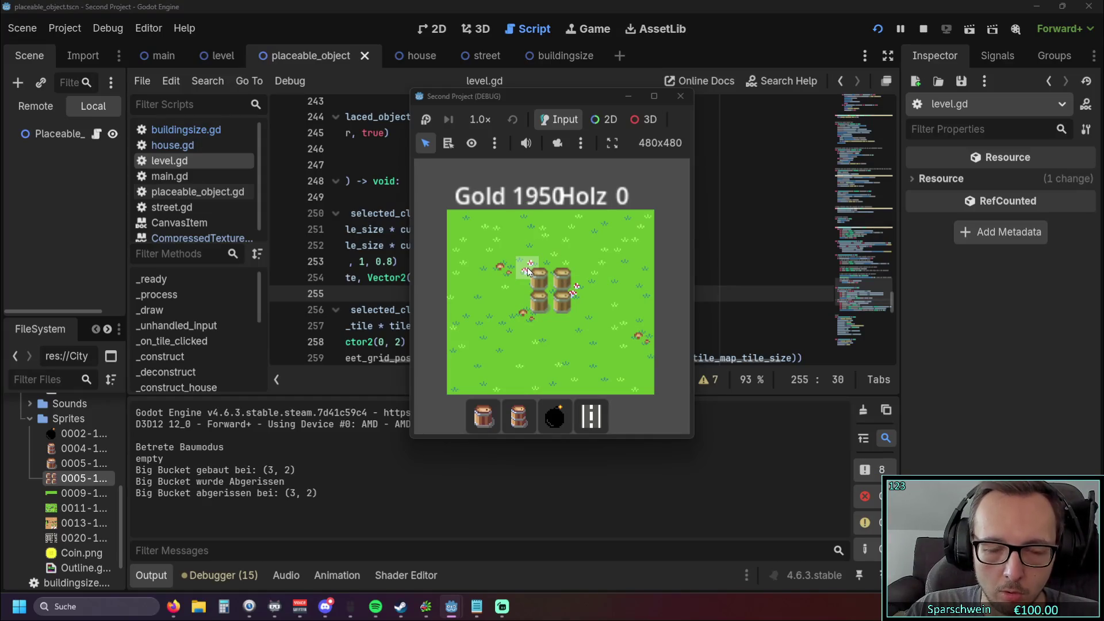
right_click(529, 270)
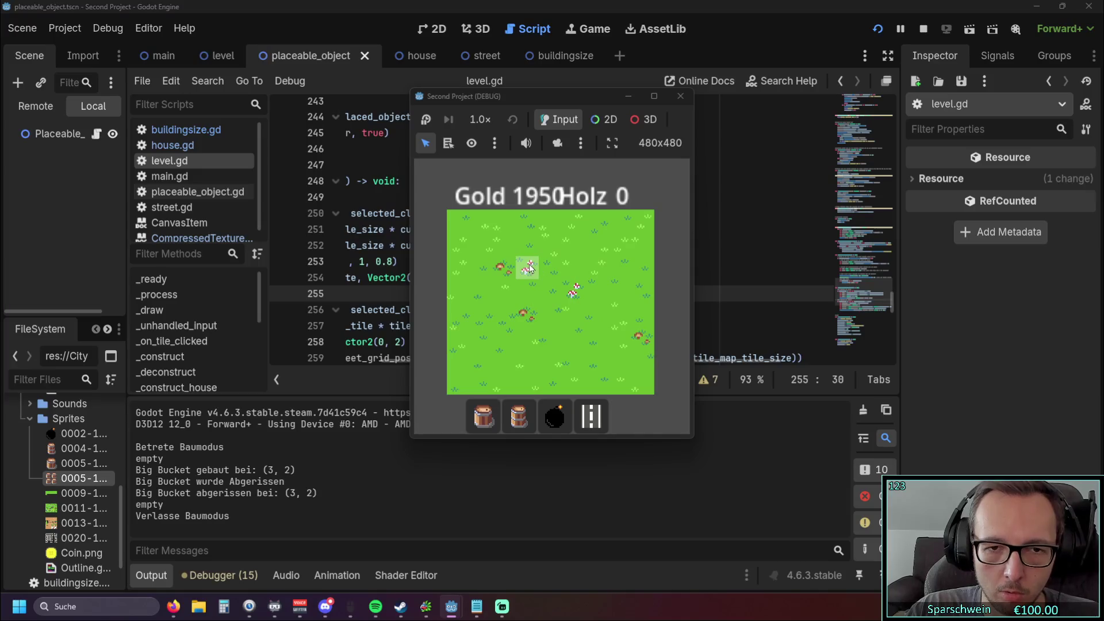
click(680, 96)
drag(504, 360, 395, 361)
scroll(580, 295, down, 15)
scroll(580, 296, down, 2)
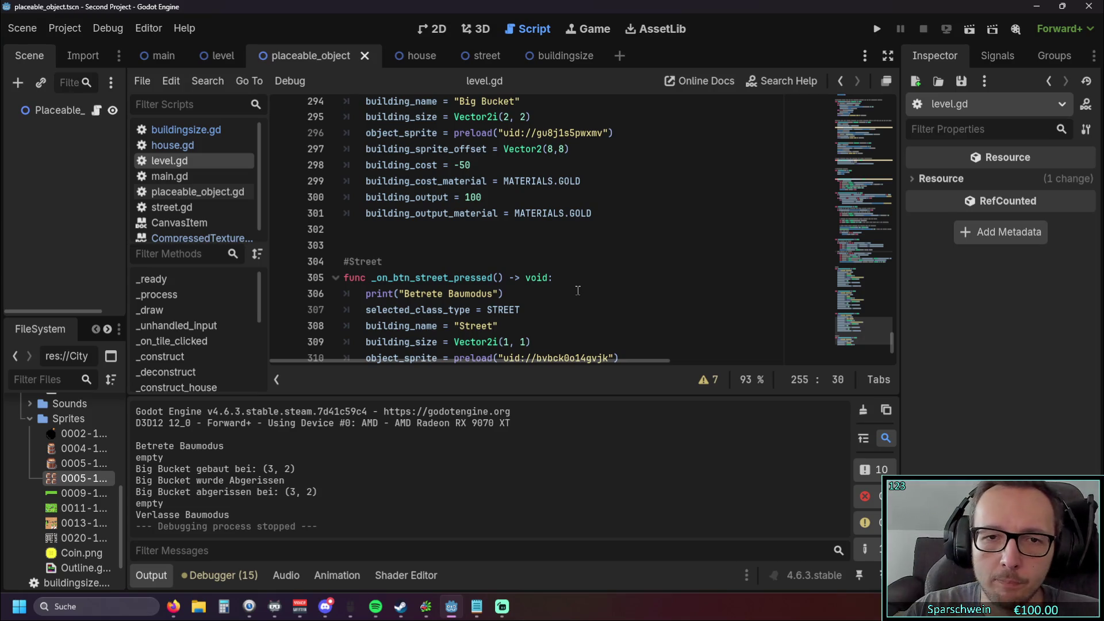
Step: Change the Big Bucket building_sprite_offset x value to 0, then test-place and demolish one in game
scroll(578, 291, up, 1)
click(549, 210)
click(555, 198)
key(BackSpace)
text(0)
key(Right)
click(575, 246)
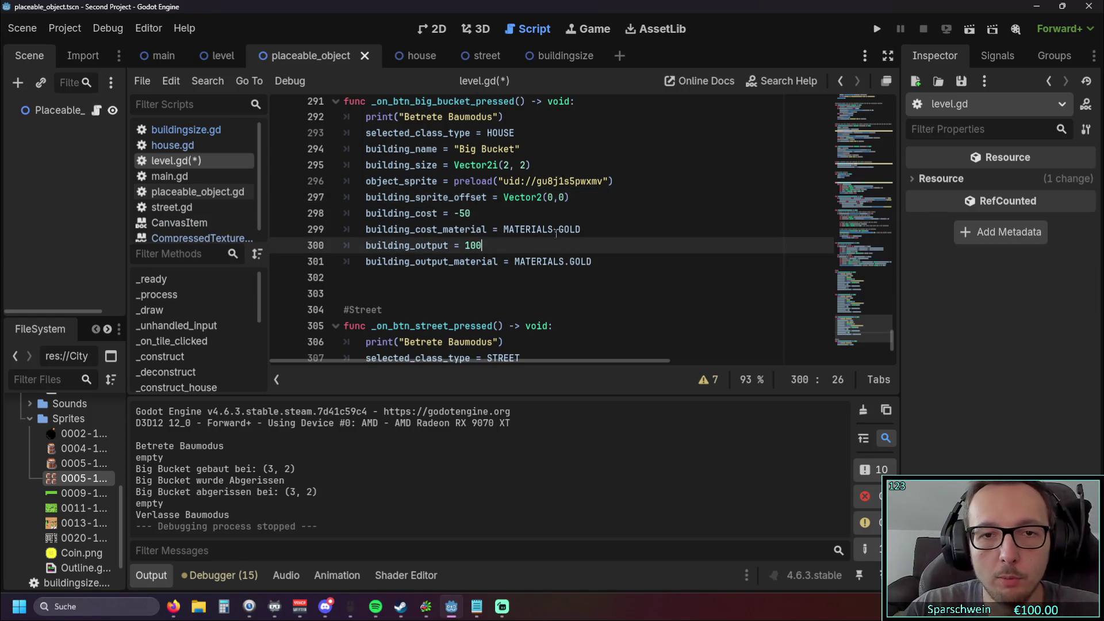
click(877, 29)
click(483, 416)
click(545, 268)
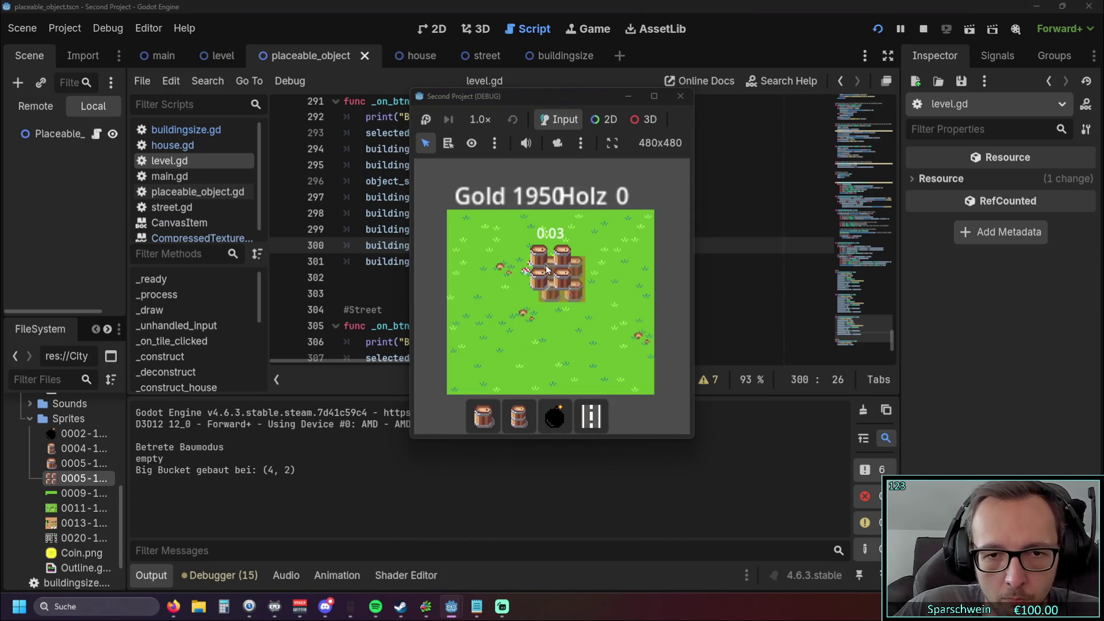
right_click(546, 268)
click(680, 96)
Step: Rerun the game and repeatedly build and demolish Big Buckets at (4, 2) and (3, 2)
scroll(615, 253, up, 1)
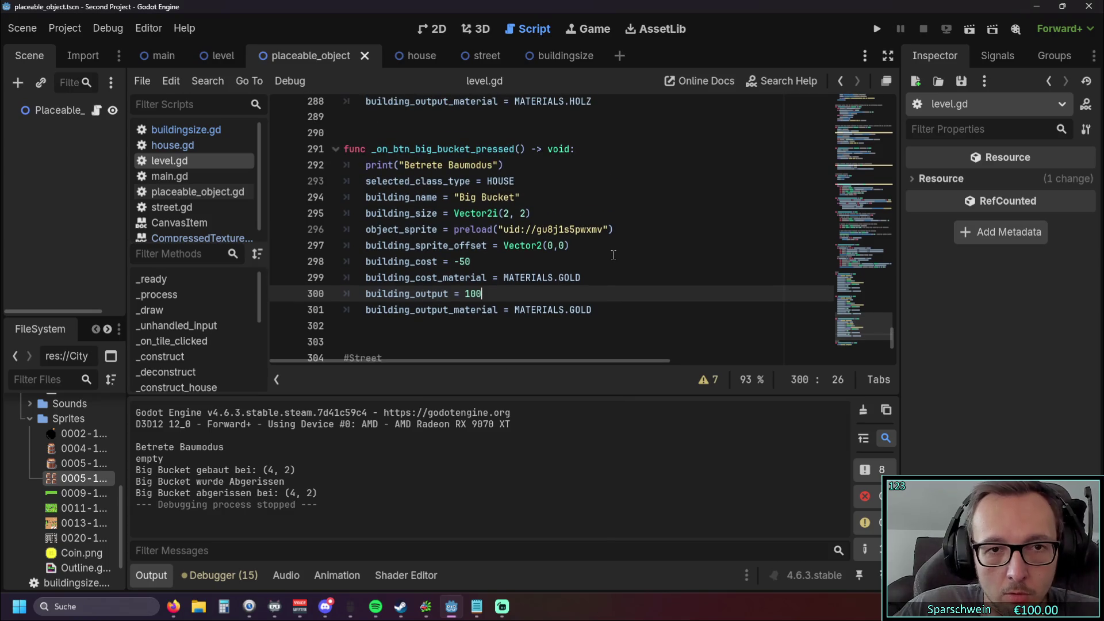
click(579, 276)
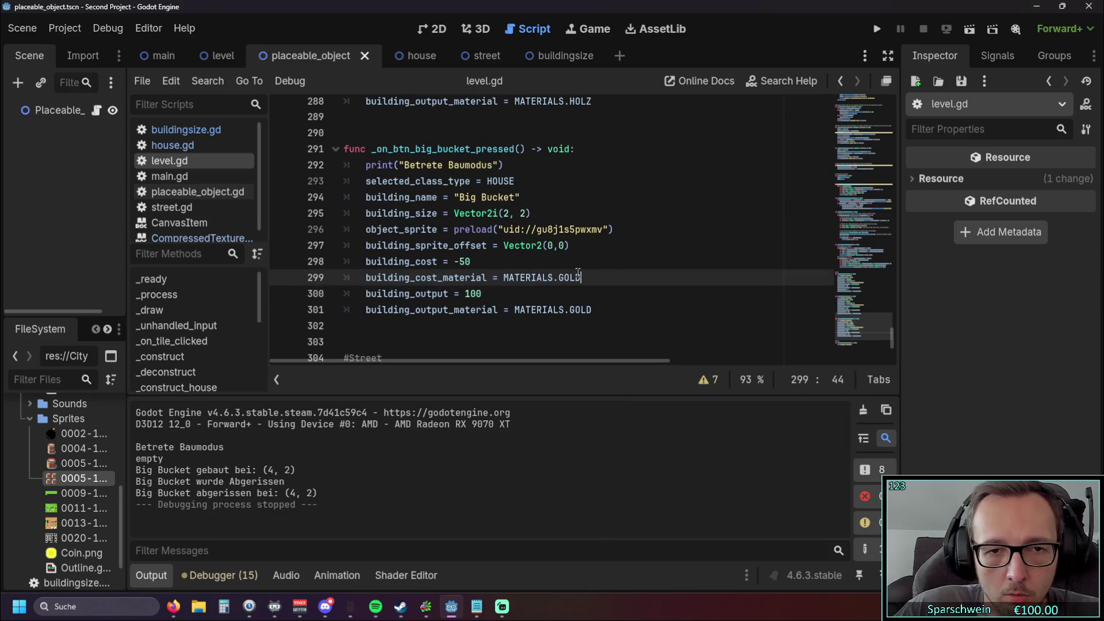
click(611, 246)
click(877, 29)
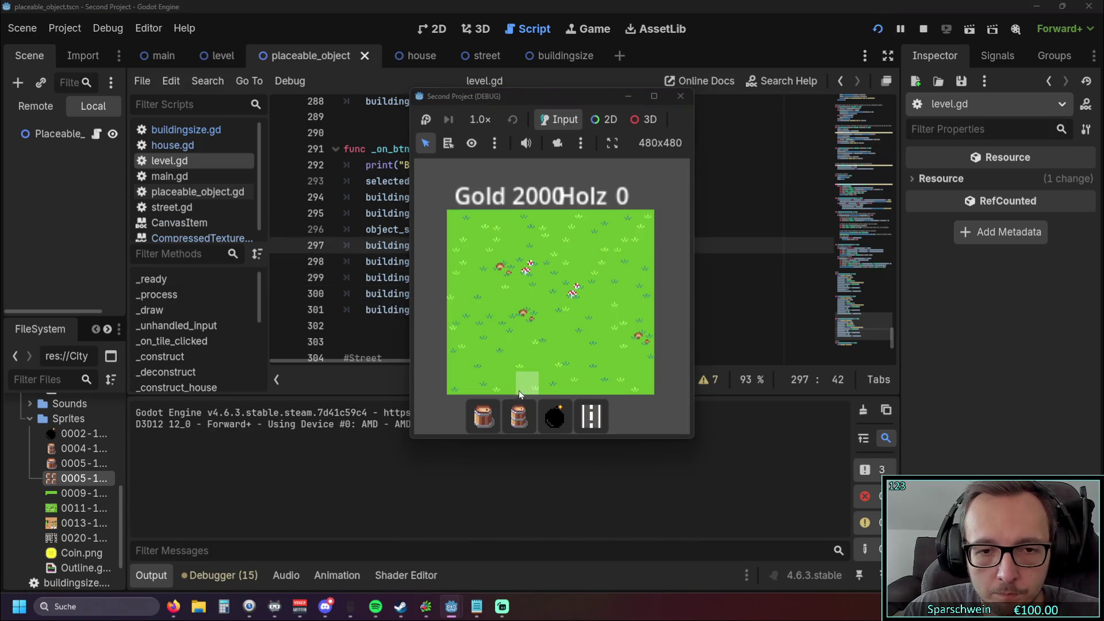
click(518, 416)
click(549, 267)
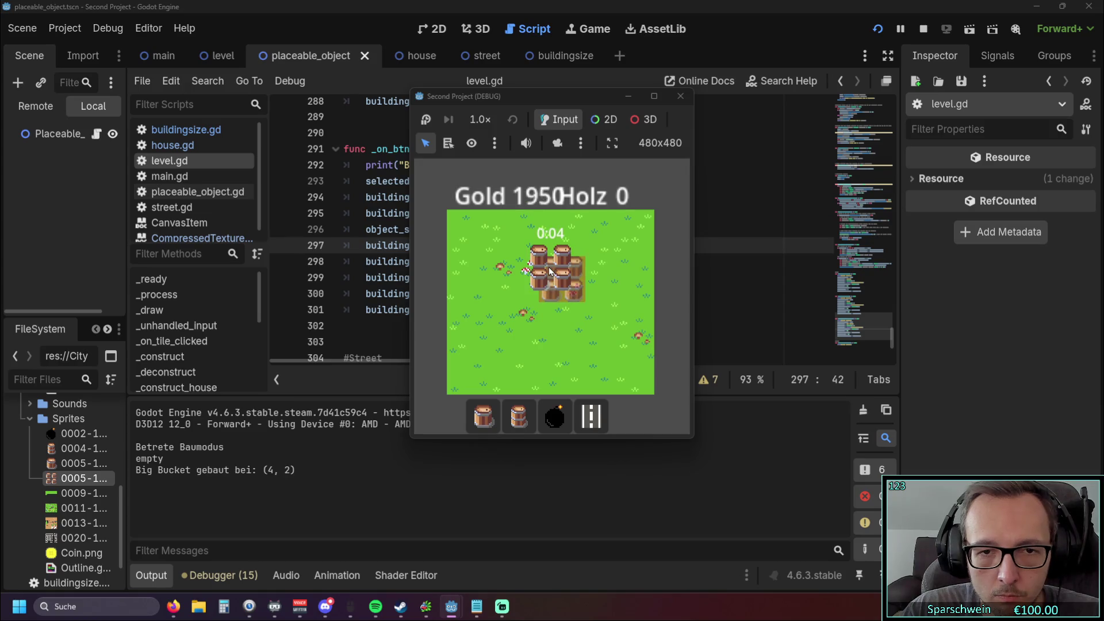
click(549, 269)
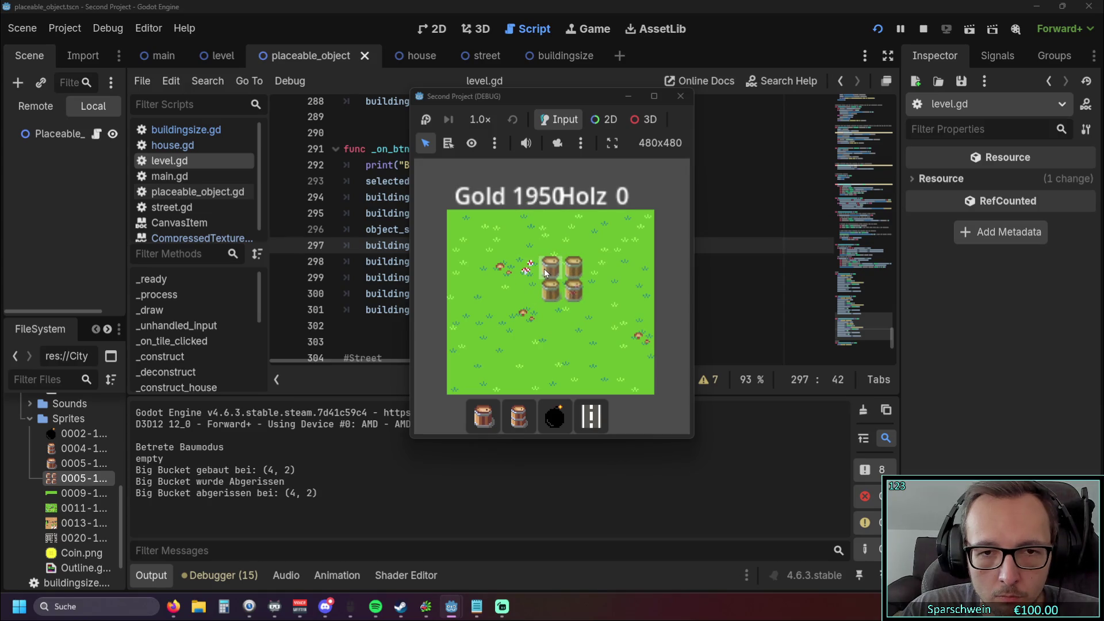
click(527, 267)
click(527, 267)
click(527, 267)
click(527, 267)
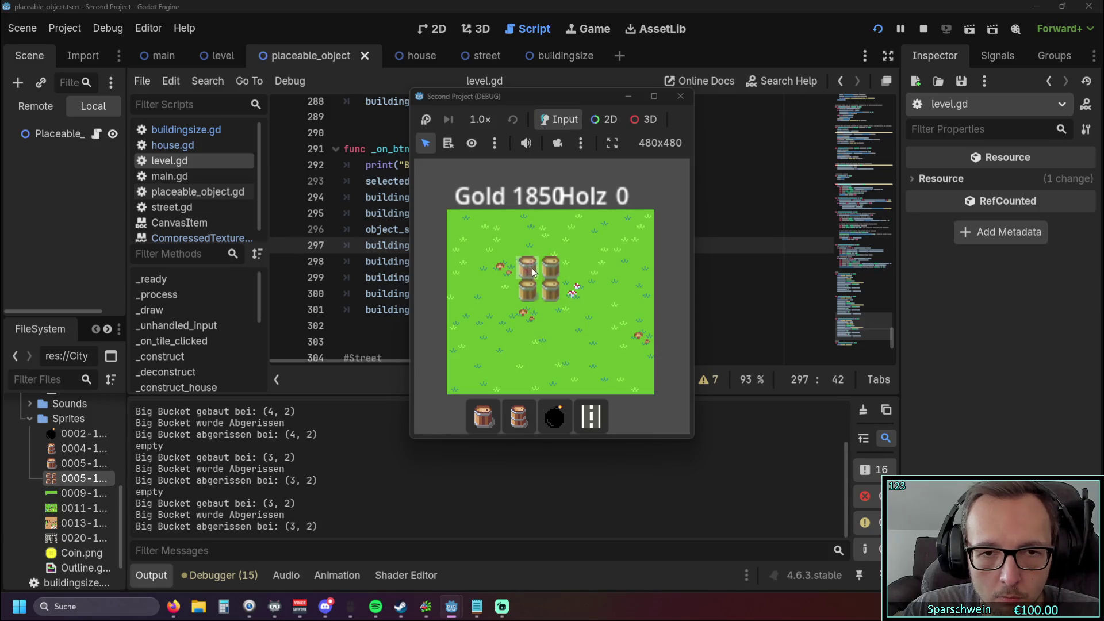
click(526, 267)
click(527, 267)
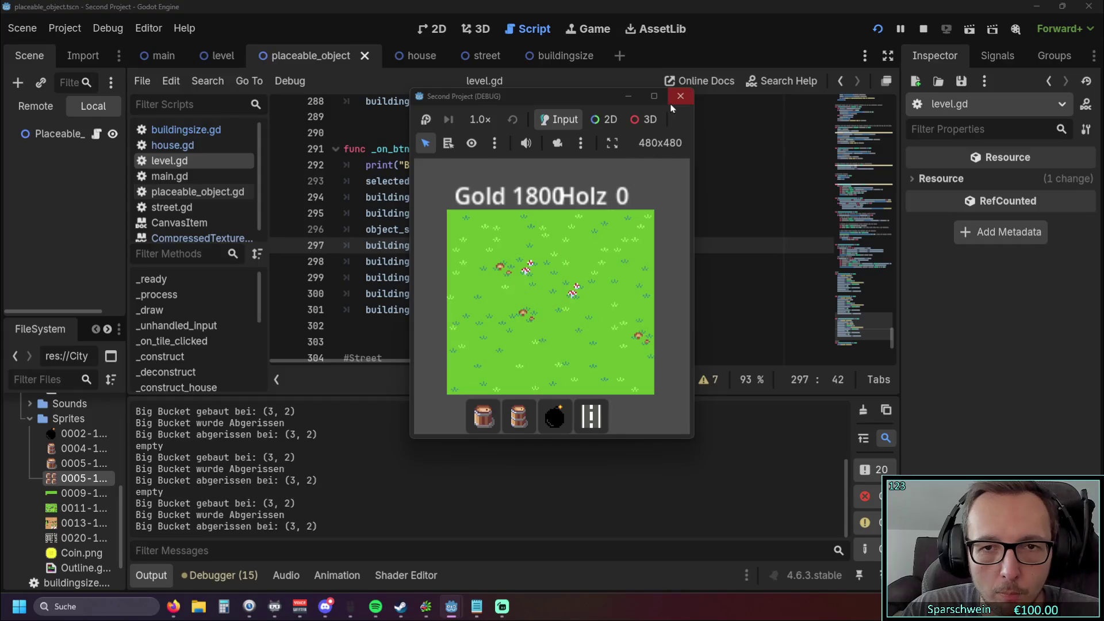
click(680, 96)
Step: Change the Big Bucket building_sprite_offset to Vector2(4,4)
click(564, 245)
key(BackSpace)
text(8)
double_click(550, 246)
text(8)
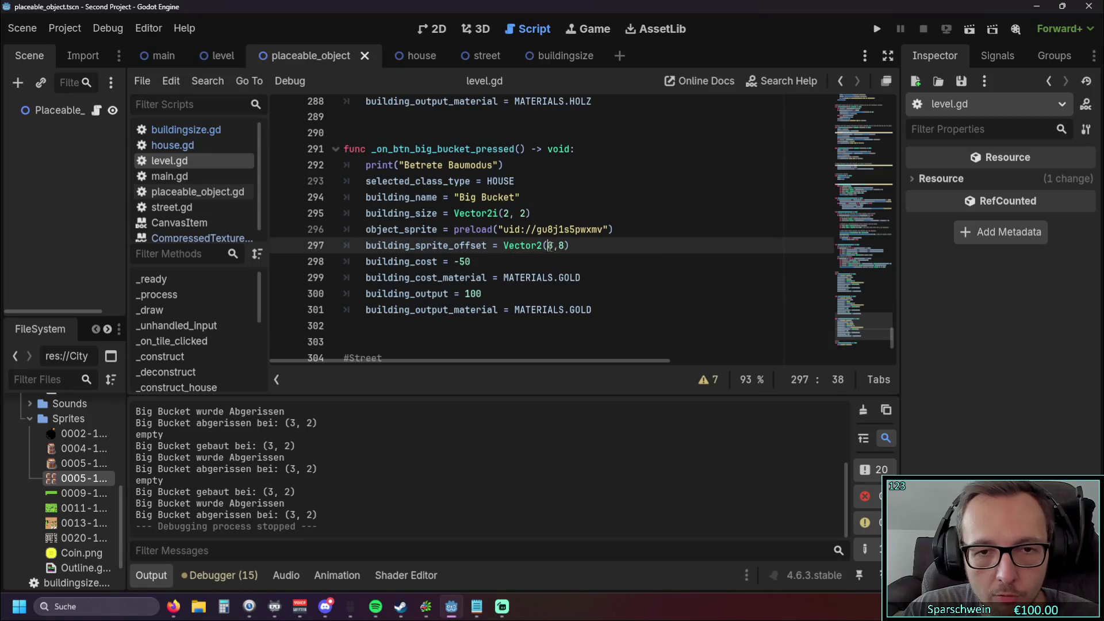
key(BackSpace)
text(4)
key(Right)
key(Delete)
text(4)
click(595, 251)
Step: Test the (4,4) offset by repeatedly building and demolishing a Big Bucket at (4, 3)
click(877, 29)
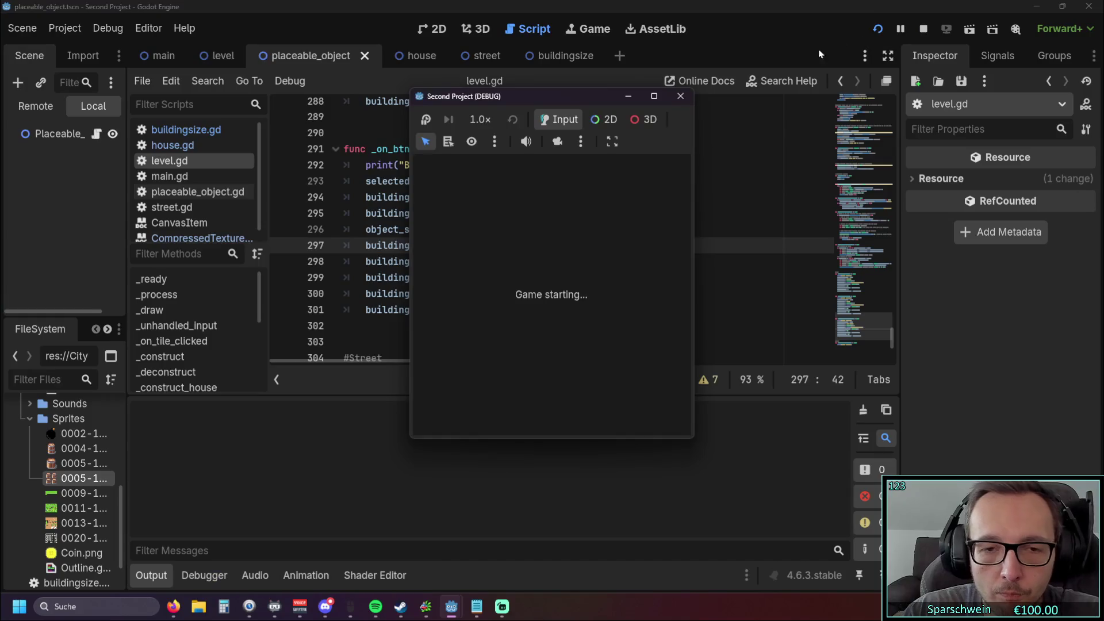
click(493, 413)
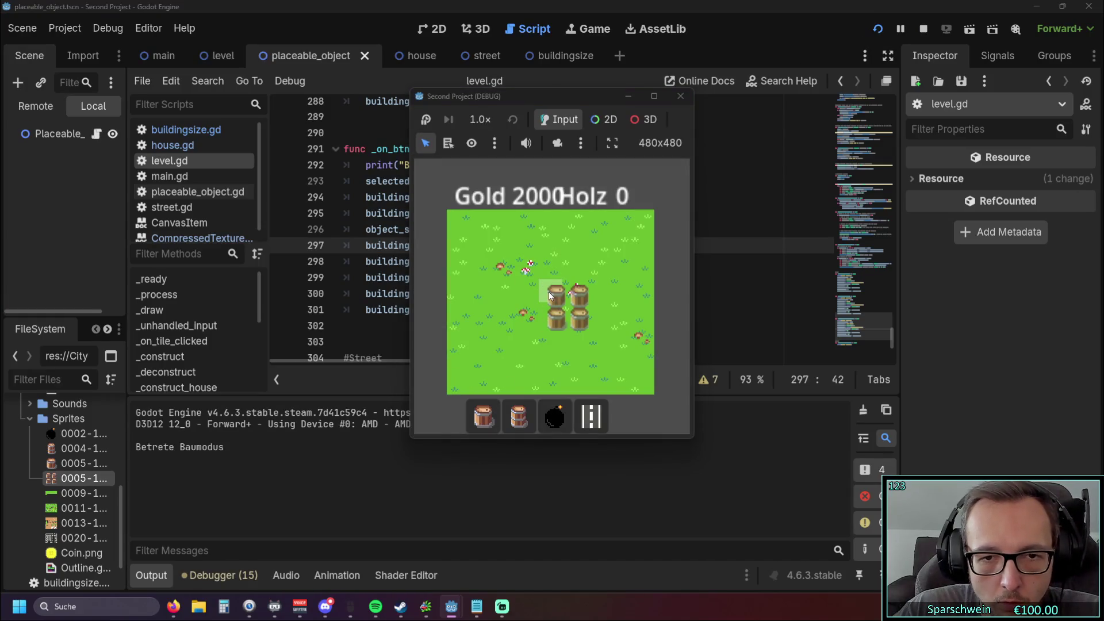
click(548, 293)
click(548, 293)
click(547, 292)
click(547, 292)
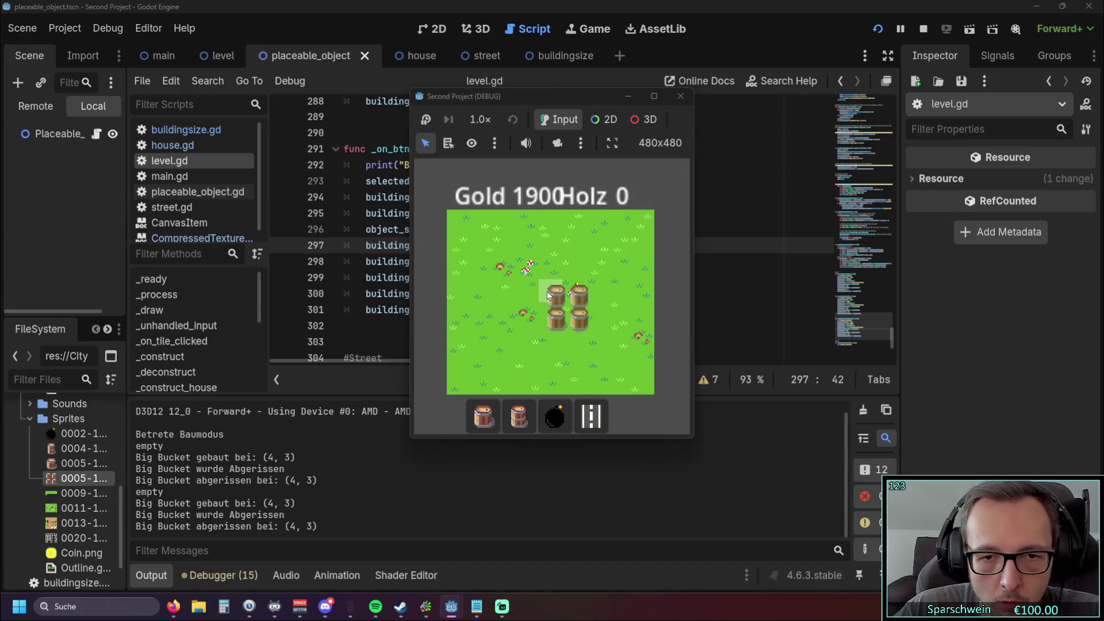
click(548, 293)
click(549, 292)
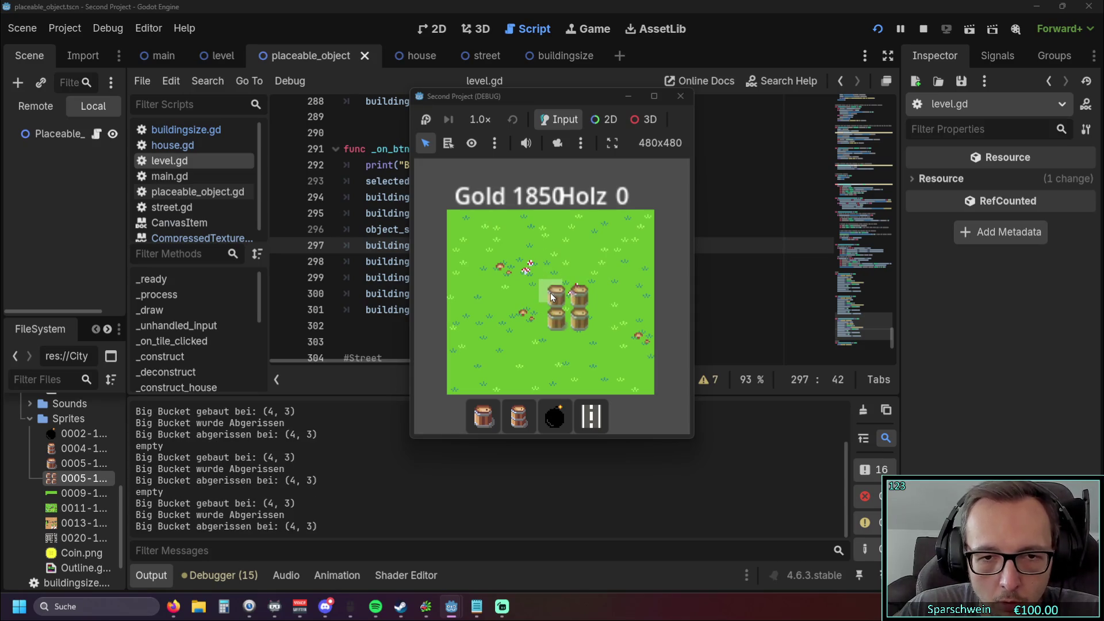
click(544, 298)
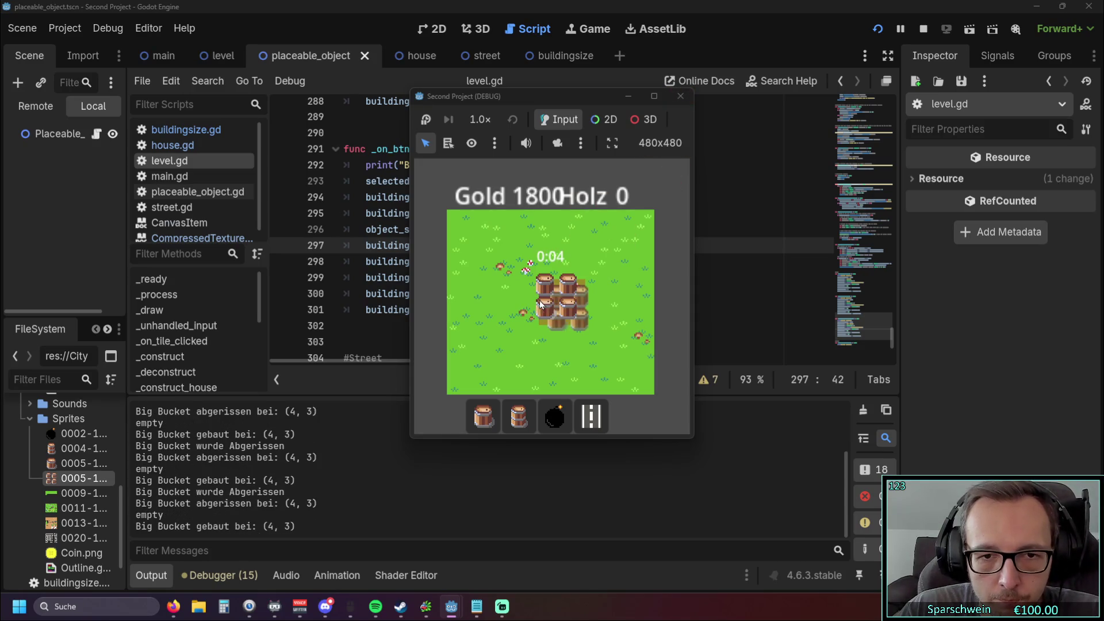
click(550, 296)
click(680, 96)
Step: Restore the Big Bucket building_sprite_offset to Vector2(8,8)
click(549, 245)
text(8)
key(Right)
key(Delete)
text(8)
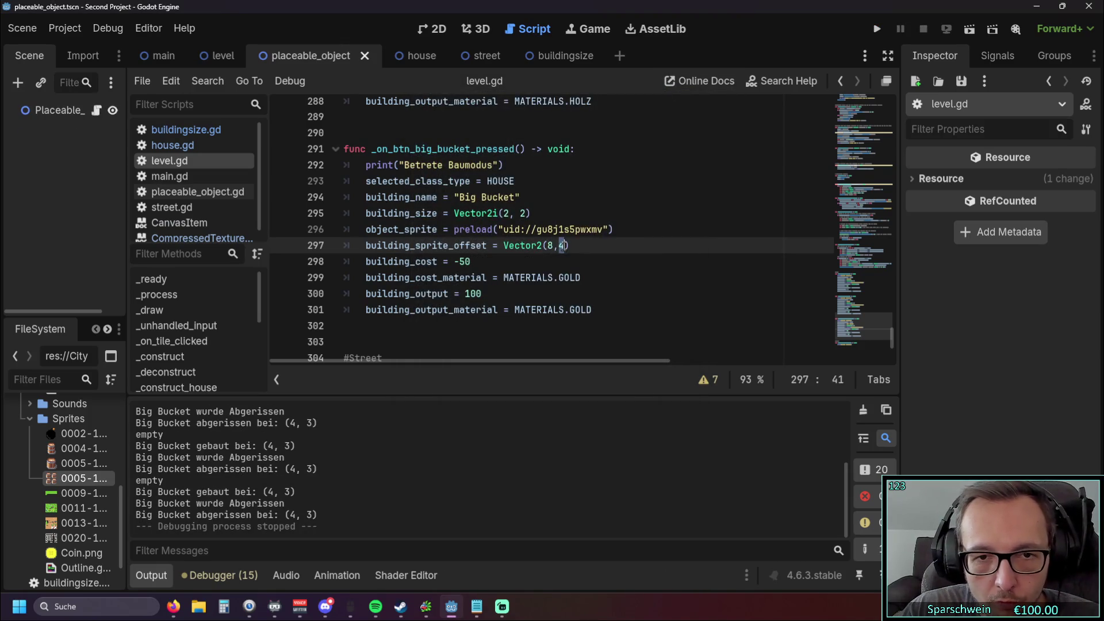
key(Down)
Step: Test the (8,8) offset by building and demolishing a Big Bucket at (3, 2) three times, then stop
key(F5)
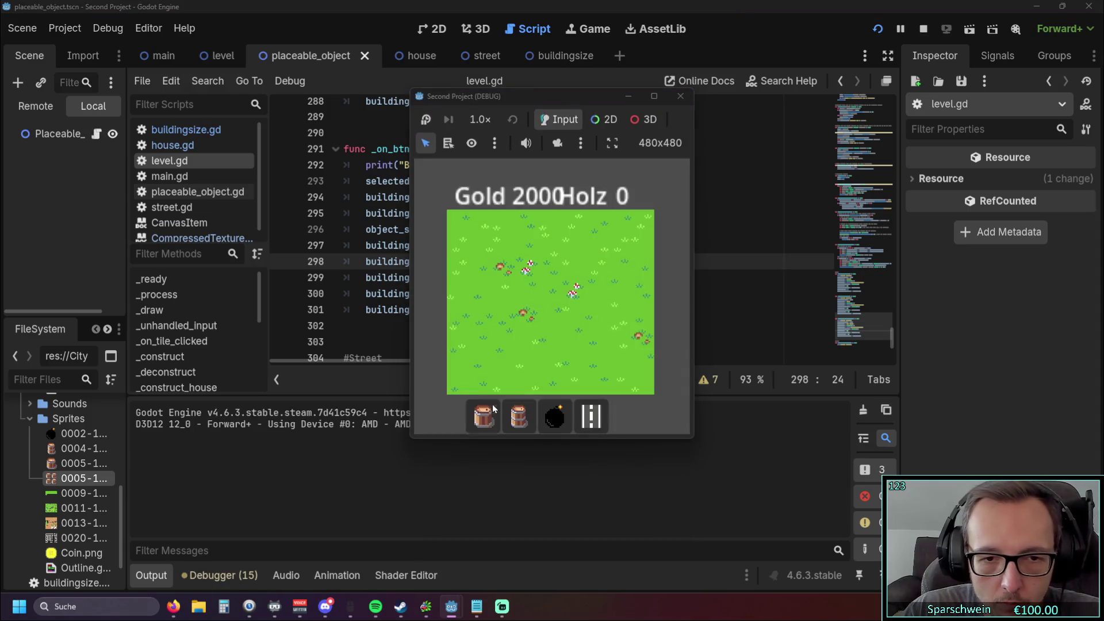
click(533, 270)
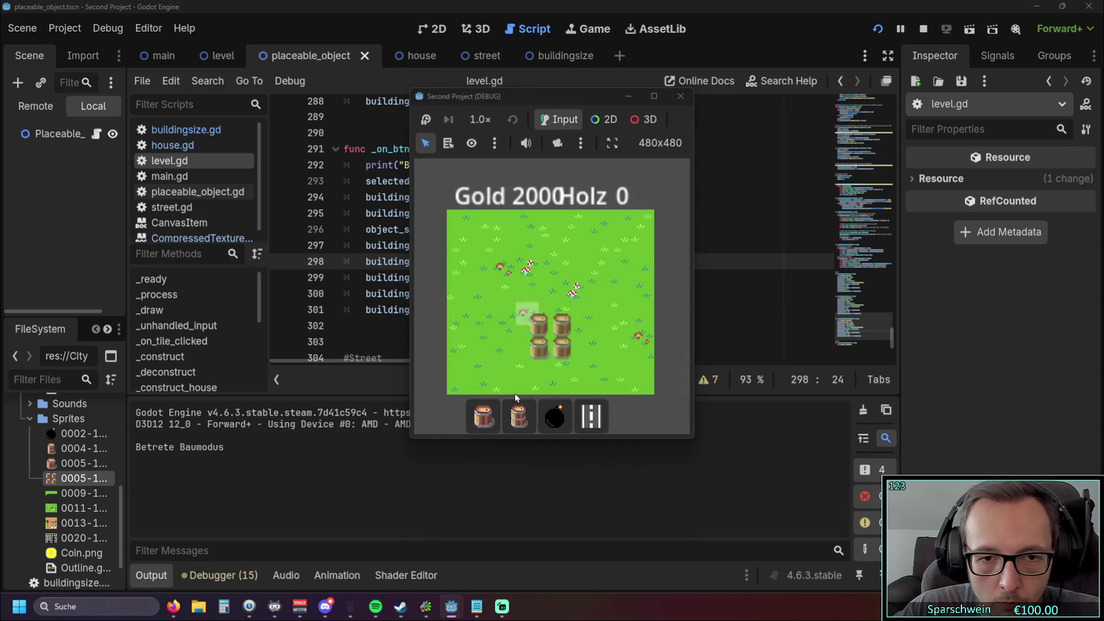
click(529, 279)
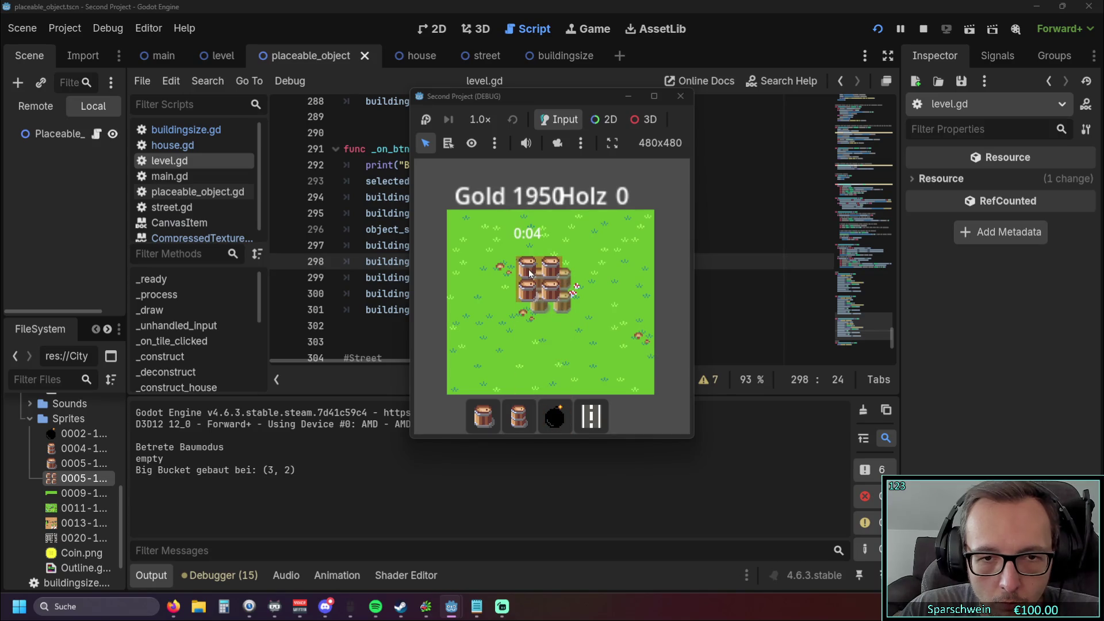
right_click(528, 277)
click(527, 271)
right_click(527, 272)
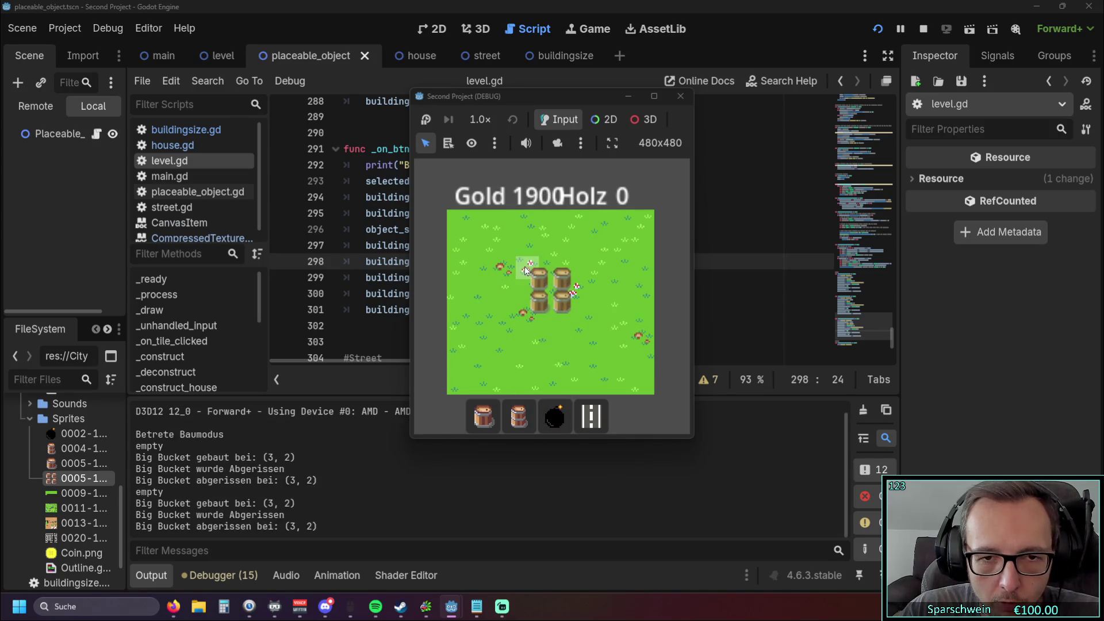
click(526, 271)
right_click(527, 270)
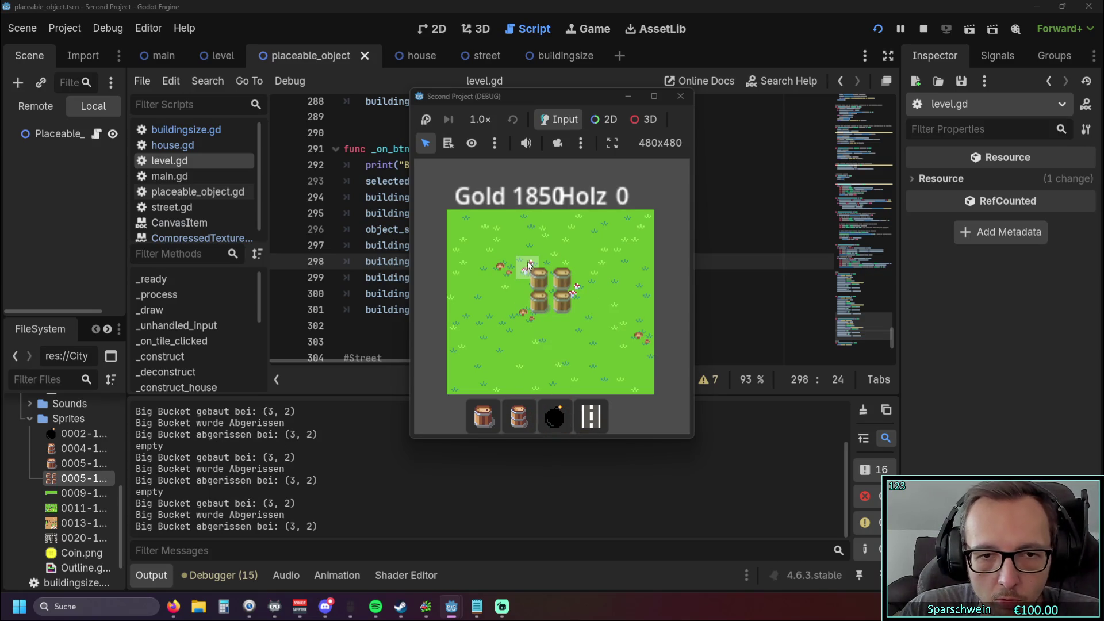
key(F8)
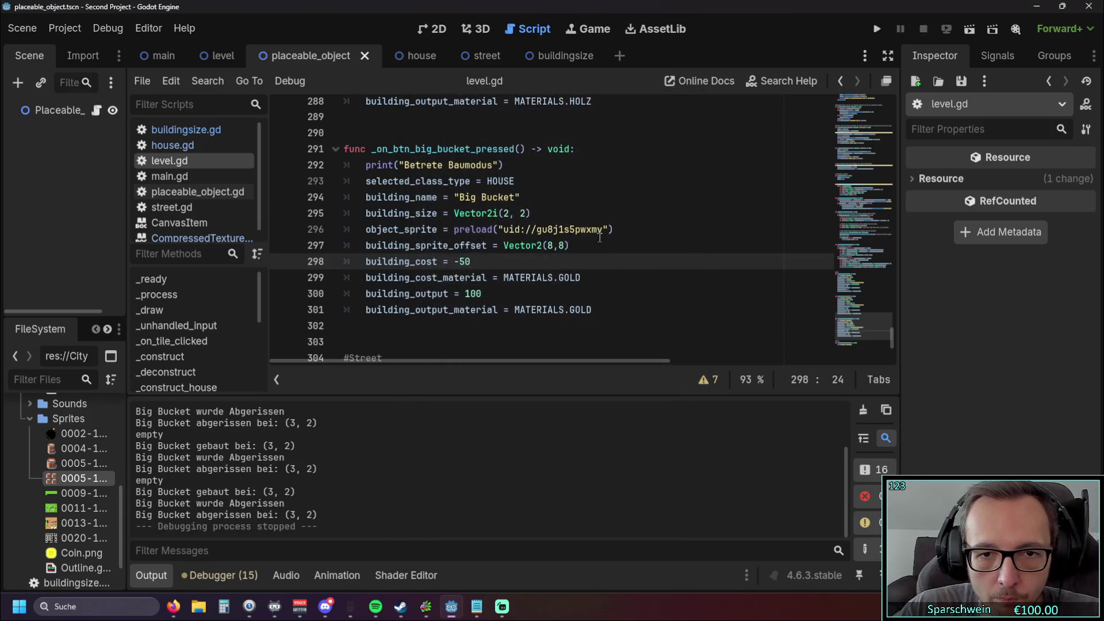
Step: Delete the x sprite-offset term from the preview position on line 251 and check the Big Bucket preview in game
right_click(603, 242)
scroll(619, 267, up, 1)
scroll(619, 266, up, 10)
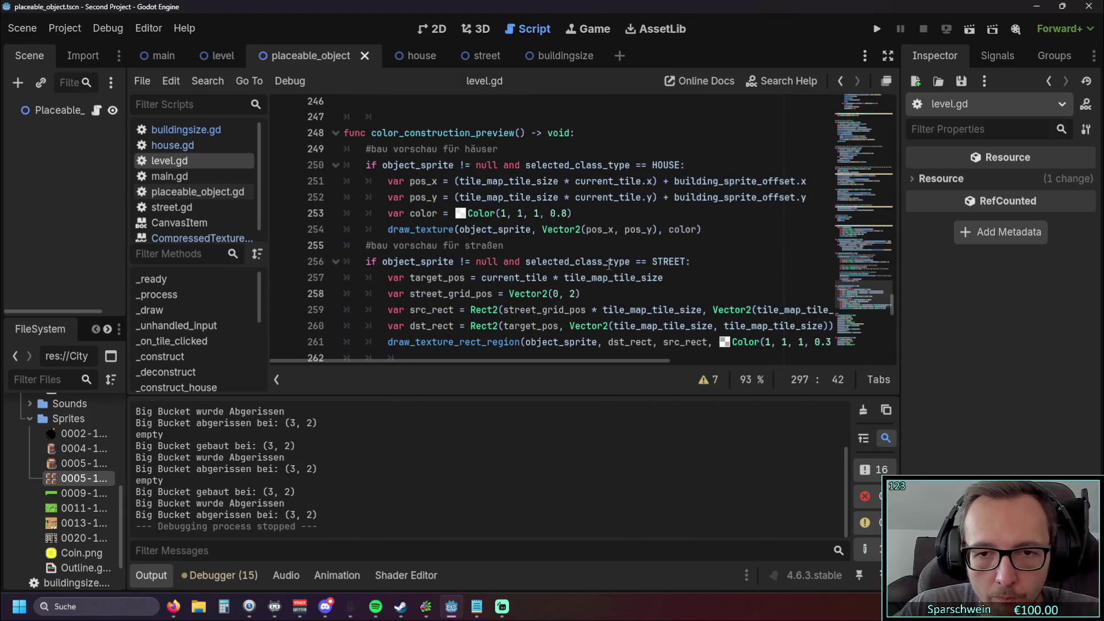
drag(519, 360, 565, 360)
scroll(734, 233, up, 1)
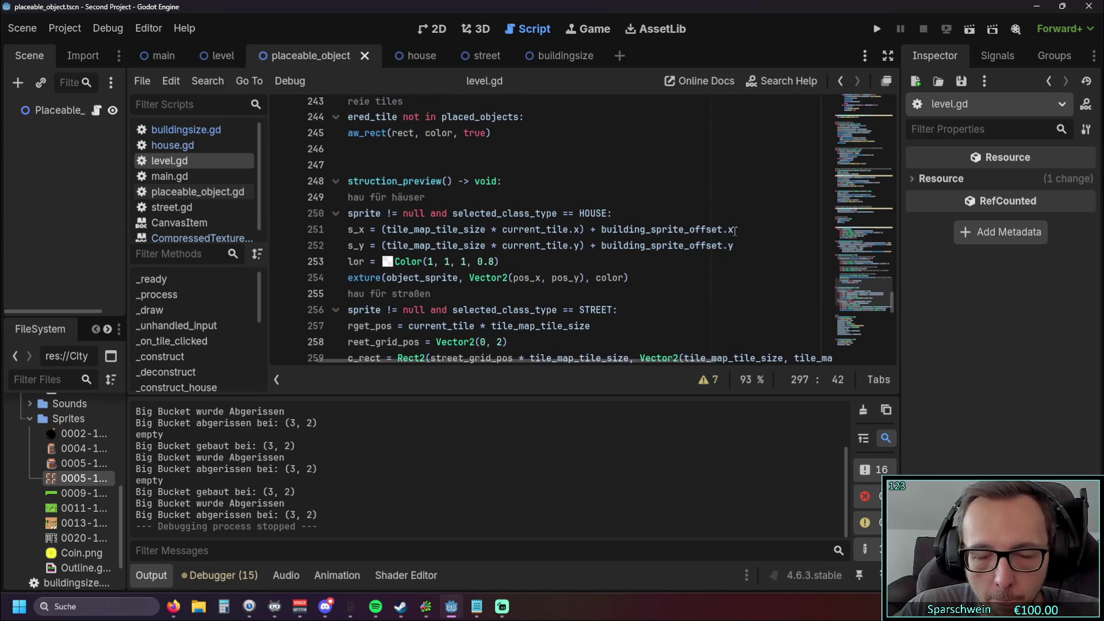
drag(735, 230, 587, 230)
key(BackSpace)
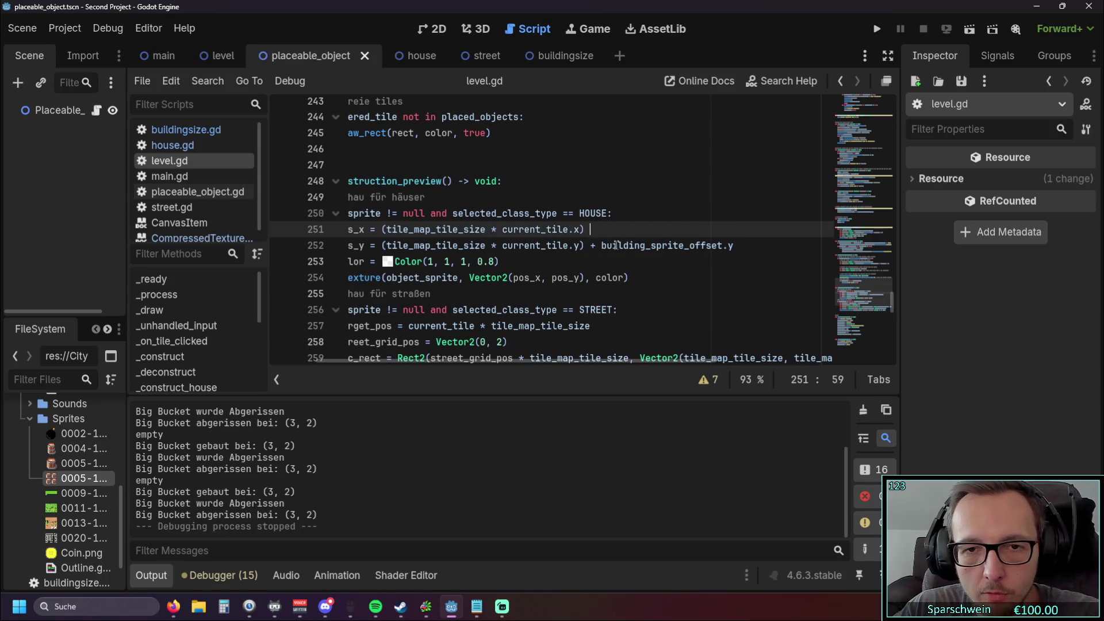
key(Down)
key(Down)
click(877, 29)
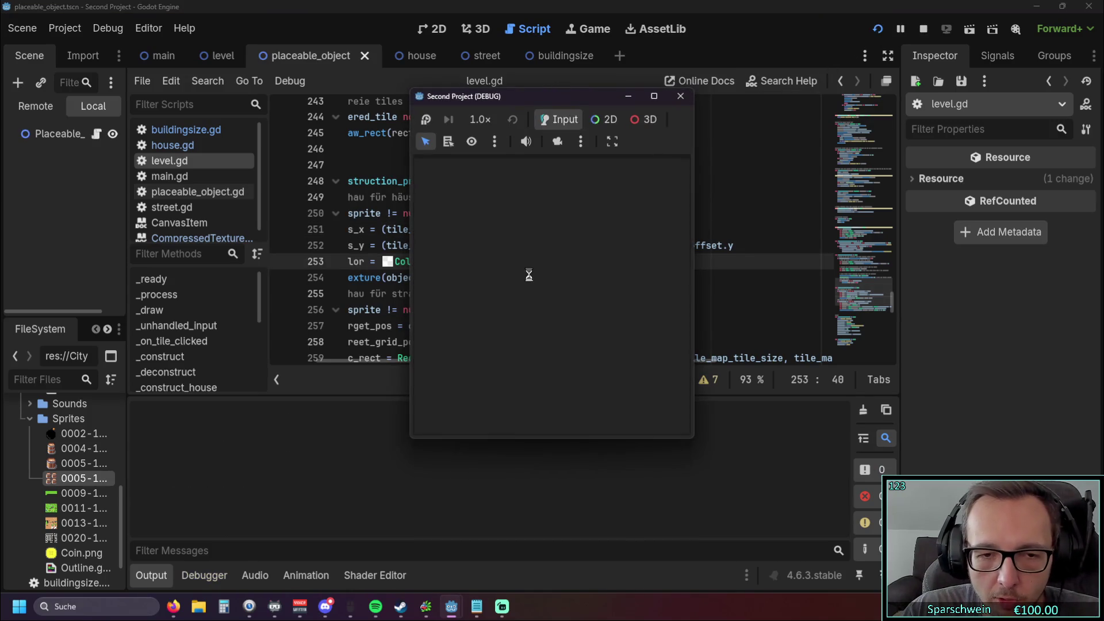
click(492, 419)
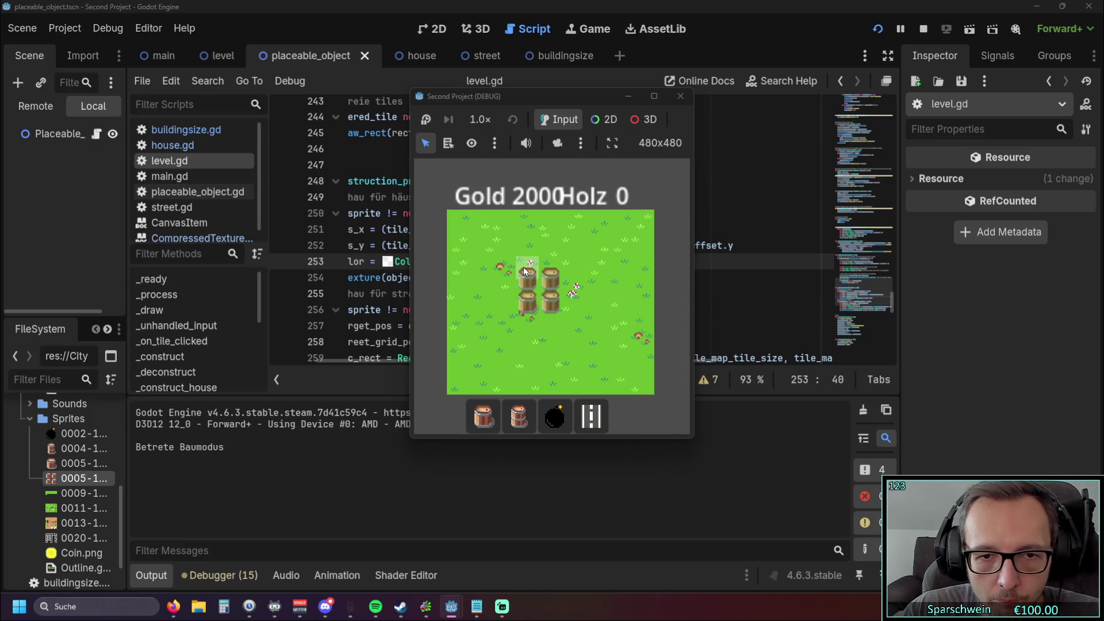
click(680, 96)
Step: Delete the offset term on line 252, then test placing a Big Bucket, bomb and barrel at (4, 3)
drag(734, 245, 581, 245)
key(Delete)
click(613, 260)
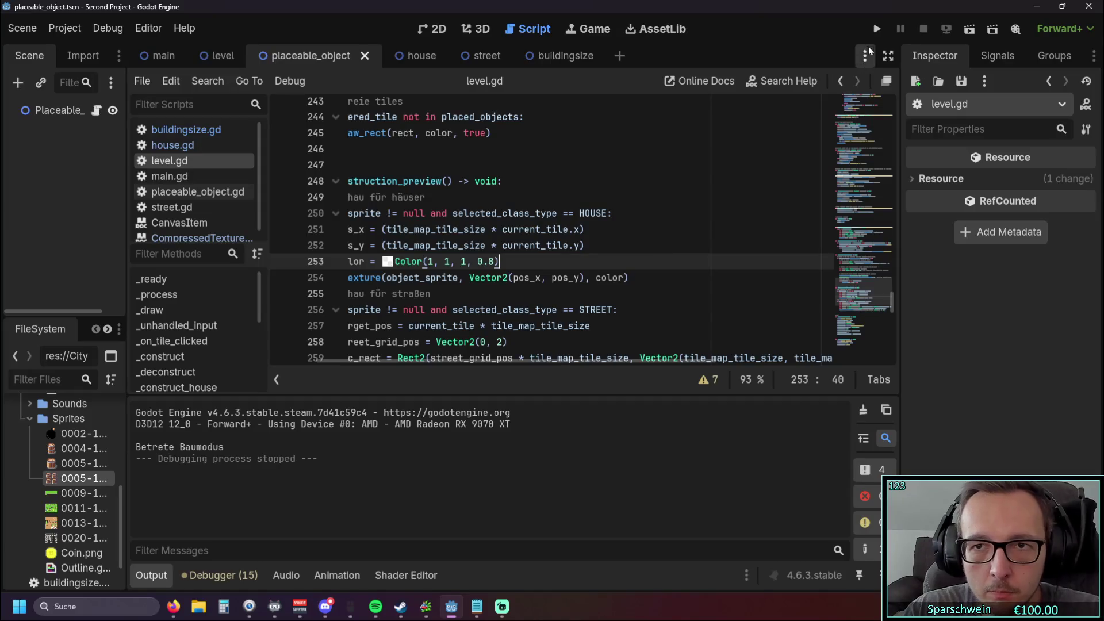
click(877, 29)
click(481, 420)
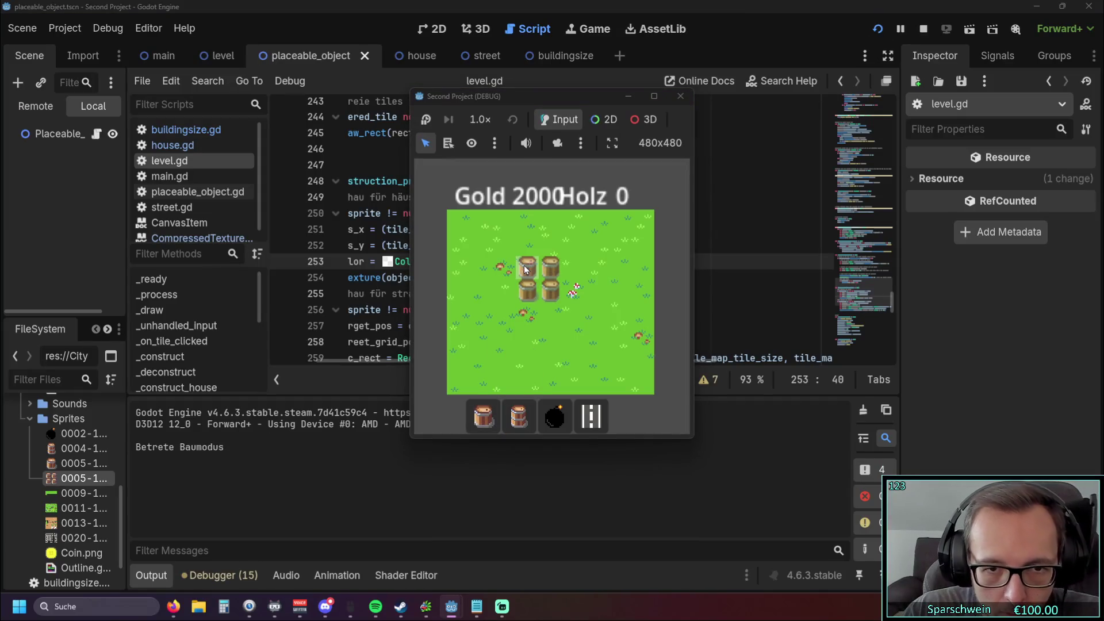
click(525, 265)
right_click(525, 265)
click(554, 417)
click(550, 270)
right_click(550, 270)
click(519, 417)
click(542, 295)
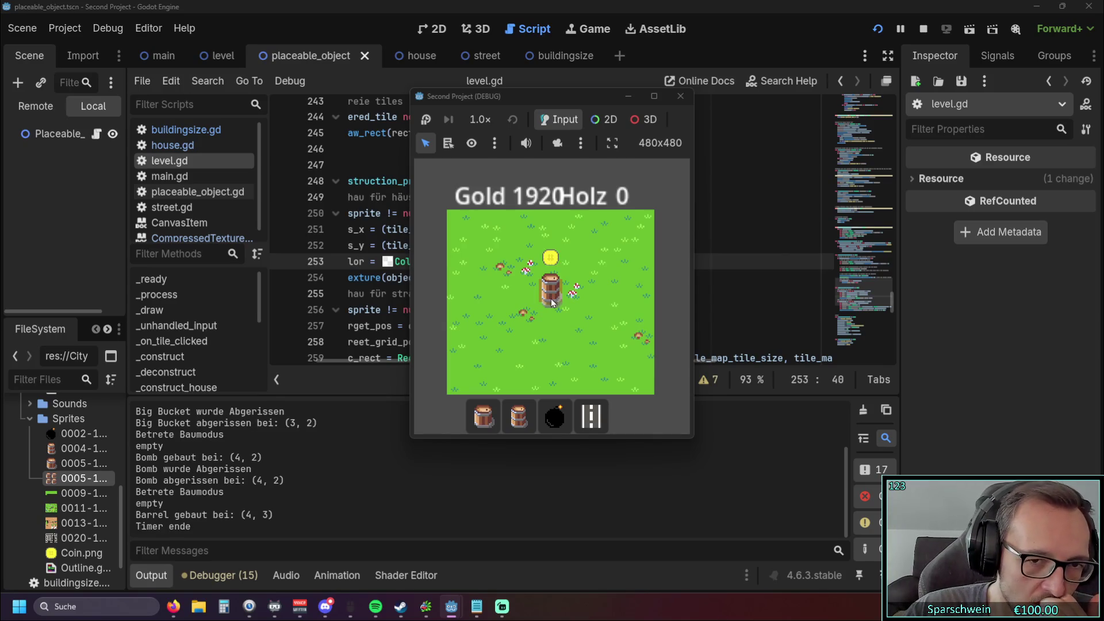
Step: Build and remove a Big Bucket at (1, 3), preview the single barrel, then stop the game
click(484, 415)
click(480, 294)
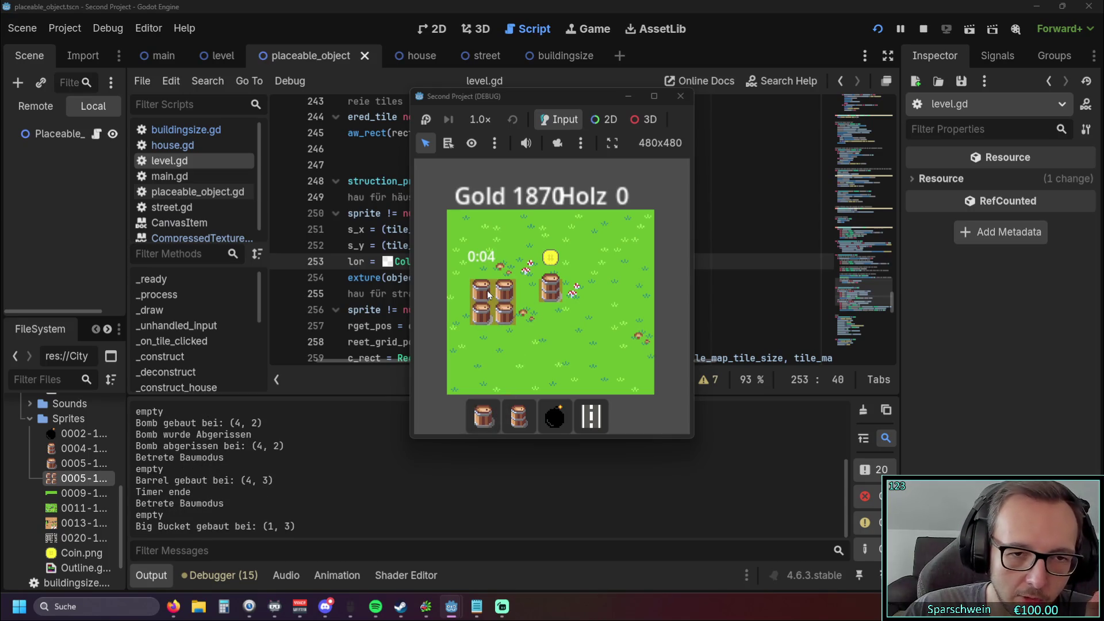
click(486, 296)
right_click(512, 335)
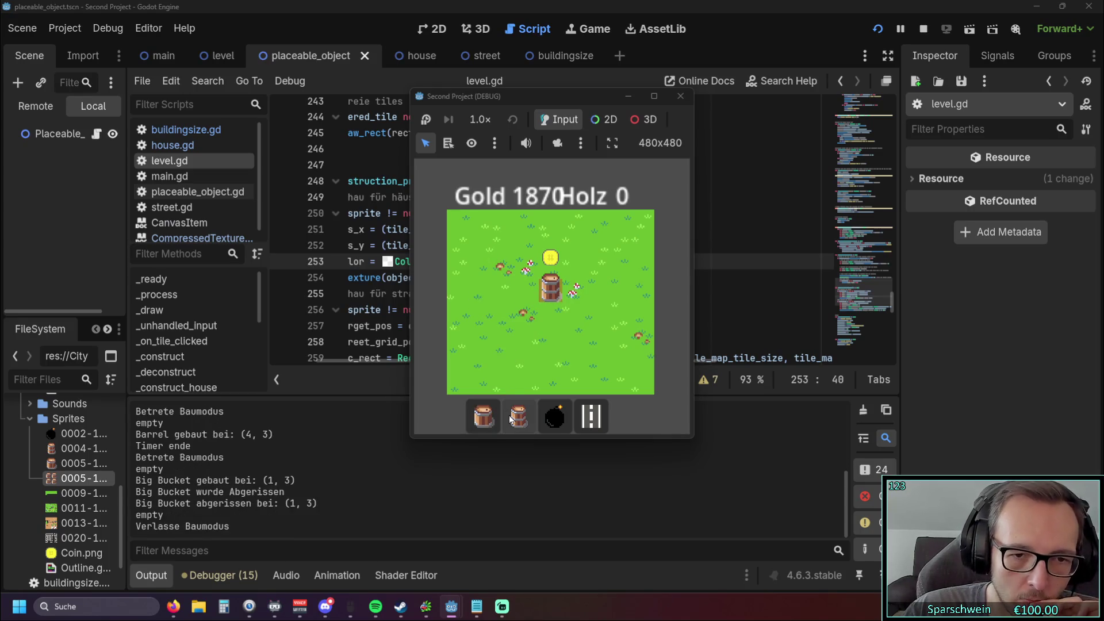
click(519, 415)
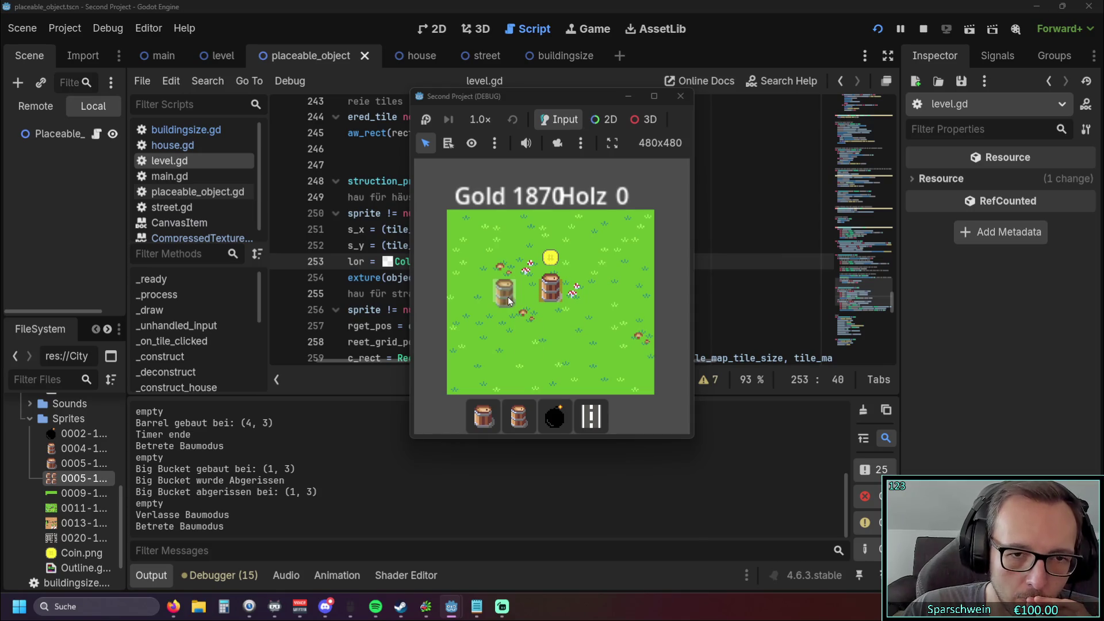
right_click(508, 296)
click(680, 96)
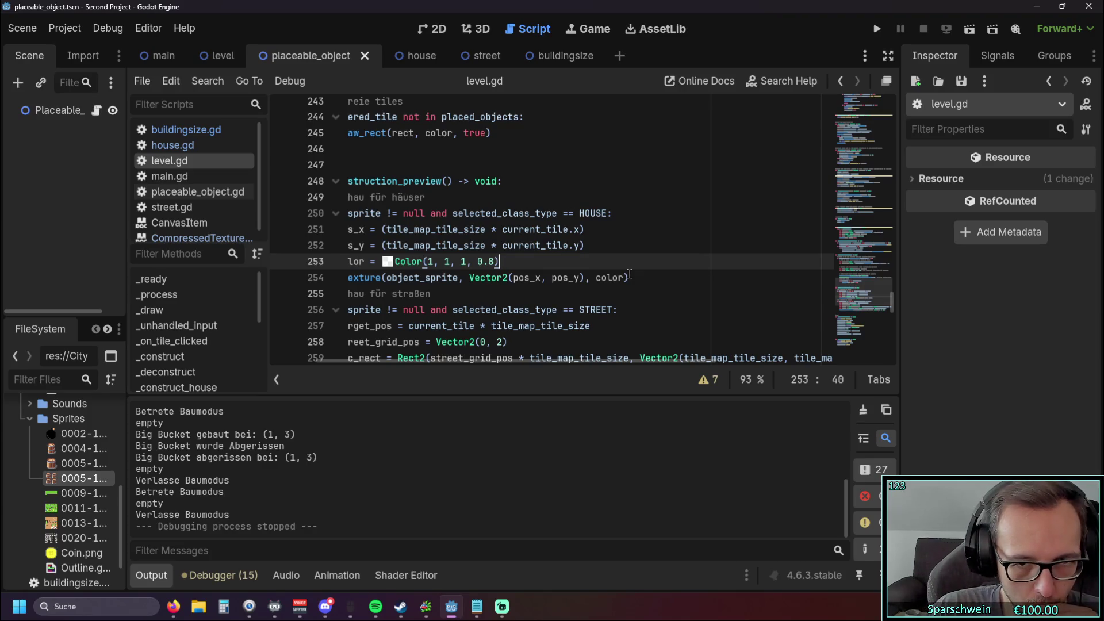
drag(486, 360, 391, 360)
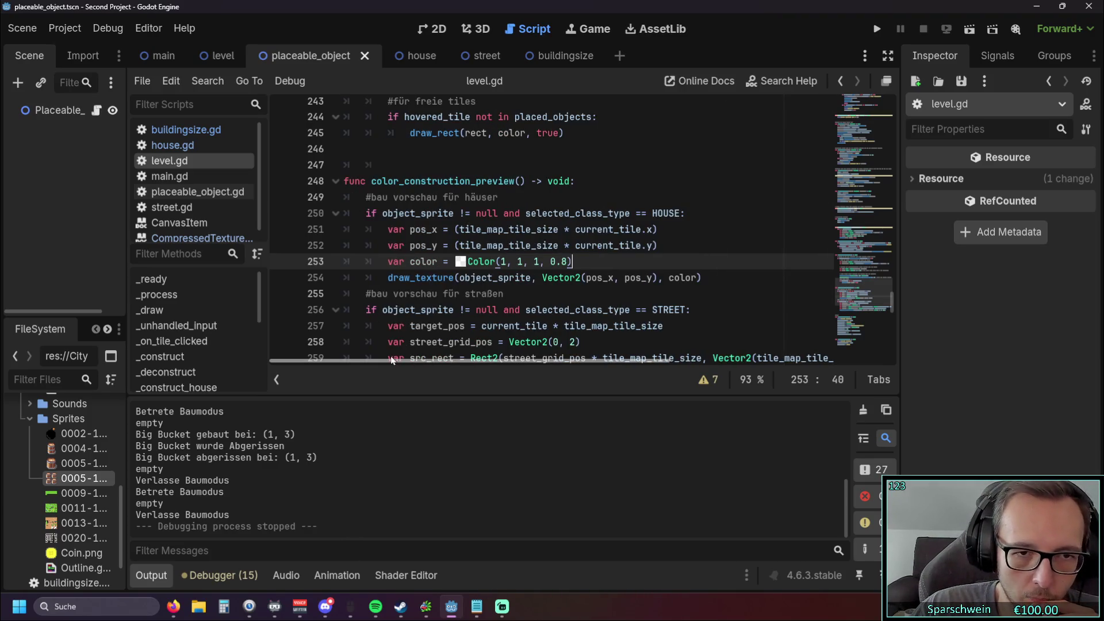
scroll(486, 356, right, 1)
click(655, 251)
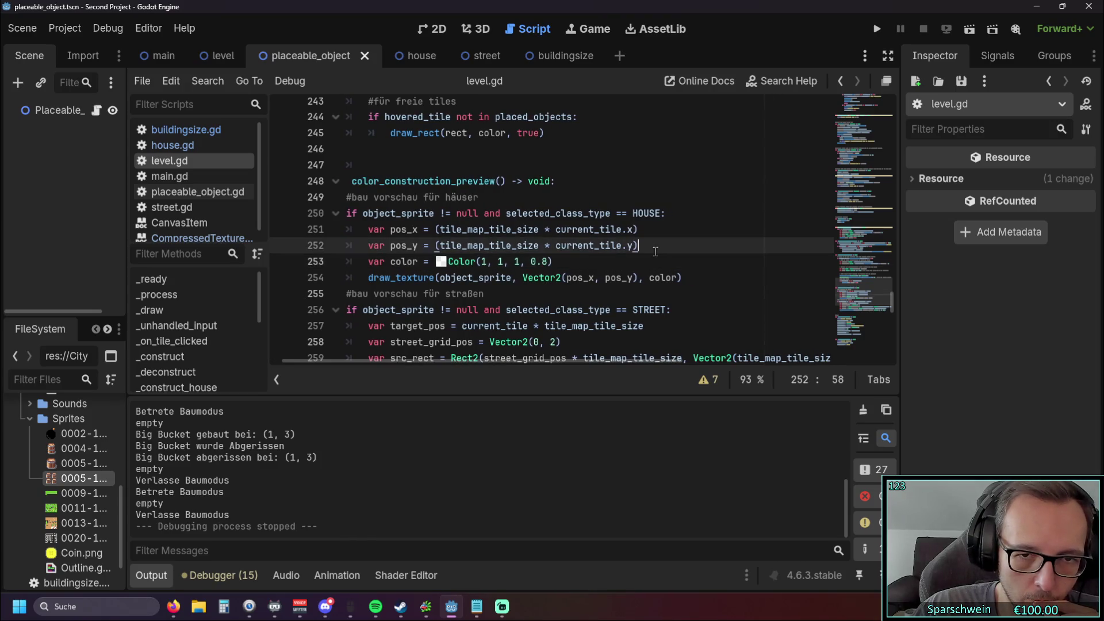
text( if)
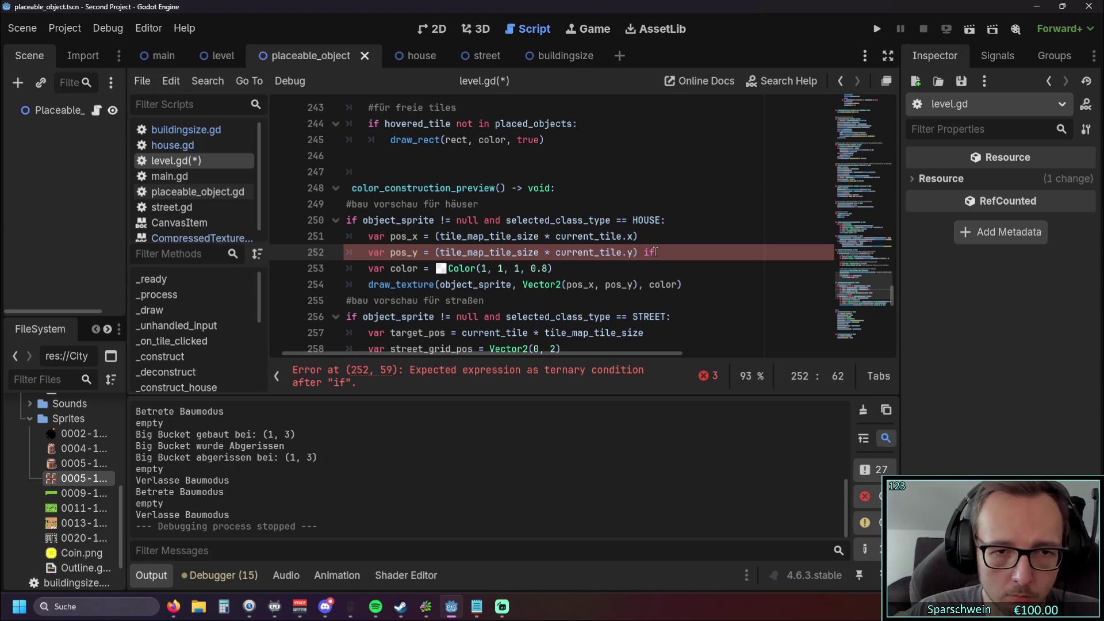
key(BackSpace)
key(BackSpace)
key(BackSpace)
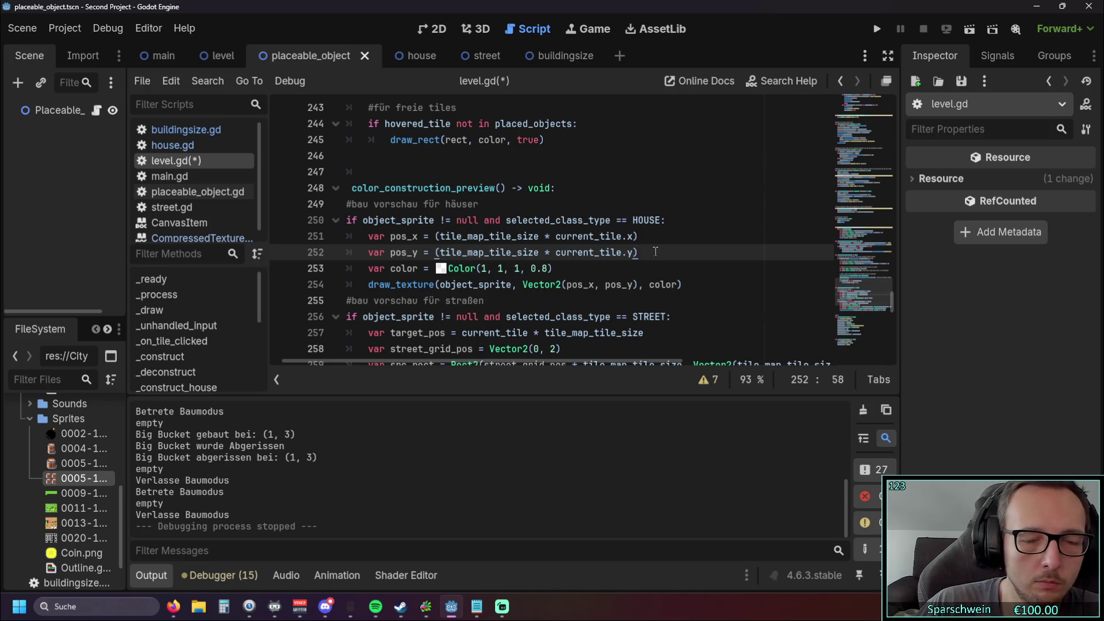
click(879, 26)
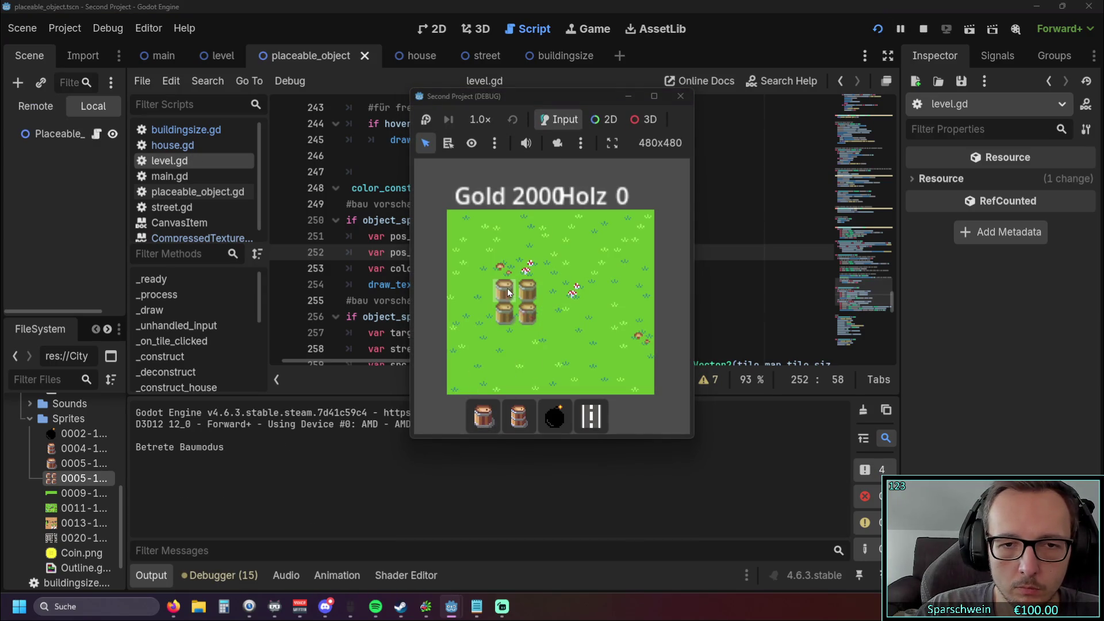
click(507, 288)
click(546, 423)
click(575, 293)
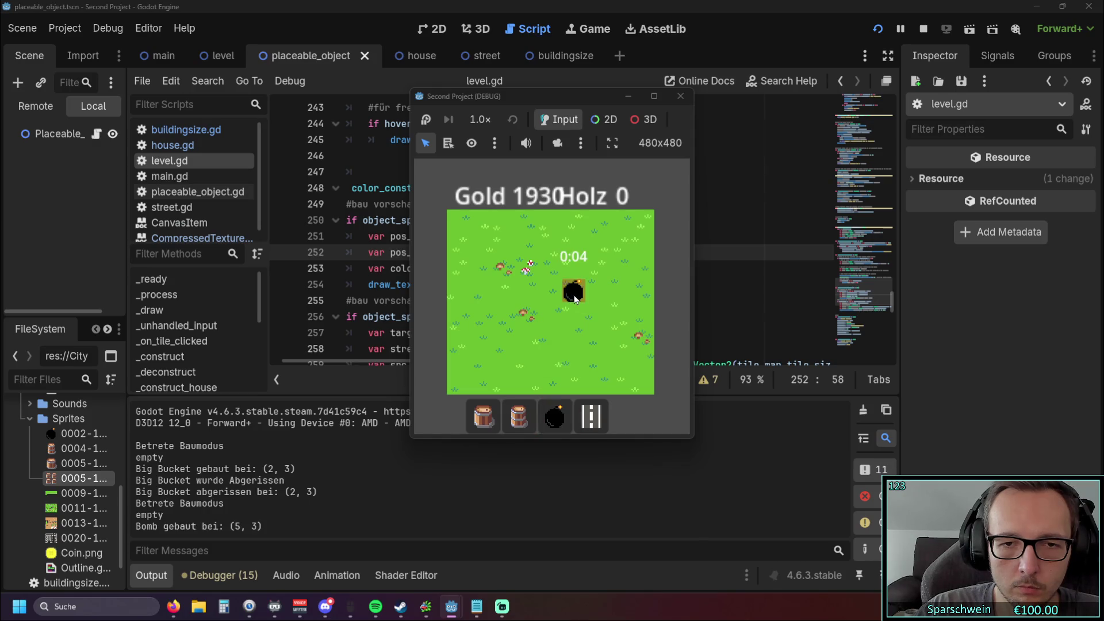
click(523, 416)
click(551, 286)
click(483, 416)
click(532, 287)
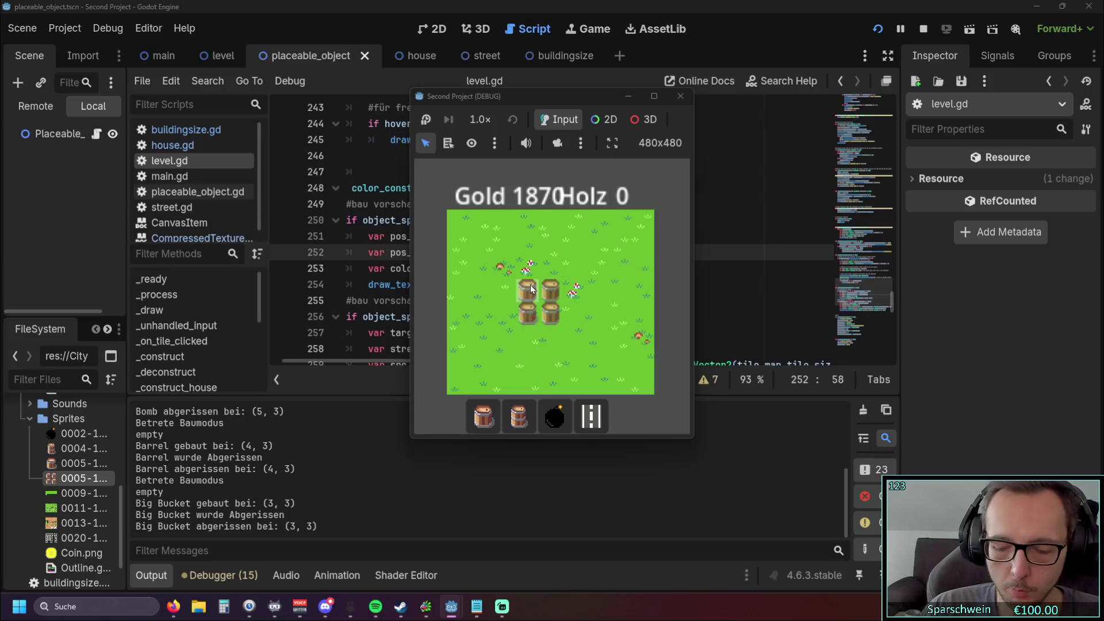
click(521, 288)
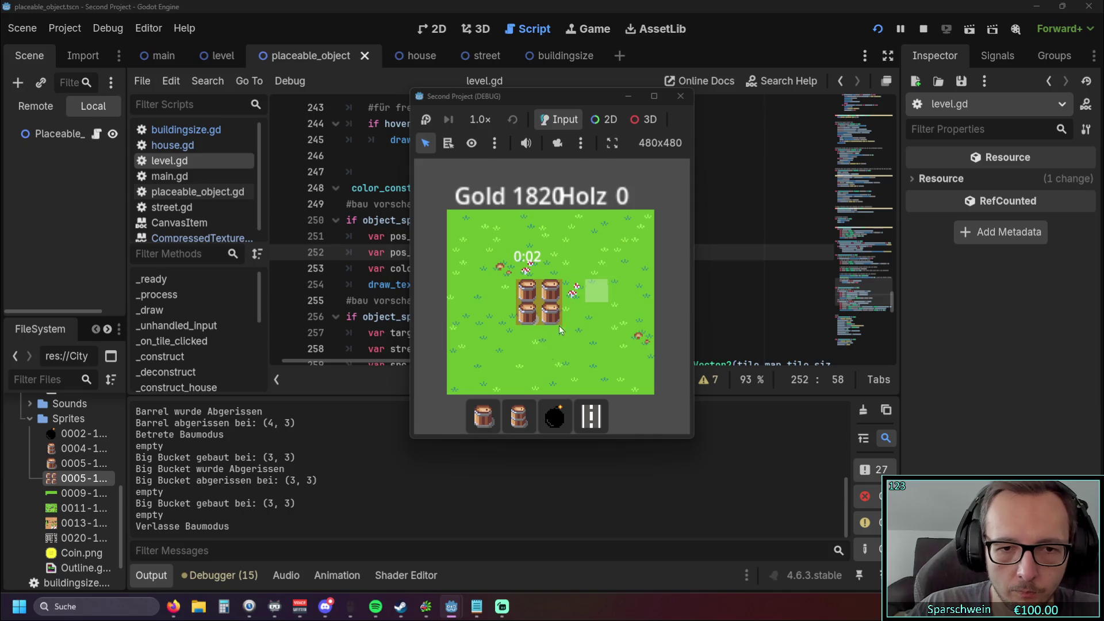
key(2)
click(597, 291)
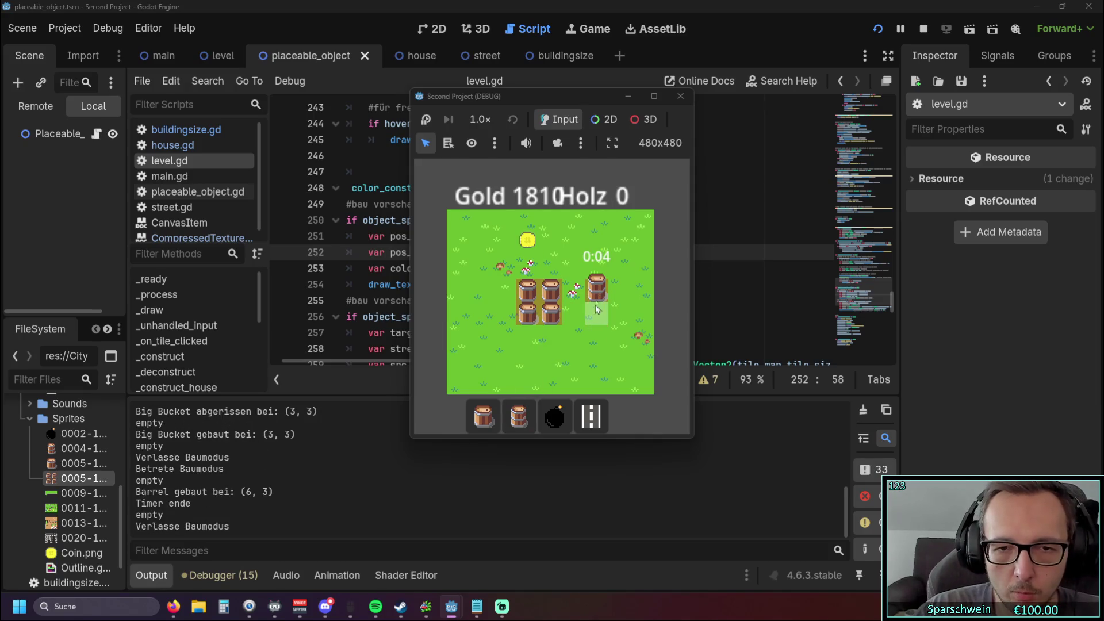
click(681, 96)
click(630, 268)
scroll(626, 290, up, 12)
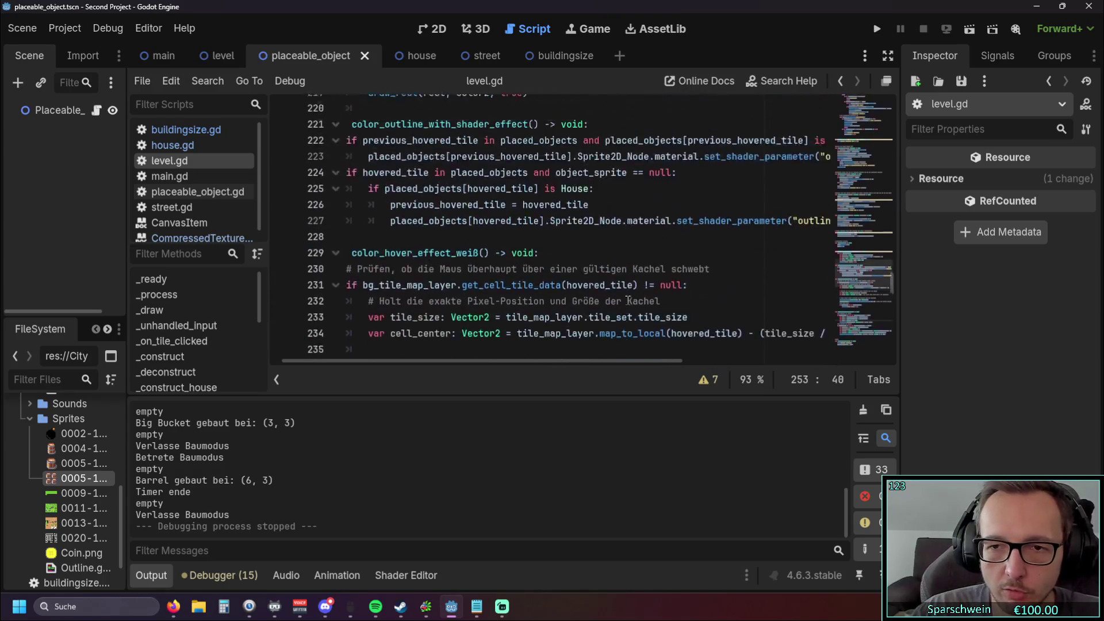
scroll(627, 297, down, 5)
scroll(626, 297, down, 4)
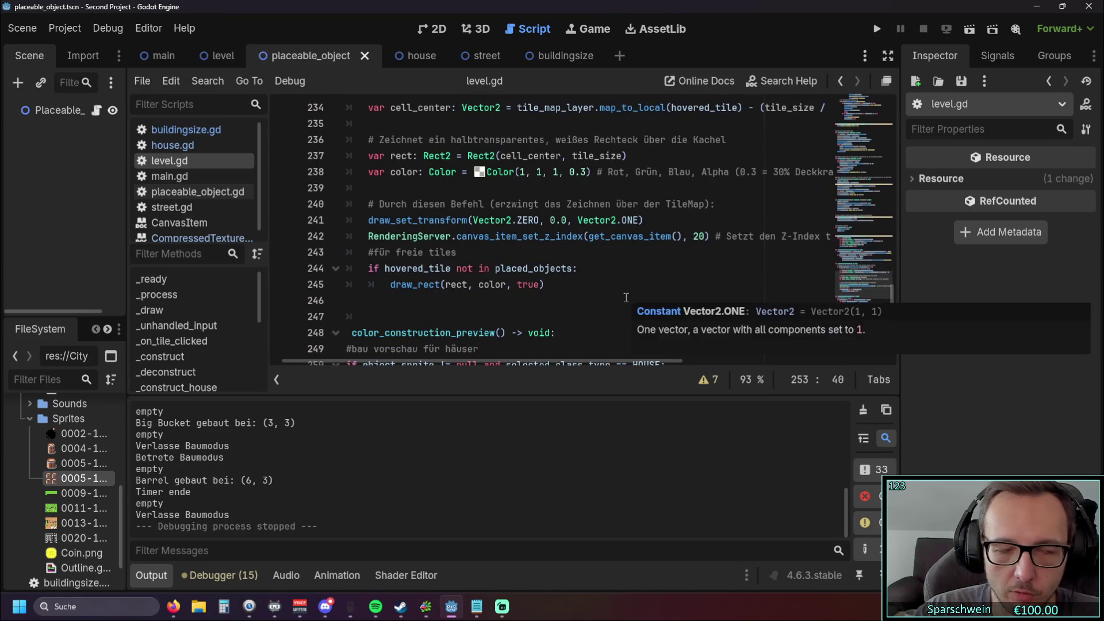
scroll(625, 298, up, 4)
scroll(626, 297, up, 15)
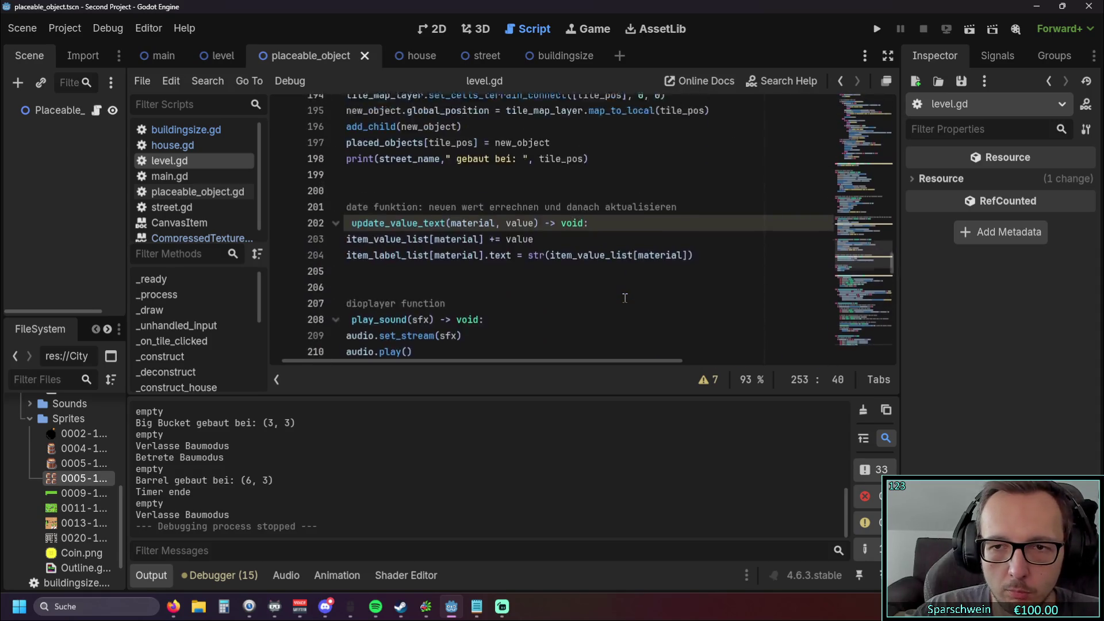
scroll(626, 298, up, 9)
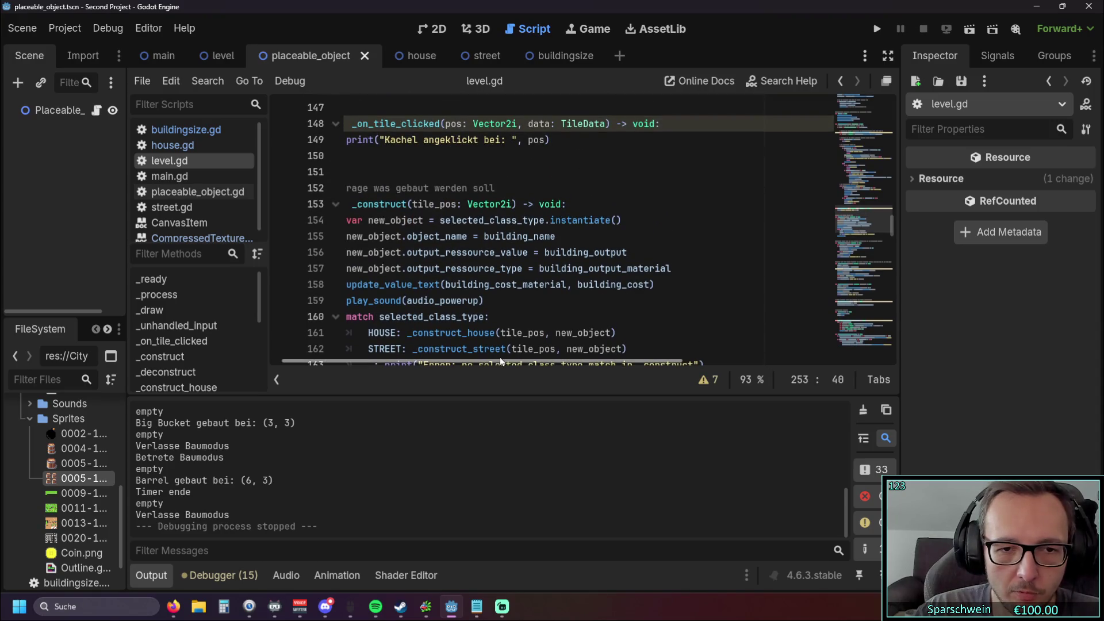
scroll(499, 357, left, 2)
scroll(549, 283, down, 1)
scroll(555, 286, up, 3)
scroll(564, 288, up, 9)
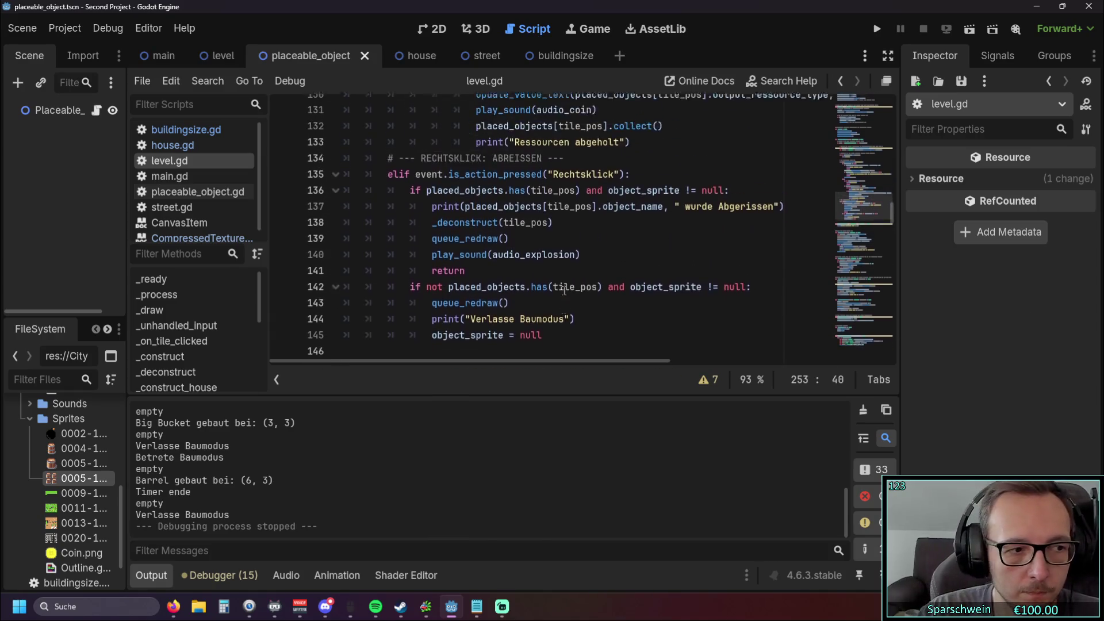
scroll(564, 290, down, 15)
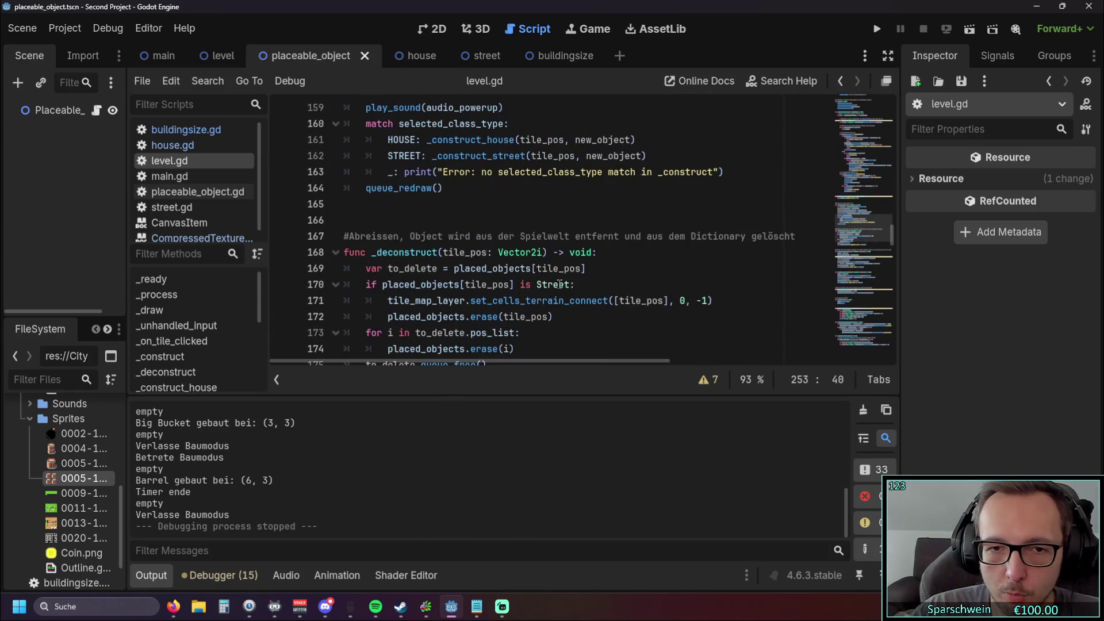
scroll(559, 284, down, 6)
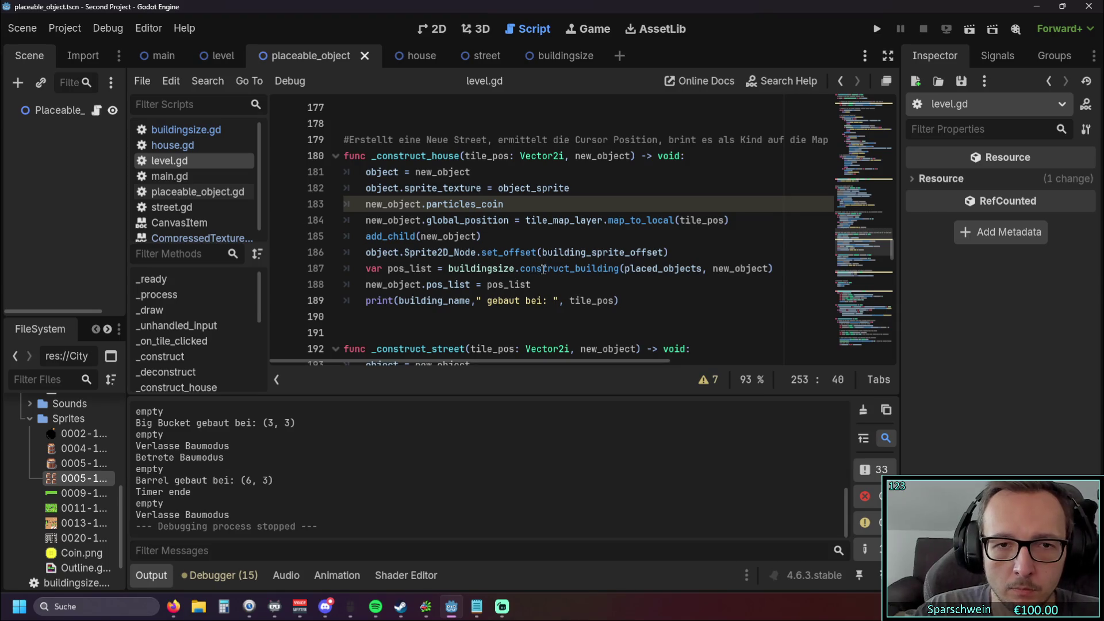
scroll(545, 257, up, 1)
scroll(545, 257, down, 1)
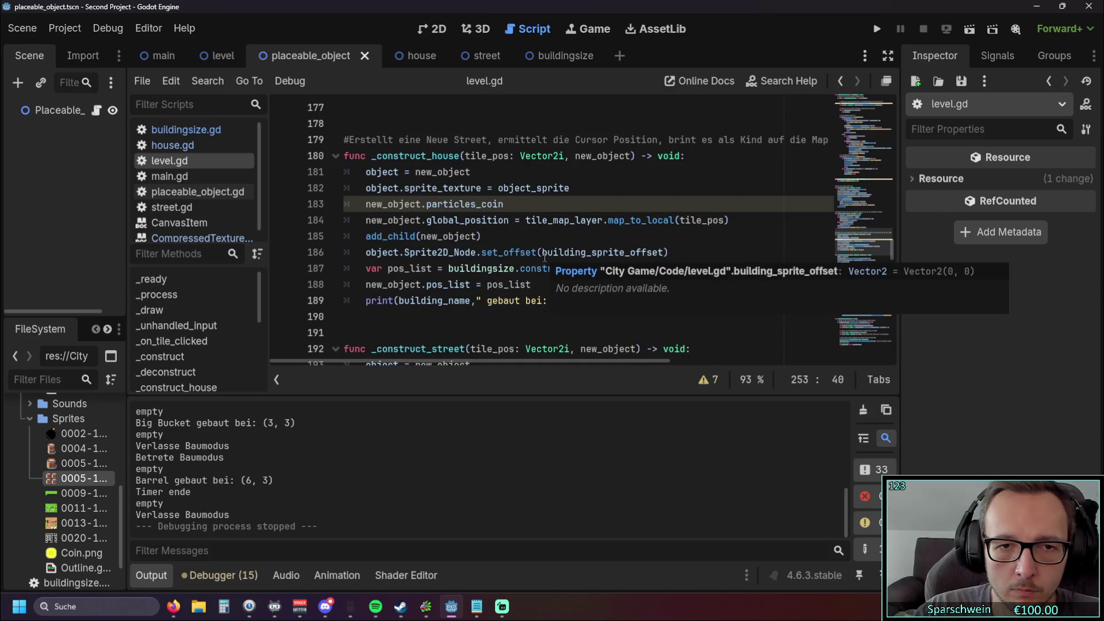
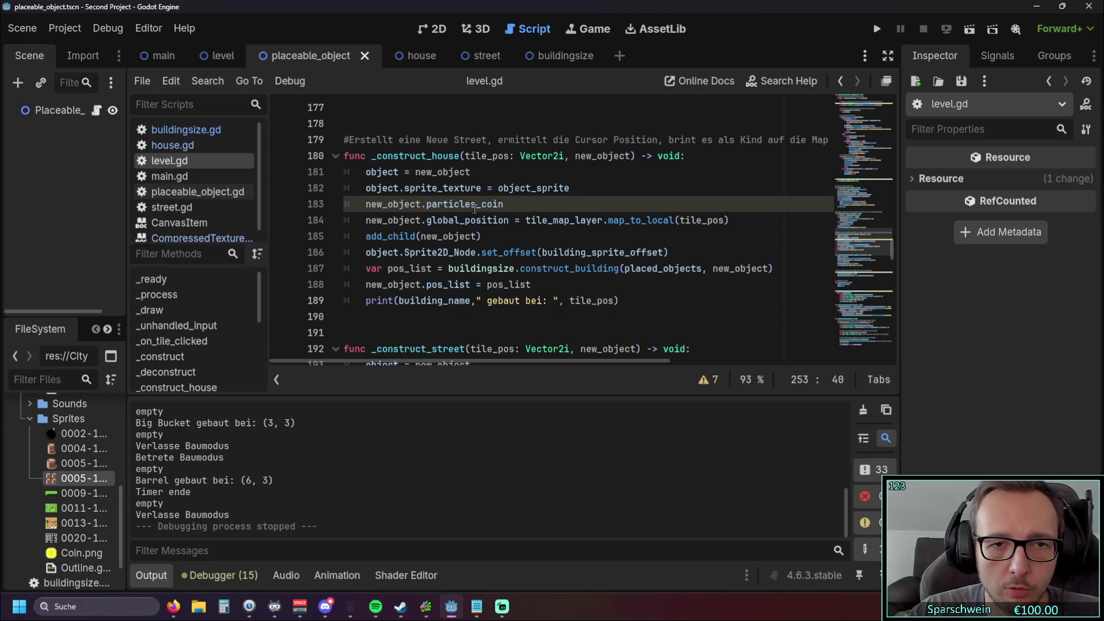
Step: Paste line 184's map_to_local expression over the pos_x and pos_y calculations on lines 251–252
drag(730, 220, 427, 221)
key(ctrl+c)
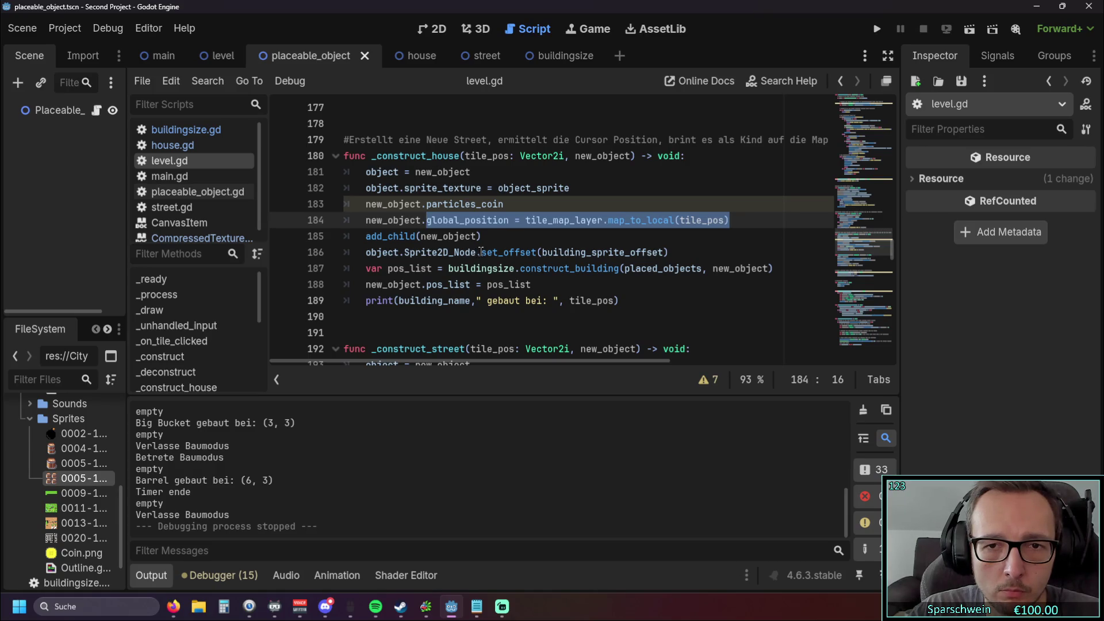
scroll(481, 251, down, 10)
scroll(485, 250, down, 14)
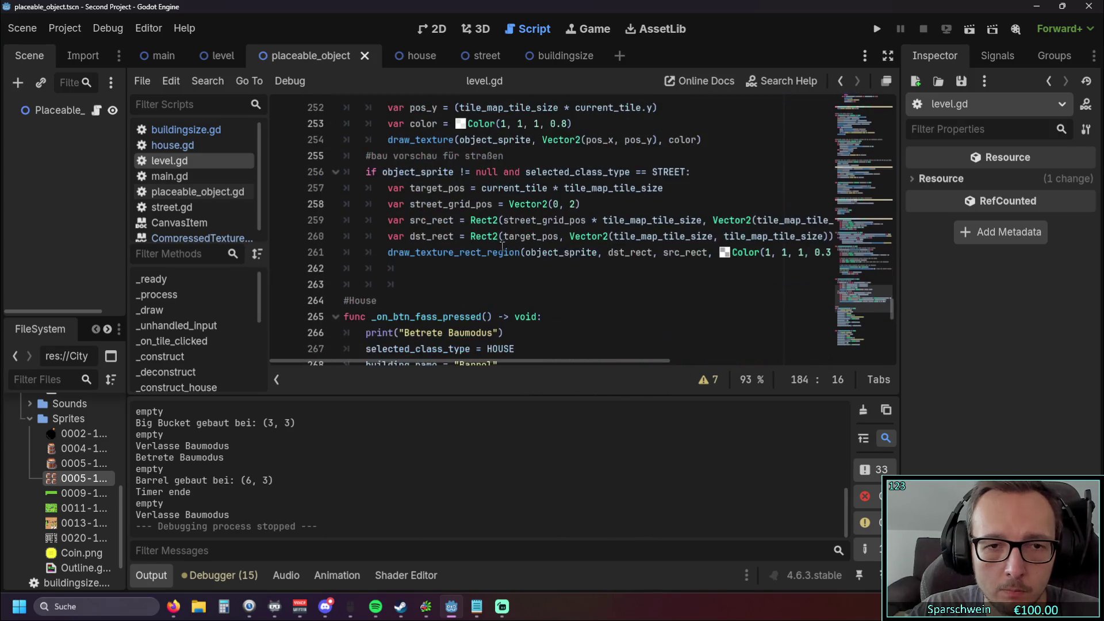
scroll(500, 247, up, 3)
scroll(540, 249, down, 7)
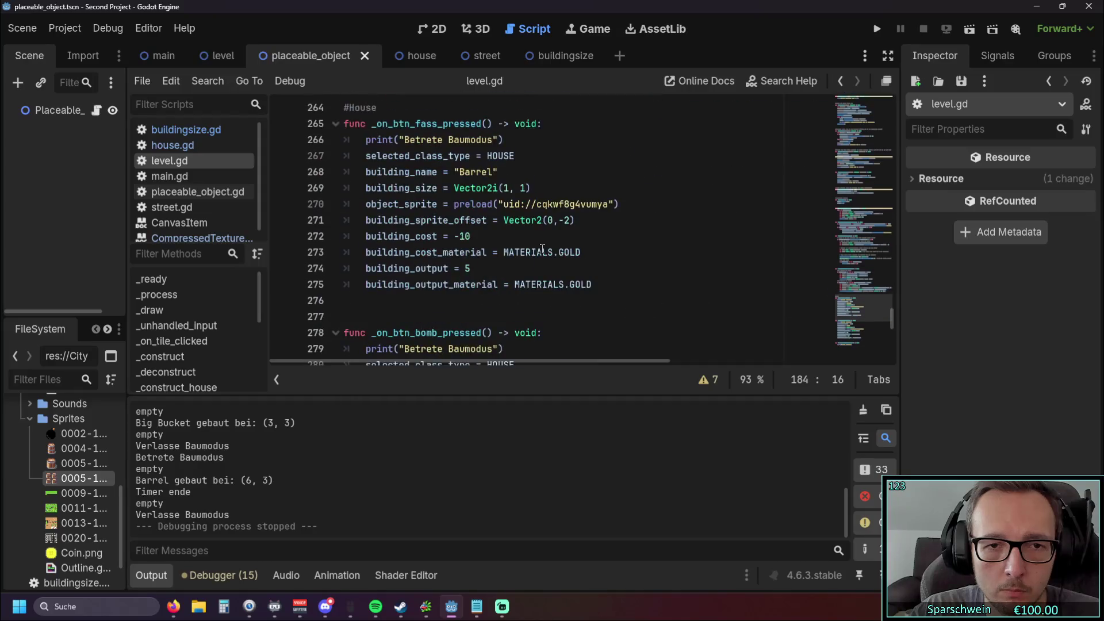
scroll(543, 249, down, 2)
scroll(543, 249, up, 8)
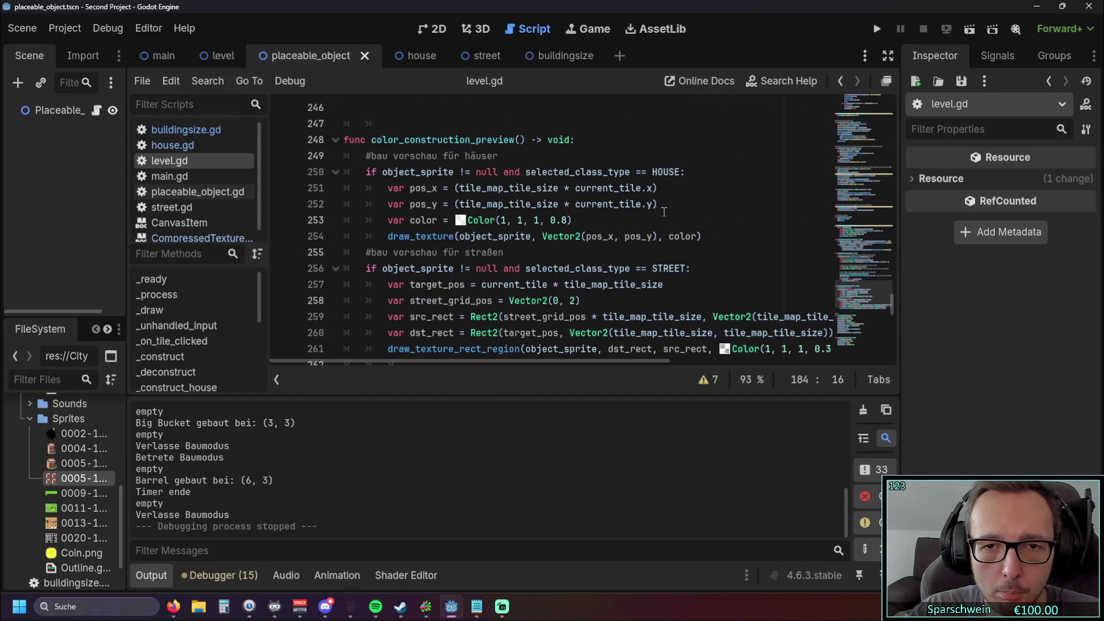
drag(659, 188, 466, 190)
key(ctrl+v)
drag(659, 204, 454, 204)
key(ctrl+v)
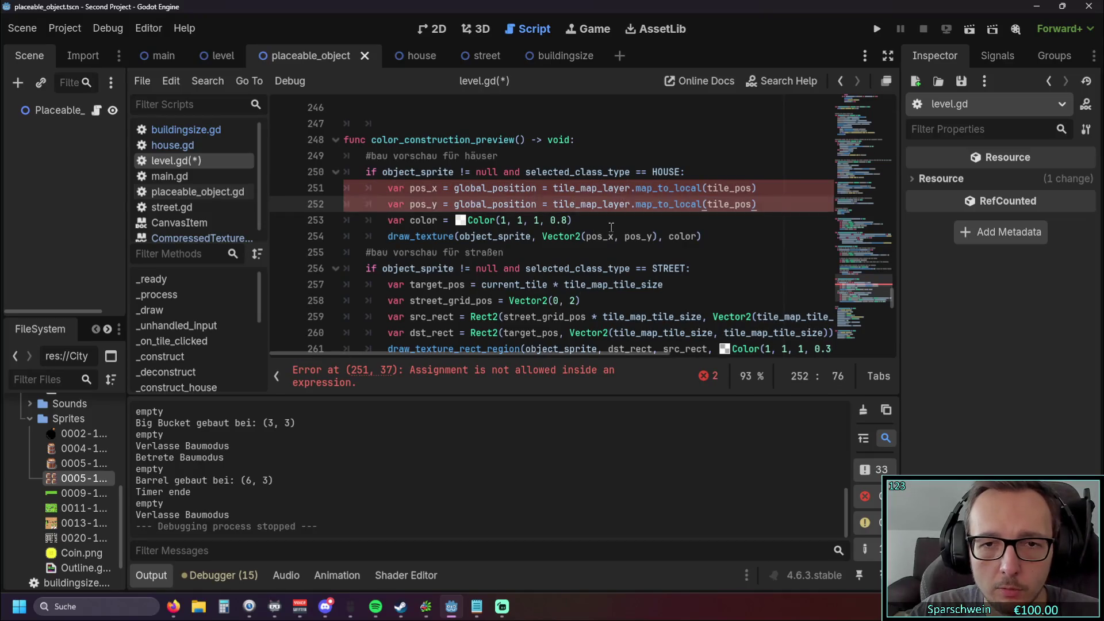
Step: Strip 'global_position =' from both lines and pass tile_pos.x and tile_pos.y to map_to_local
key(Down)
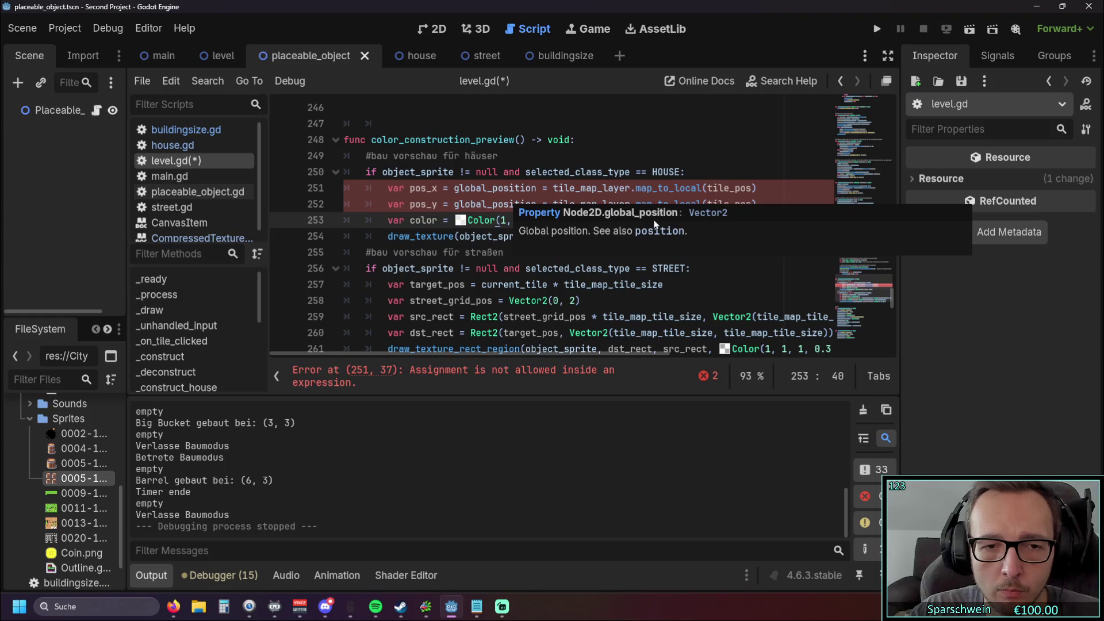
click(709, 177)
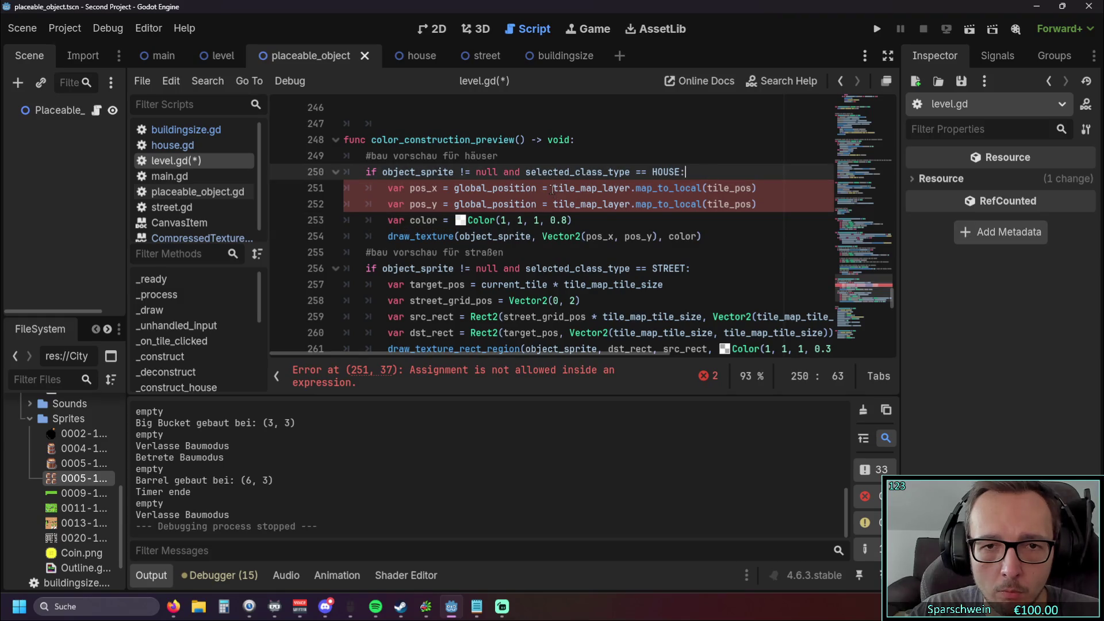
drag(553, 189, 452, 191)
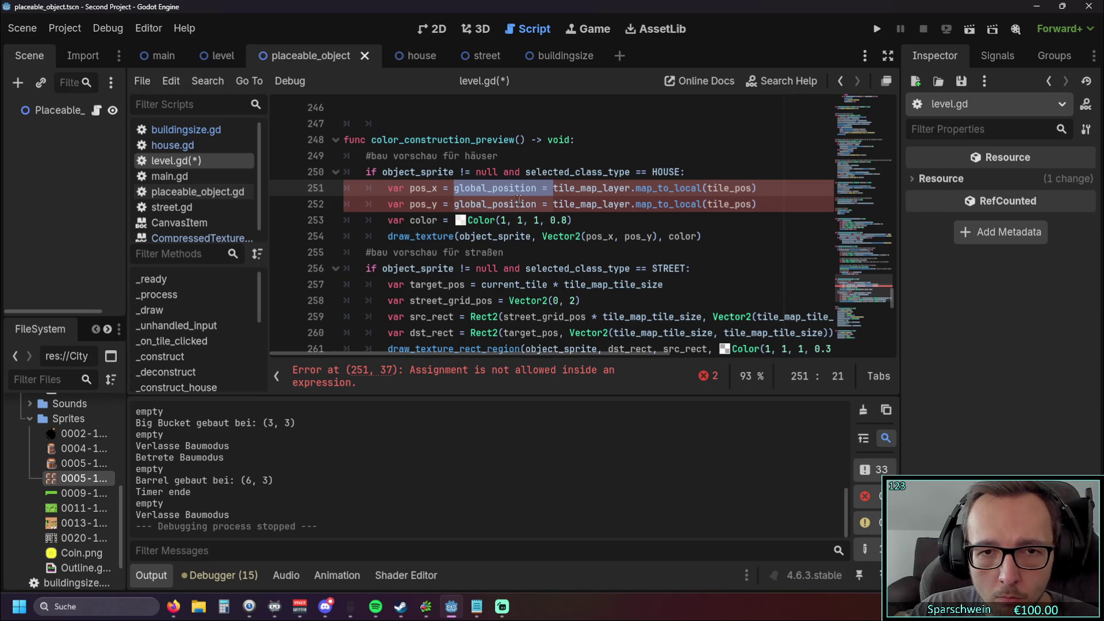
mouse_move(522, 192)
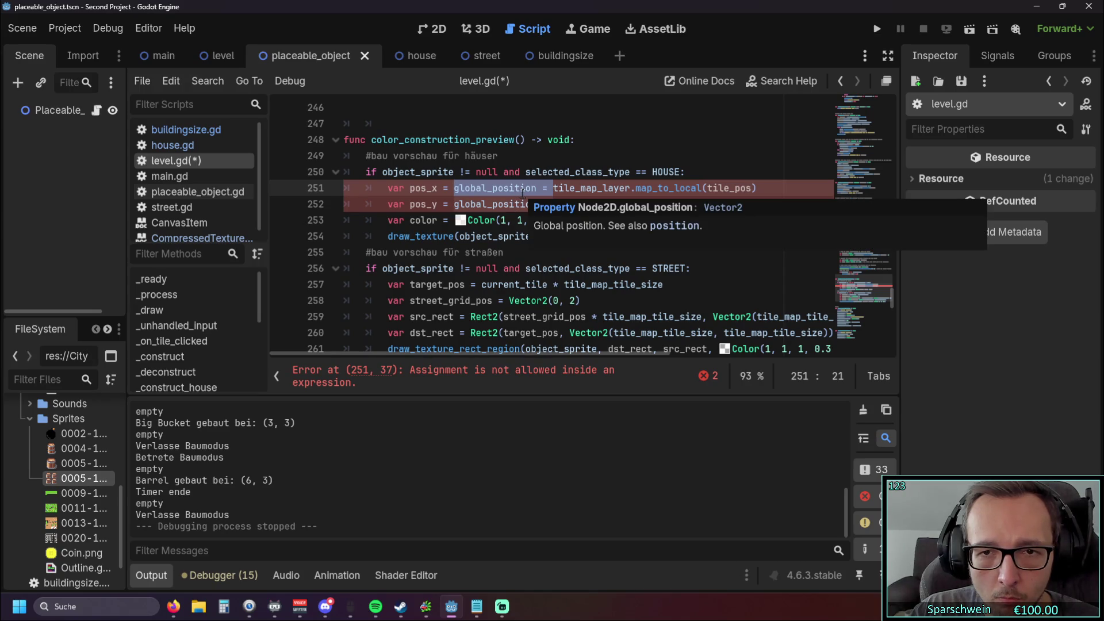
key(BackSpace)
click(654, 188)
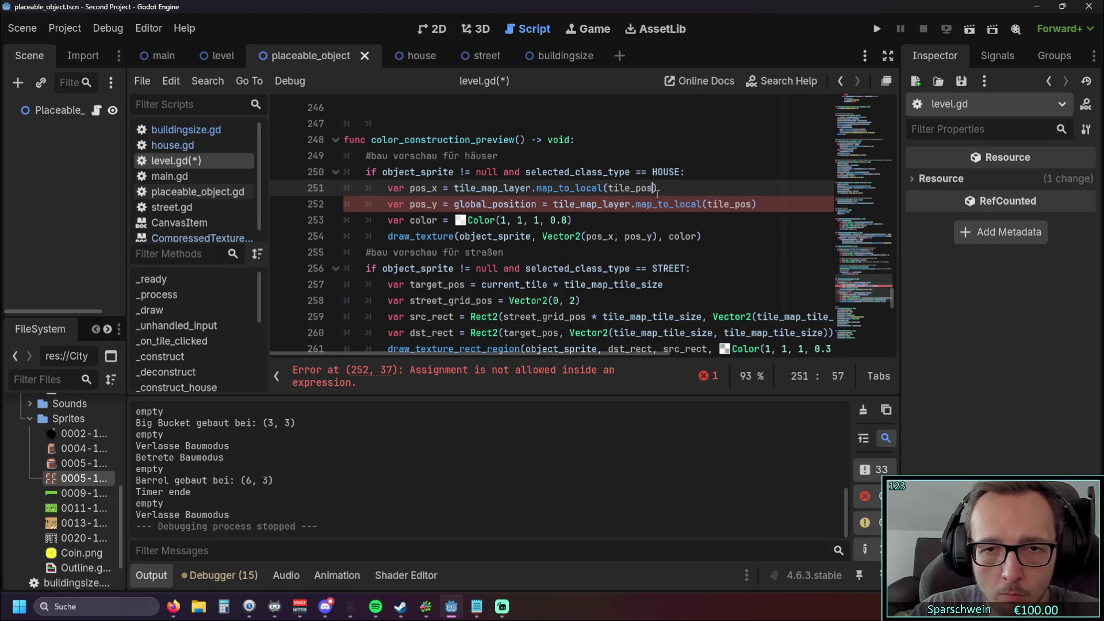
text(.x)
click(640, 204)
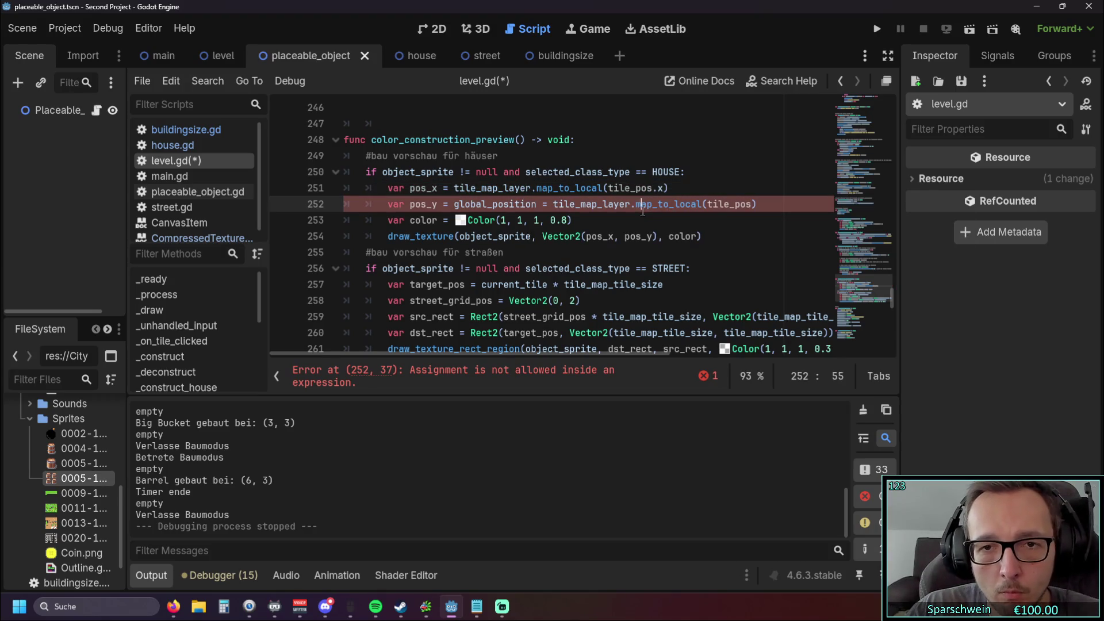
drag(554, 205, 455, 206)
key(BackSpace)
click(653, 204)
text(.y)
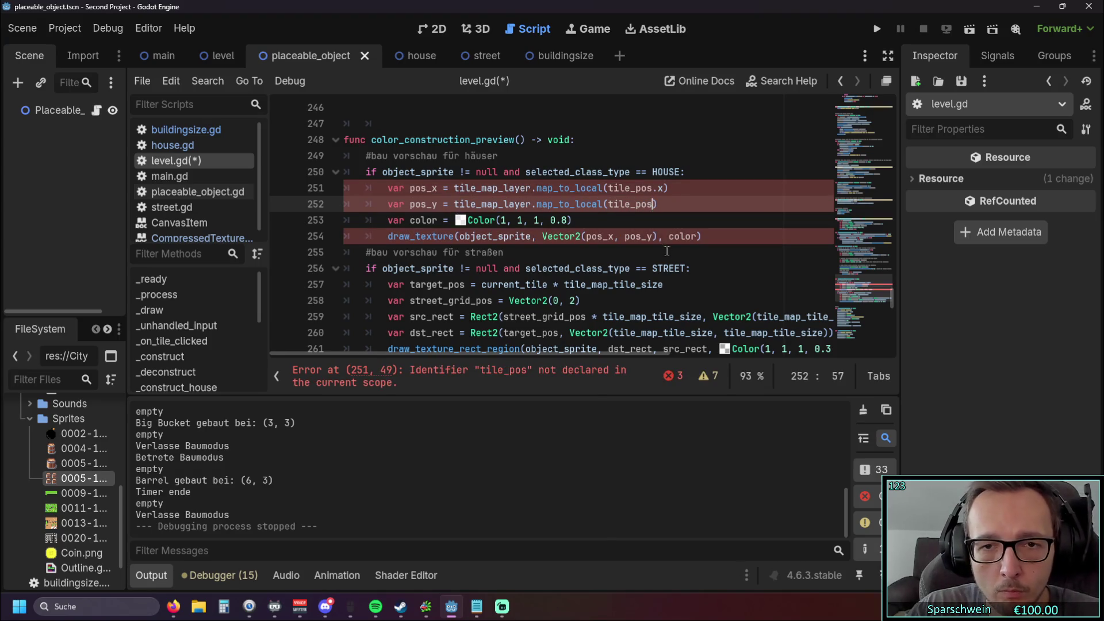
click(655, 220)
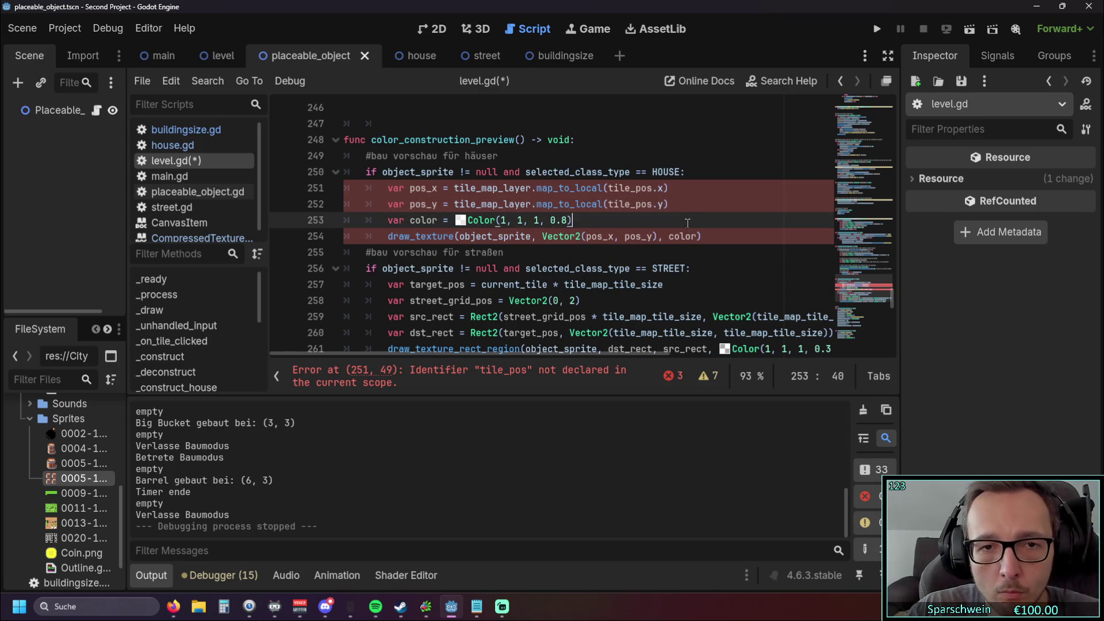
scroll(612, 250, up, 1)
Step: Add tile_pos as the parameter of color_construction_preview() on line 248
scroll(611, 250, down, 1)
scroll(602, 249, up, 1)
scroll(602, 249, down, 1)
scroll(601, 249, up, 1)
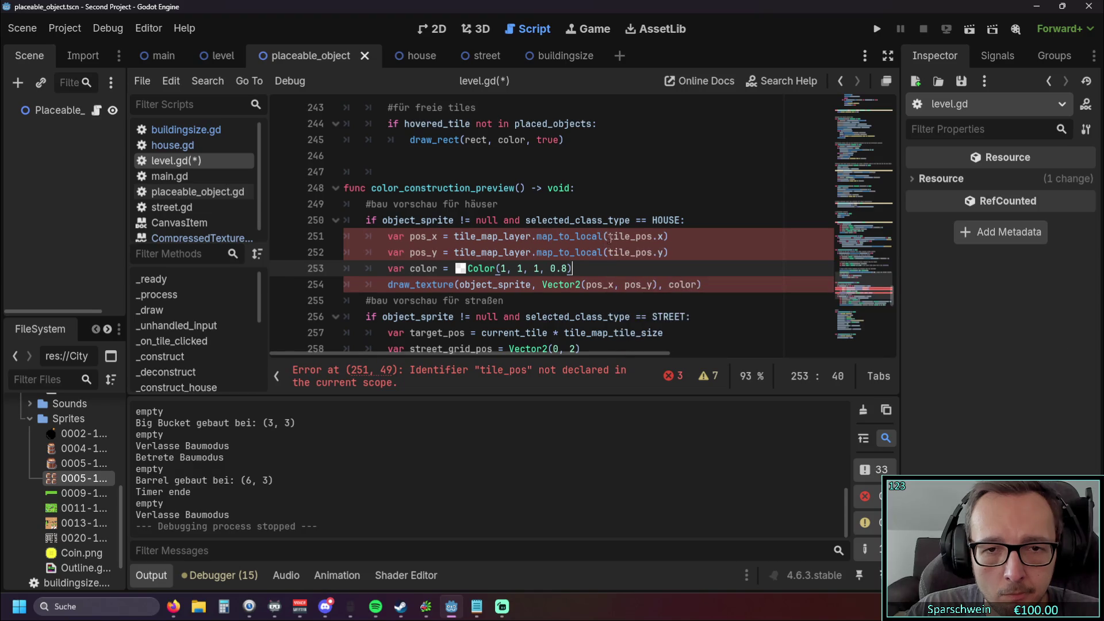
double_click(612, 236)
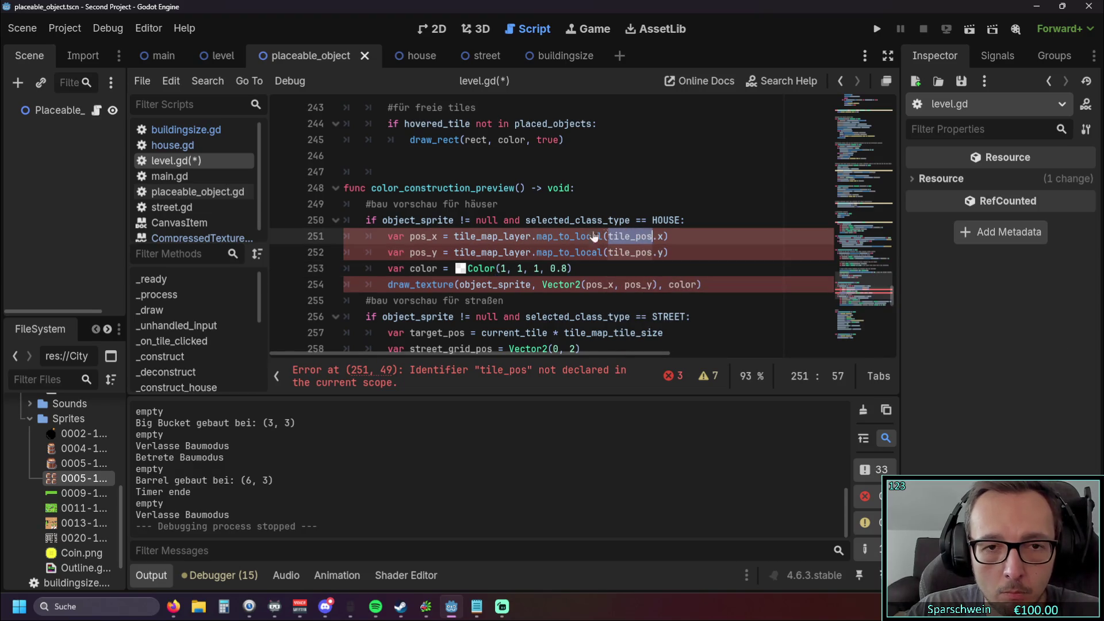
click(519, 188)
text(tile_pos)
key(End)
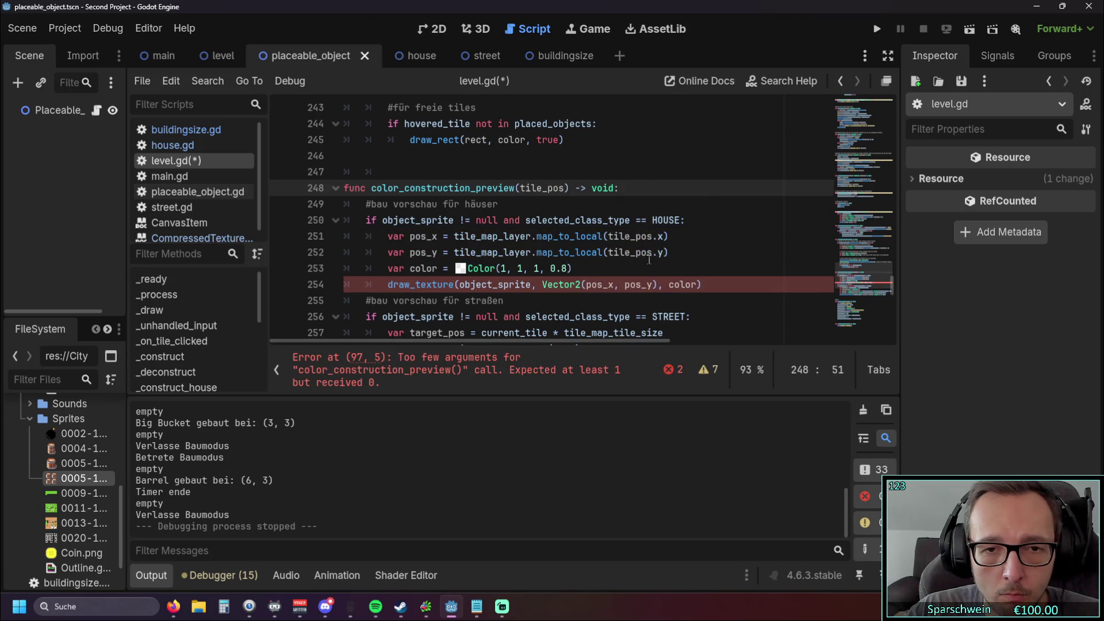
scroll(655, 255, down, 2)
scroll(627, 263, up, 2)
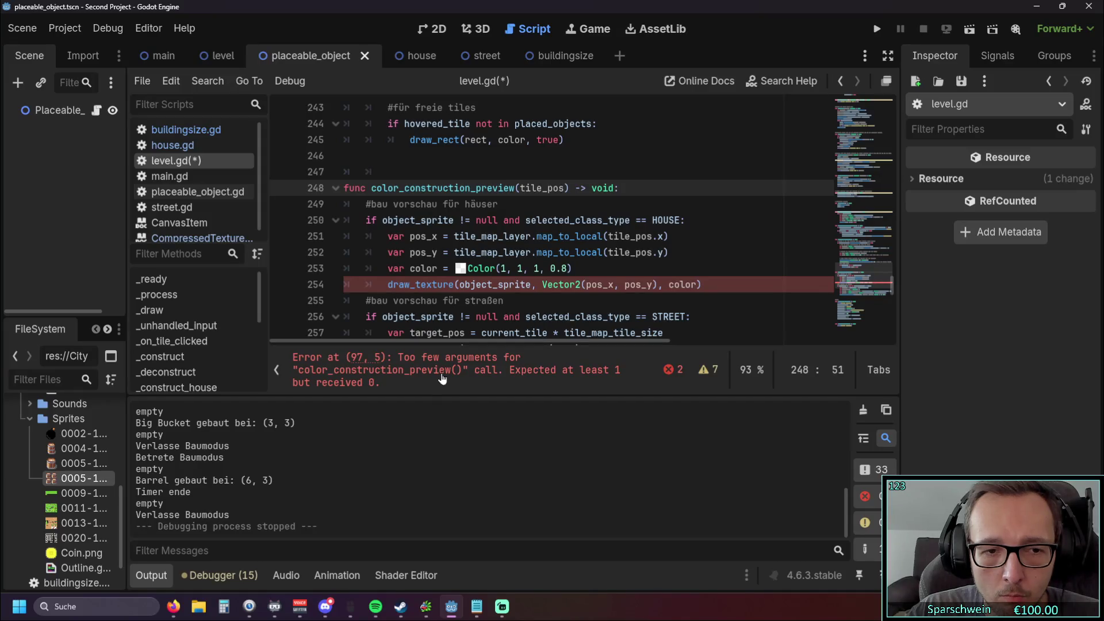
scroll(509, 210, down, 1)
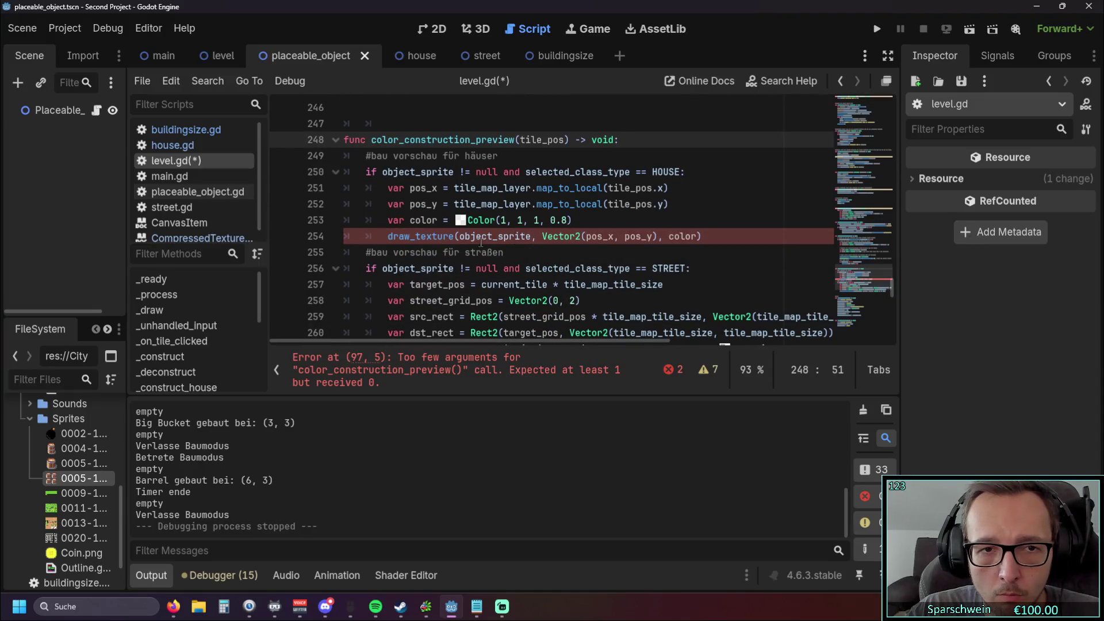
scroll(589, 236, down, 2)
scroll(593, 234, up, 2)
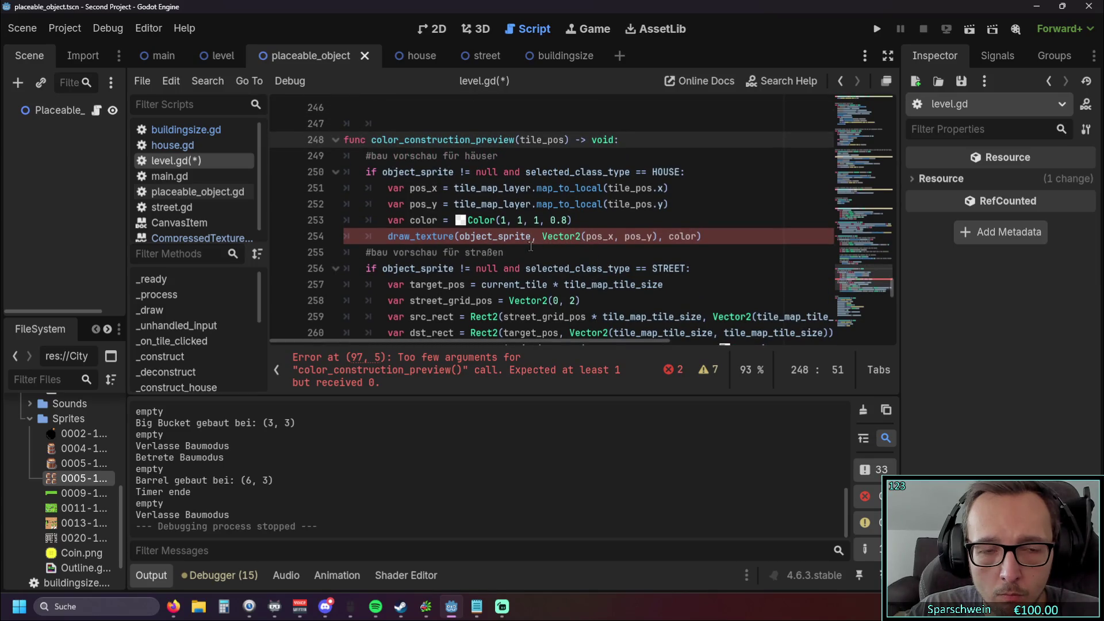
scroll(576, 242, up, 2)
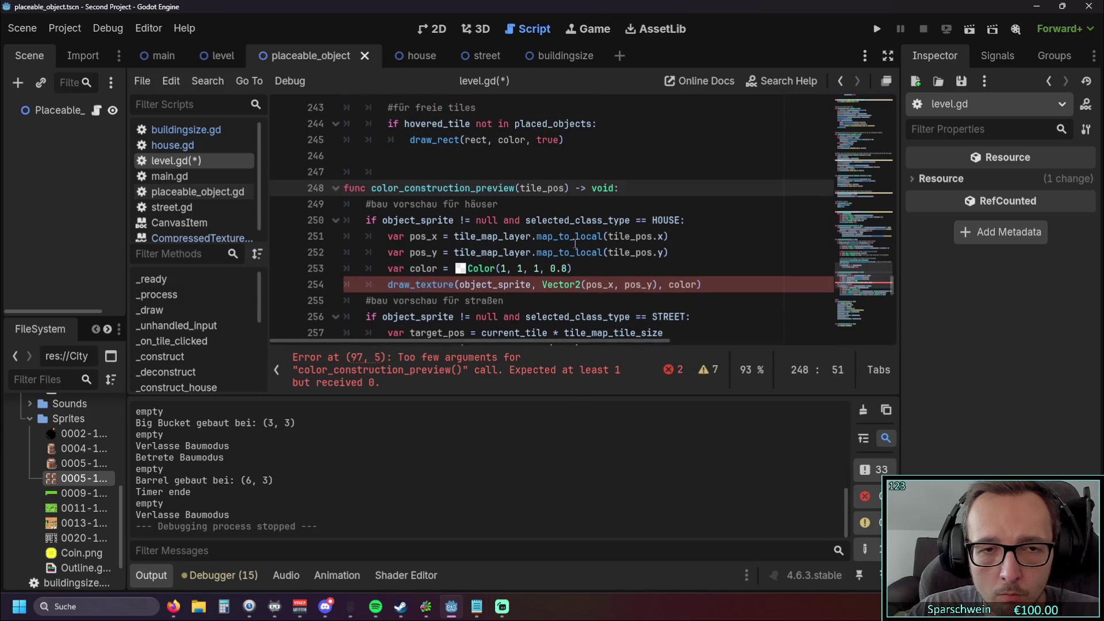
key(Down)
click(499, 236)
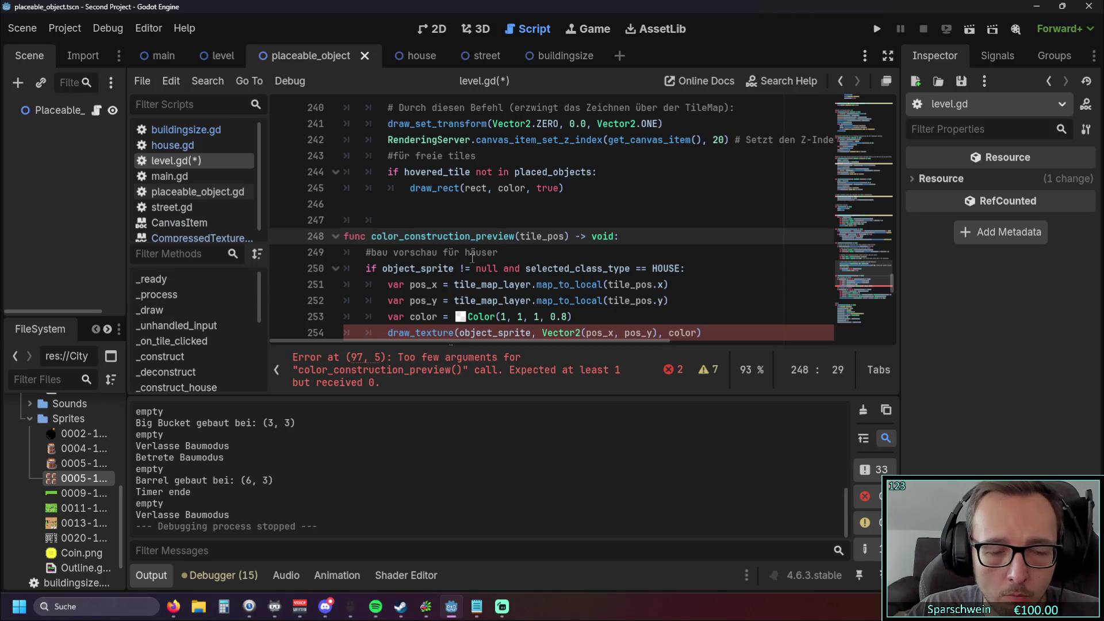
scroll(472, 257, up, 20)
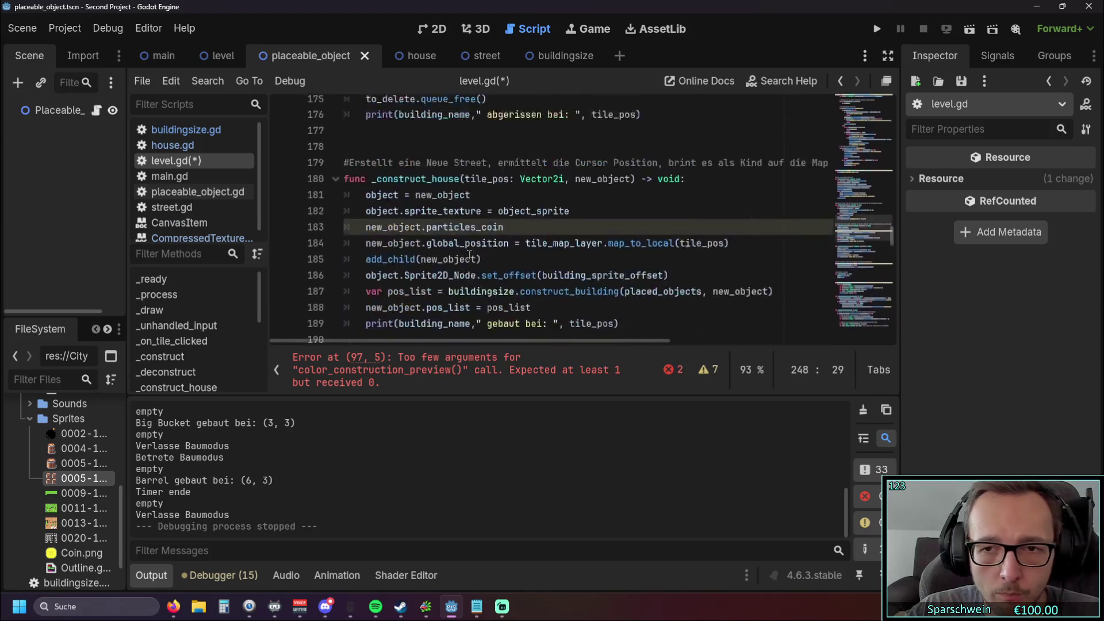
scroll(469, 255, up, 15)
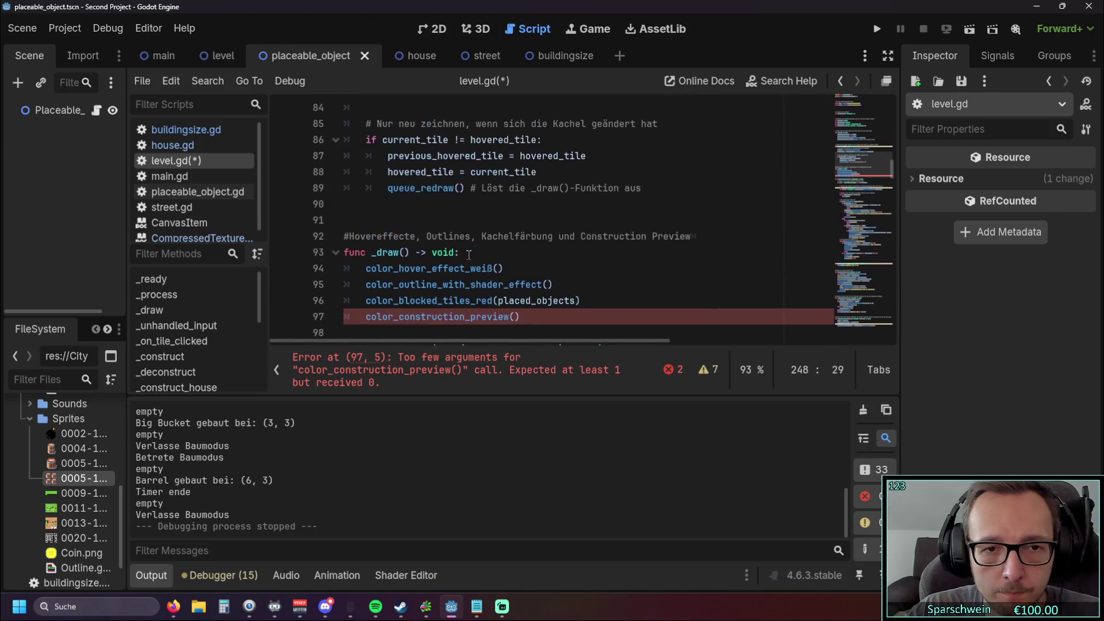
click(516, 220)
text(tile_pos)
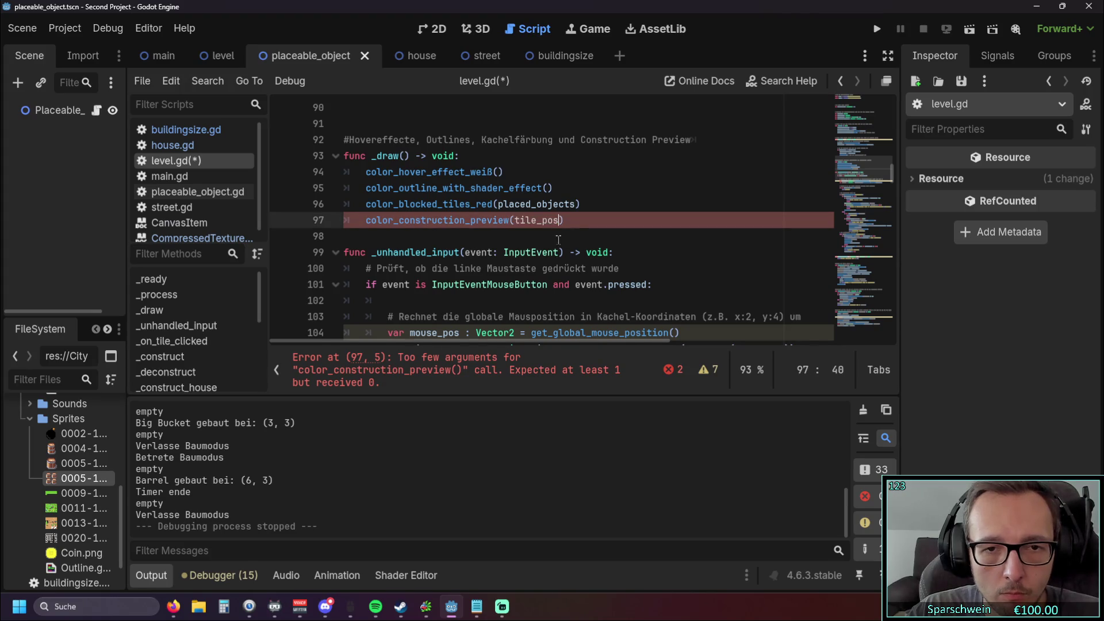
click(502, 233)
scroll(501, 230, up, 1)
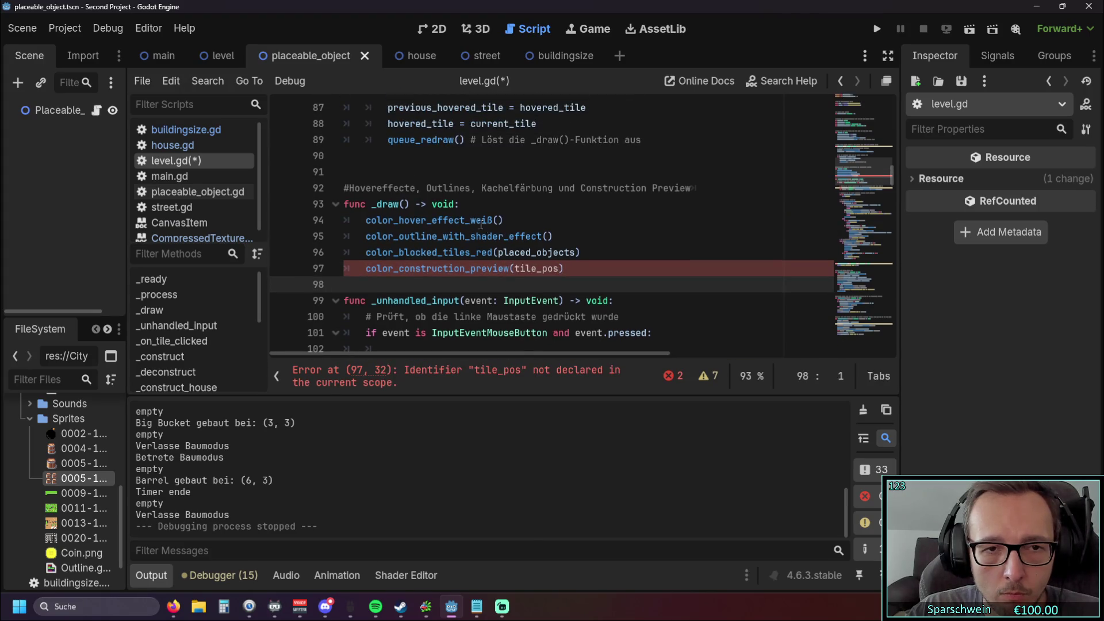
click(404, 204)
text(tile_pos)
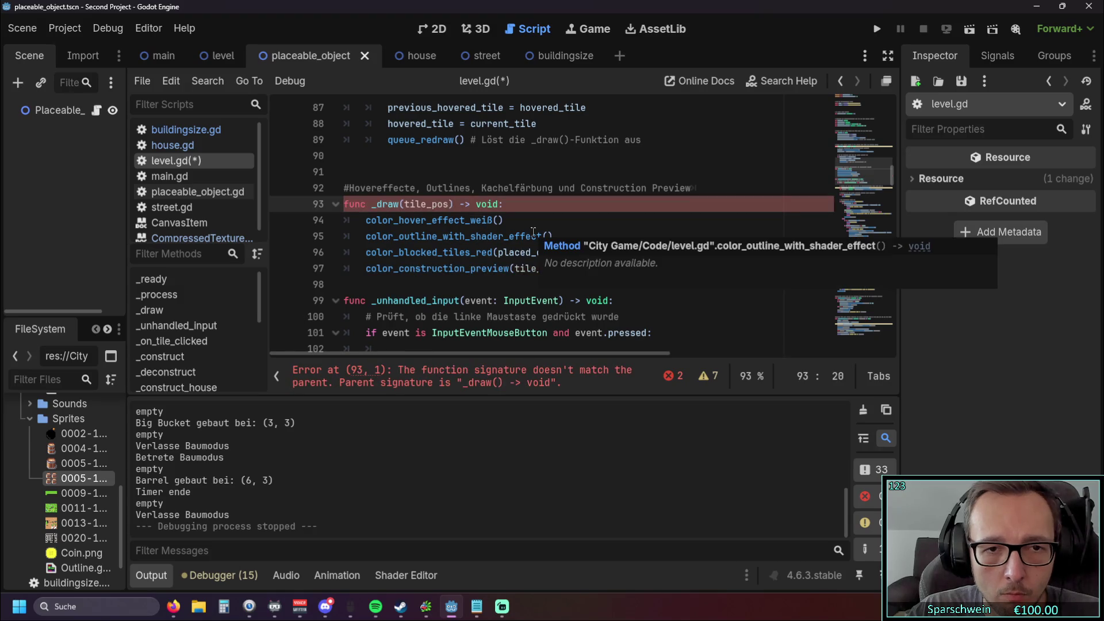
scroll(533, 232, down, 9)
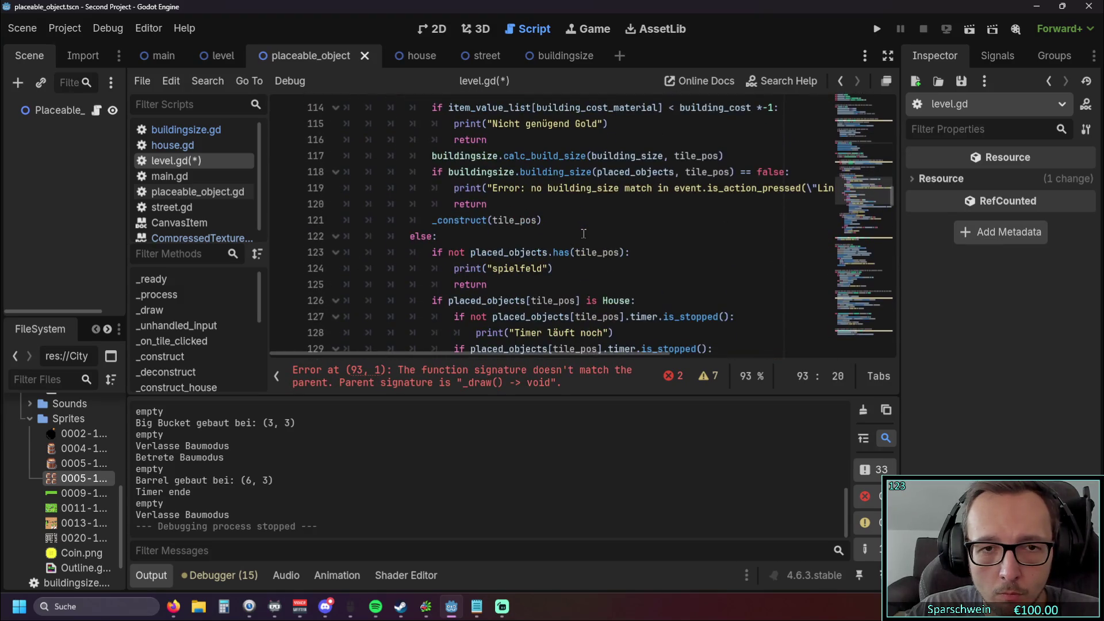
scroll(583, 234, down, 1)
scroll(575, 235, up, 11)
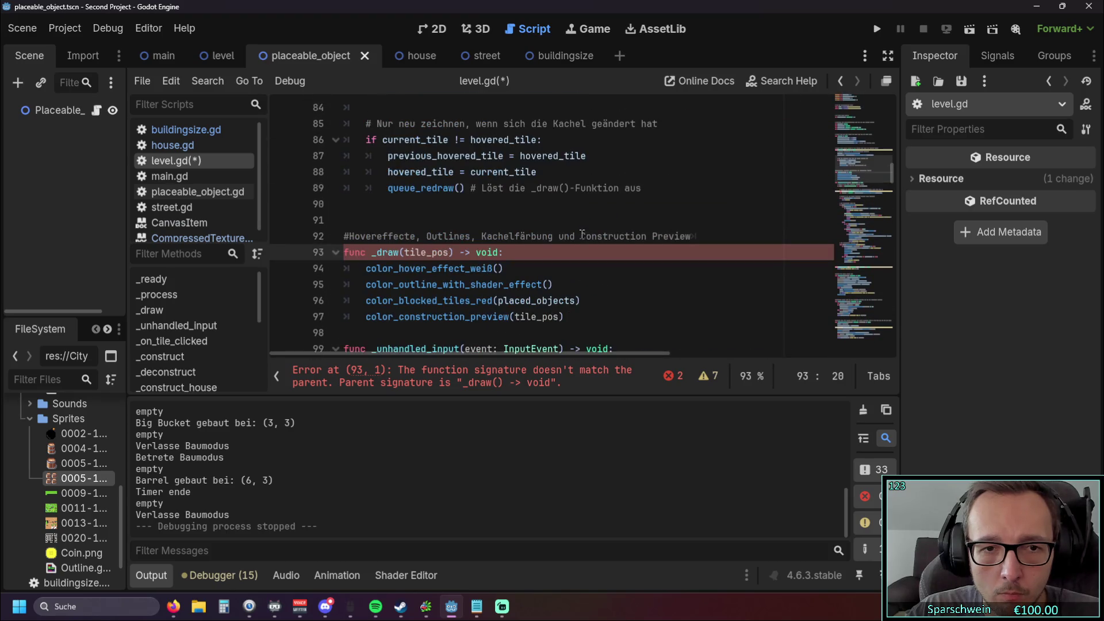
scroll(565, 237, up, 5)
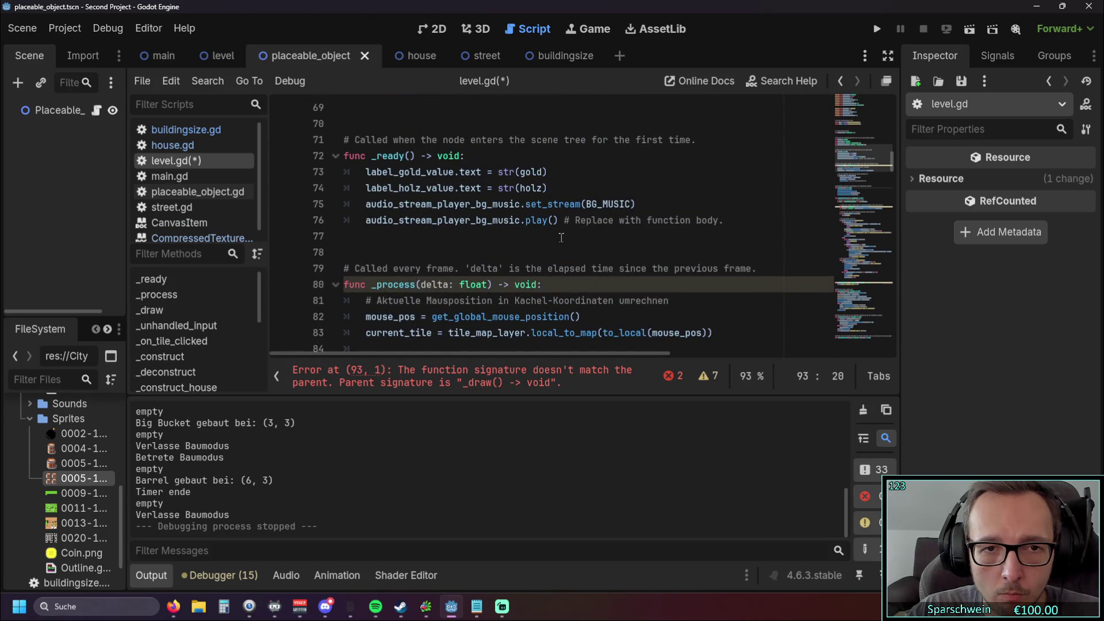
scroll(561, 238, up, 8)
scroll(561, 237, up, 3)
scroll(562, 236, down, 10)
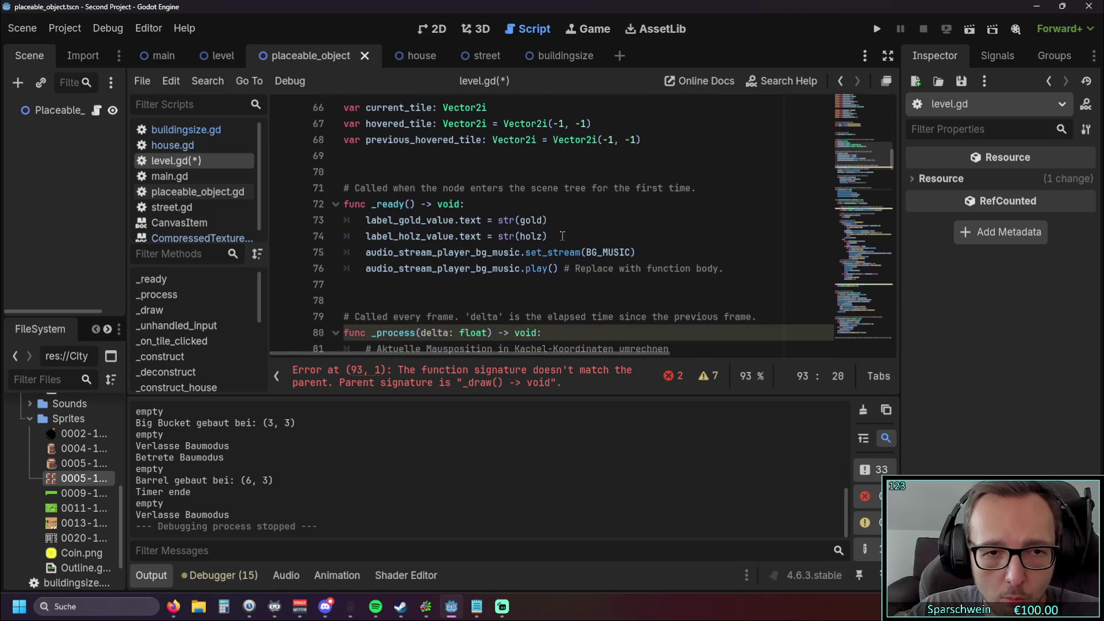
scroll(563, 236, down, 5)
scroll(562, 236, down, 3)
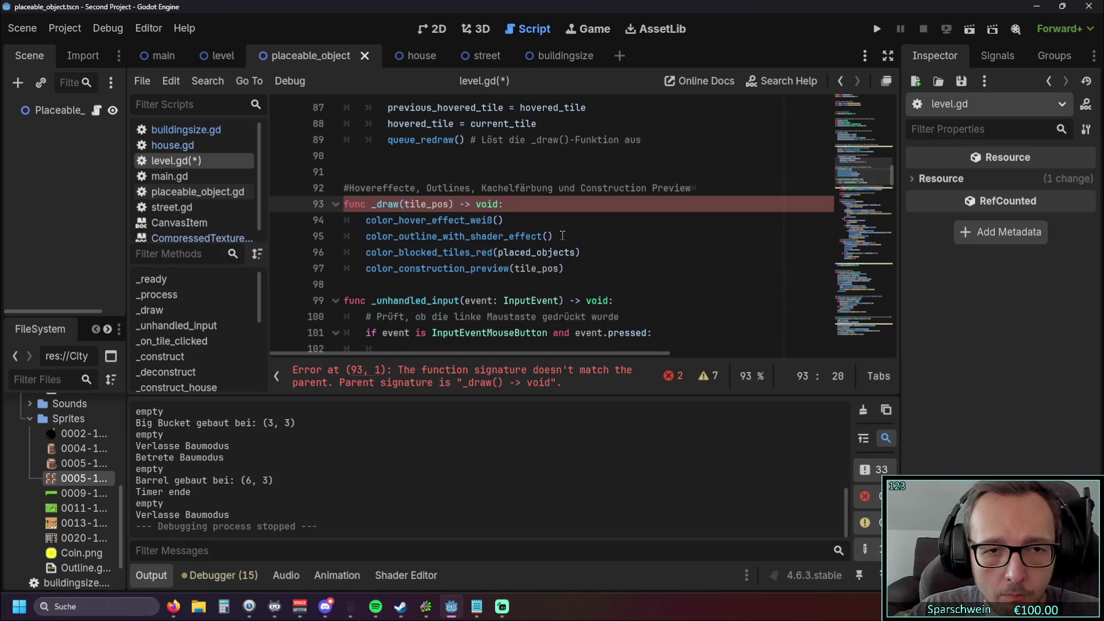
scroll(563, 236, down, 3)
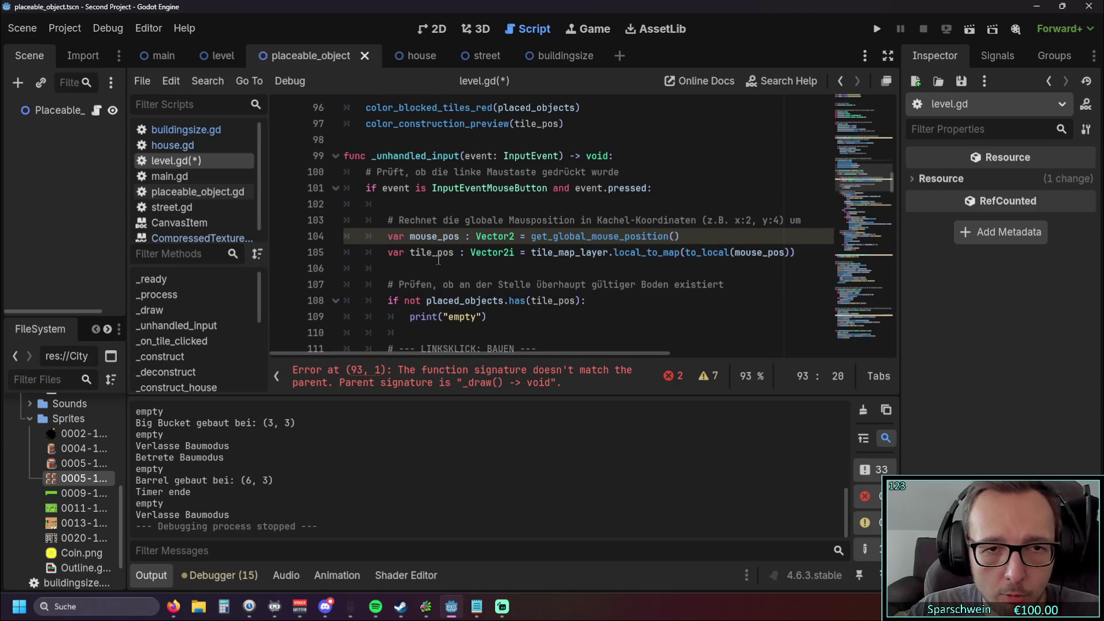
scroll(437, 261, down, 3)
scroll(448, 257, up, 2)
scroll(448, 257, up, 5)
scroll(443, 257, down, 2)
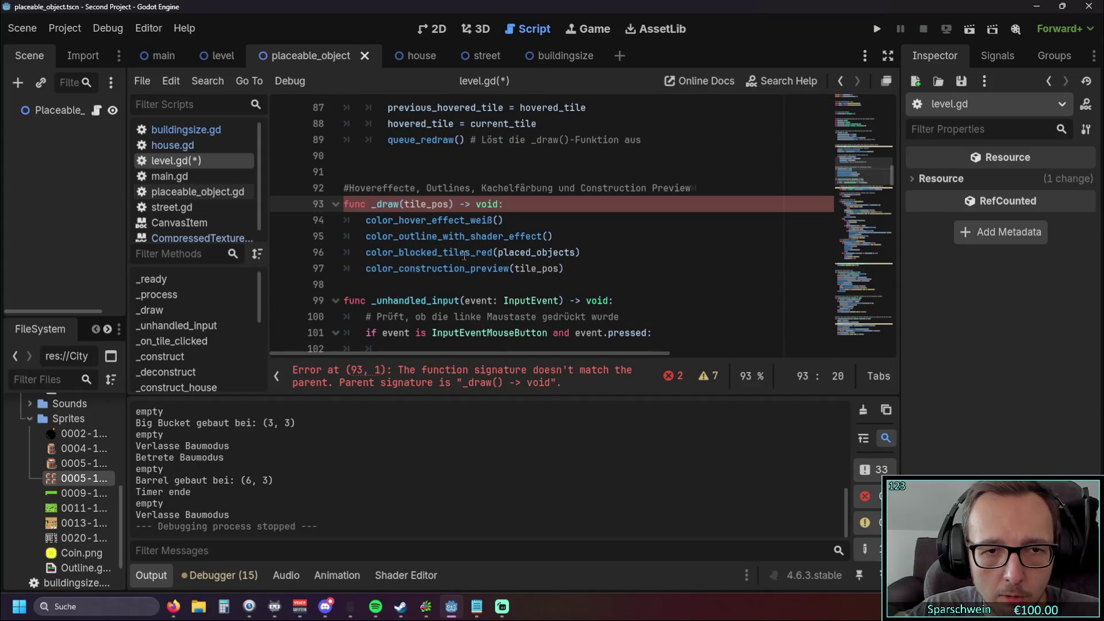
key(ctrl+z)
key(ctrl+z)
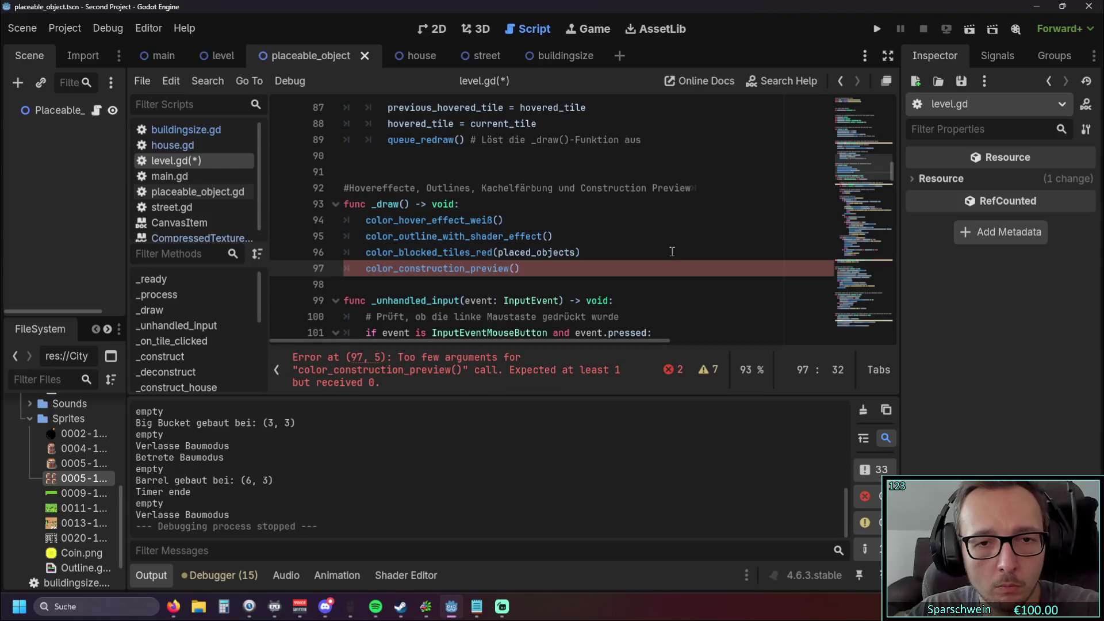
Step: Undo the tile_pos edits, restoring the earlier pos_x and pos_y lines
key(ctrl+z)
key(ctrl+z)
key(ctrl+z)
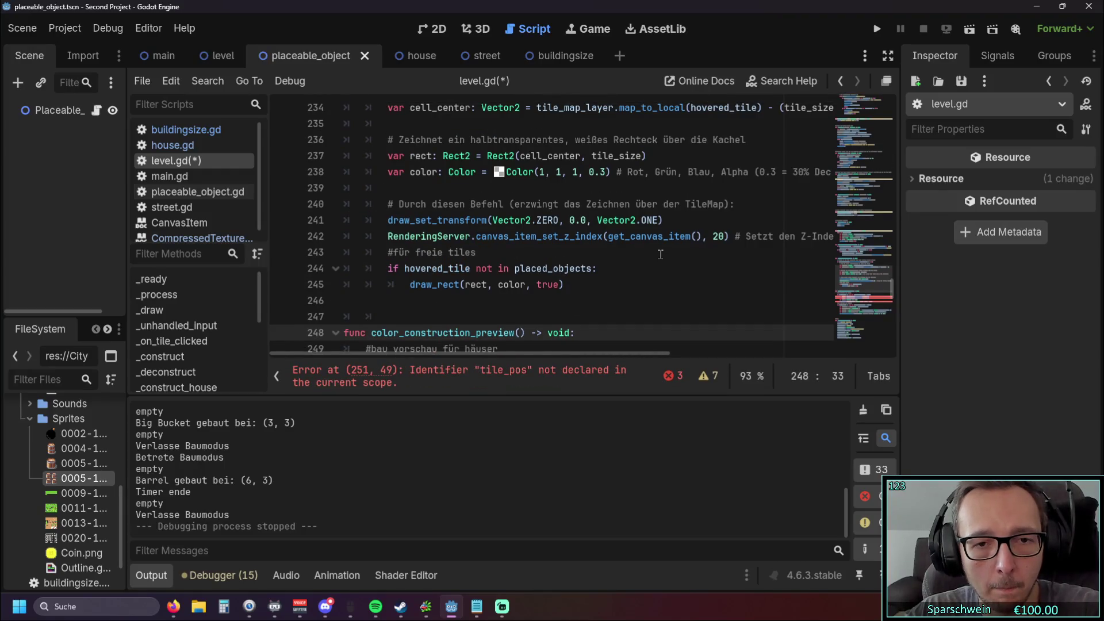
scroll(659, 254, down, 2)
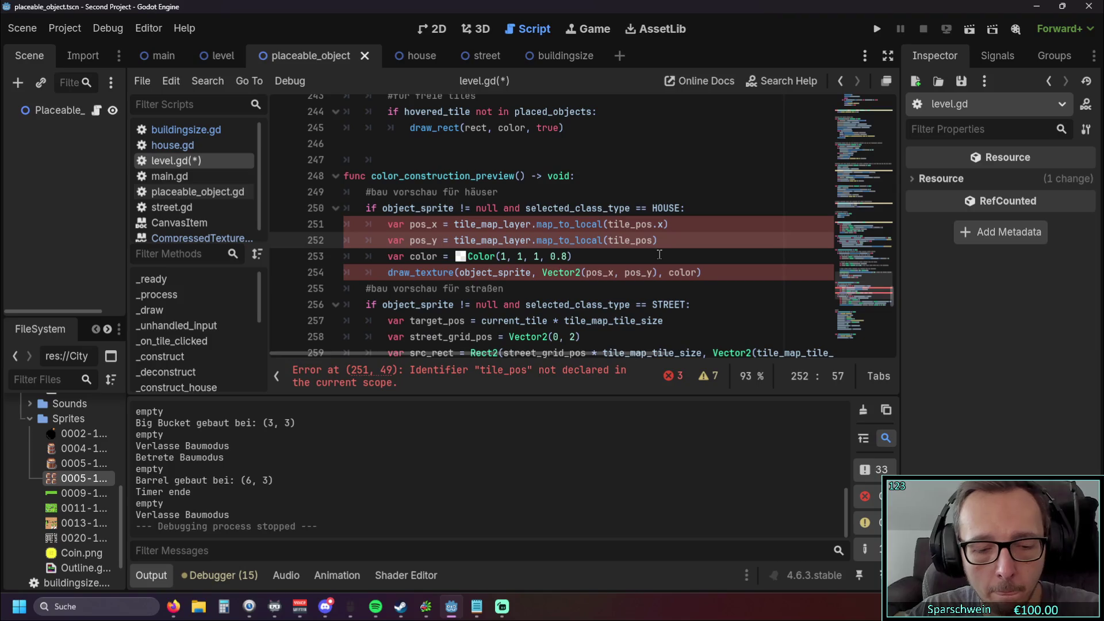
key(ctrl+z)
key(ctrl+z)
key(ctrl+z)
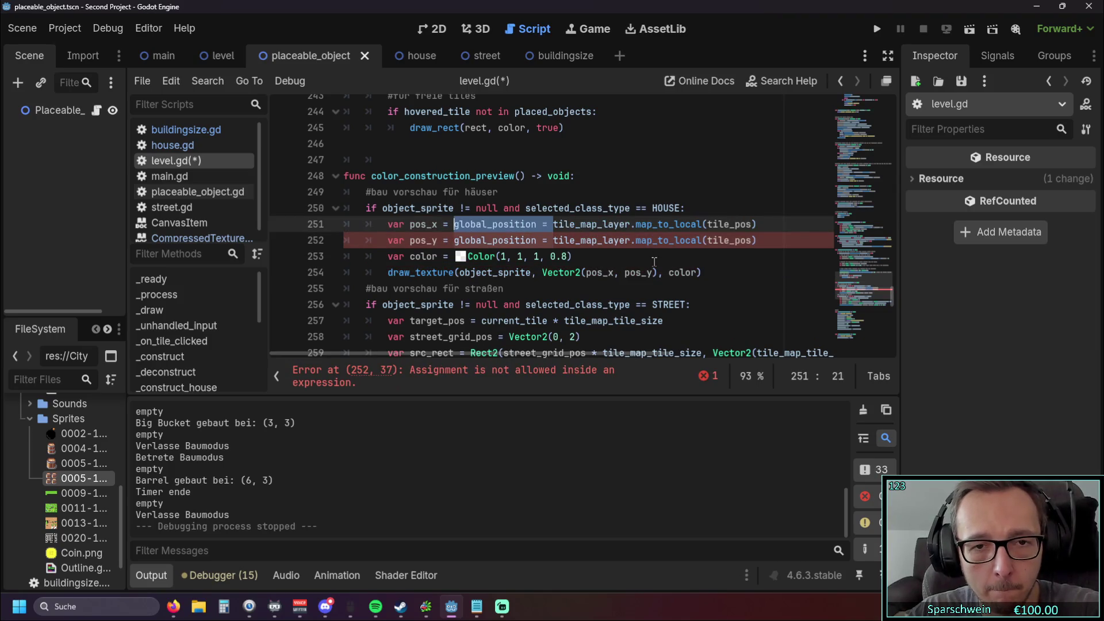
key(ctrl+z)
key(ctrl+z)
key(ctrl+z)
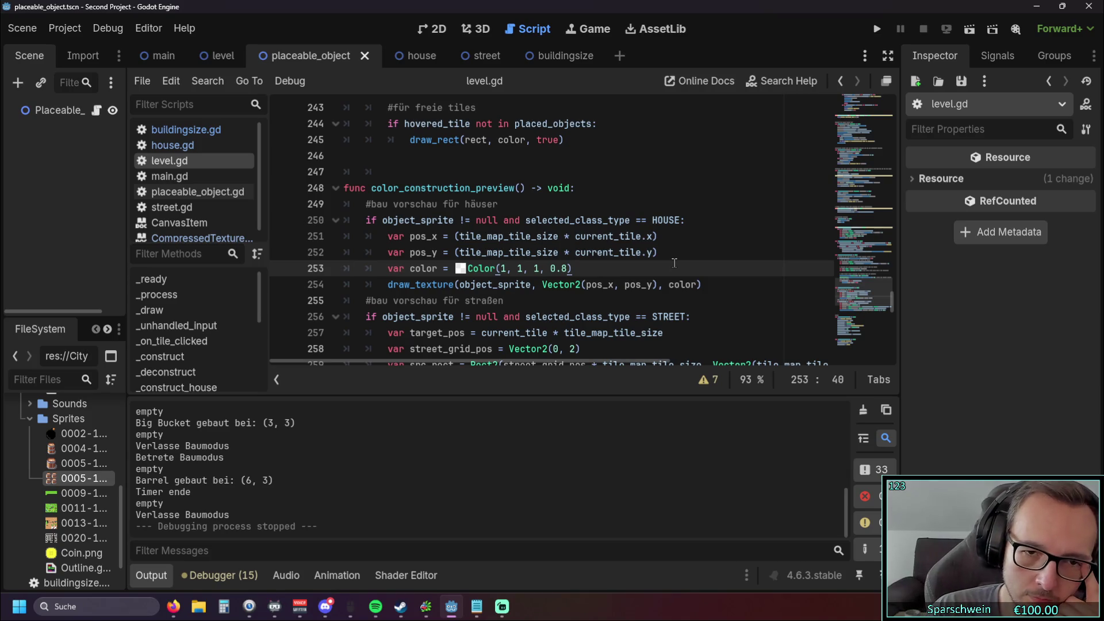
scroll(675, 263, up, 8)
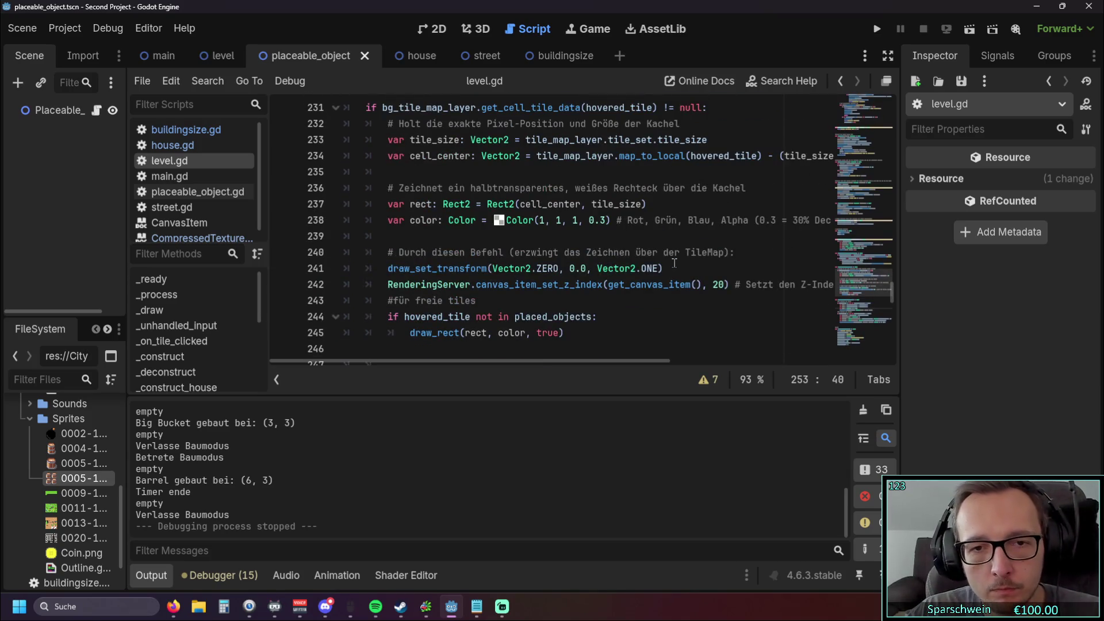
scroll(671, 262, down, 9)
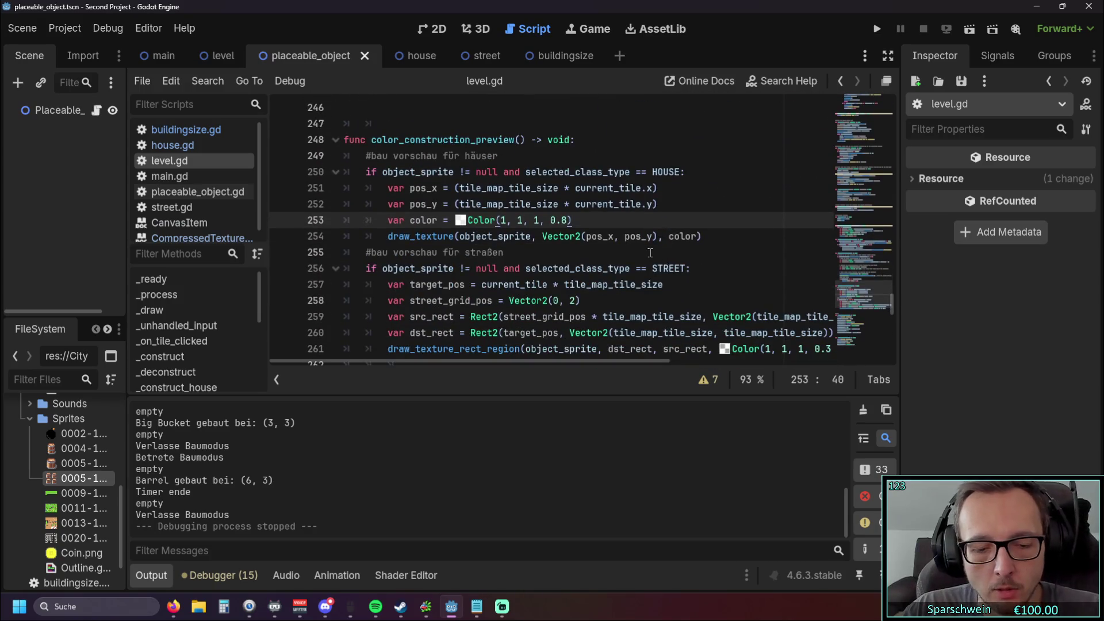
key(ctrl+z)
scroll(676, 213, up, 1)
key(ctrl+z)
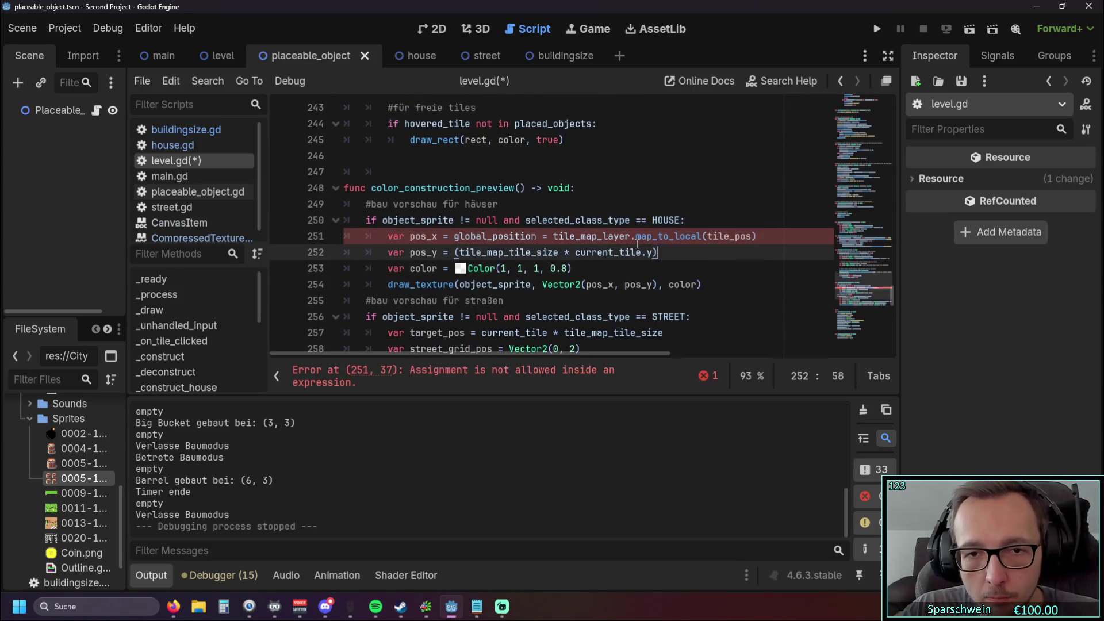
Step: Rewrite pos_x as tile_map_layer.map_to_local(tile_map_tile_size * current_tile), removing the extra parenthesis and global_position assignment
drag(553, 236, 615, 238)
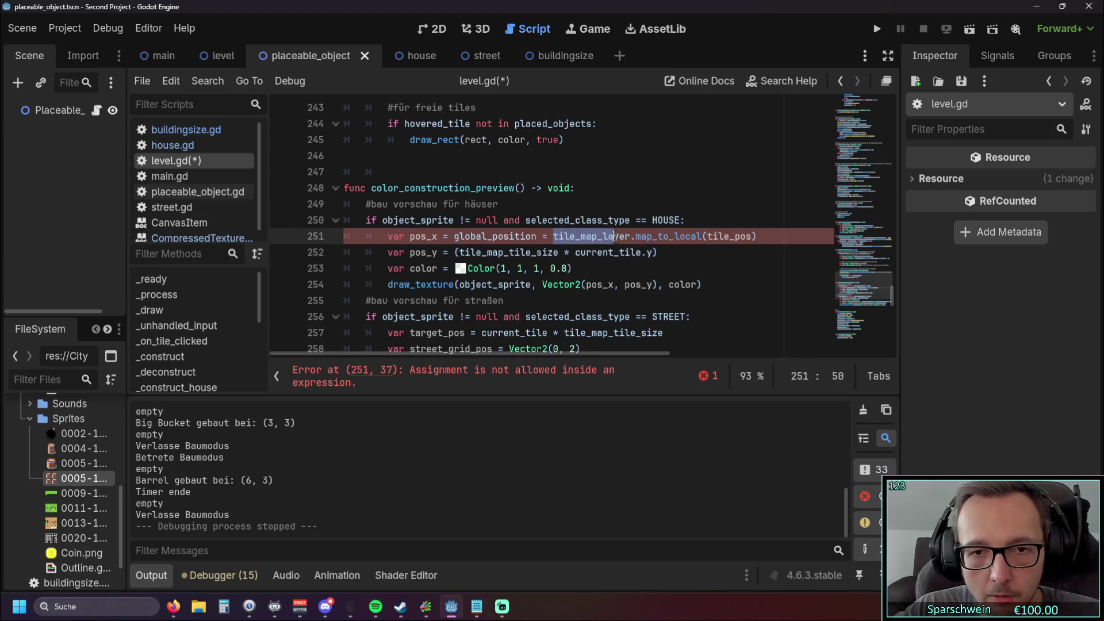
click(687, 249)
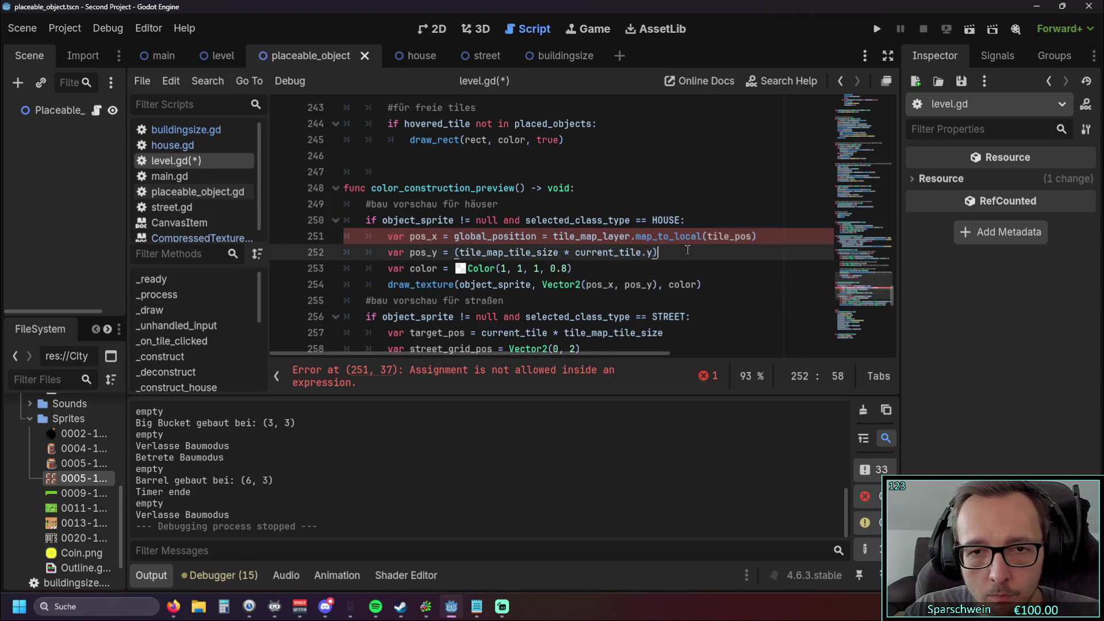
drag(670, 253, 453, 252)
key(ctrl+c)
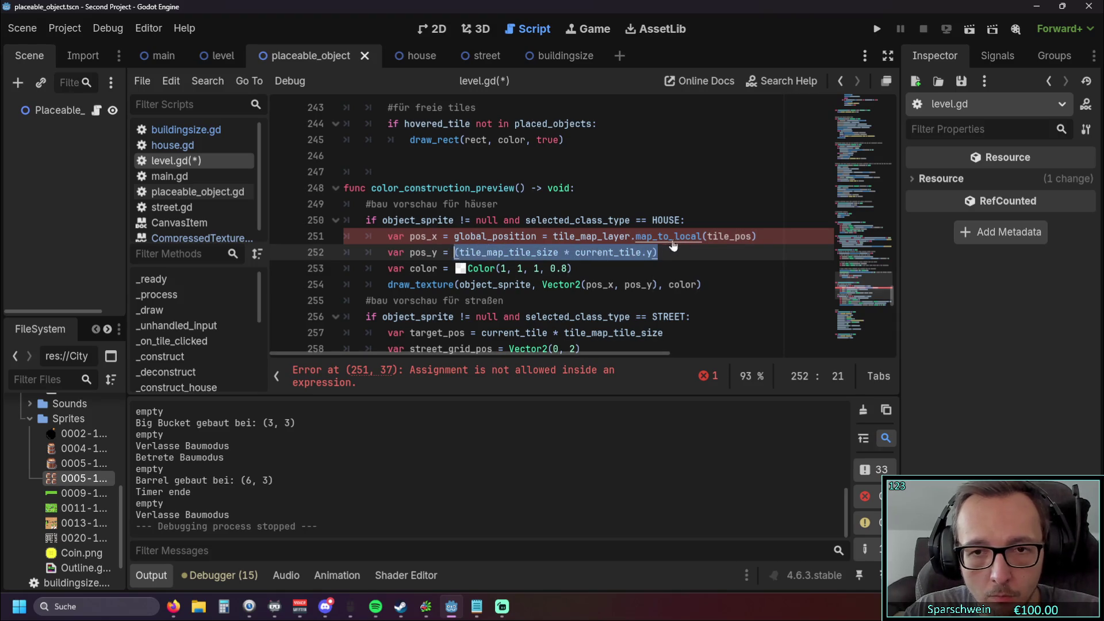
double_click(710, 236)
key(ctrl+v)
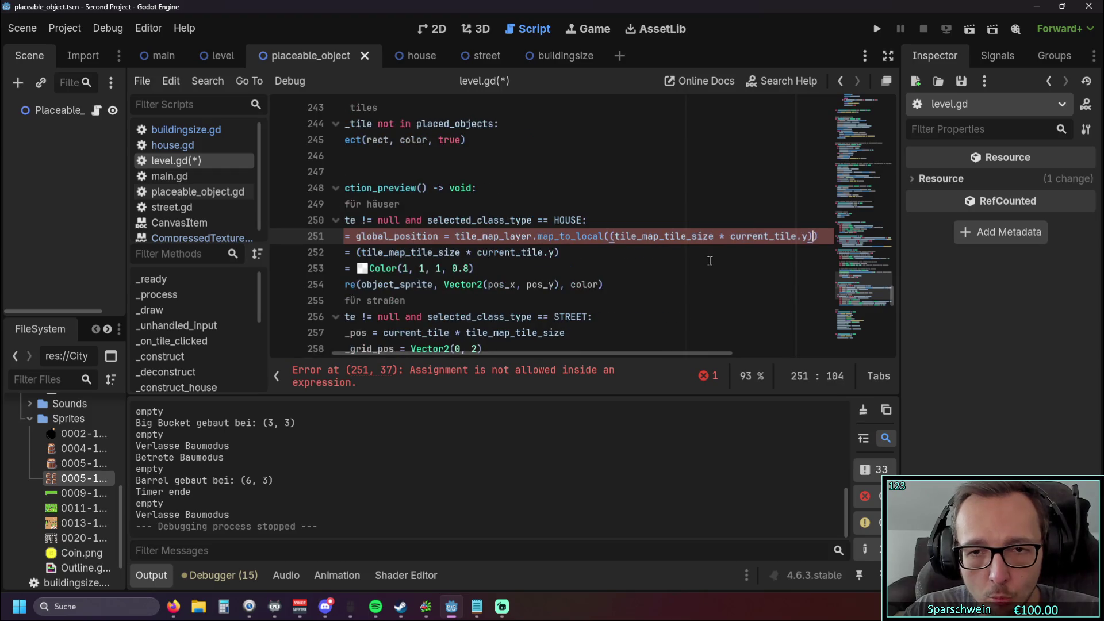
mouse_move(540, 352)
mouse_down()
mouse_move(481, 354)
mouse_move(610, 353)
mouse_move(394, 361)
mouse_up()
click(551, 236)
key(BackSpace)
drag(553, 237, 454, 236)
key(BackSpace)
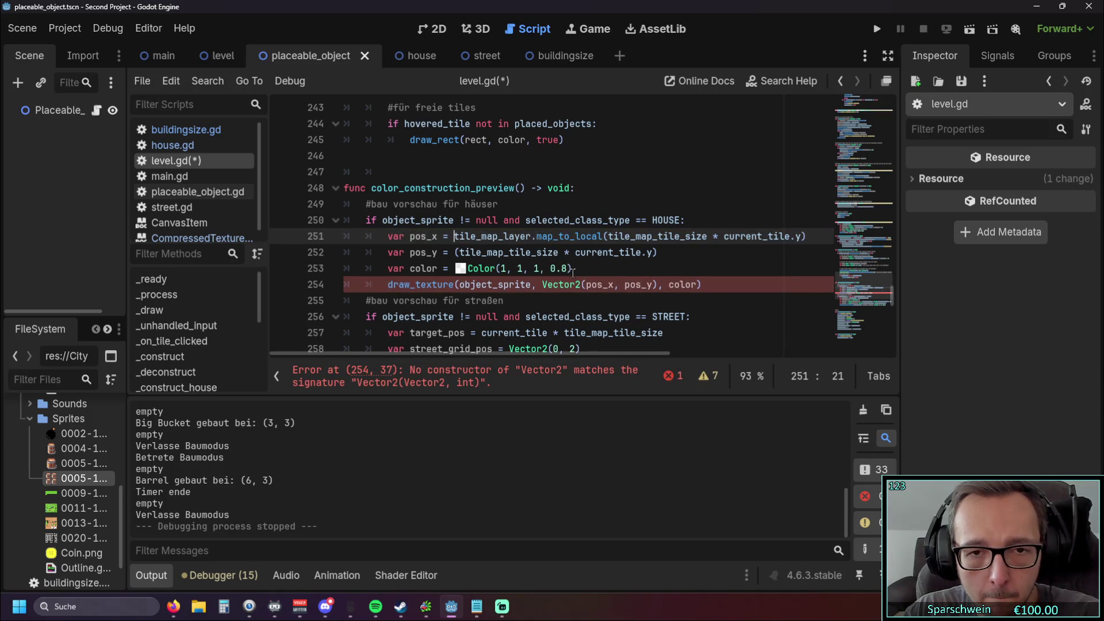
Step: Copy the map_to_local expression into pos_y and make pos_x use current_tile.x
shift+click(808, 236)
drag(661, 253, 453, 253)
text(tile_map_layer.map_to_local(tile_map_tile_size * current_tile.y))
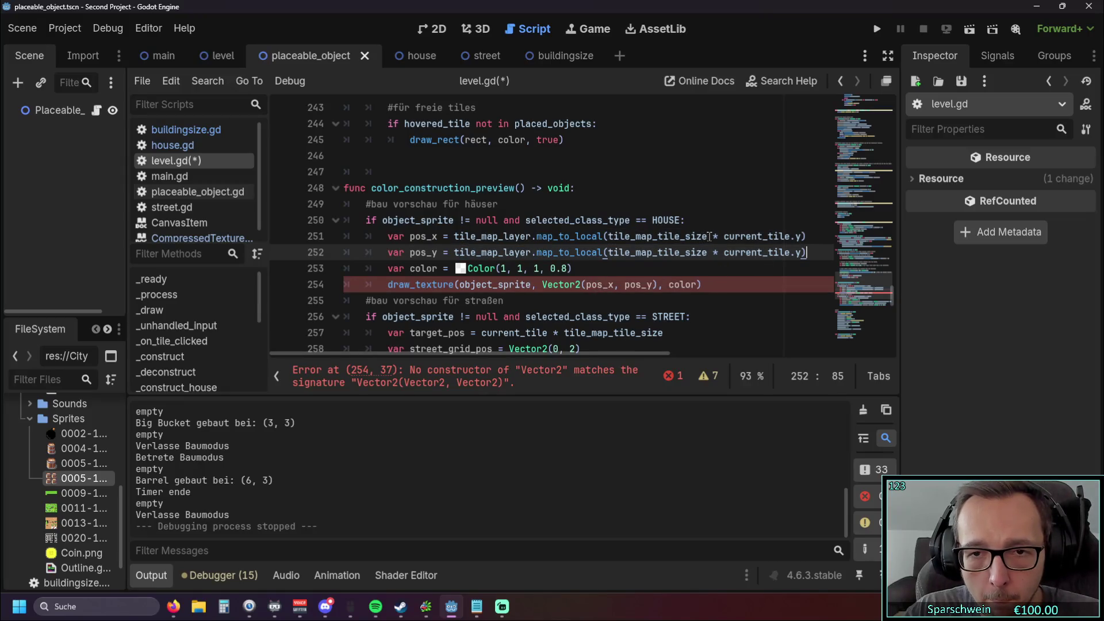
click(797, 236)
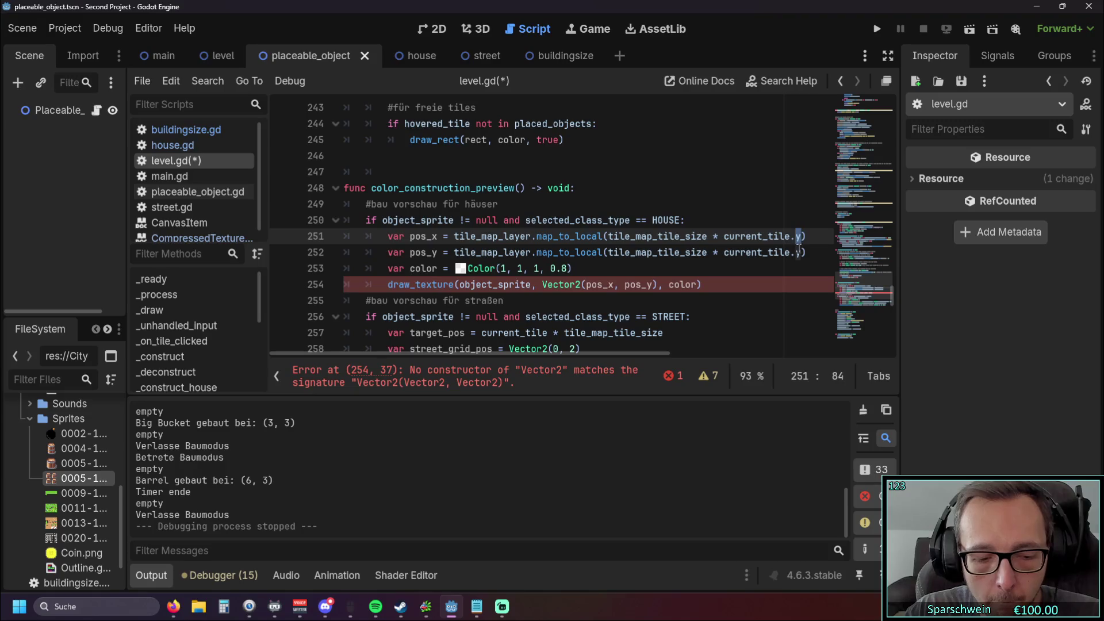
text(x)
click(670, 272)
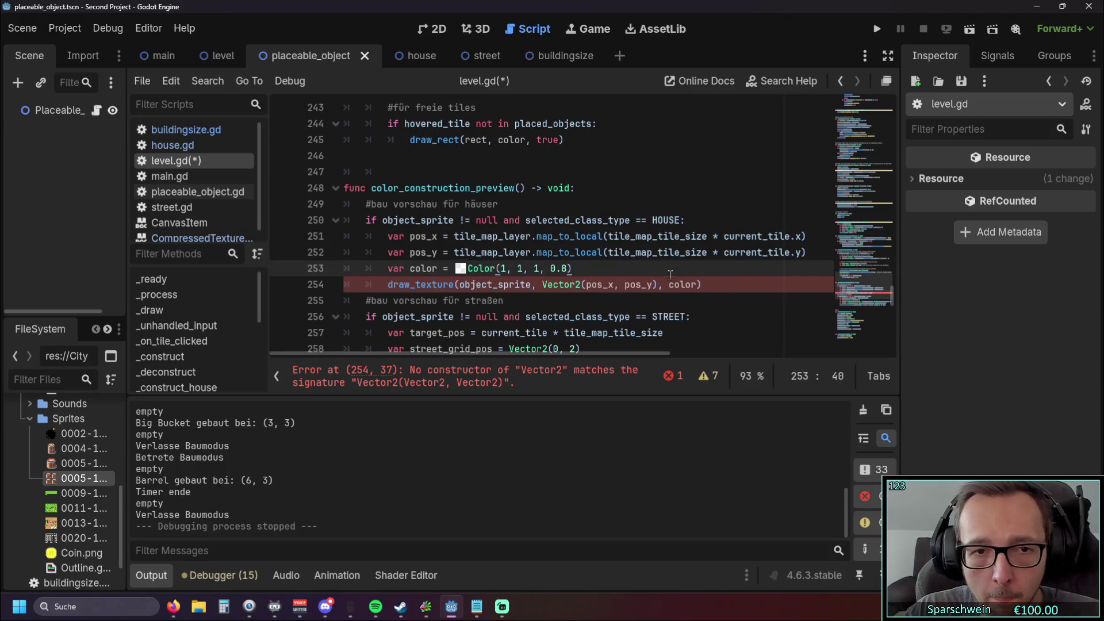
click(606, 305)
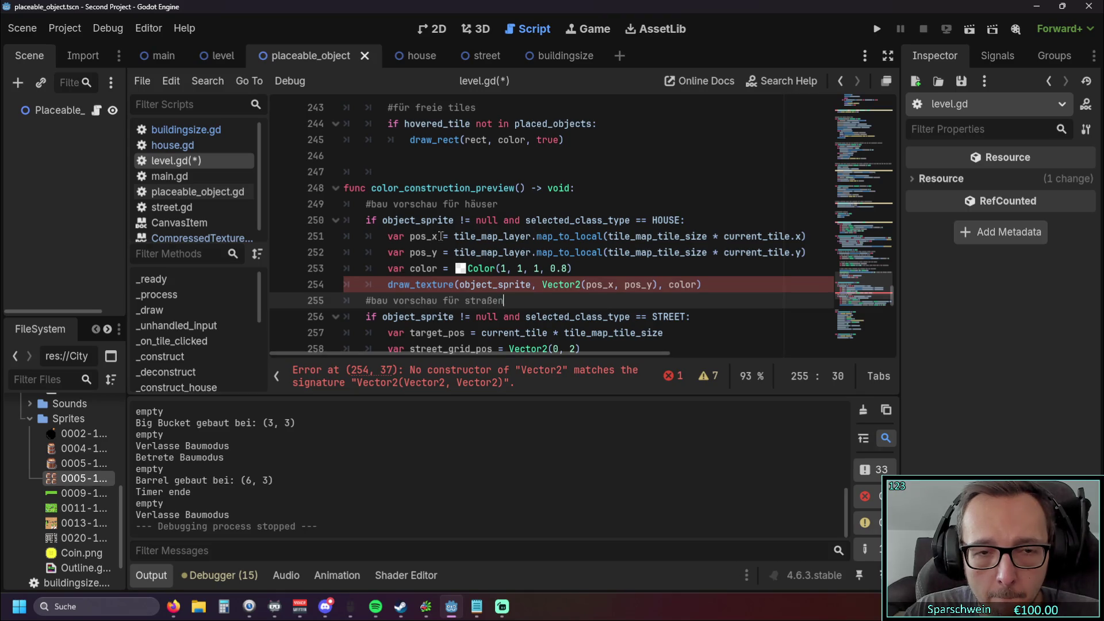
key(Up)
key(Up)
key(Up)
click(617, 264)
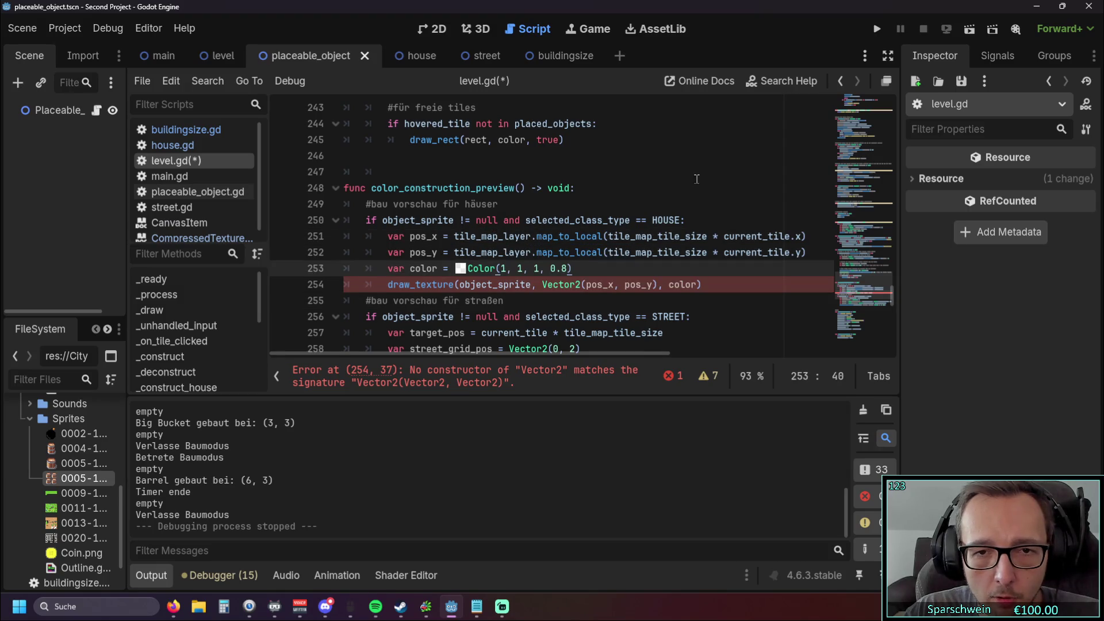
Step: Add an x component after tile_map_layer in pos_x, discarding a trial .x after map_to_local
click(532, 238)
mouse_move(569, 237)
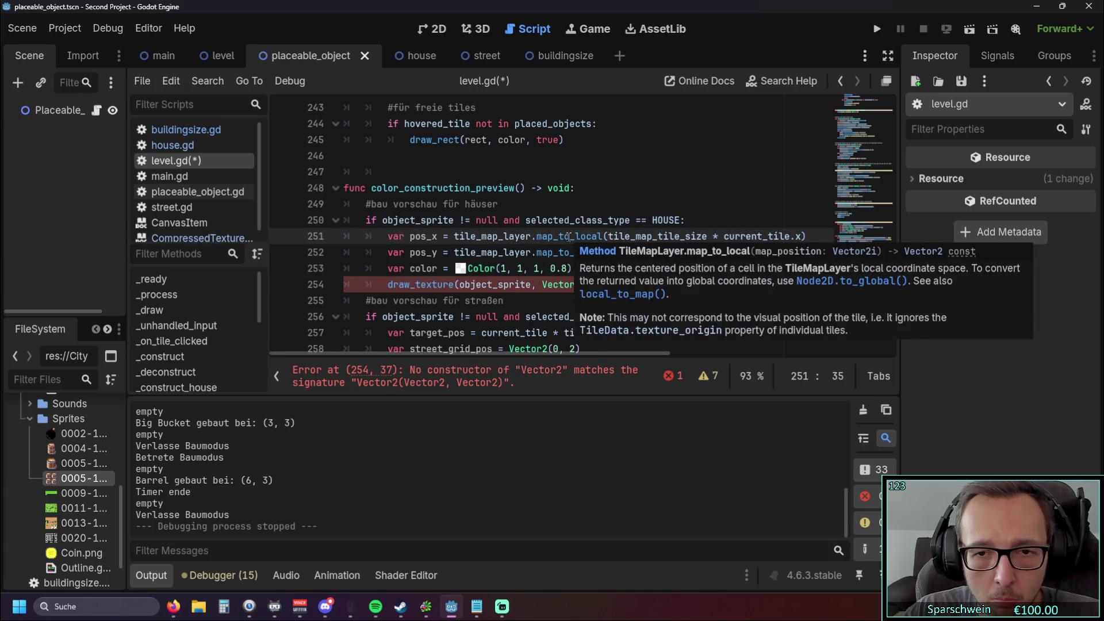
text(.y)
key(BackSpace)
text(x)
click(471, 177)
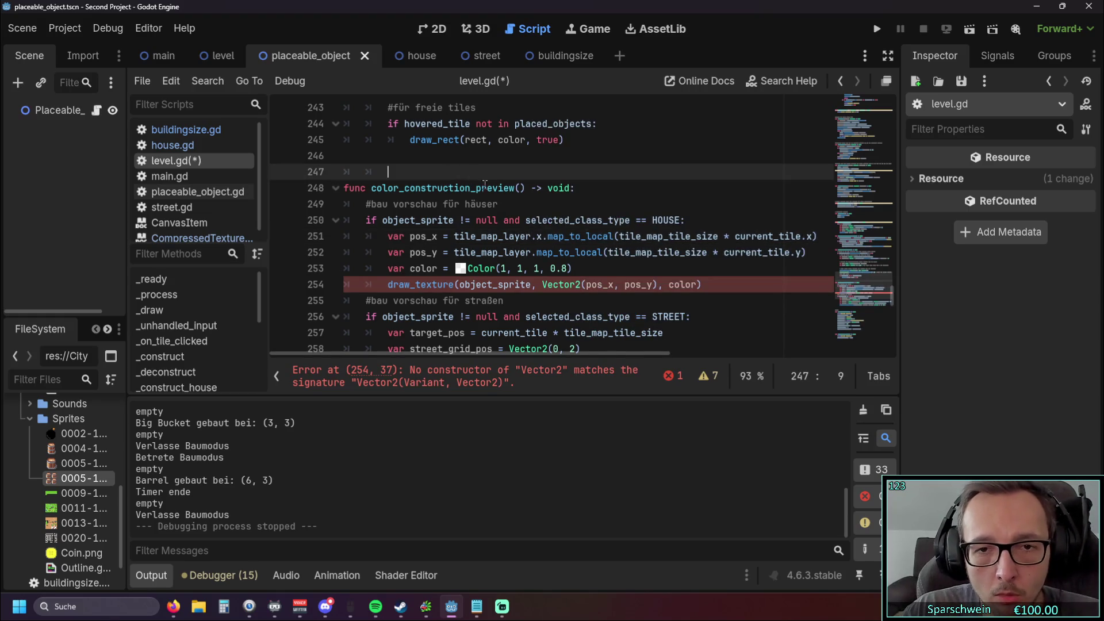
click(613, 236)
text(.x)
click(613, 156)
click(626, 237)
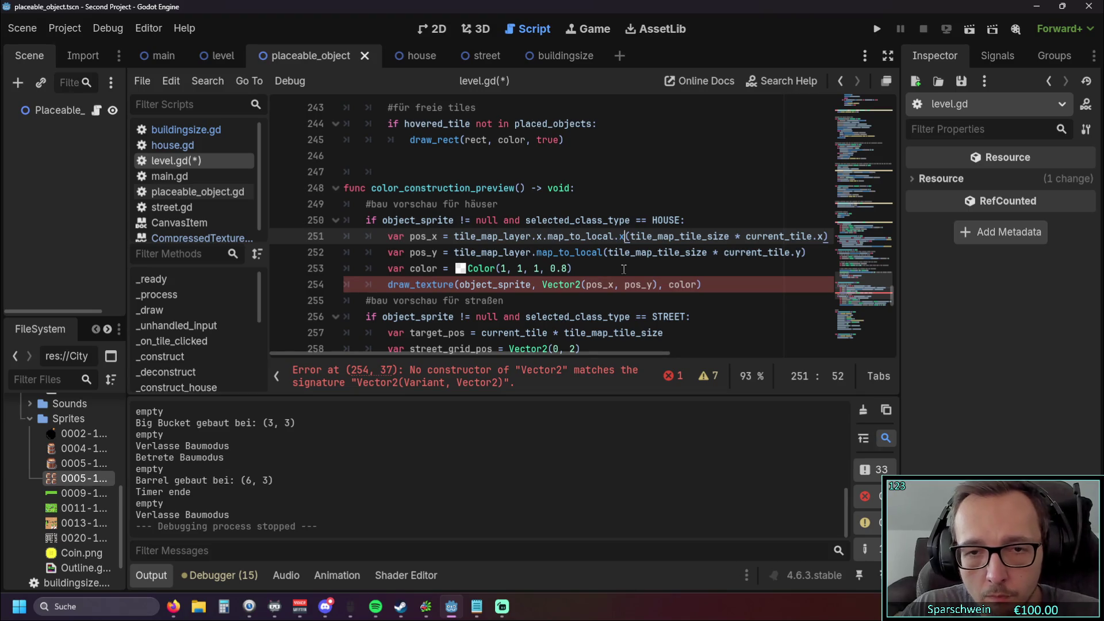
key(BackSpace)
key(BackSpace)
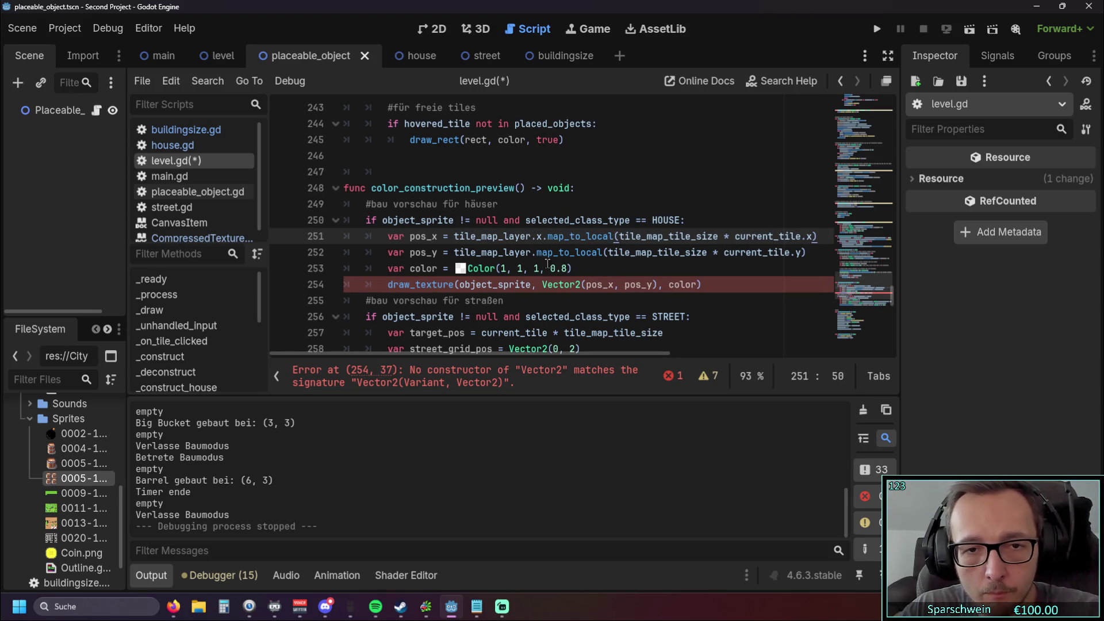
Step: Give pos_y a y component after tile_map_layer, then run the game
click(541, 252)
text(.x)
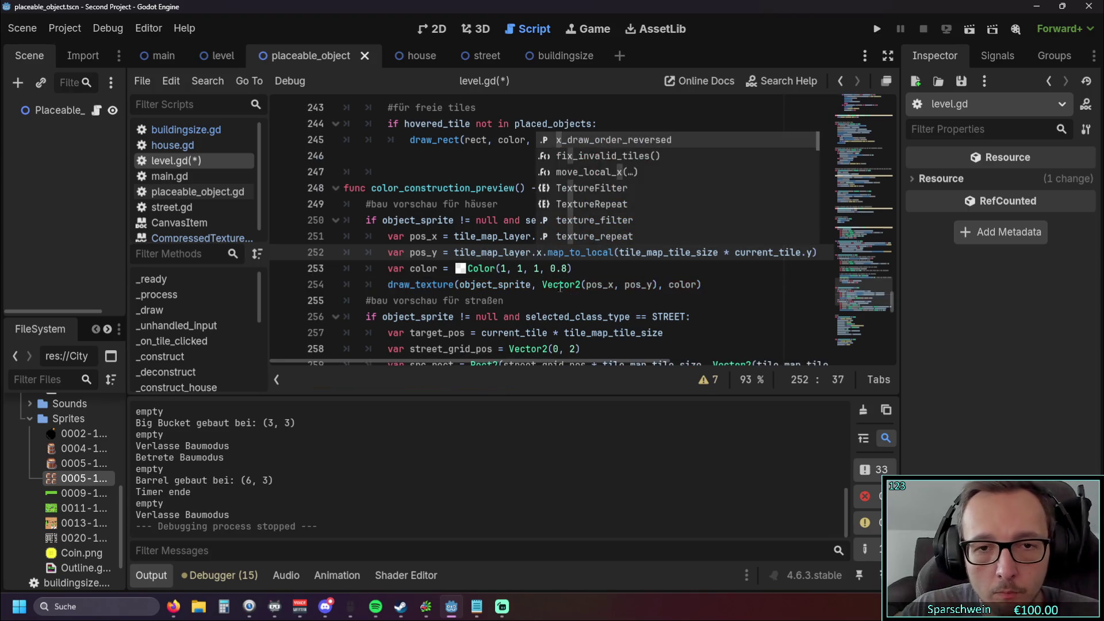
click(575, 300)
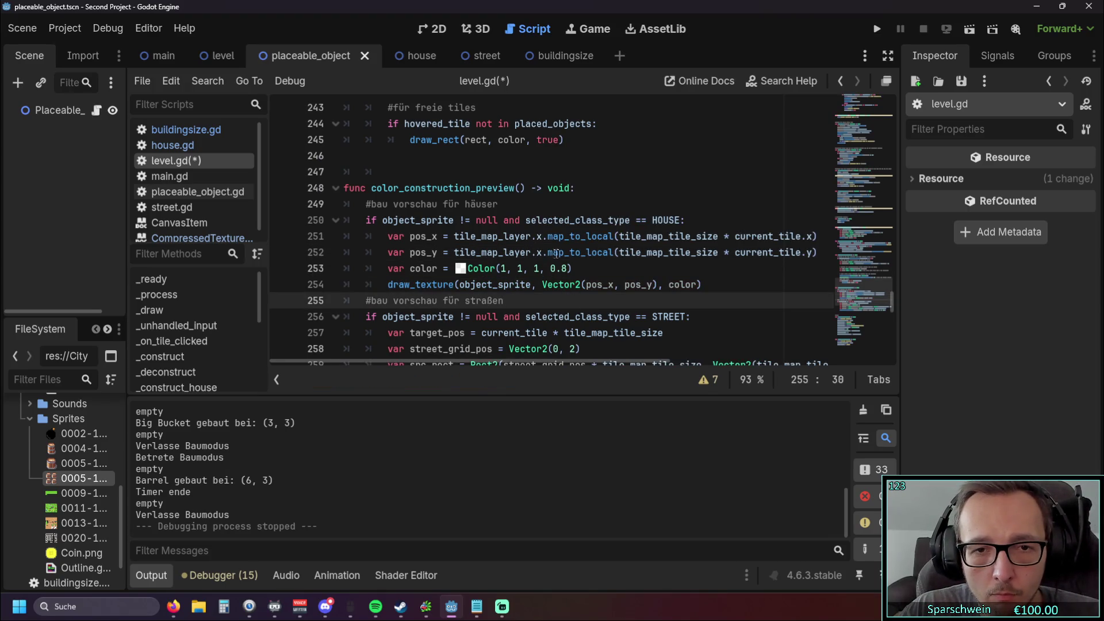
click(543, 252)
key(BackSpace)
text(y)
click(563, 300)
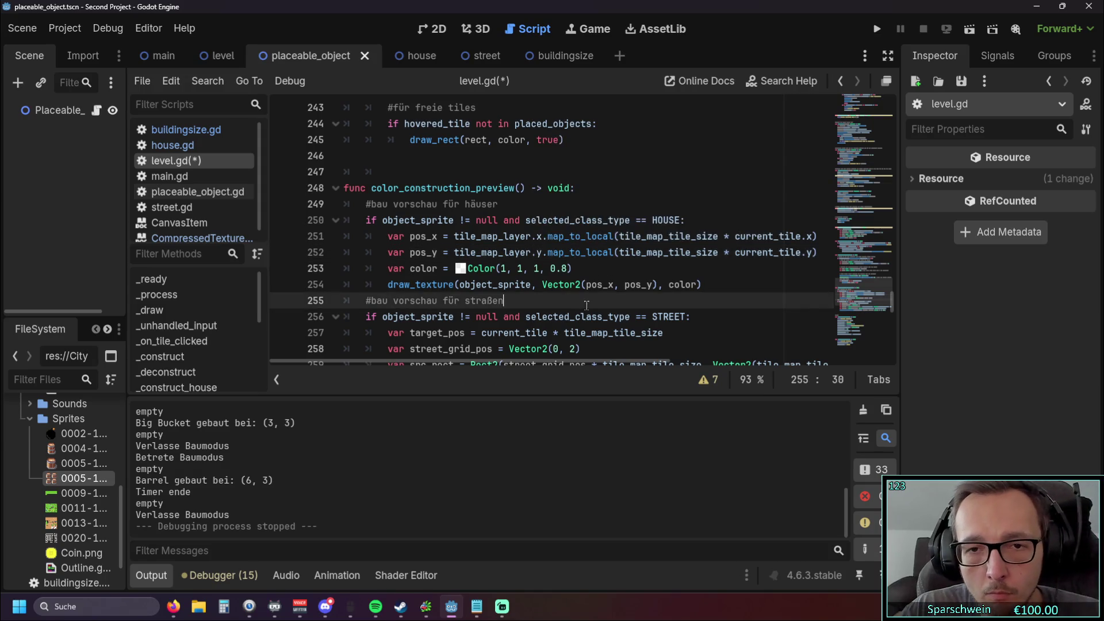
click(879, 29)
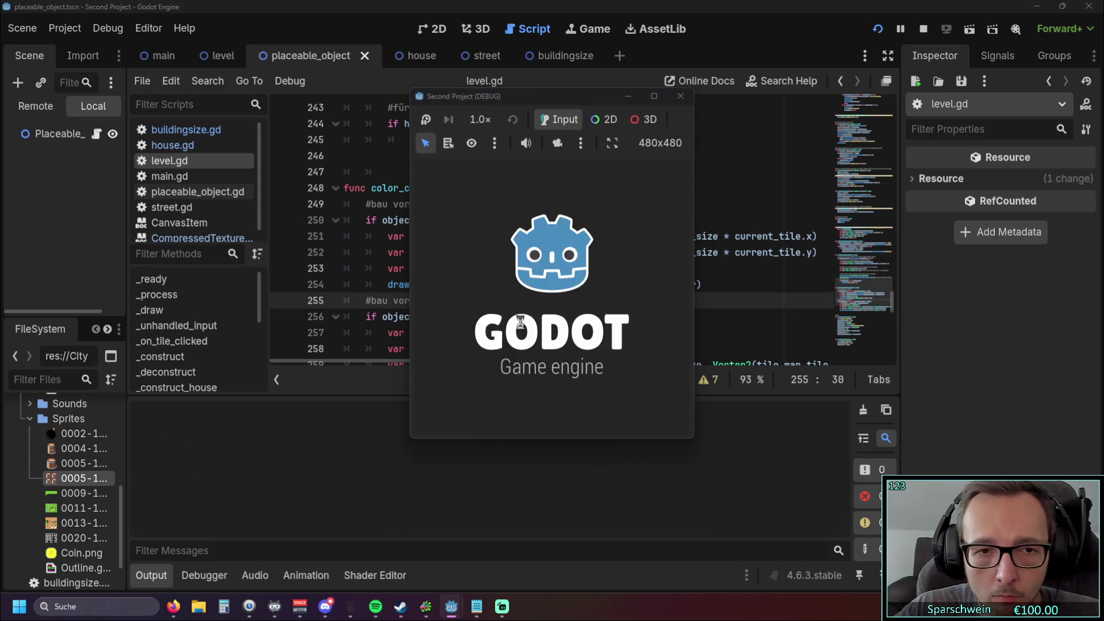
Step: Try a .x right after map_to_local on the pos_x line, then undo that edit
mouse_move(544, 293)
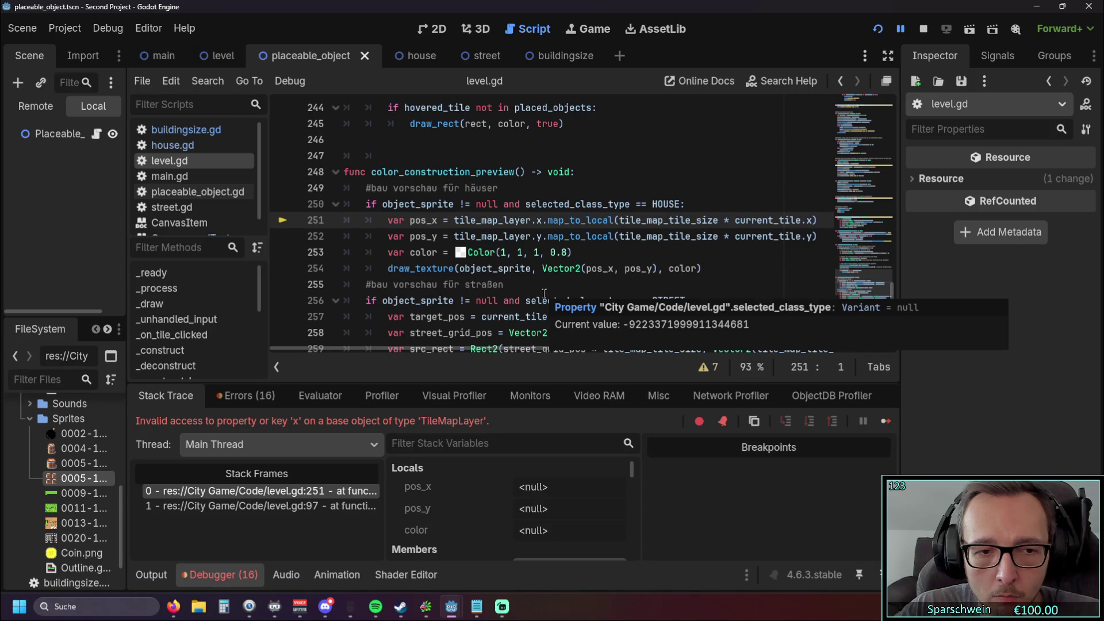
scroll(544, 294, up, 1)
scroll(517, 311, down, 1)
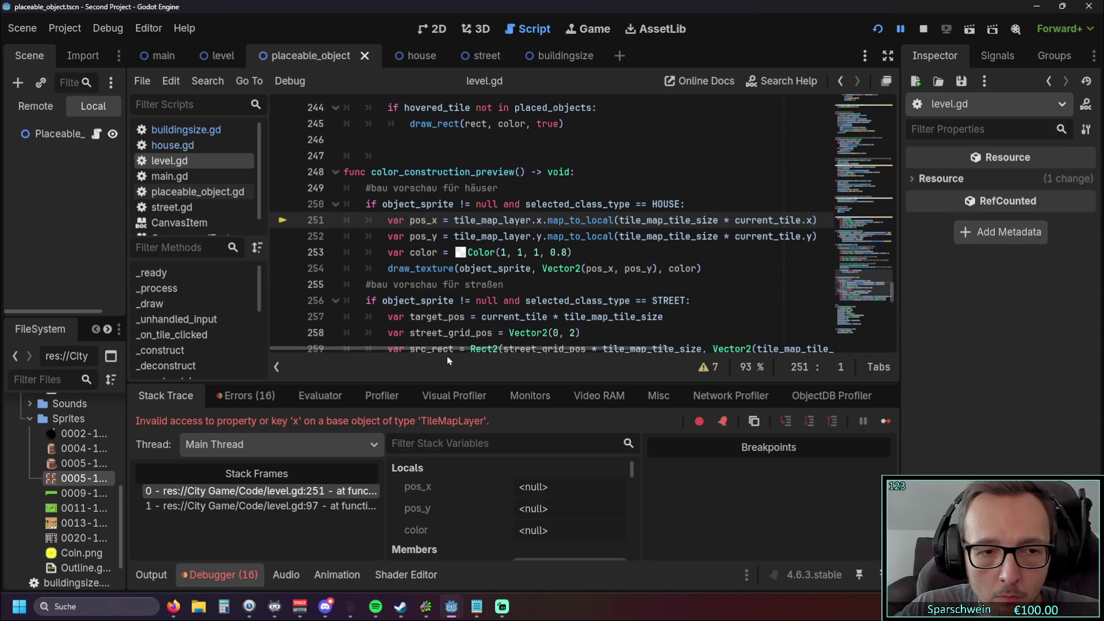
scroll(455, 294, up, 1)
scroll(454, 294, down, 1)
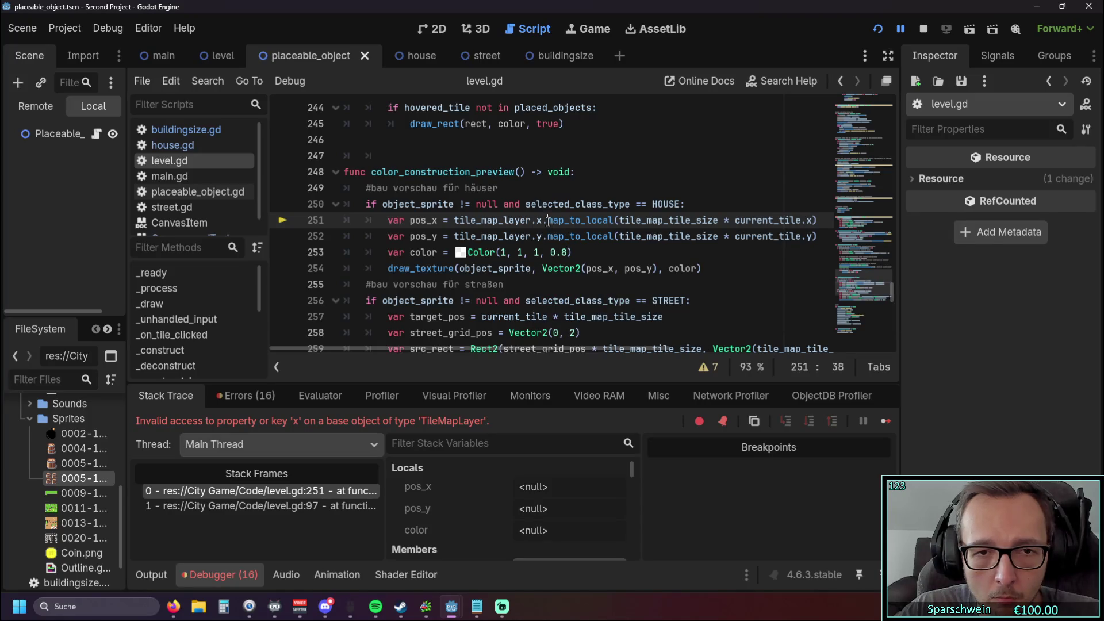
drag(547, 221, 453, 221)
click(524, 220)
text(.x)
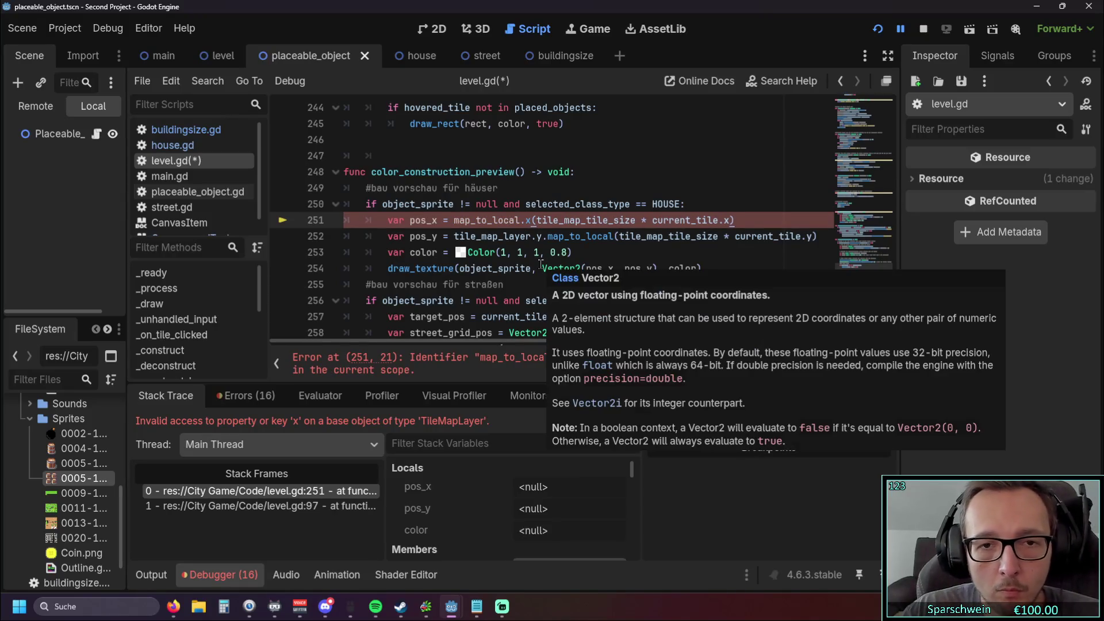
key(BackSpace)
key(BackSpace)
click(741, 224)
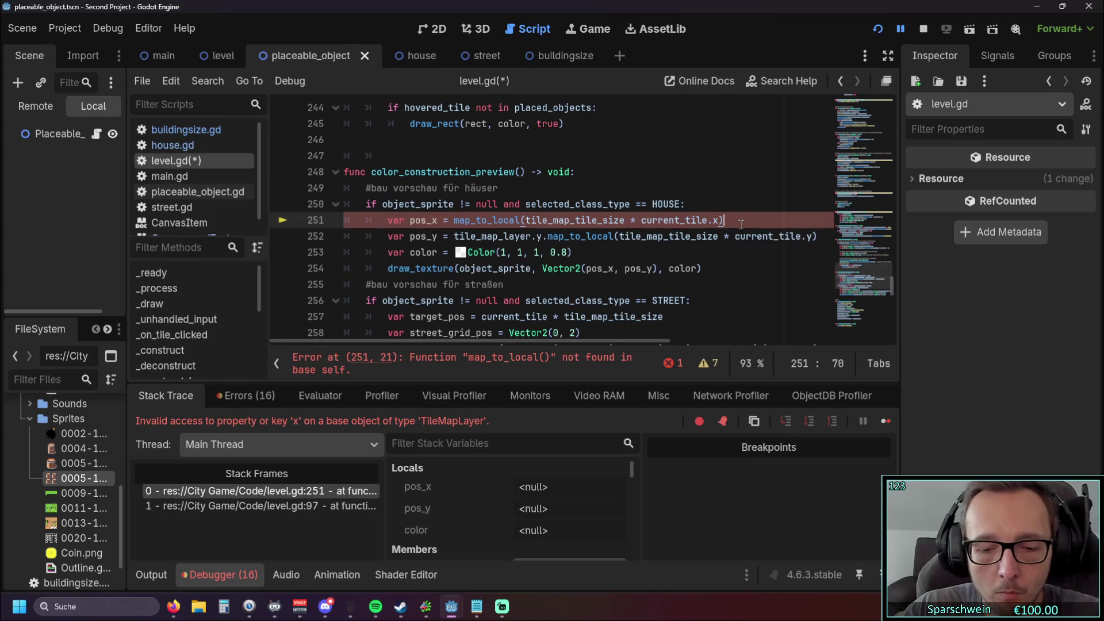
key(ctrl+z)
key(ctrl+z)
key(ctrl+z)
click(634, 268)
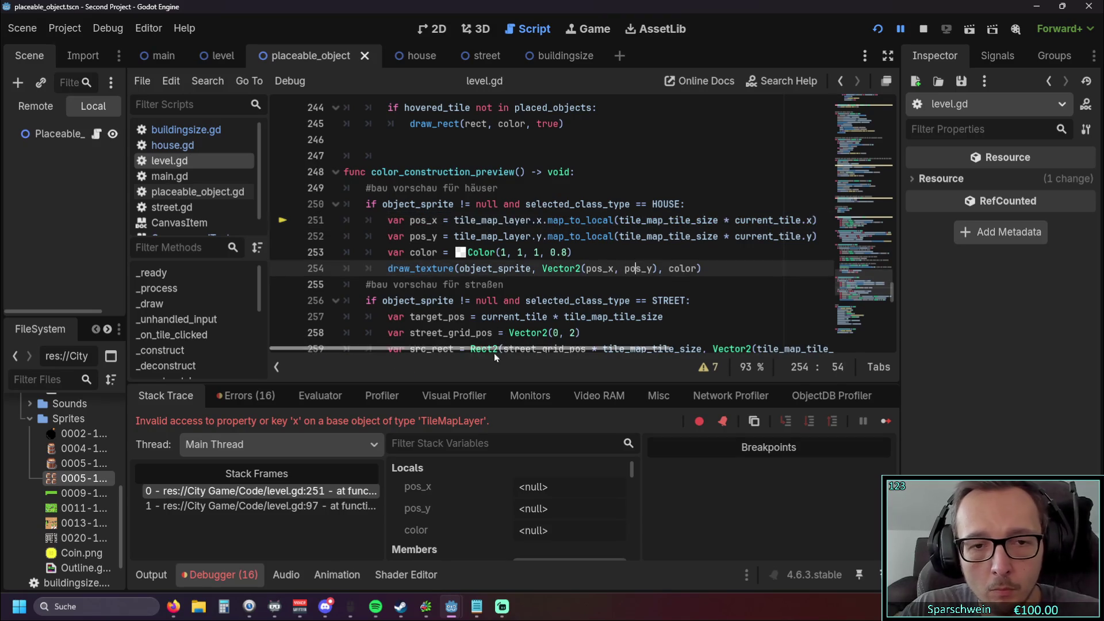
Step: Remove the stray x. after tile_map_layer and append .x to the end of pos_x
scroll(496, 352, right, 3)
click(460, 221)
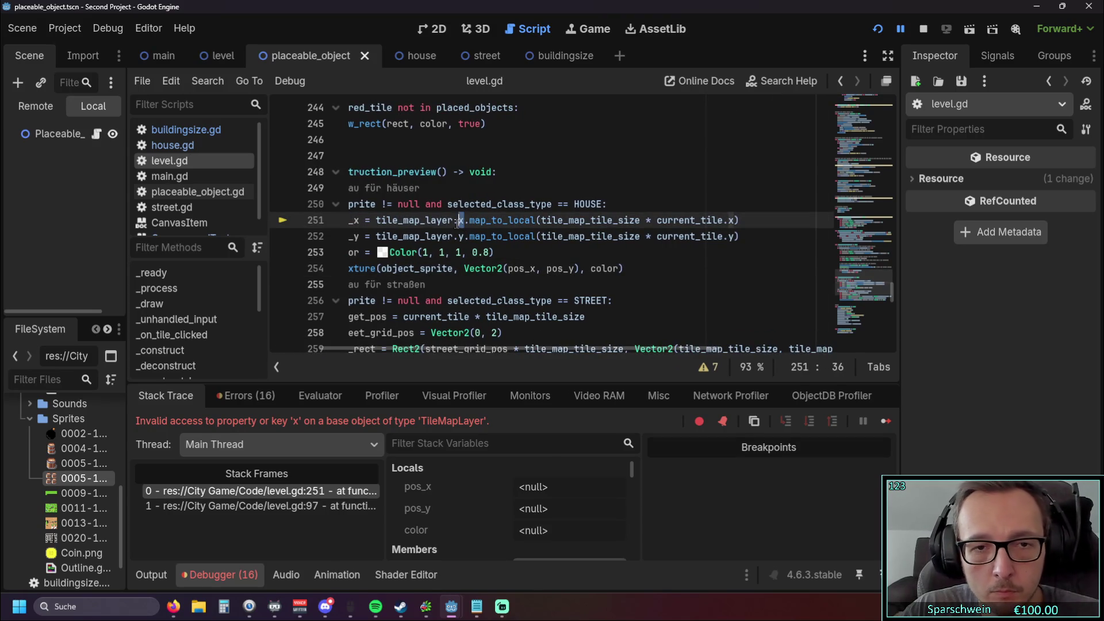
key(Delete)
key(Delete)
click(747, 219)
text(.x)
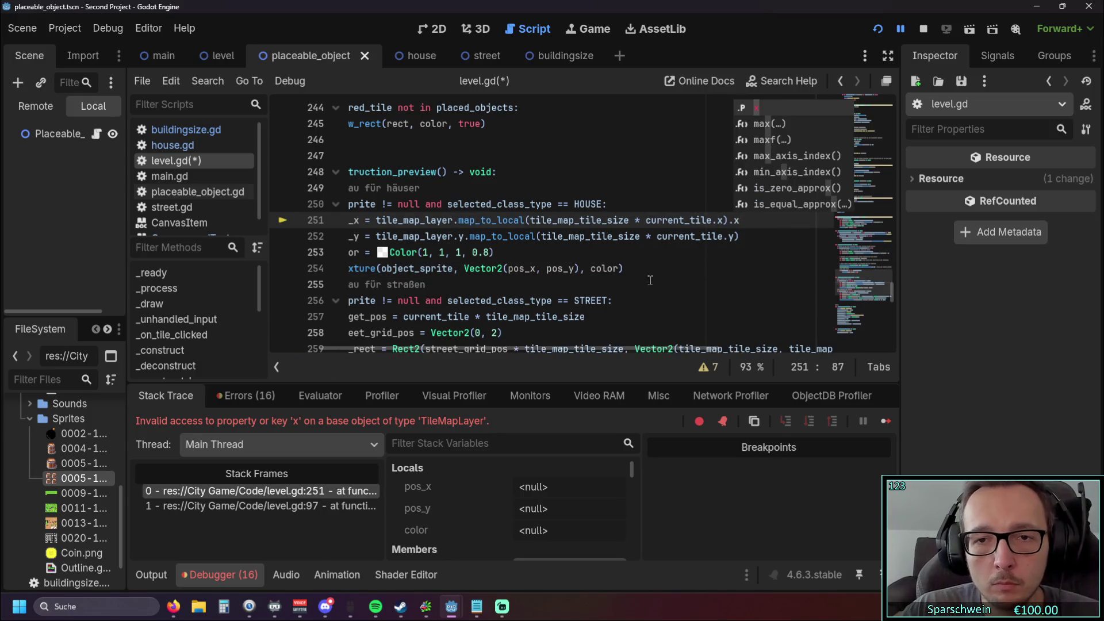
key(Escape)
Step: Remove pos_y's y. after tile_map_layer, append .y to the line, and run the game
click(463, 237)
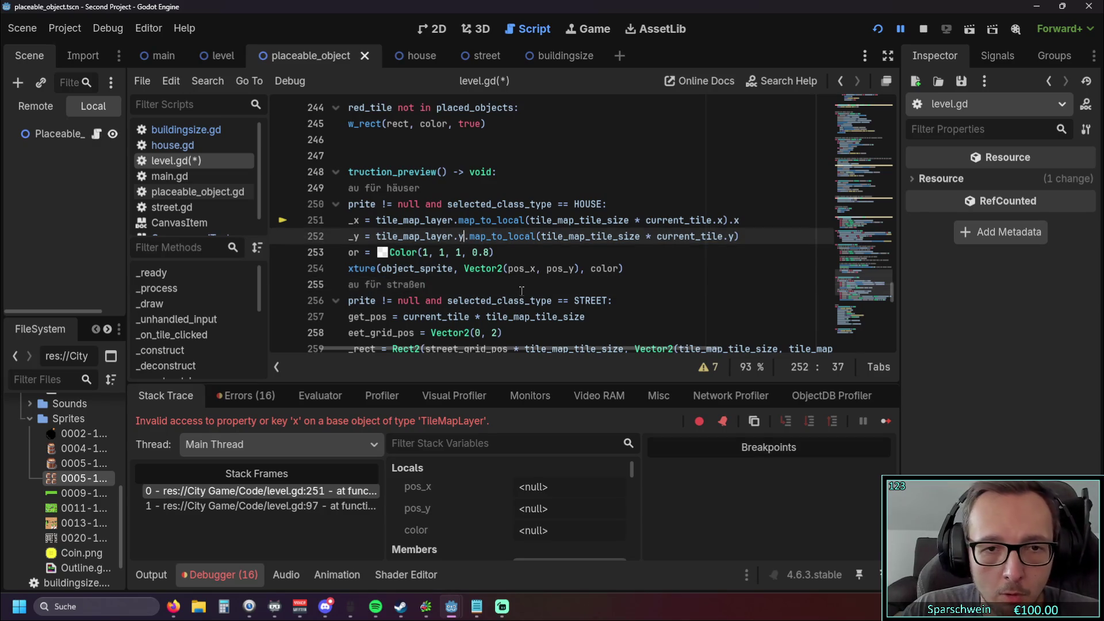
key(BackSpace)
key(Delete)
key(End)
text(.y)
click(746, 284)
click(878, 32)
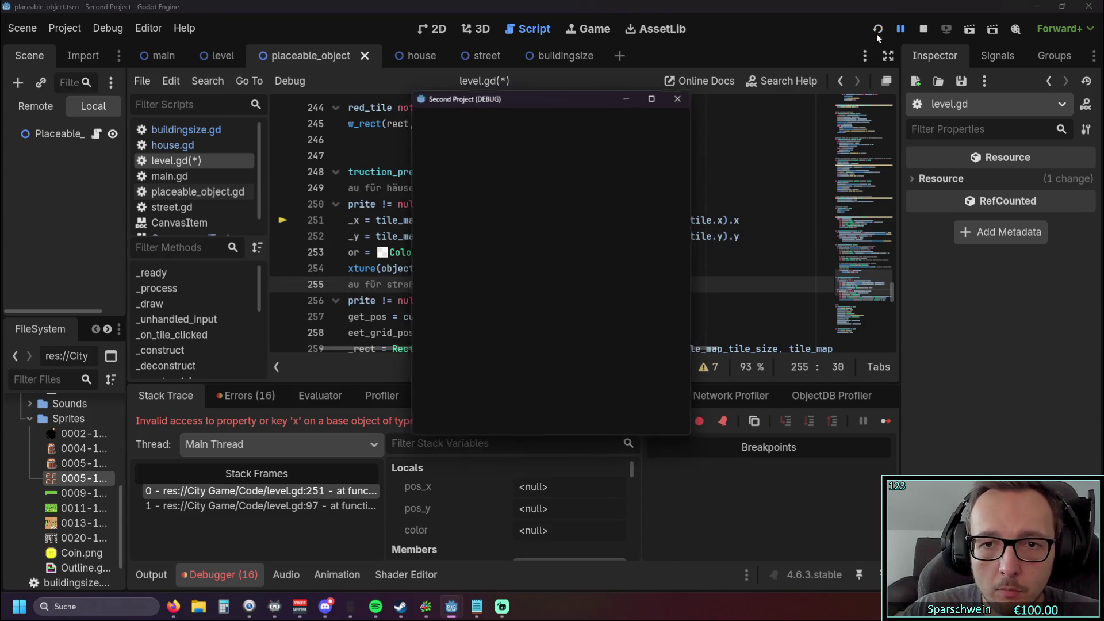
Step: Return to the editor after the map_to_local int-to-Vector2i error at level.gd:251
click(516, 409)
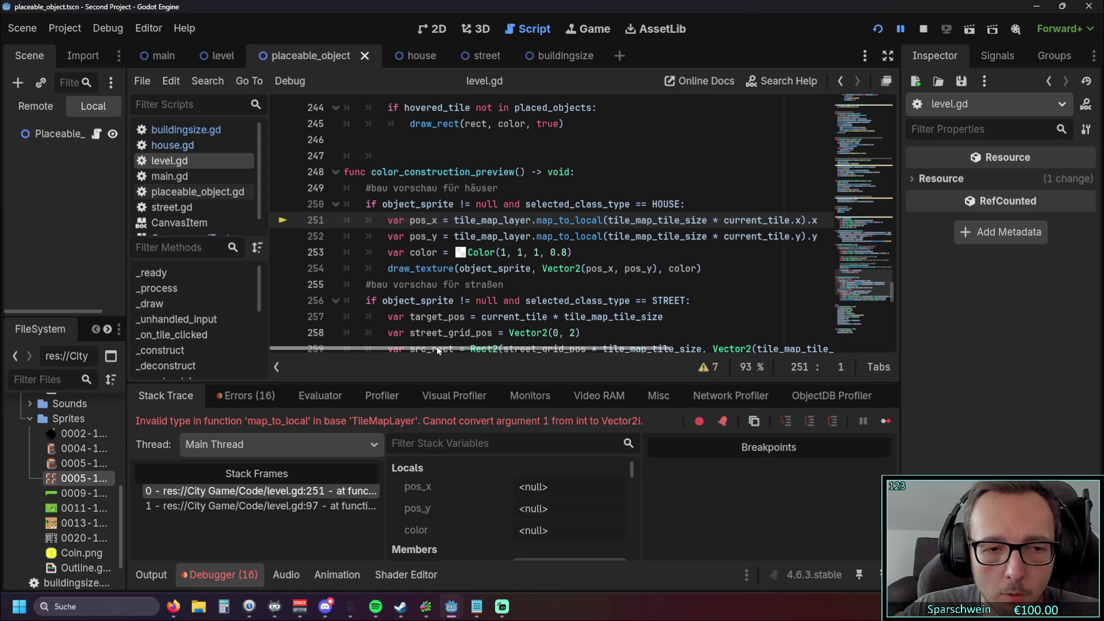
scroll(462, 347, right, 2)
scroll(454, 348, left, 2)
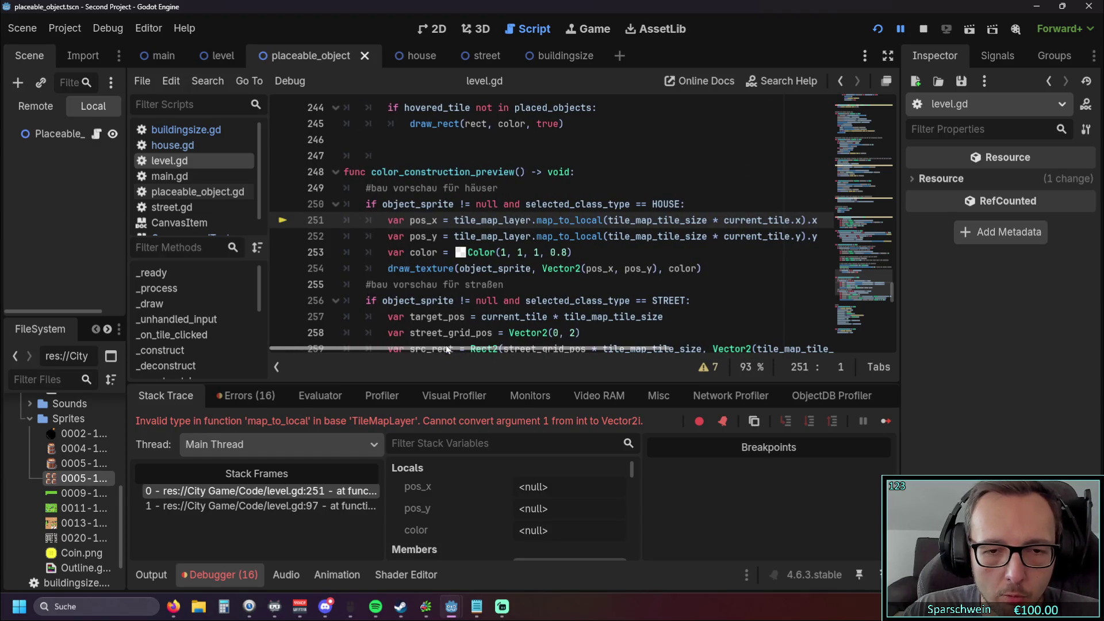
scroll(457, 347, right, 2)
scroll(414, 347, left, 2)
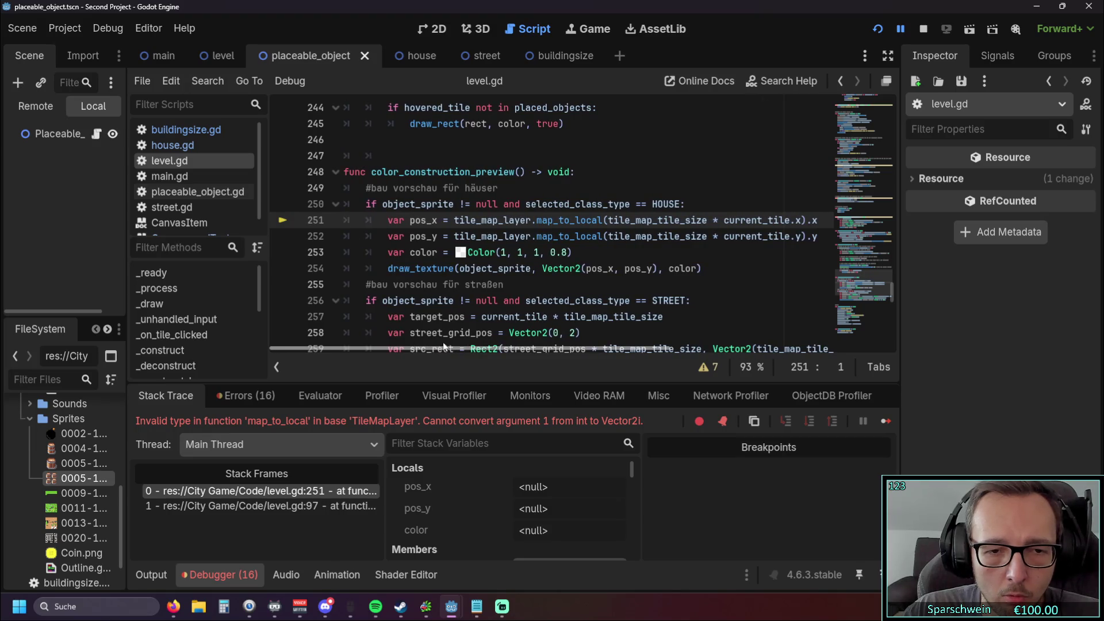
scroll(444, 348, right, 1)
drag(478, 348, 503, 350)
scroll(504, 350, left, 1)
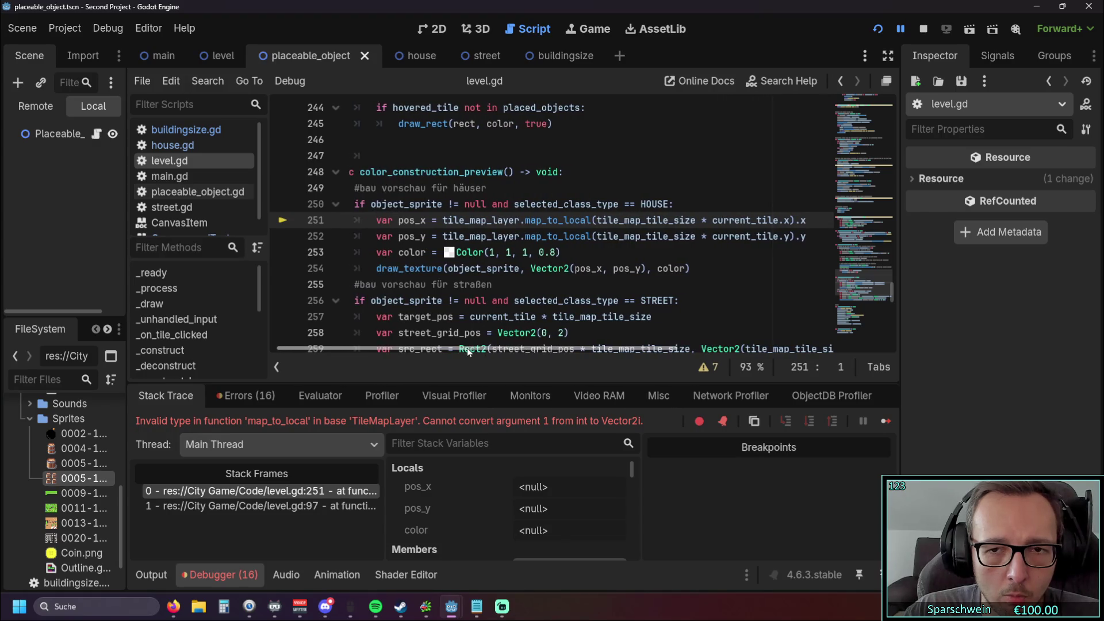
Step: Delete the trailing .x/.y and the tile_map_layer.map_to_local calls from pos_x and pos_y
click(787, 240)
key(BackSpace)
key(BackSpace)
click(791, 221)
key(BackSpace)
key(BackSpace)
drag(573, 222, 419, 222)
key(BackSpace)
click(568, 237)
drag(568, 237, 420, 237)
key(BackSpace)
click(589, 258)
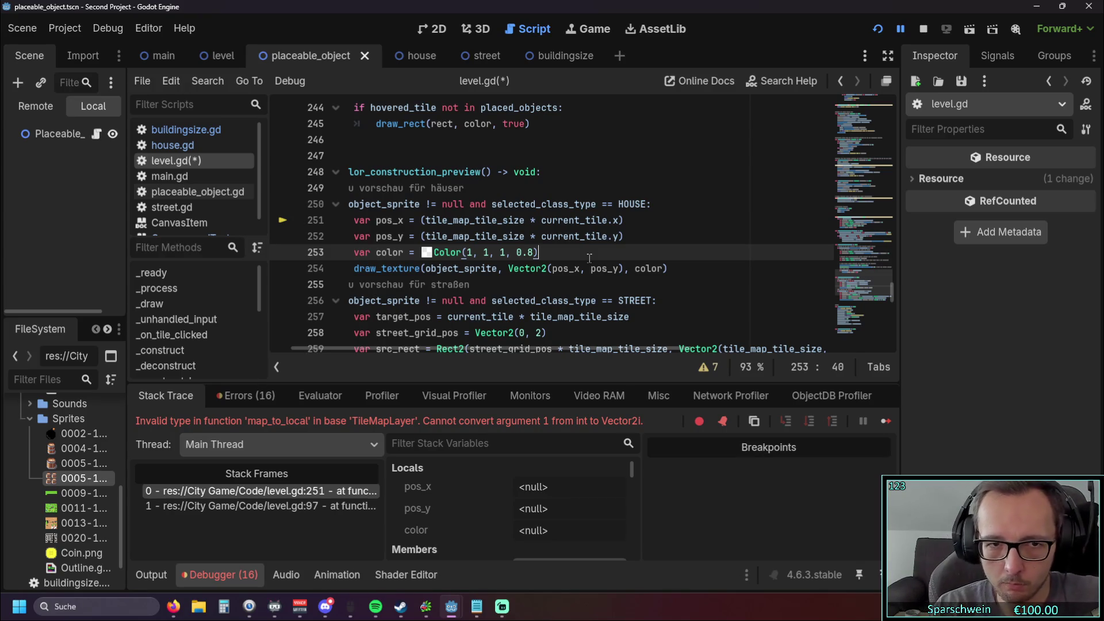
scroll(513, 350, left, 2)
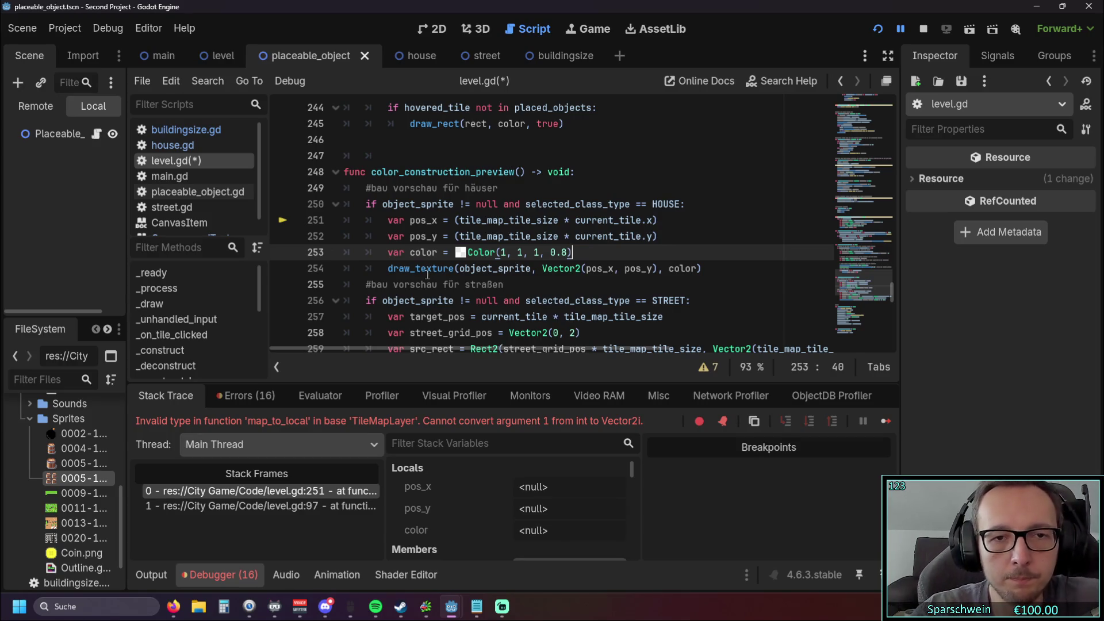
click(688, 205)
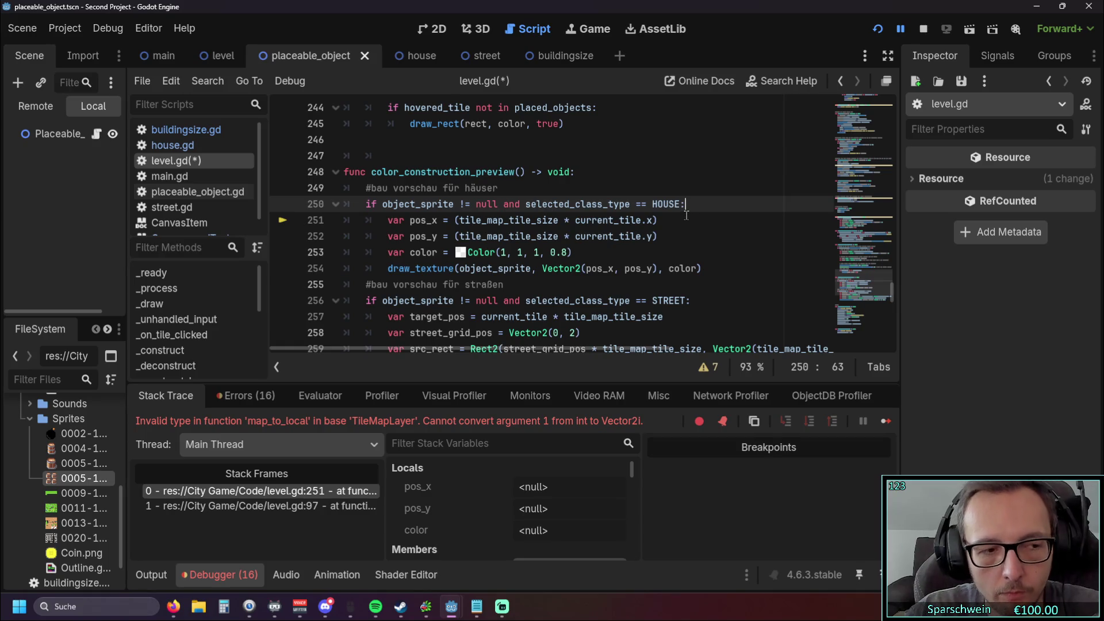
click(661, 220)
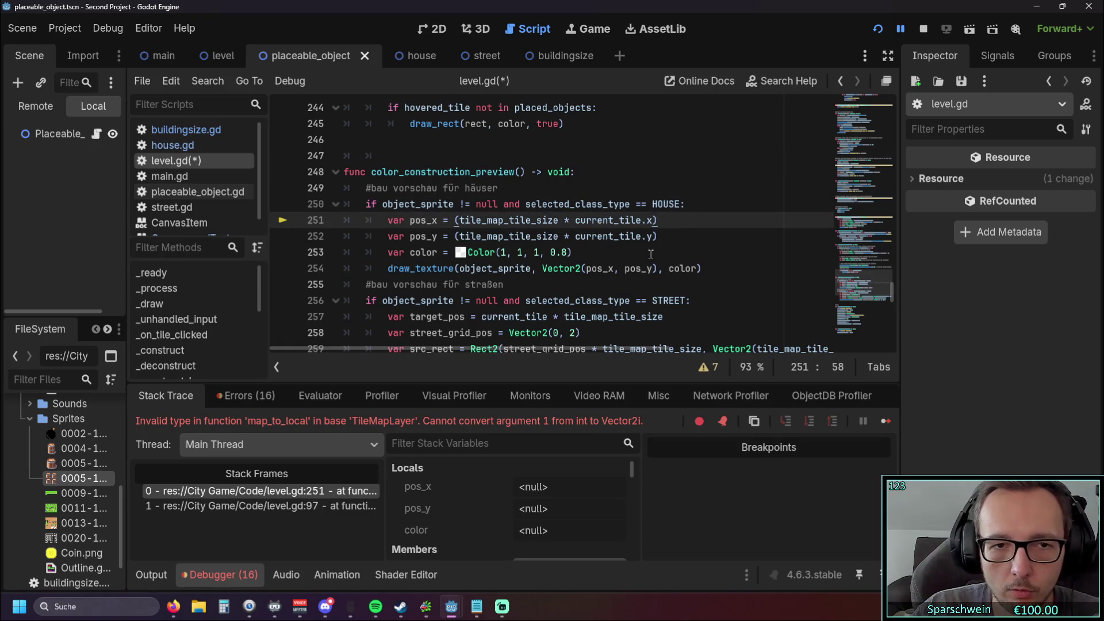
click(698, 206)
Step: Insert one blank indented line under the HOUSE condition on line 250, discarding the trial 'if'
key(Return)
text(if)
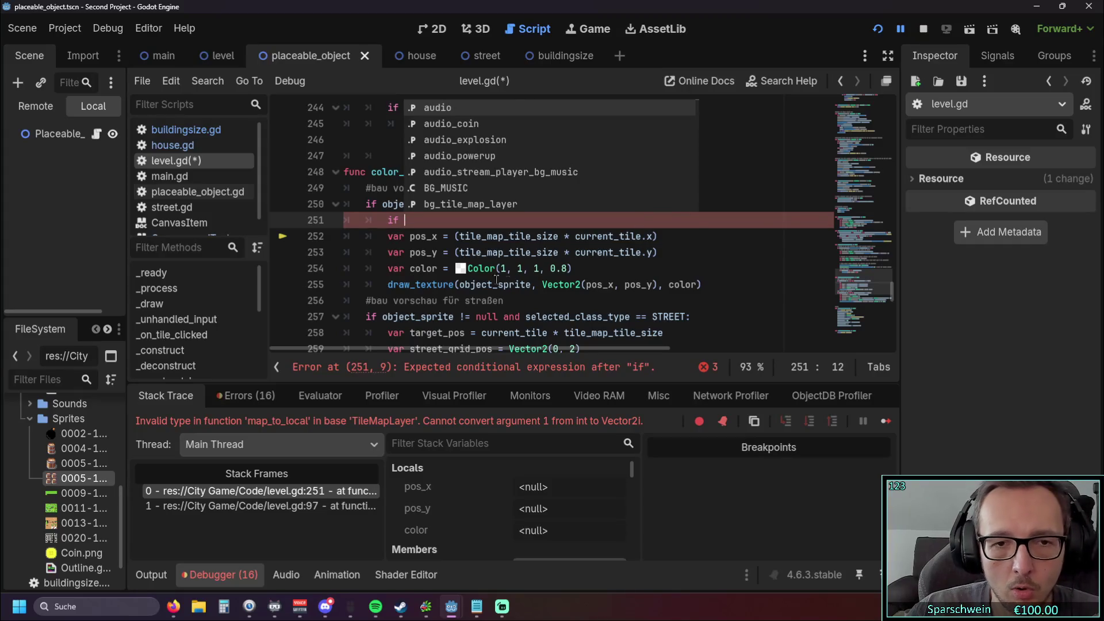
key(Escape)
click(517, 304)
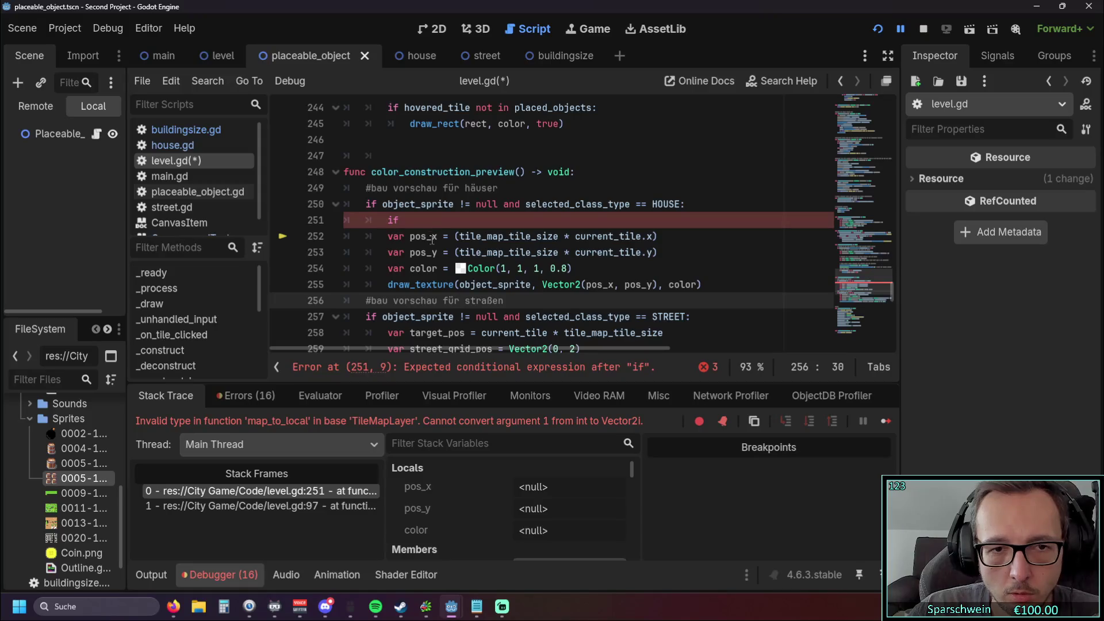
mouse_move(429, 236)
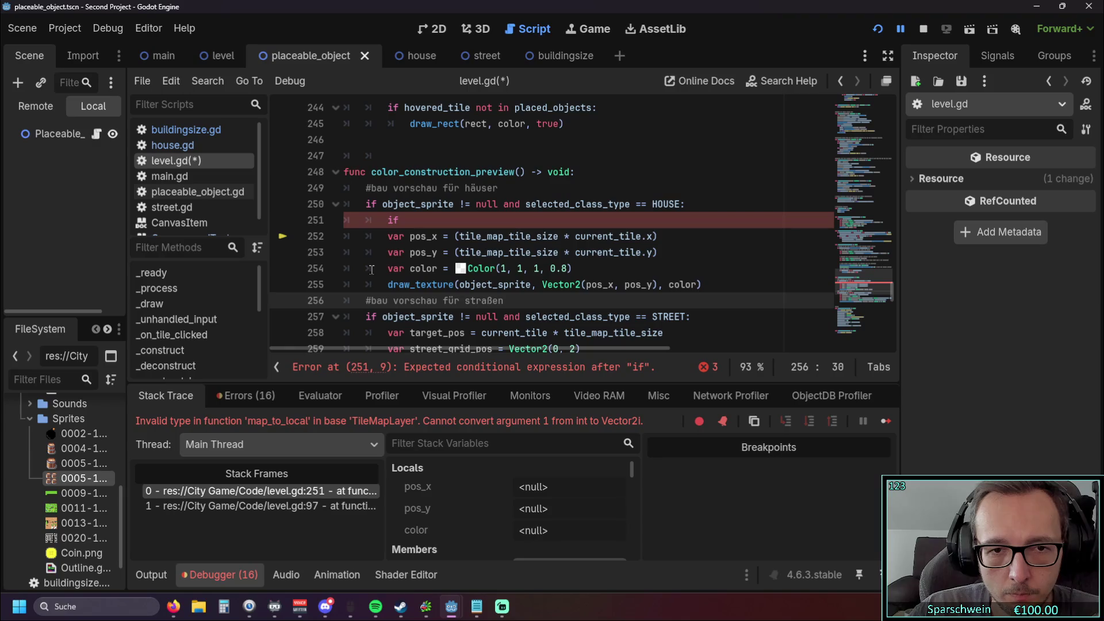
mouse_move(481, 253)
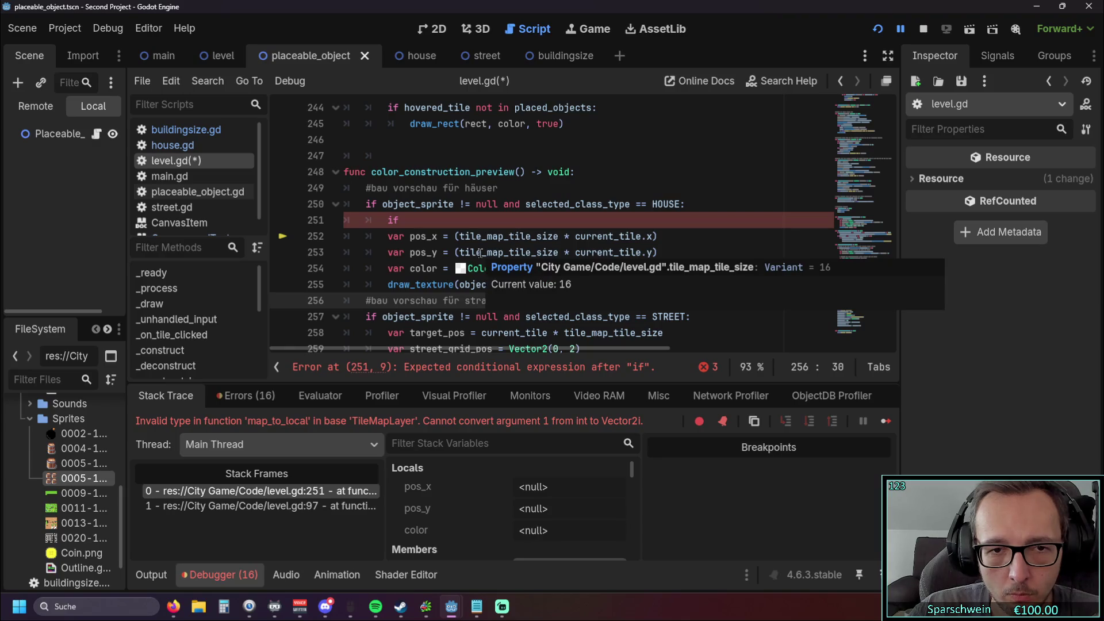
click(411, 220)
key(BackSpace)
key(BackSpace)
key(BackSpace)
key(BackSpace)
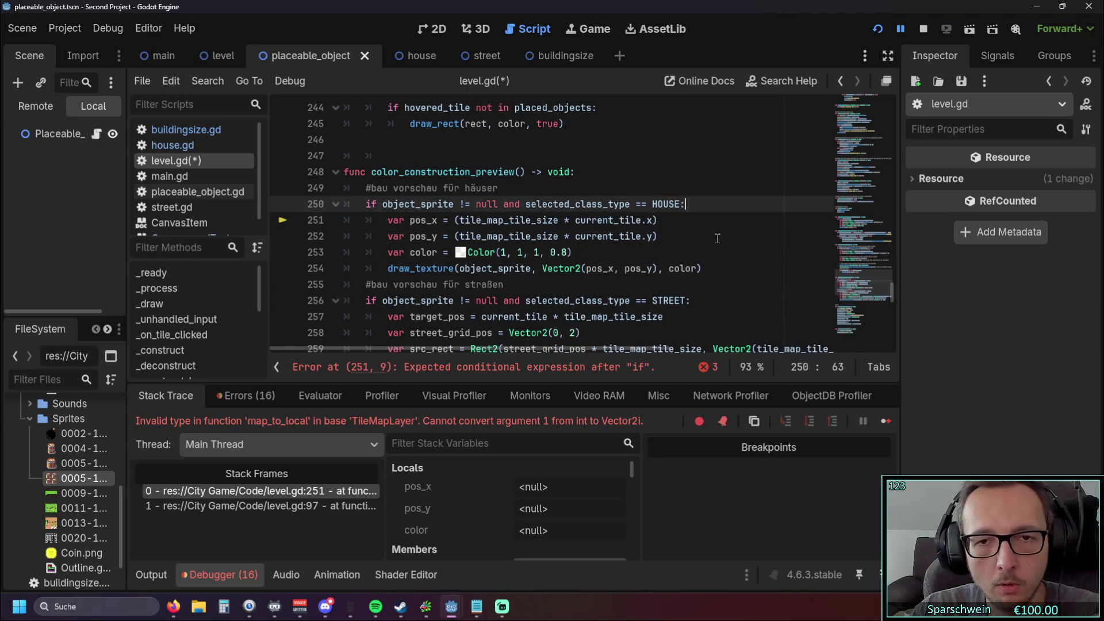
click(742, 239)
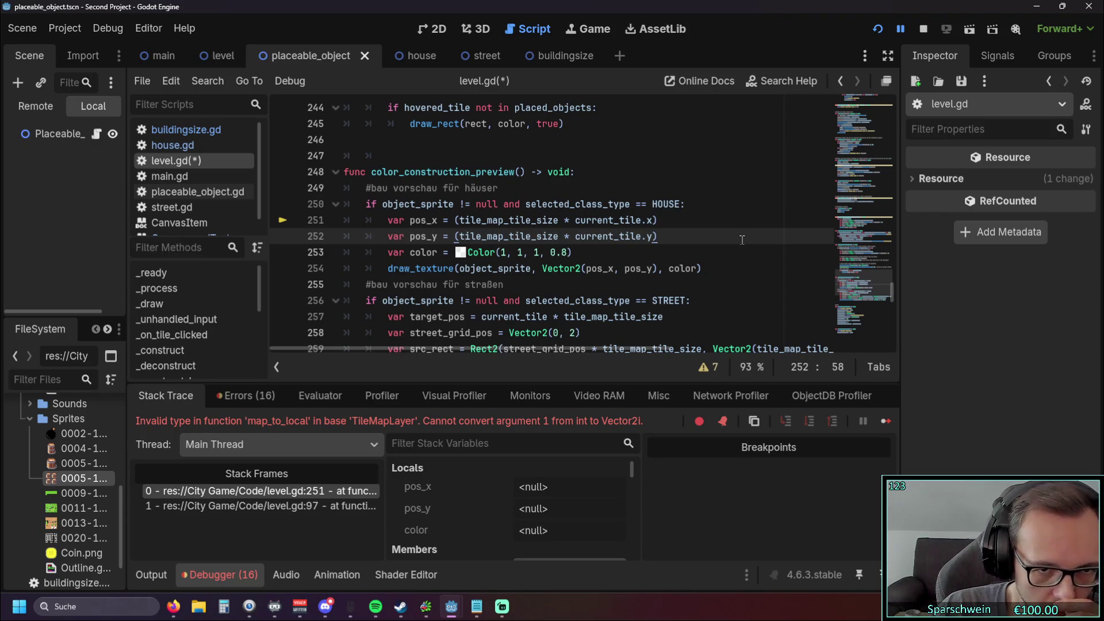
click(731, 206)
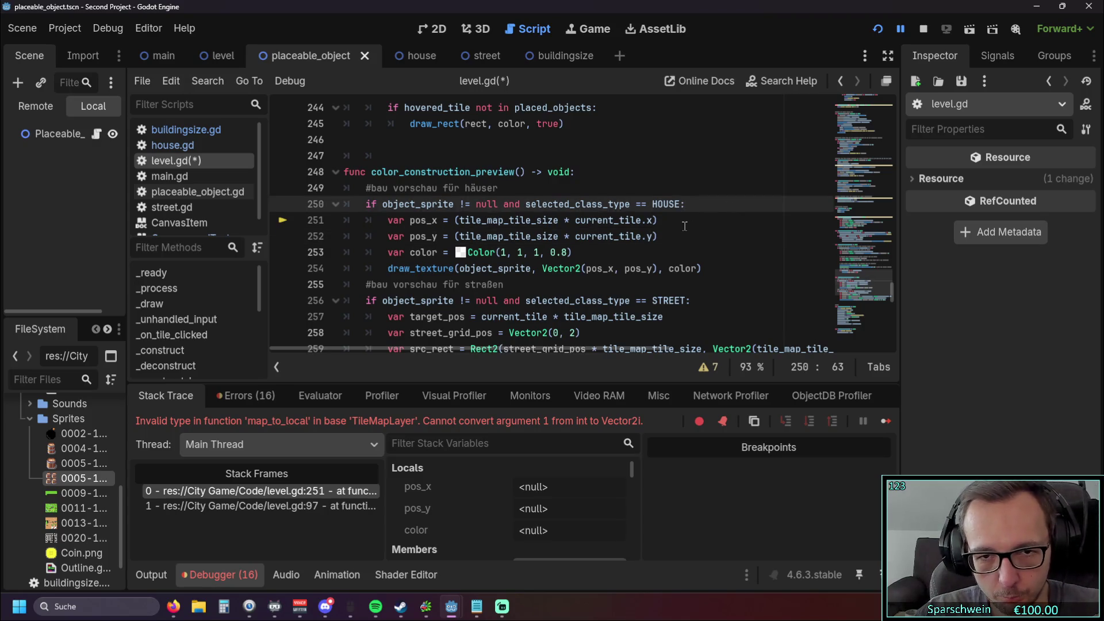
key(Return)
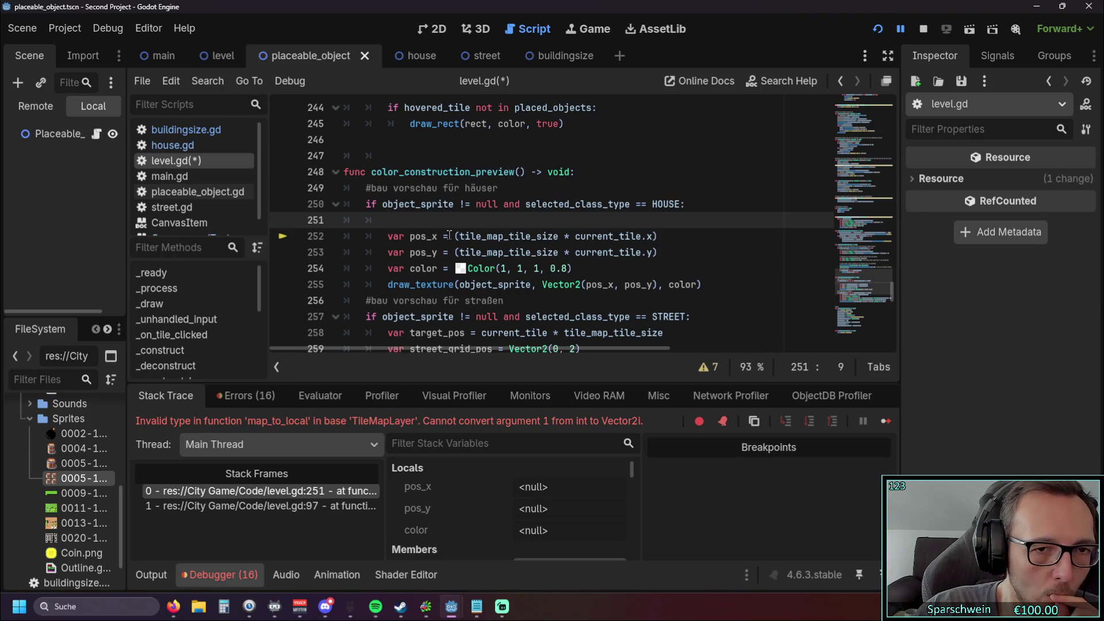
Step: Copy building_sprite_offset from line 298 in _on_btn_big_bucket_pressed, then return to empty line 251
scroll(449, 234, down, 10)
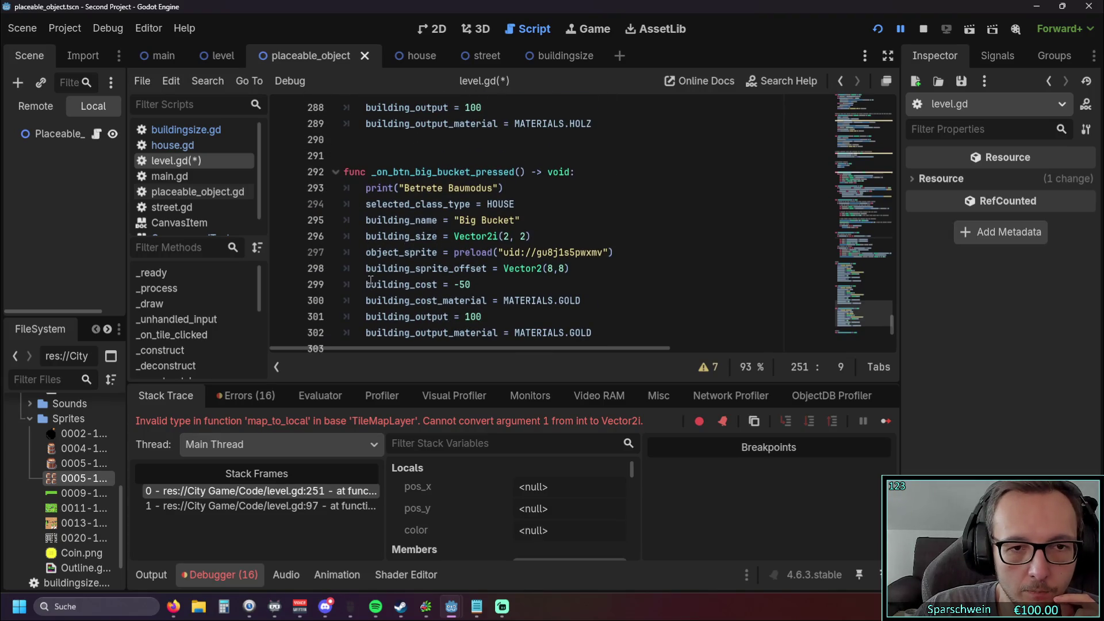
drag(366, 268, 488, 270)
key(ctrl+c)
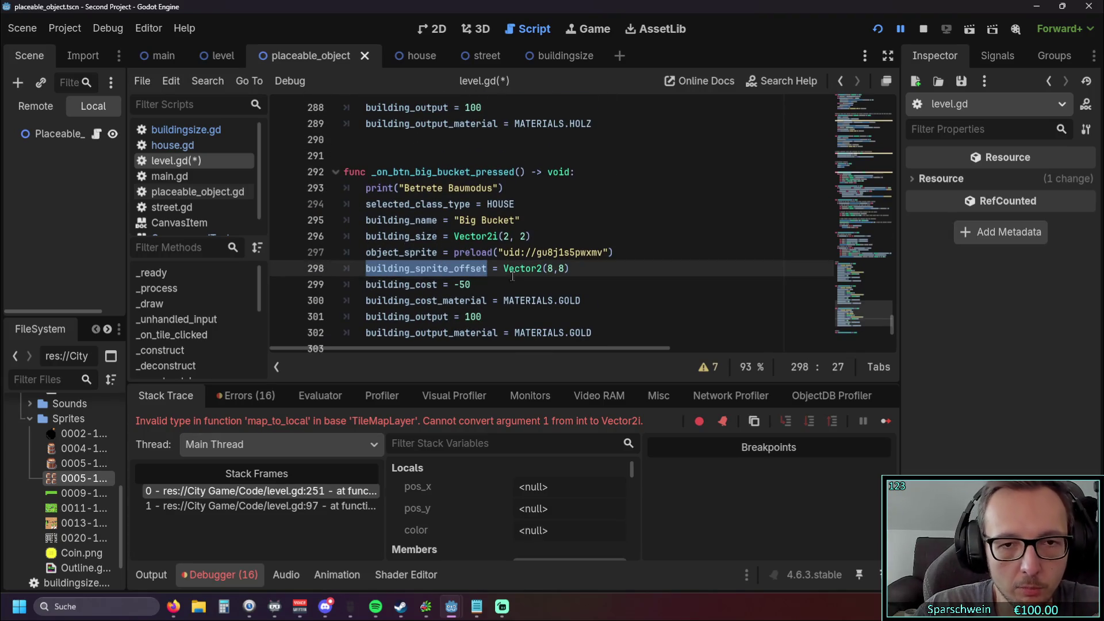
scroll(498, 258, up, 9)
scroll(496, 253, up, 3)
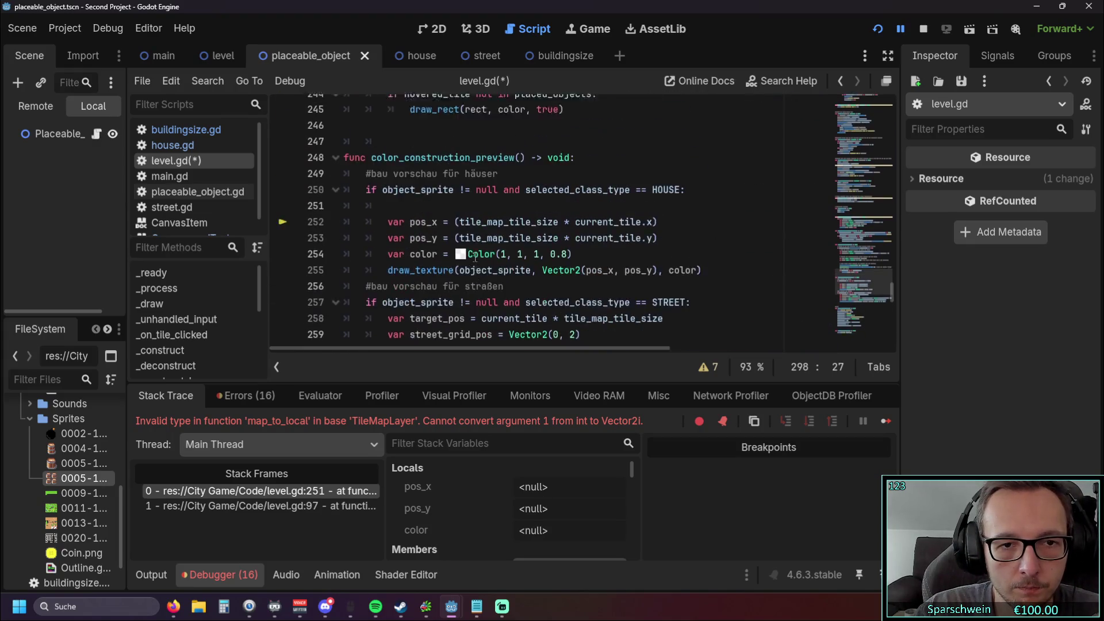
scroll(420, 256, down, 1)
click(419, 237)
Step: Put building_sprite_offset.y on line 251 with a new empty line above it
key(ctrl+v)
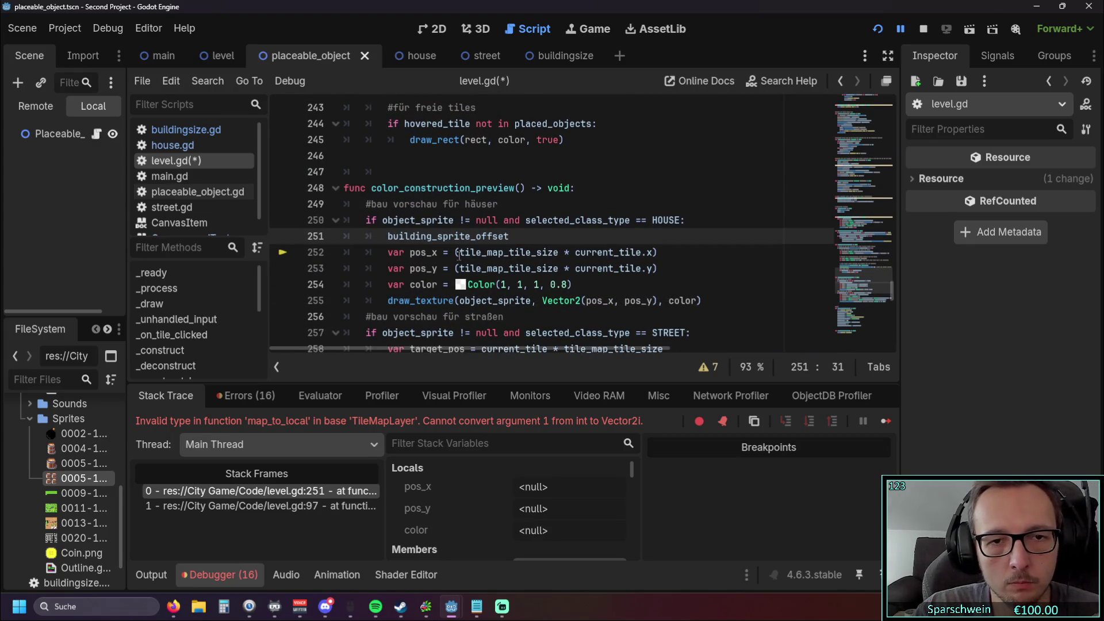
mouse_move(458, 255)
text(.y)
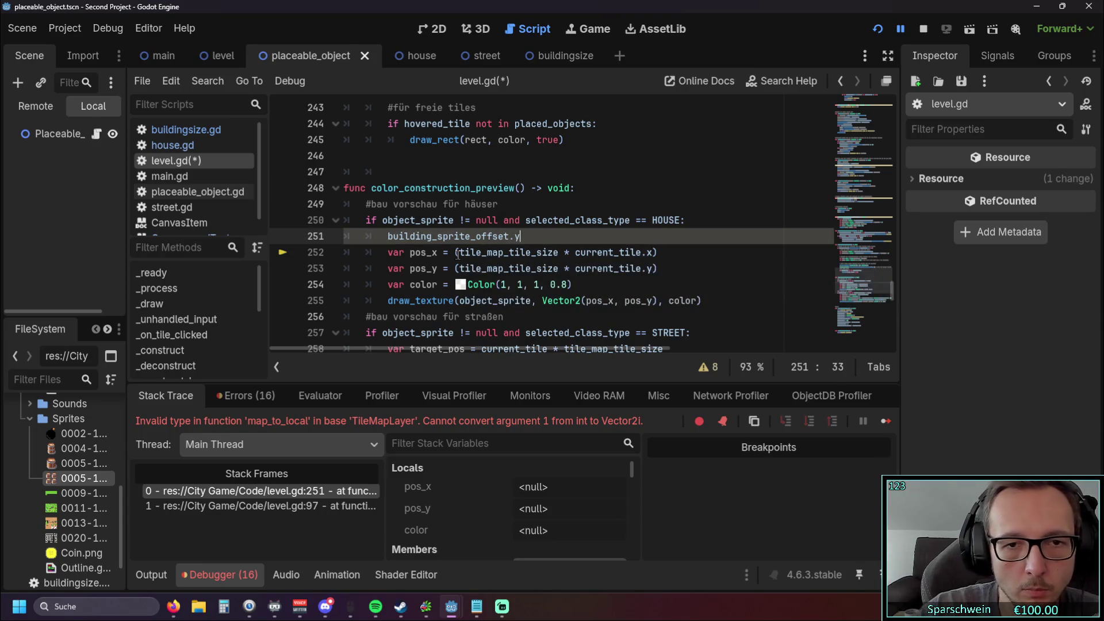
click(465, 300)
click(532, 241)
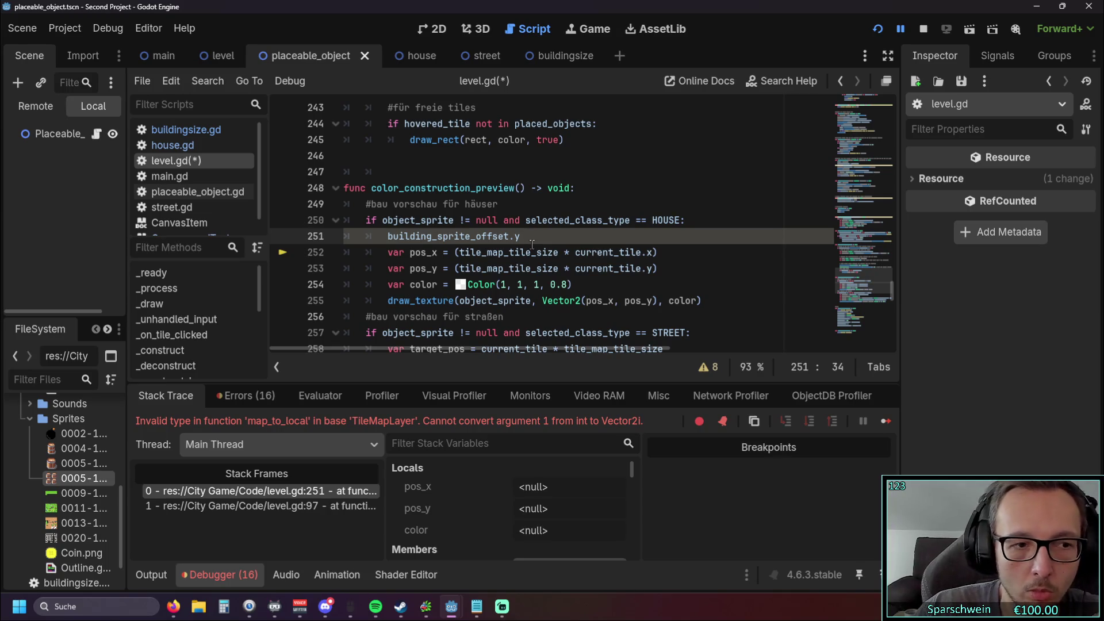
click(387, 237)
mouse_move(415, 281)
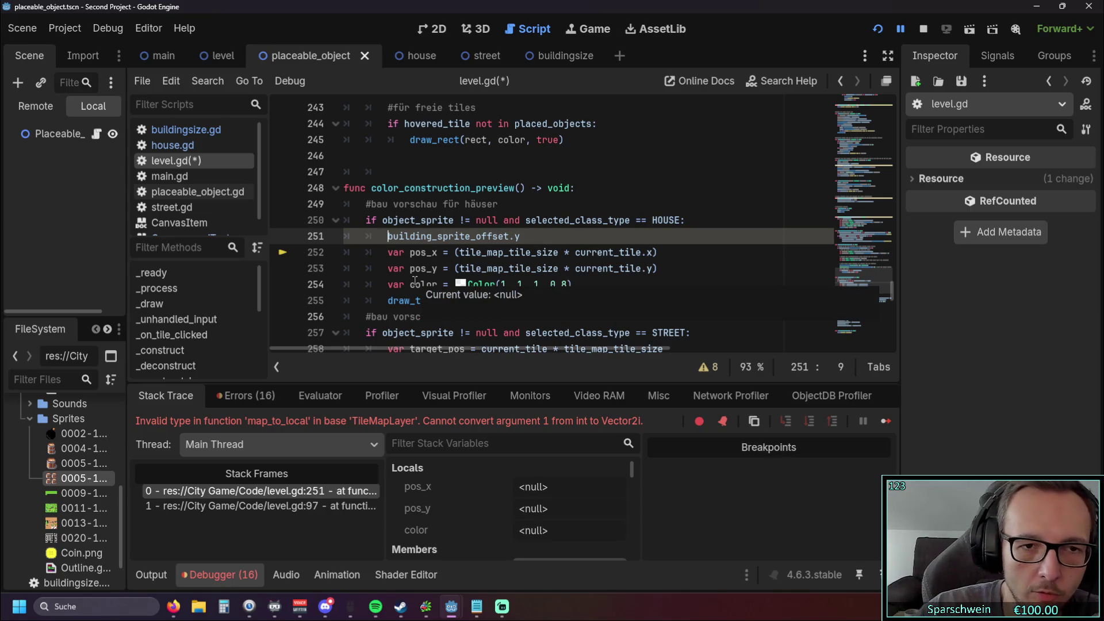
key(Return)
key(Up)
Step: Build the condition 'if building_sprite_offset.y >' followed by the pasted offset expression
text(if)
click(390, 252)
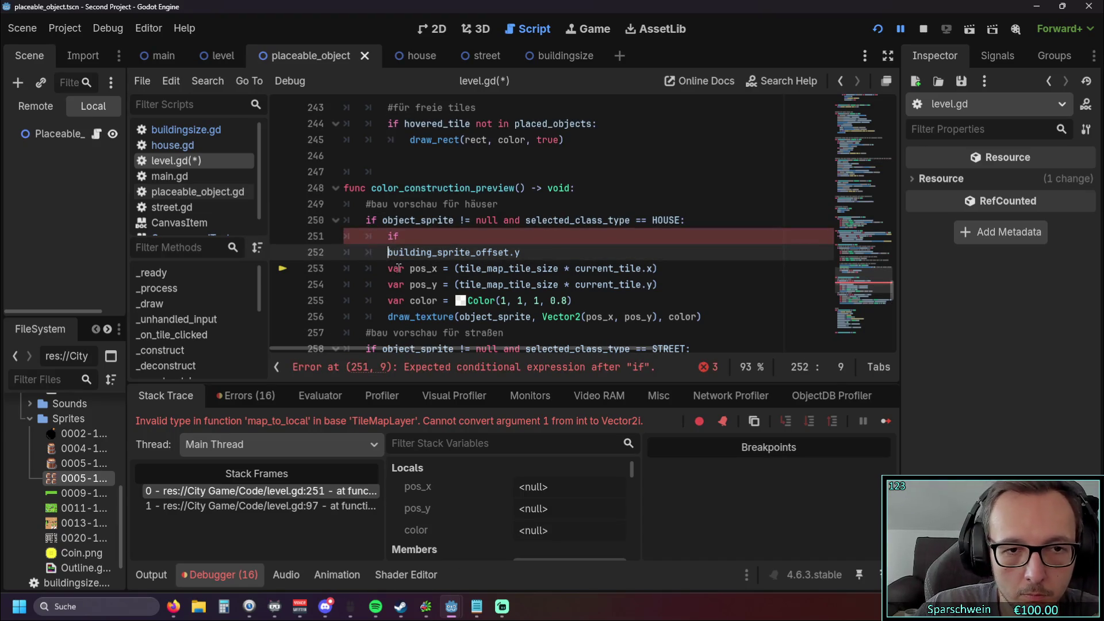
key(BackSpace)
key(BackSpace)
key(BackSpace)
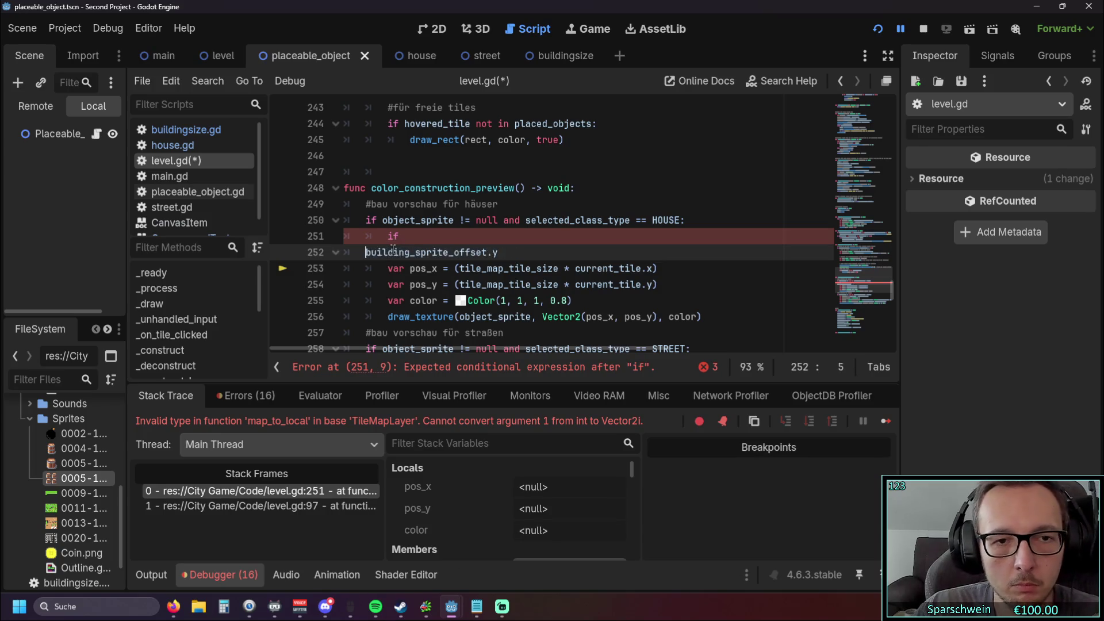
key(End)
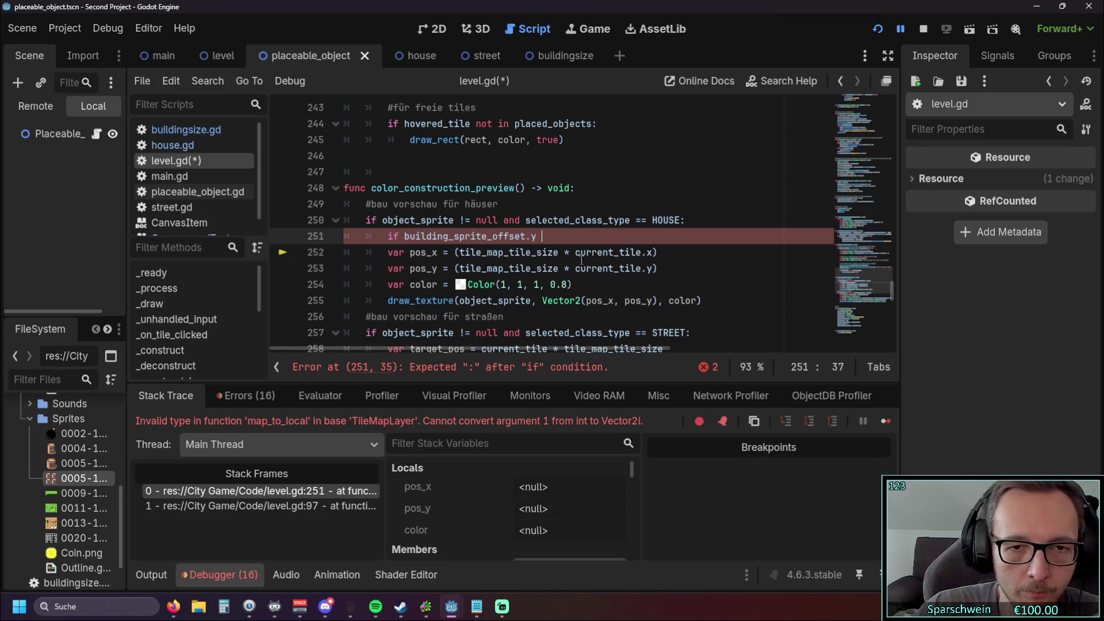
text(> als)
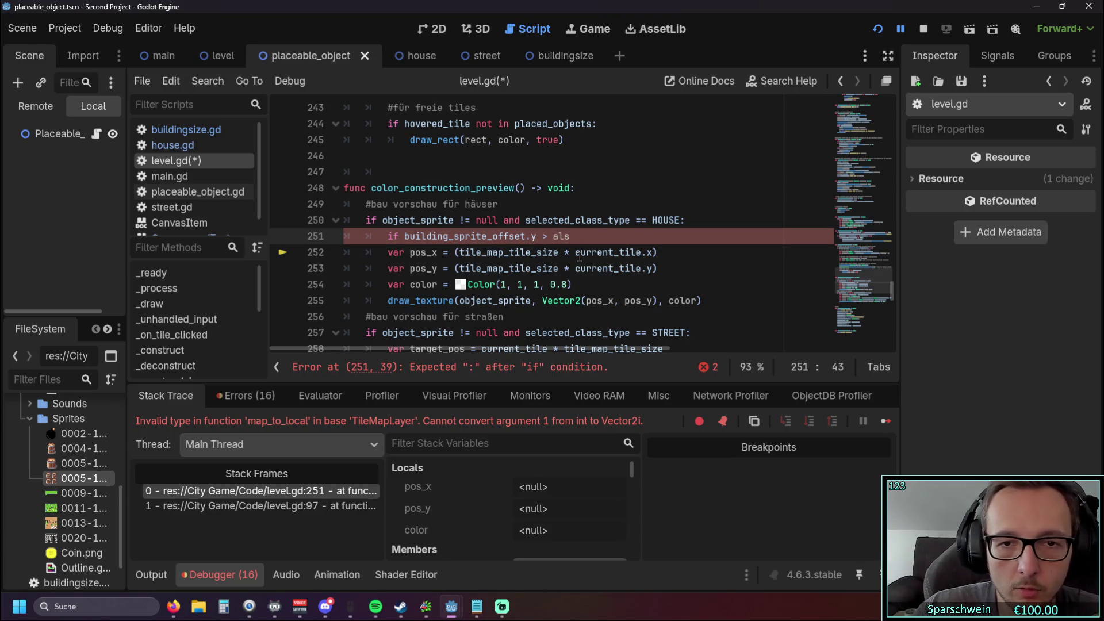
key(BackSpace)
key(BackSpace)
key(BackSpace)
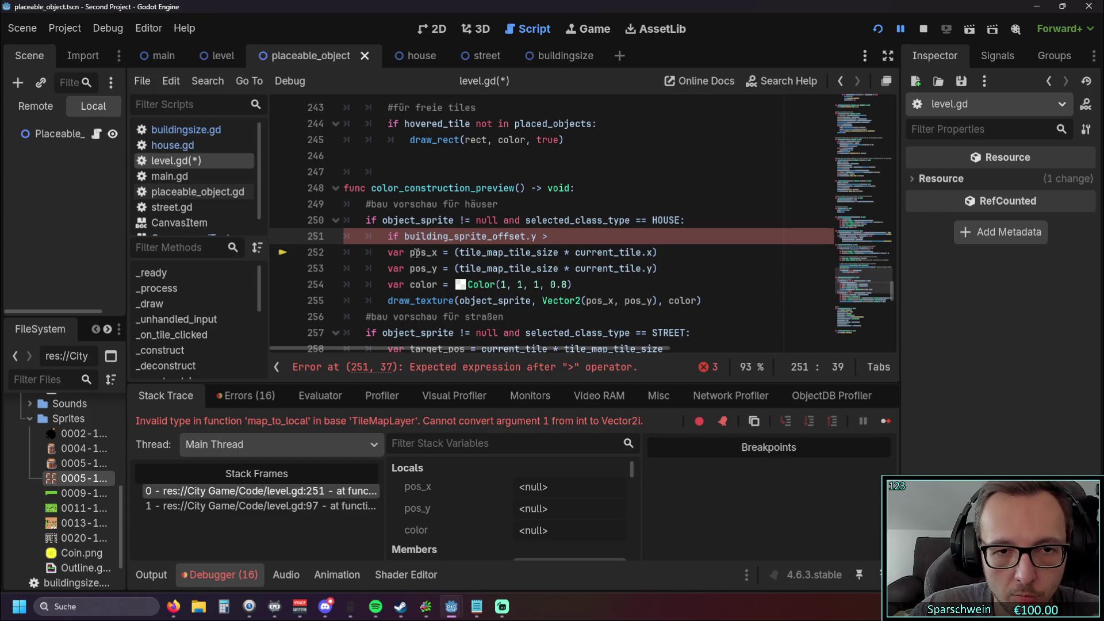
drag(405, 236, 538, 235)
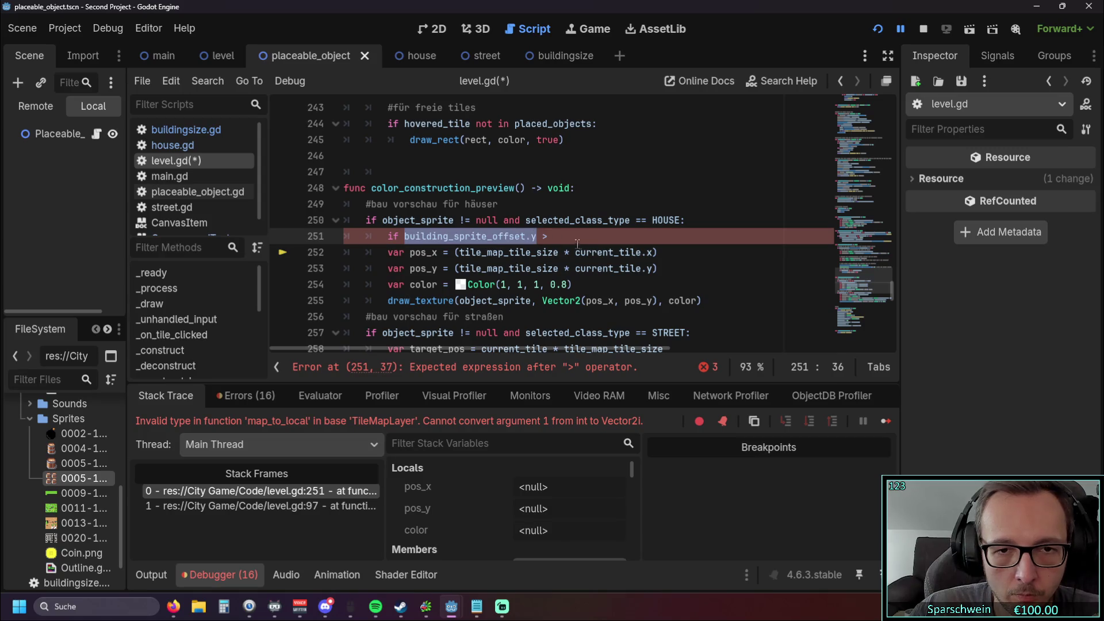
key(ctrl+c)
key(End)
key(ctrl+v)
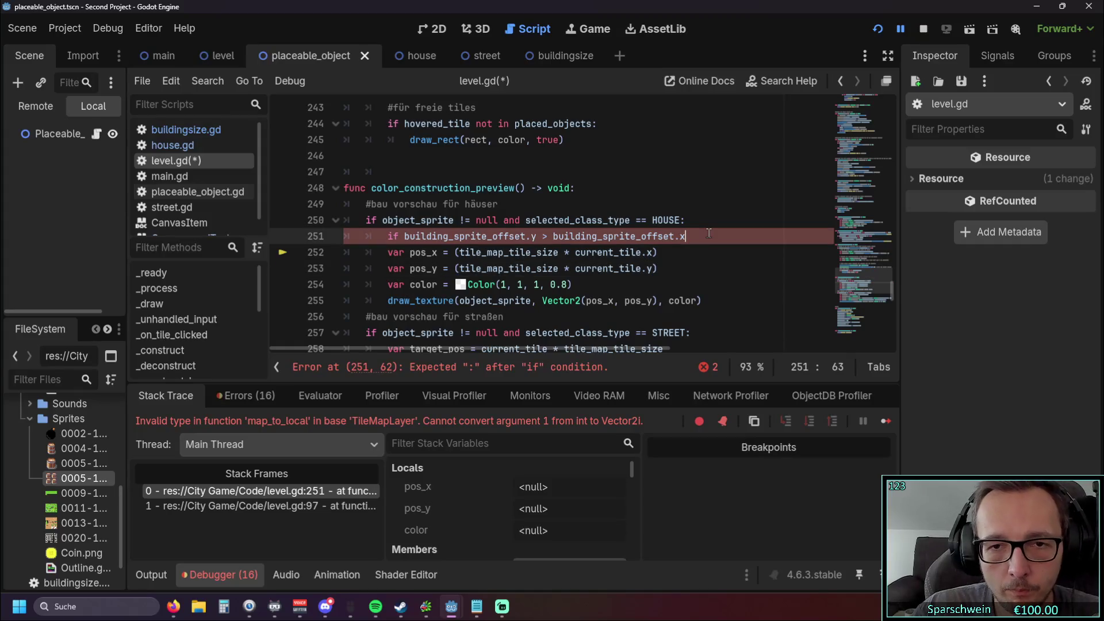
Step: Start unfinished 'var' lines inside the if and above the offset check
key(Return)
text(var)
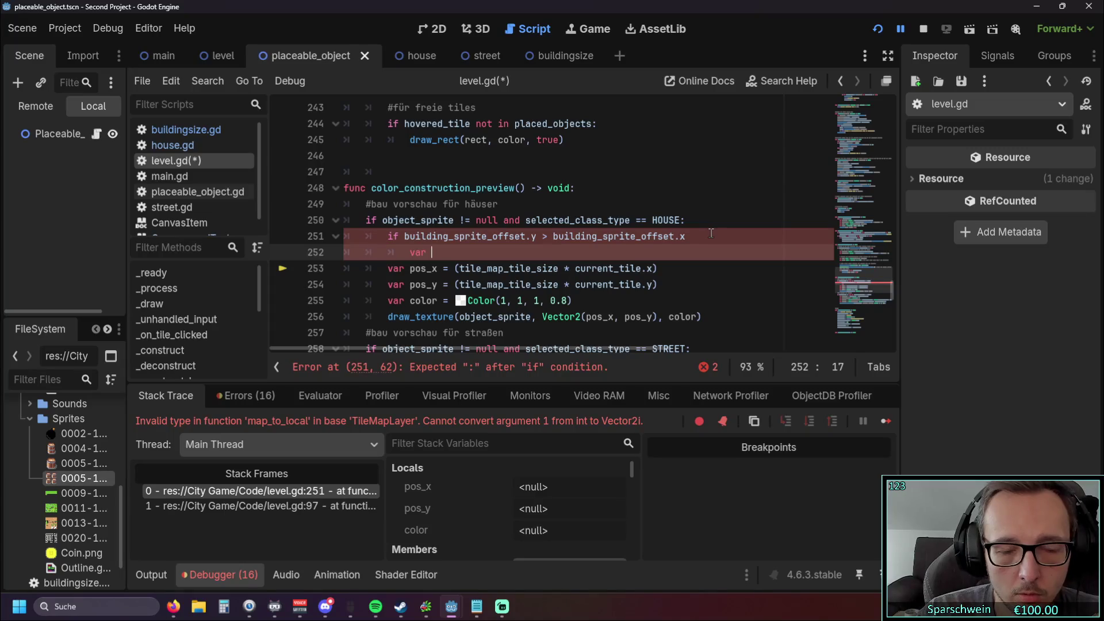
click(709, 215)
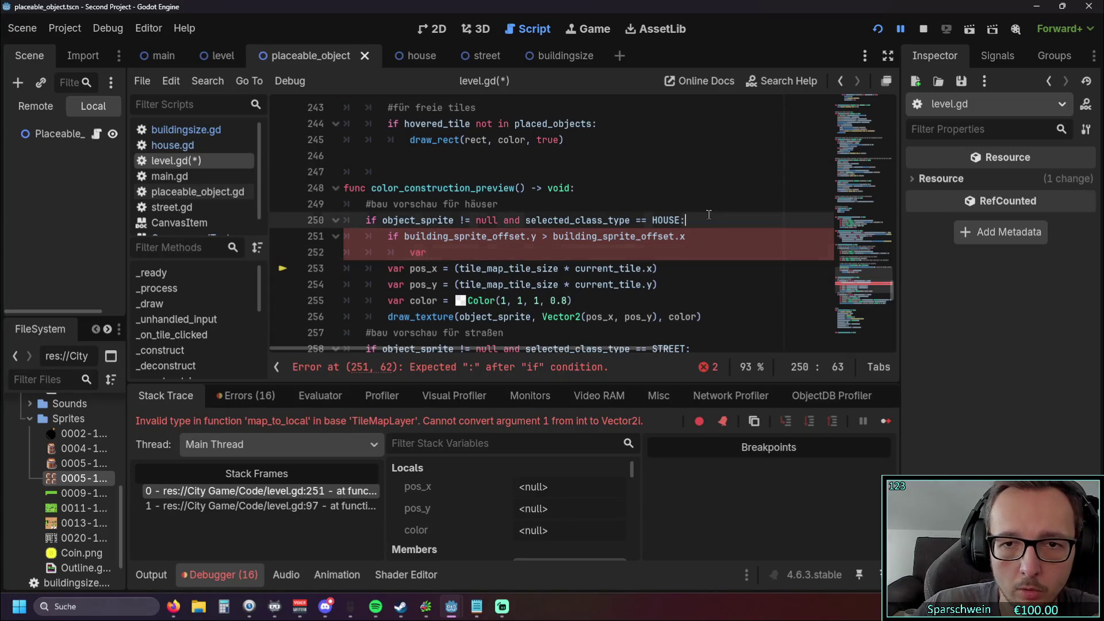
key(Return)
text(var)
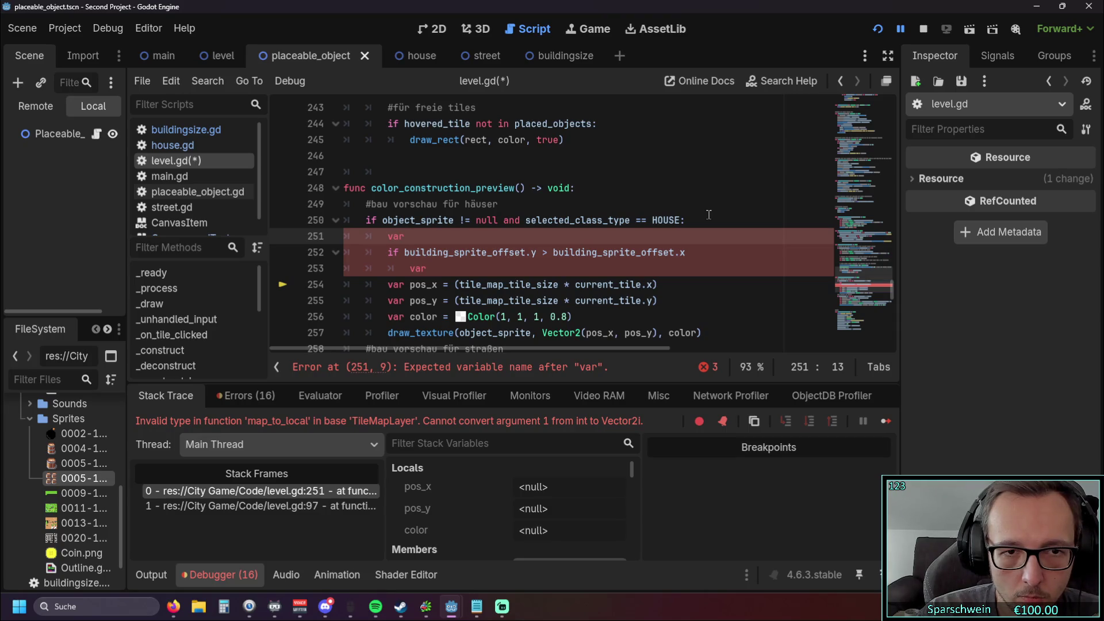
Step: Write the declaration 'var sprite_offset = 0' above the offset check
text(spri)
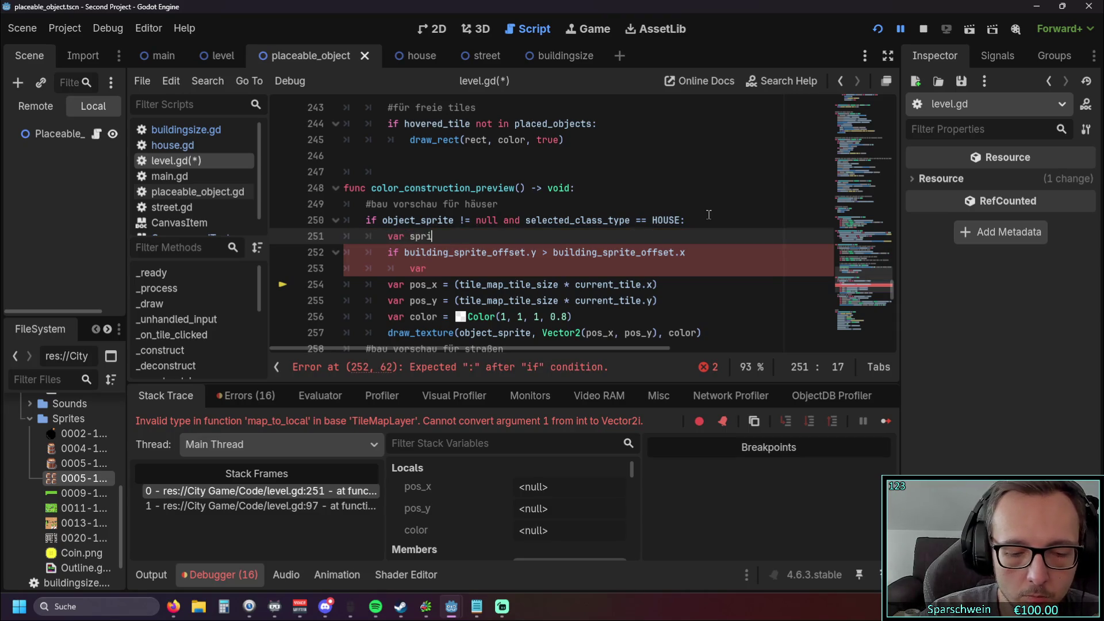
text(te_offset)
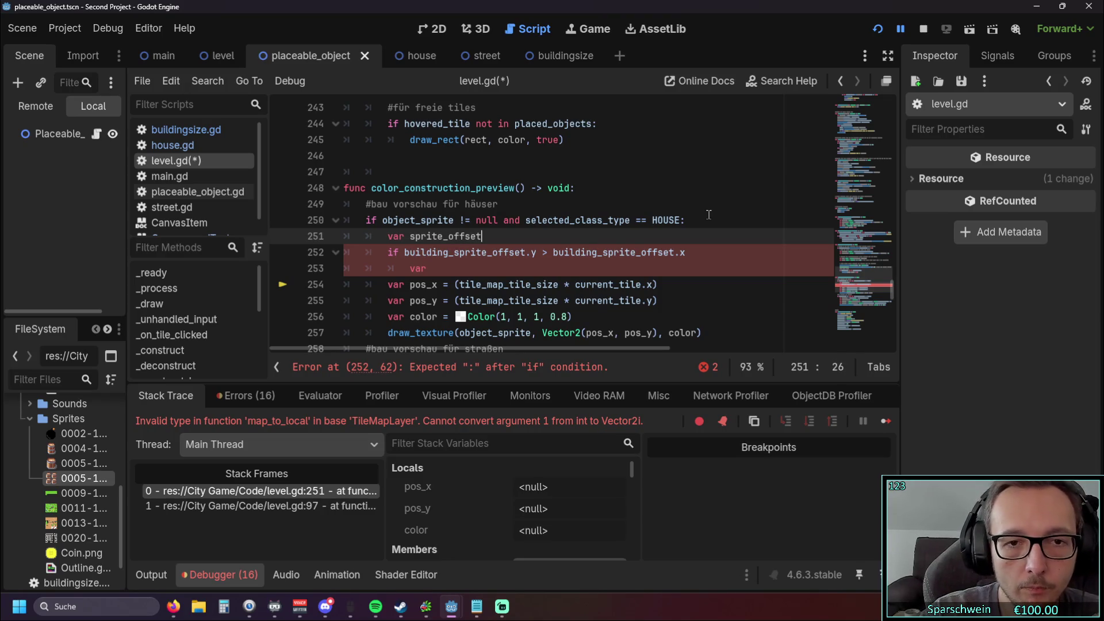
click(444, 265)
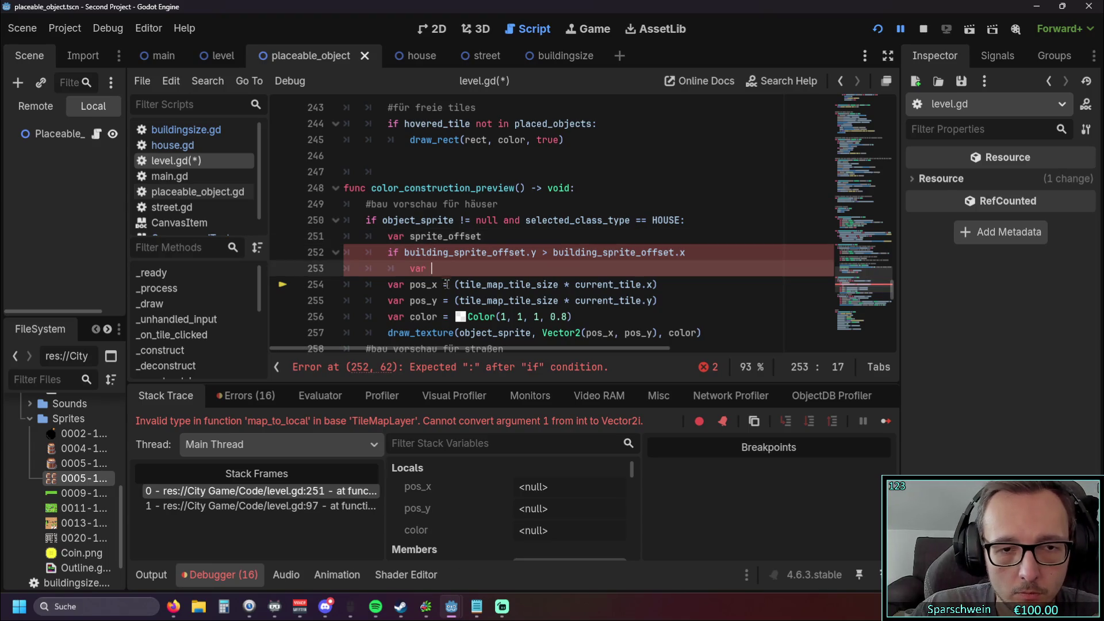
click(491, 236)
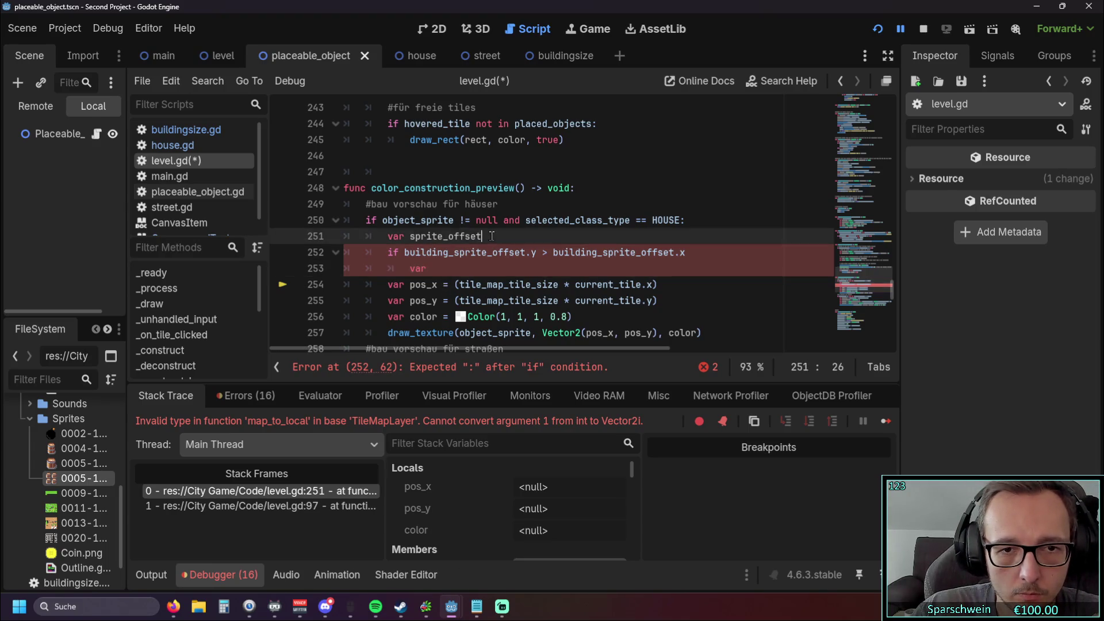
text( = 0)
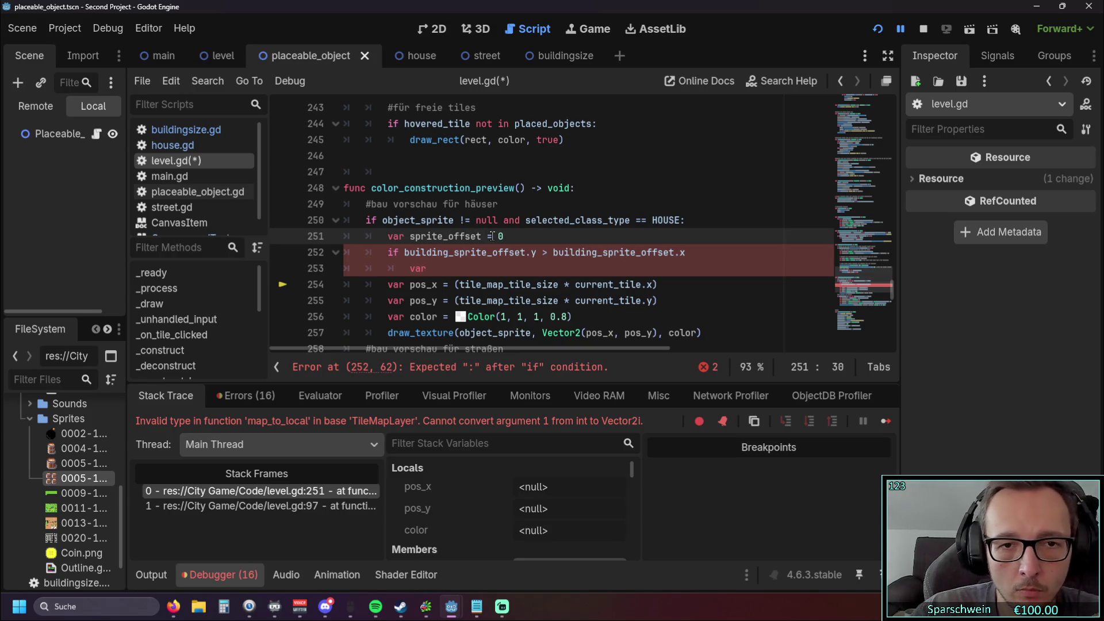
Step: Name the variable sprite_offset_y in both the declaration and the line inside the if
click(476, 270)
drag(410, 236, 473, 236)
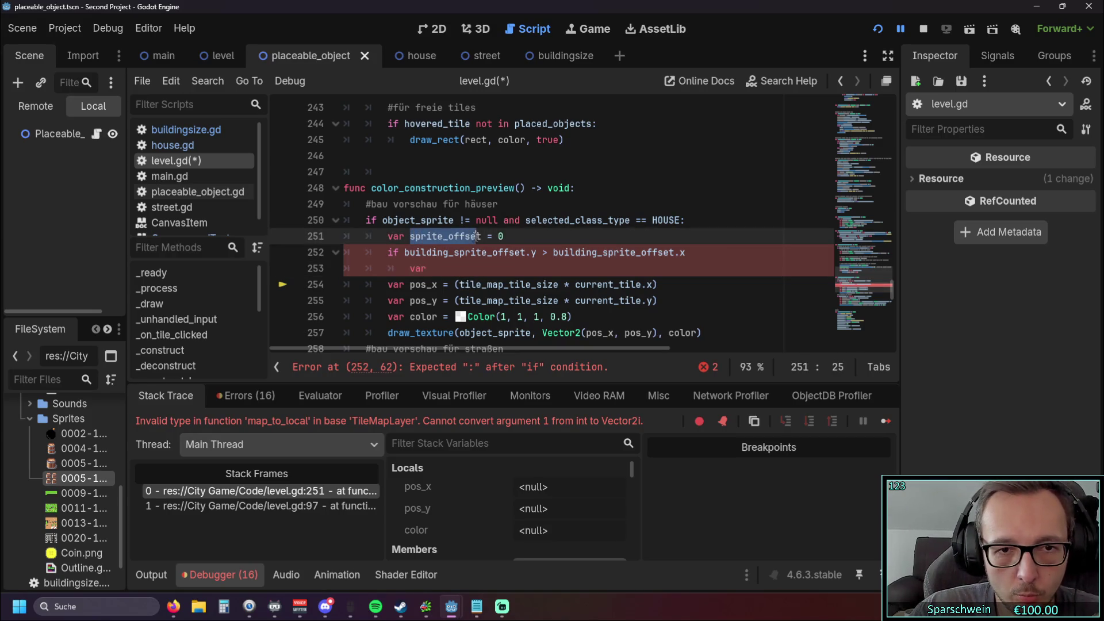
click(442, 269)
key(BackSpace)
key(BackSpace)
key(BackSpace)
text(sprite)
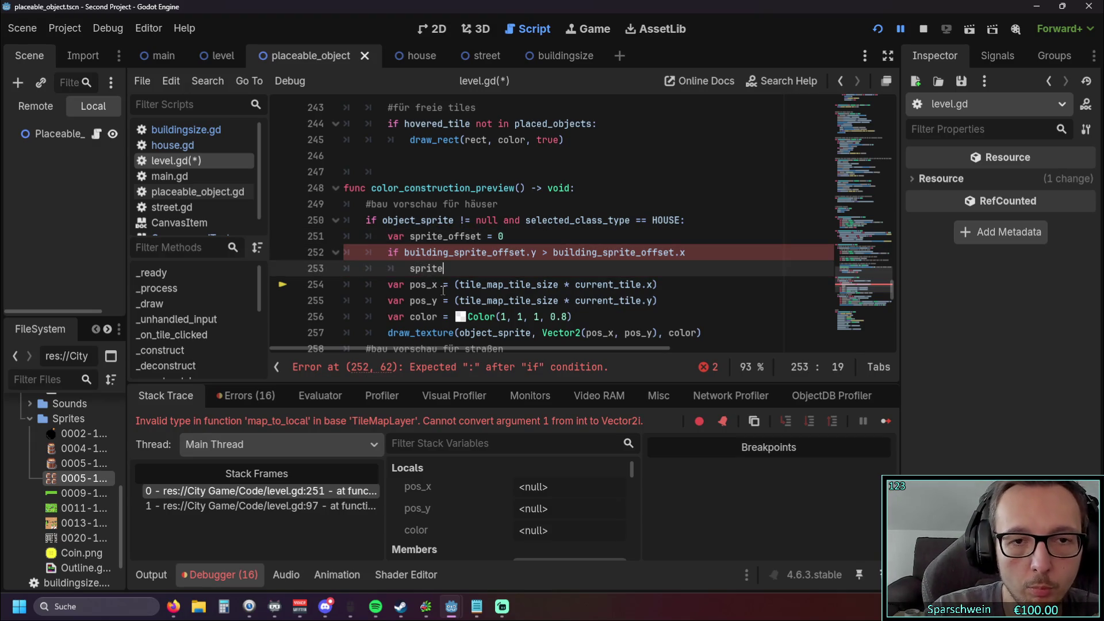
text(_)
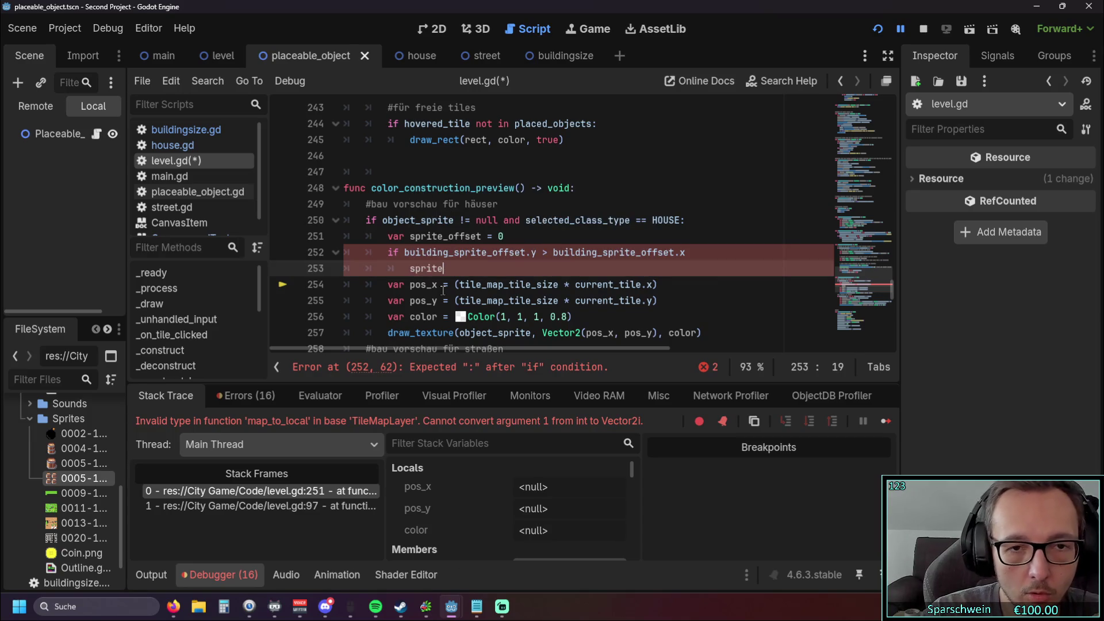
text(off)
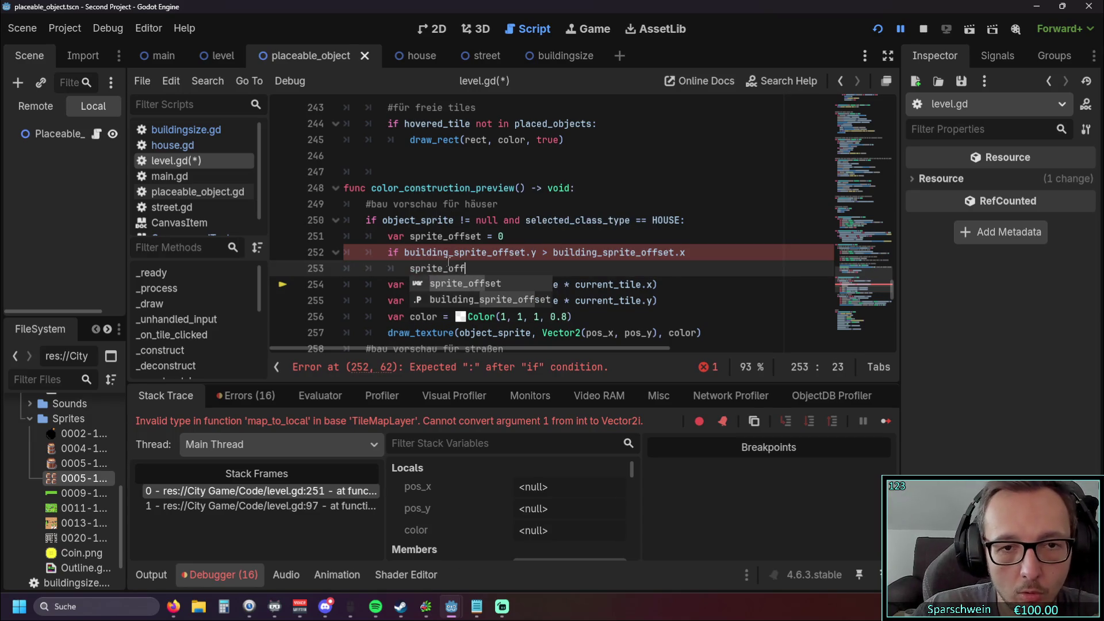
text(set.y)
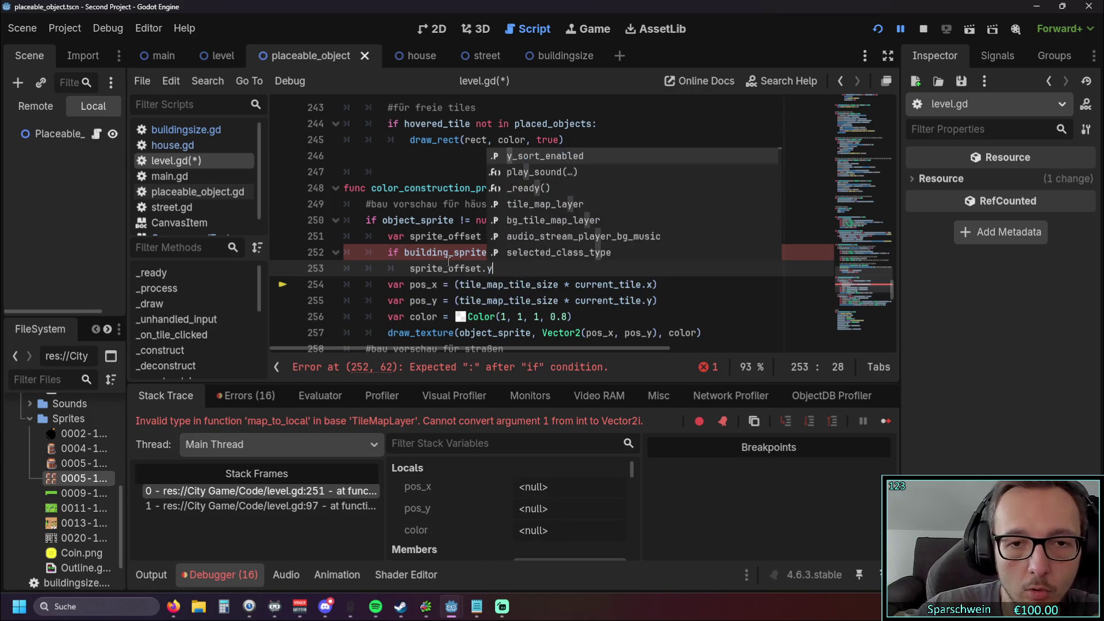
click(482, 236)
text(.y)
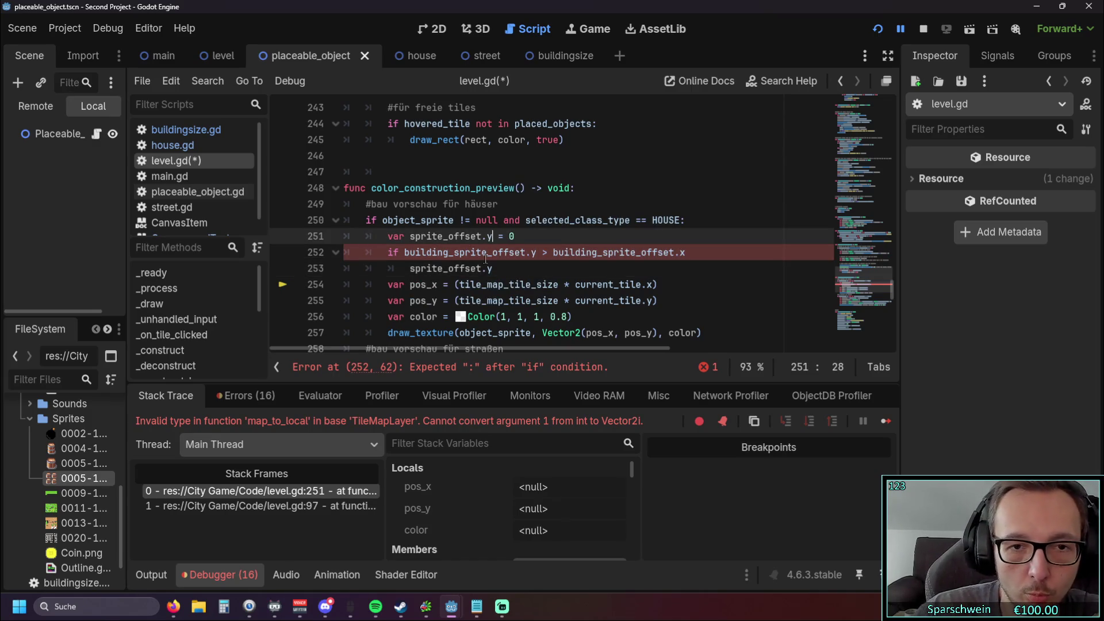
key(Down)
key(Down)
key(Left)
key(BackSpace)
text(_)
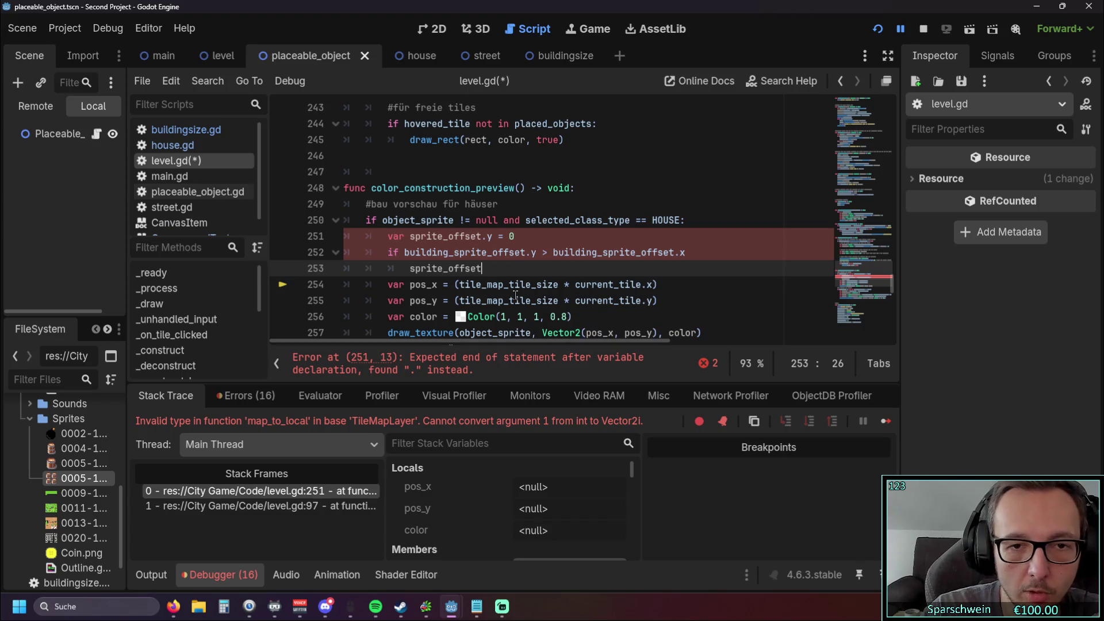
key(Up)
key(Up)
key(Left)
key(BackSpace)
text(_)
Step: End the if condition with a colon and add '=' after sprite_offset_y inside it
click(491, 279)
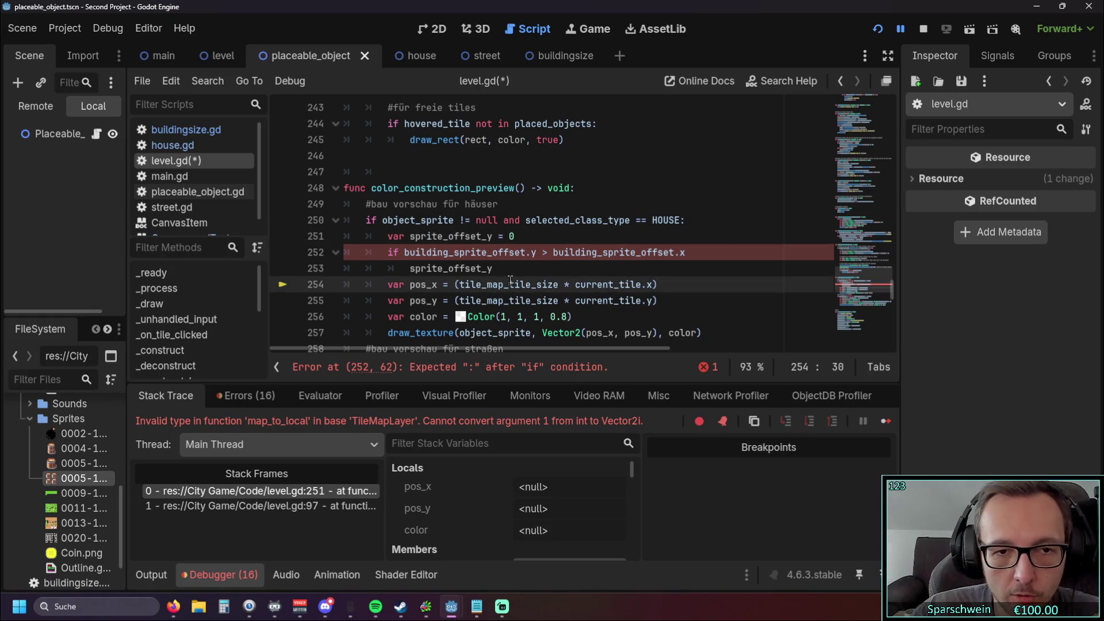
click(693, 252)
text(:)
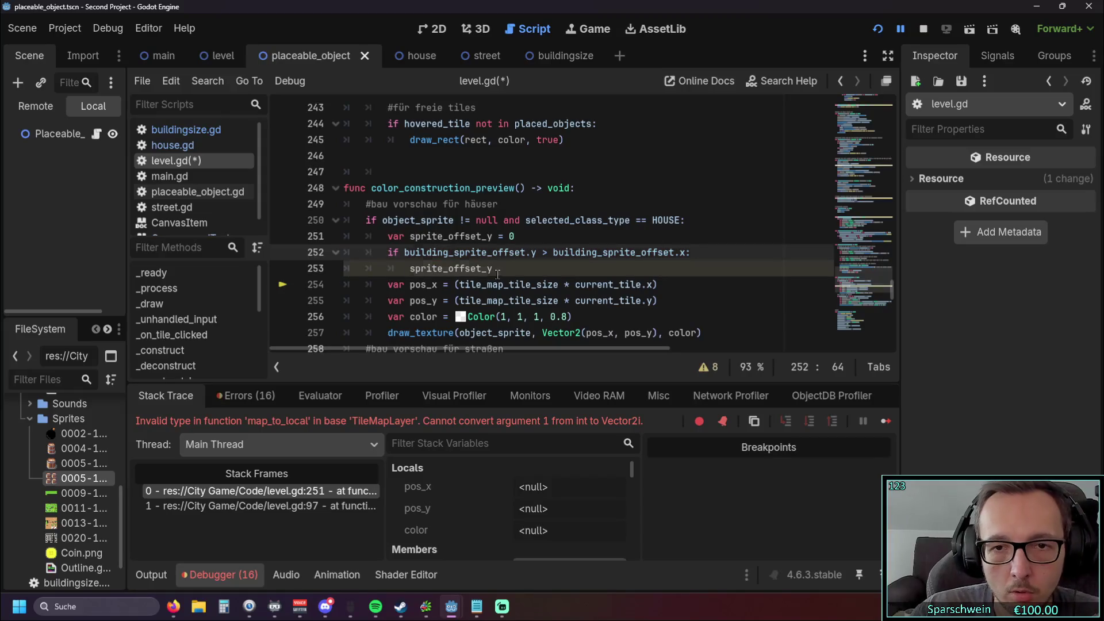
click(503, 274)
text(=)
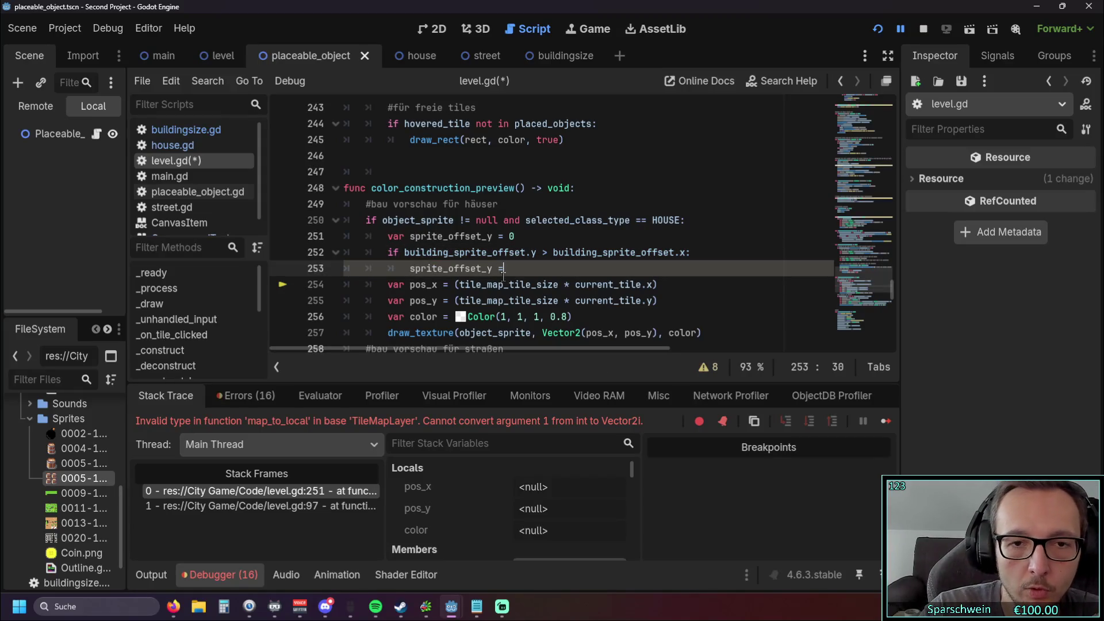
click(465, 272)
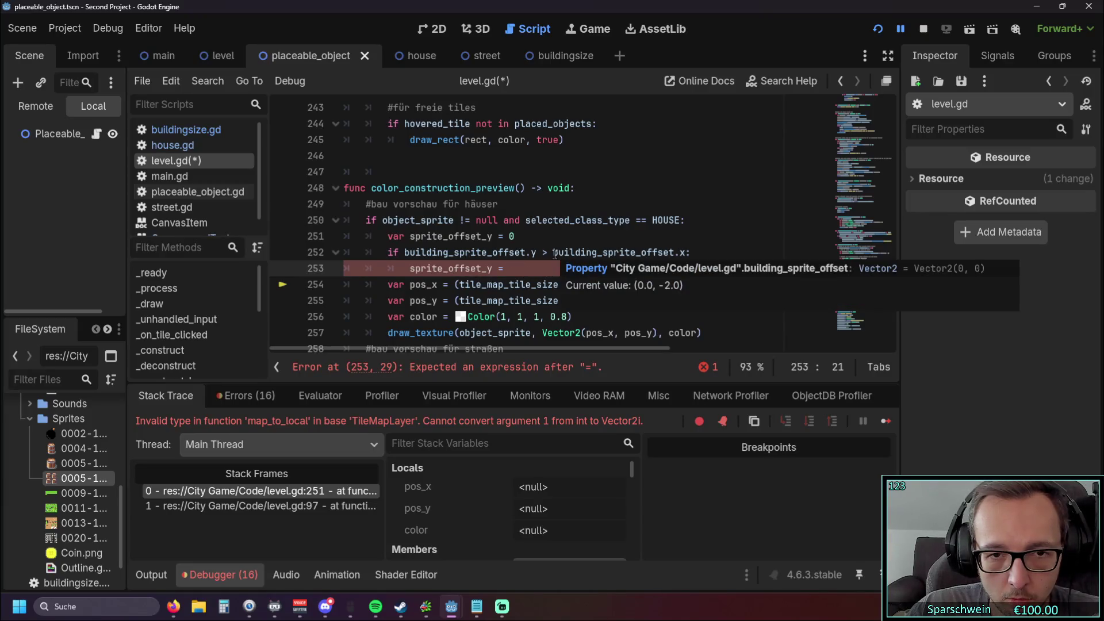
click(407, 254)
click(553, 268)
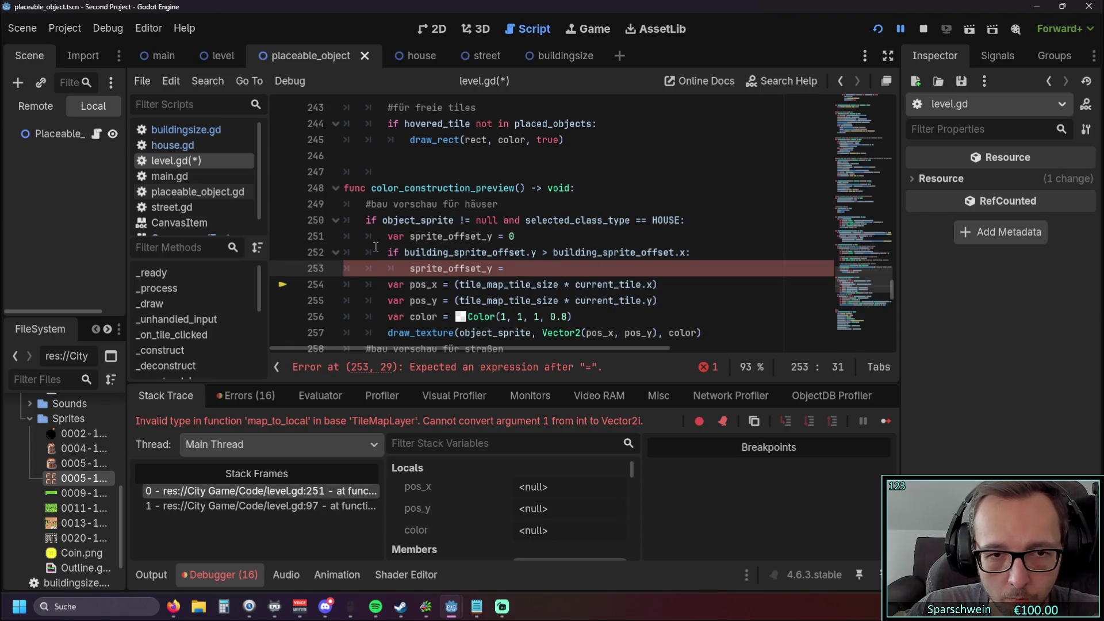
Step: Paste building_sprite_offset.y after the equals sign, followed by a minus
drag(404, 253, 539, 256)
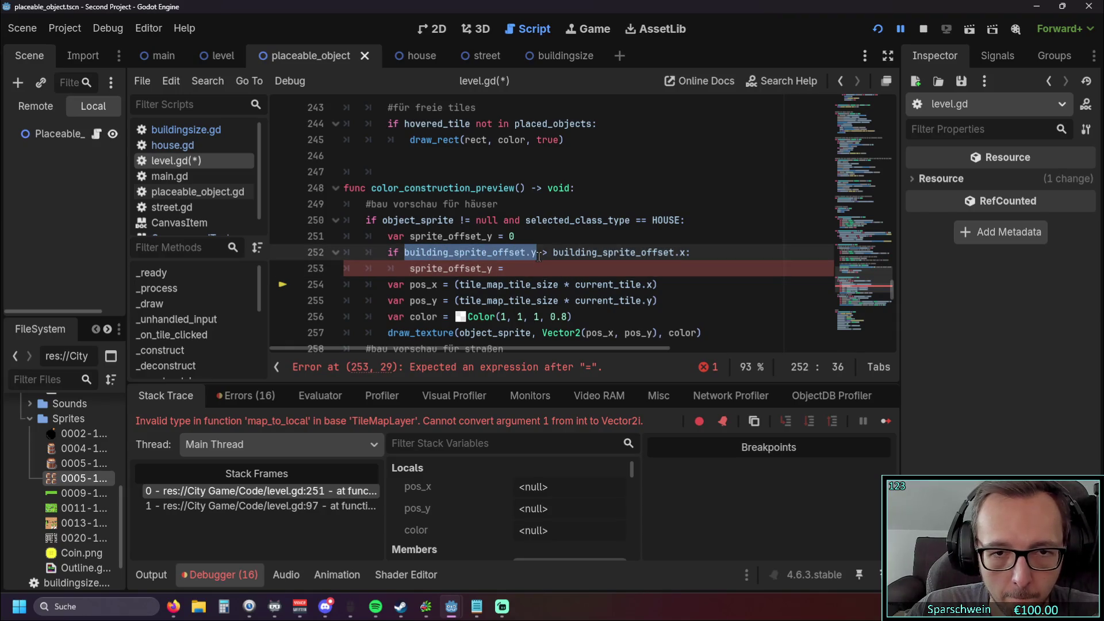
click(510, 269)
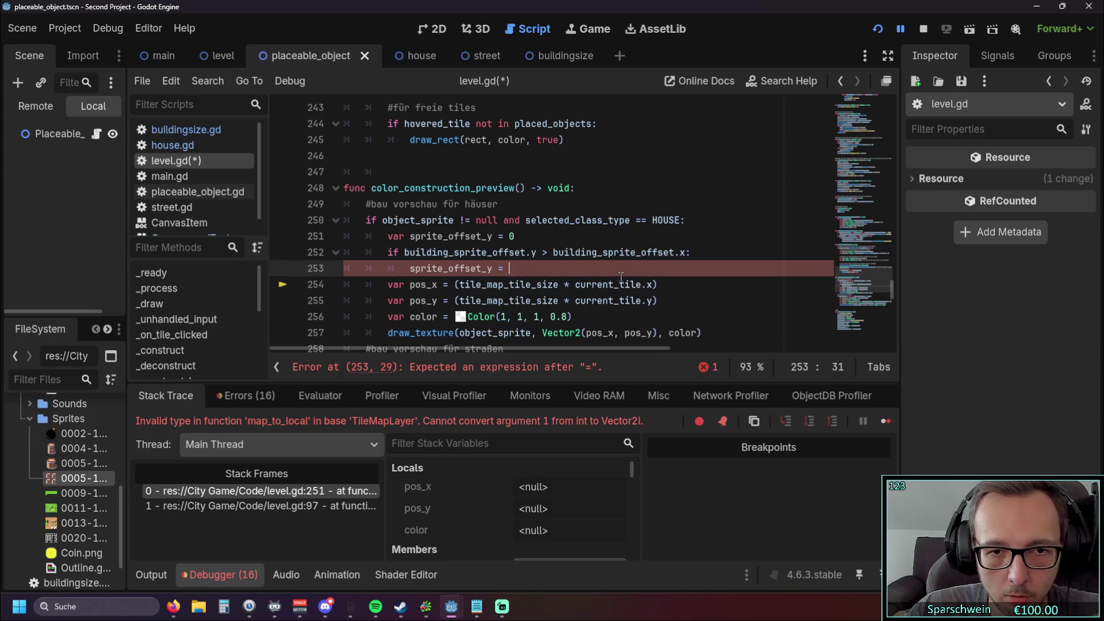
mouse_move(470, 347)
mouse_down()
mouse_move(491, 347)
mouse_move(436, 349)
mouse_up()
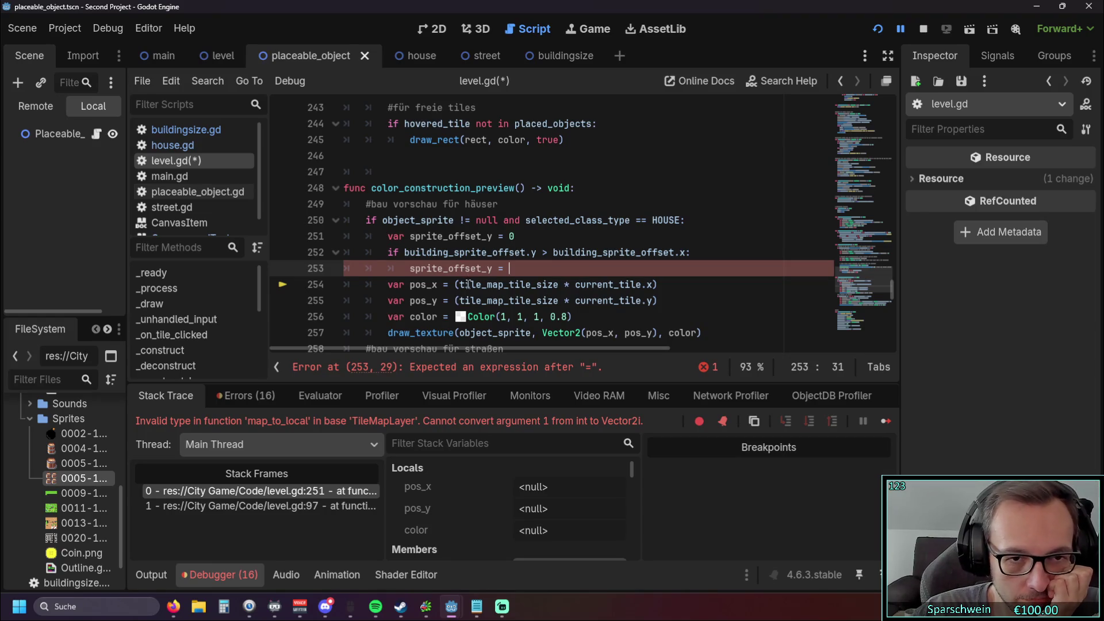
drag(404, 253, 439, 253)
mouse_move(554, 254)
mouse_down()
mouse_move(607, 253)
mouse_move(537, 253)
mouse_move(688, 252)
mouse_up()
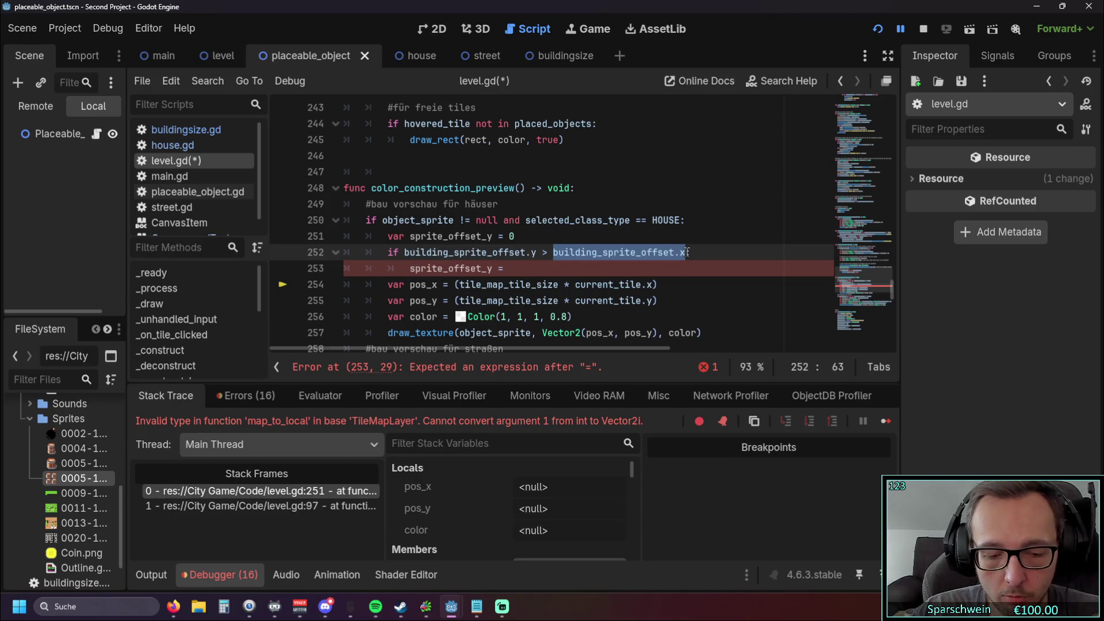
click(530, 268)
drag(537, 253, 405, 253)
key(ctrl+c)
click(508, 269)
key(ctrl+v)
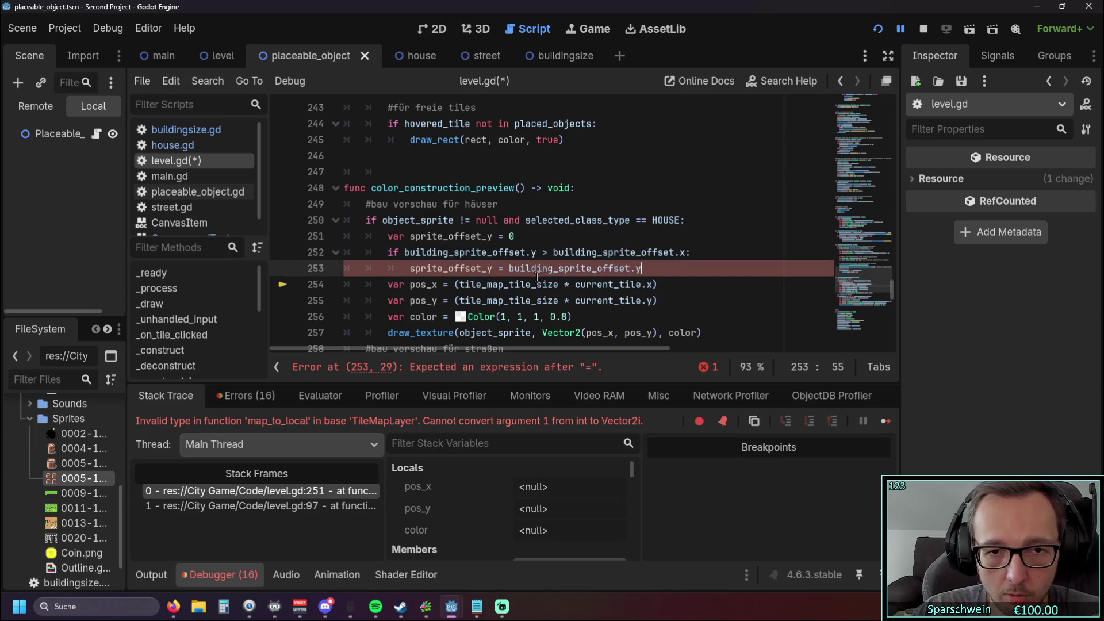
text( -)
Step: Finish the assignment by pasting building_sprite_offset.x after the minus
drag(554, 253, 684, 253)
key(ctrl+c)
click(658, 268)
key(ctrl+v)
click(653, 300)
scroll(547, 350, left, 1)
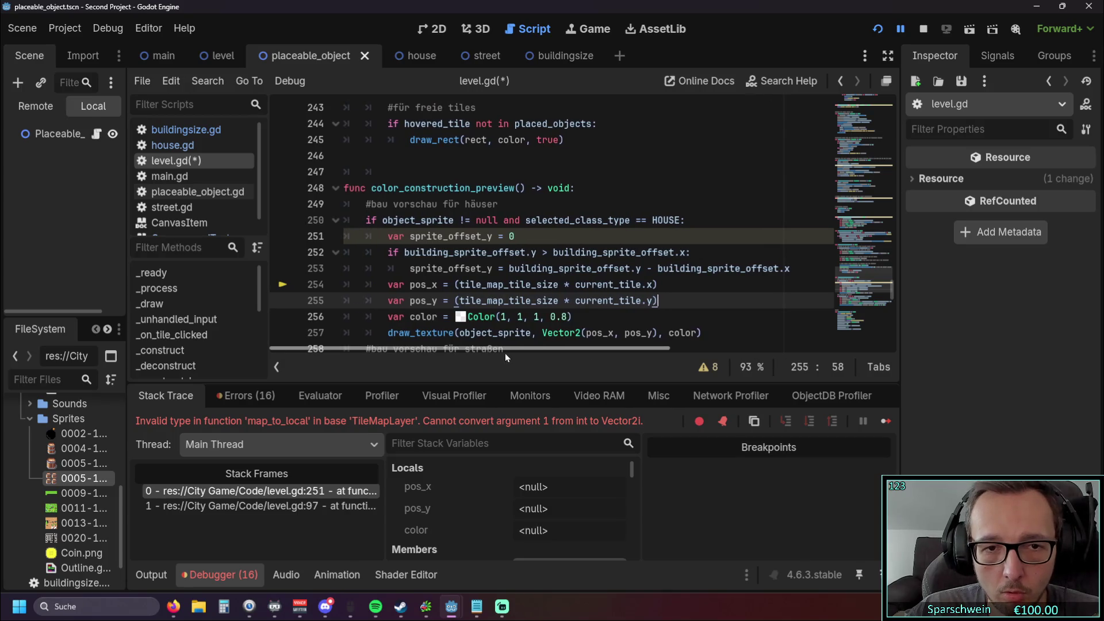